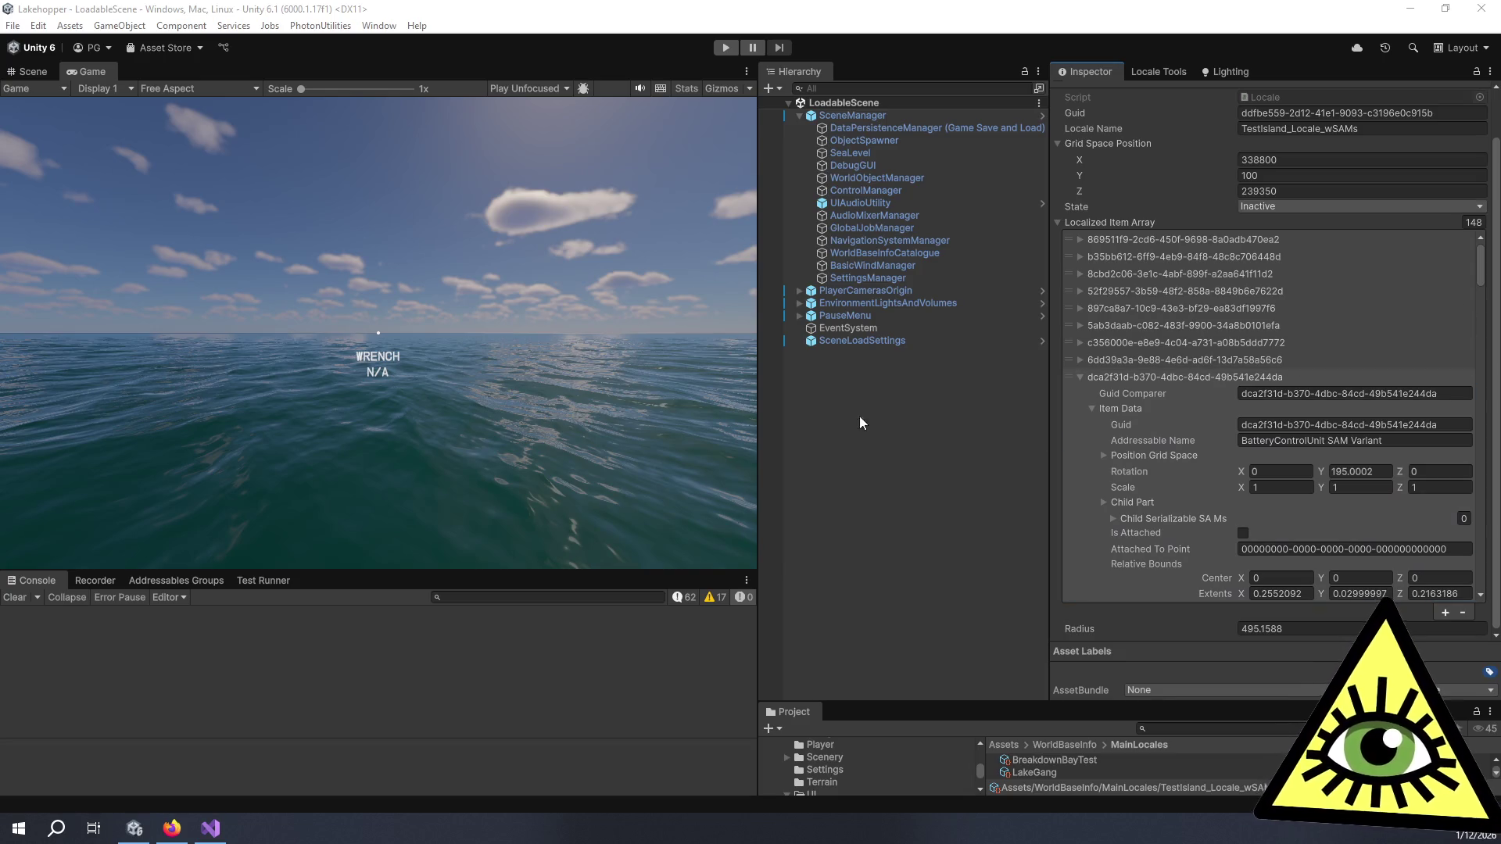
# Step: Drag the panel splitters so the Game view fills most of the window and the Console shrinks
pyautogui.moveTo(763, 432); pyautogui.dragTo(1247, 404)
pyautogui.moveTo(805, 569); pyautogui.dragTo(830, 658)
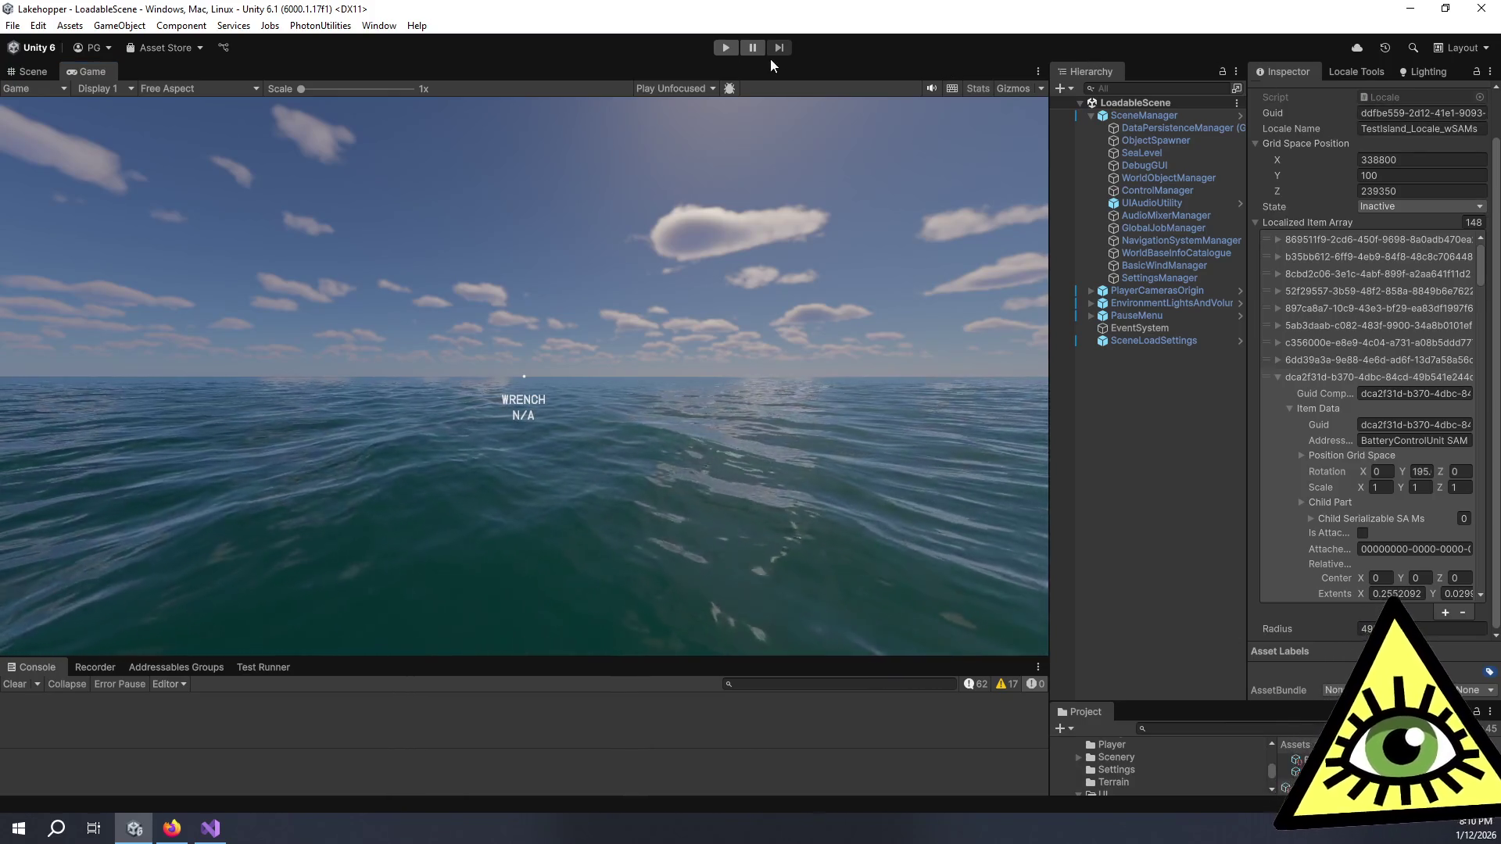
# Step: Enter play mode and pause once the island with the shop and red seaplane loads
pyautogui.click(725, 47)
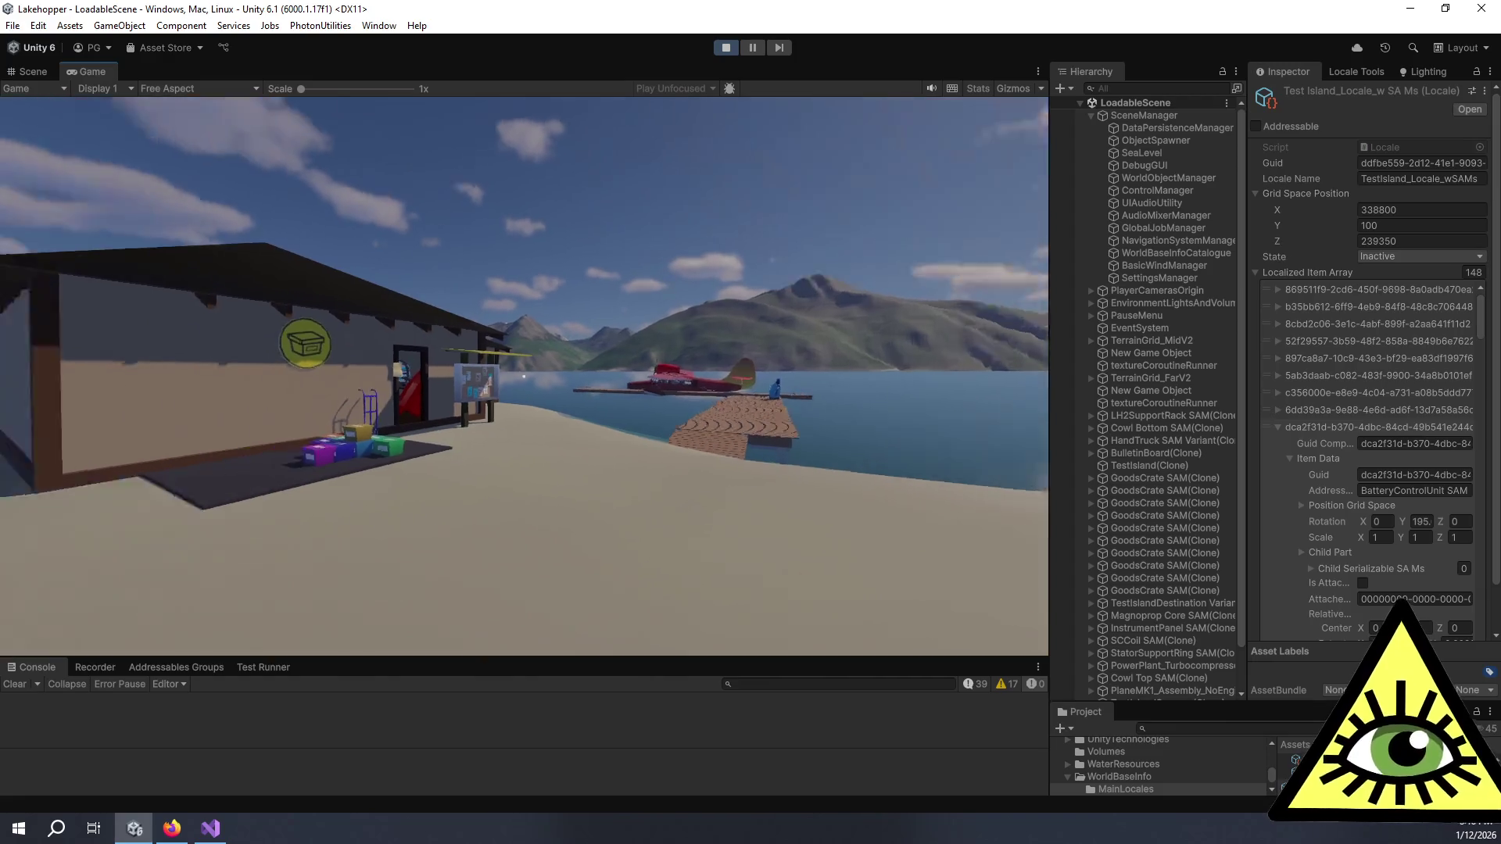
pyautogui.press('Escape')
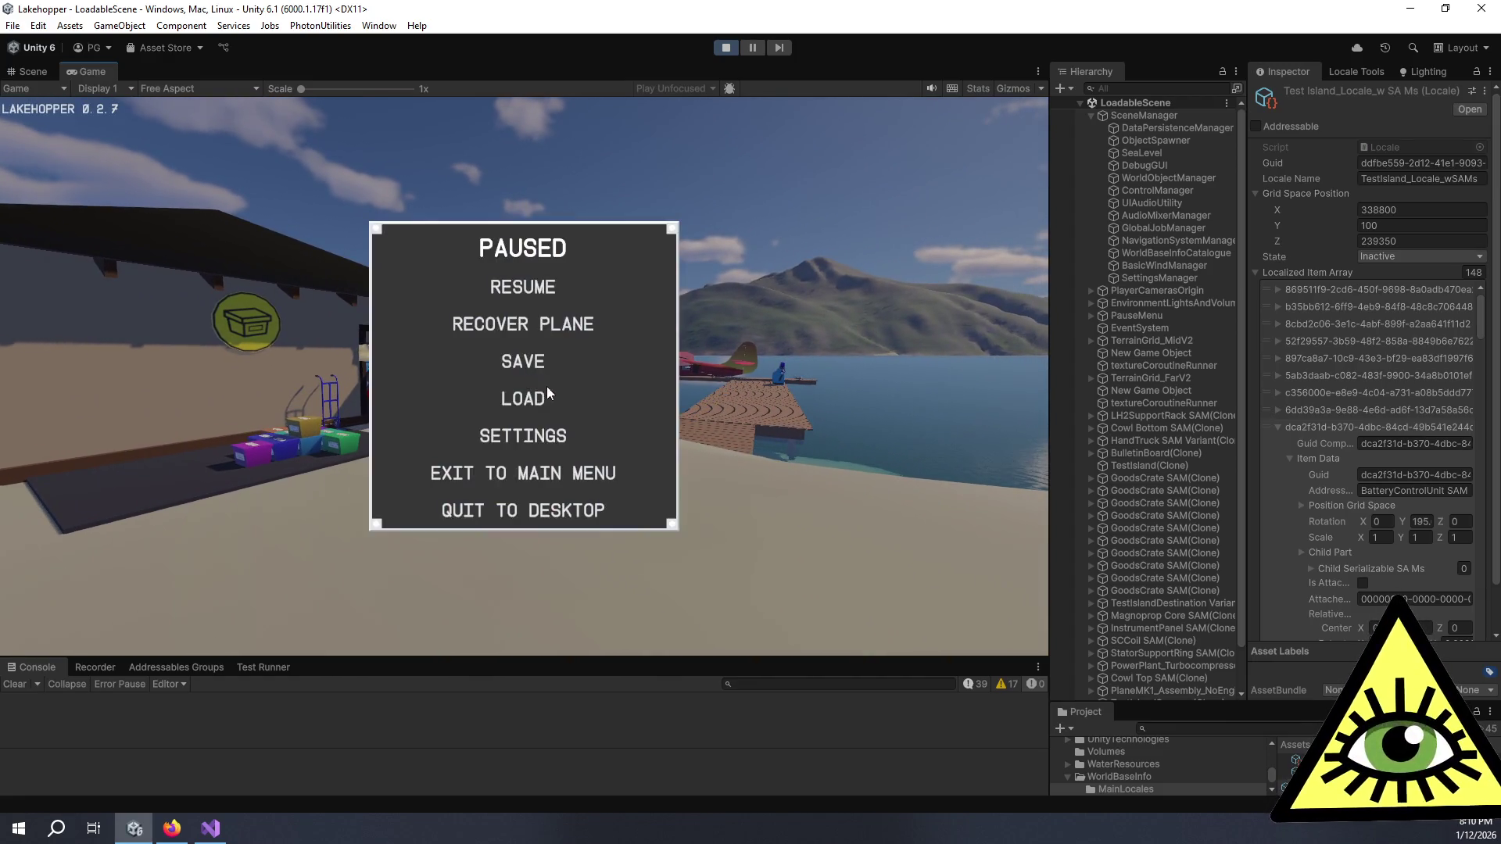
# Step: Review the game's graphics settings list, then close the settings panel
pyautogui.click(529, 440)
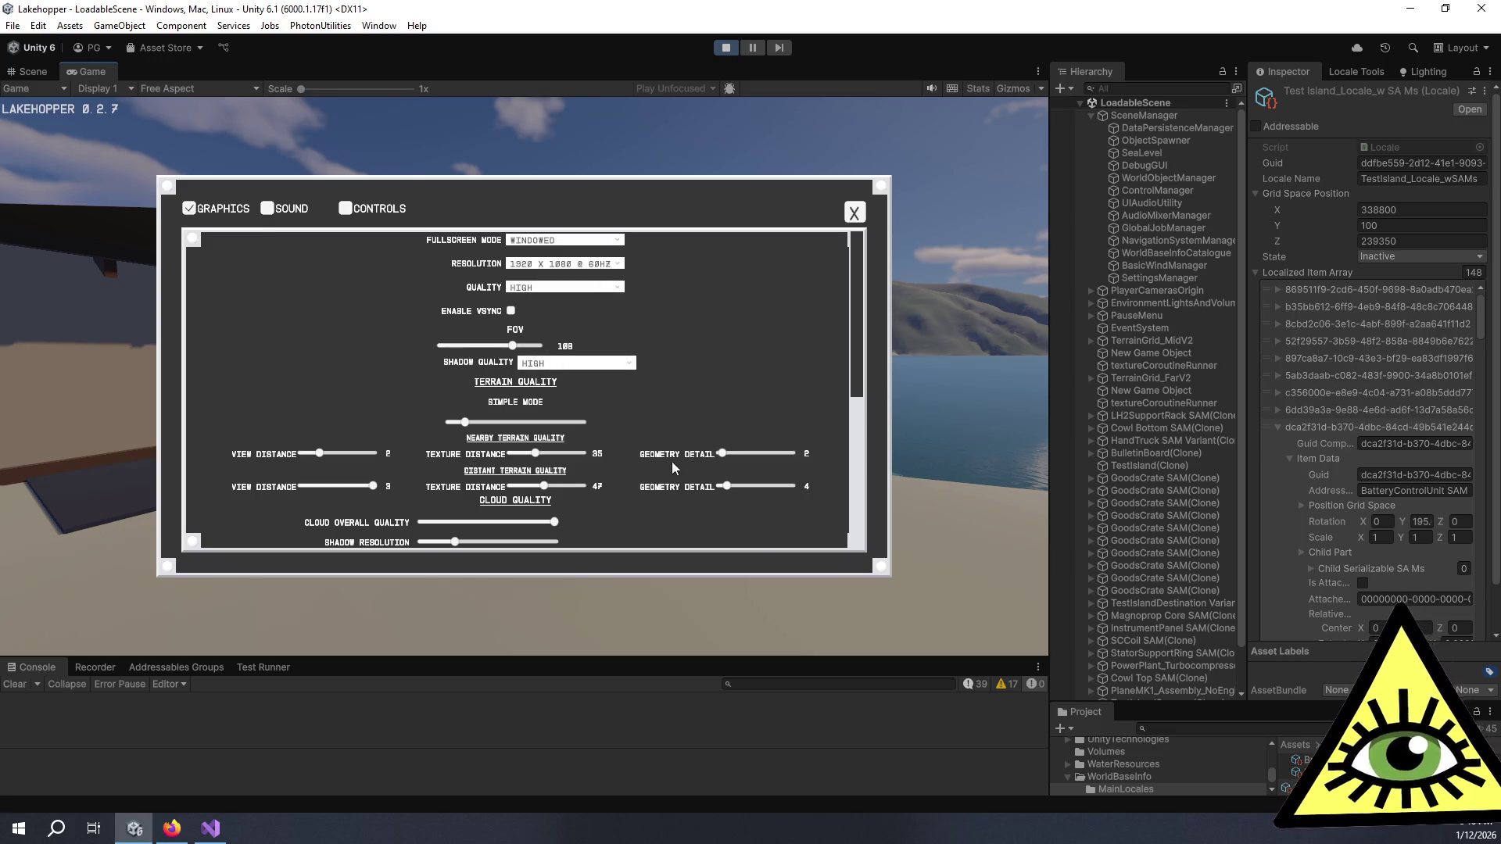
pyautogui.scroll(-2, 673, 463)
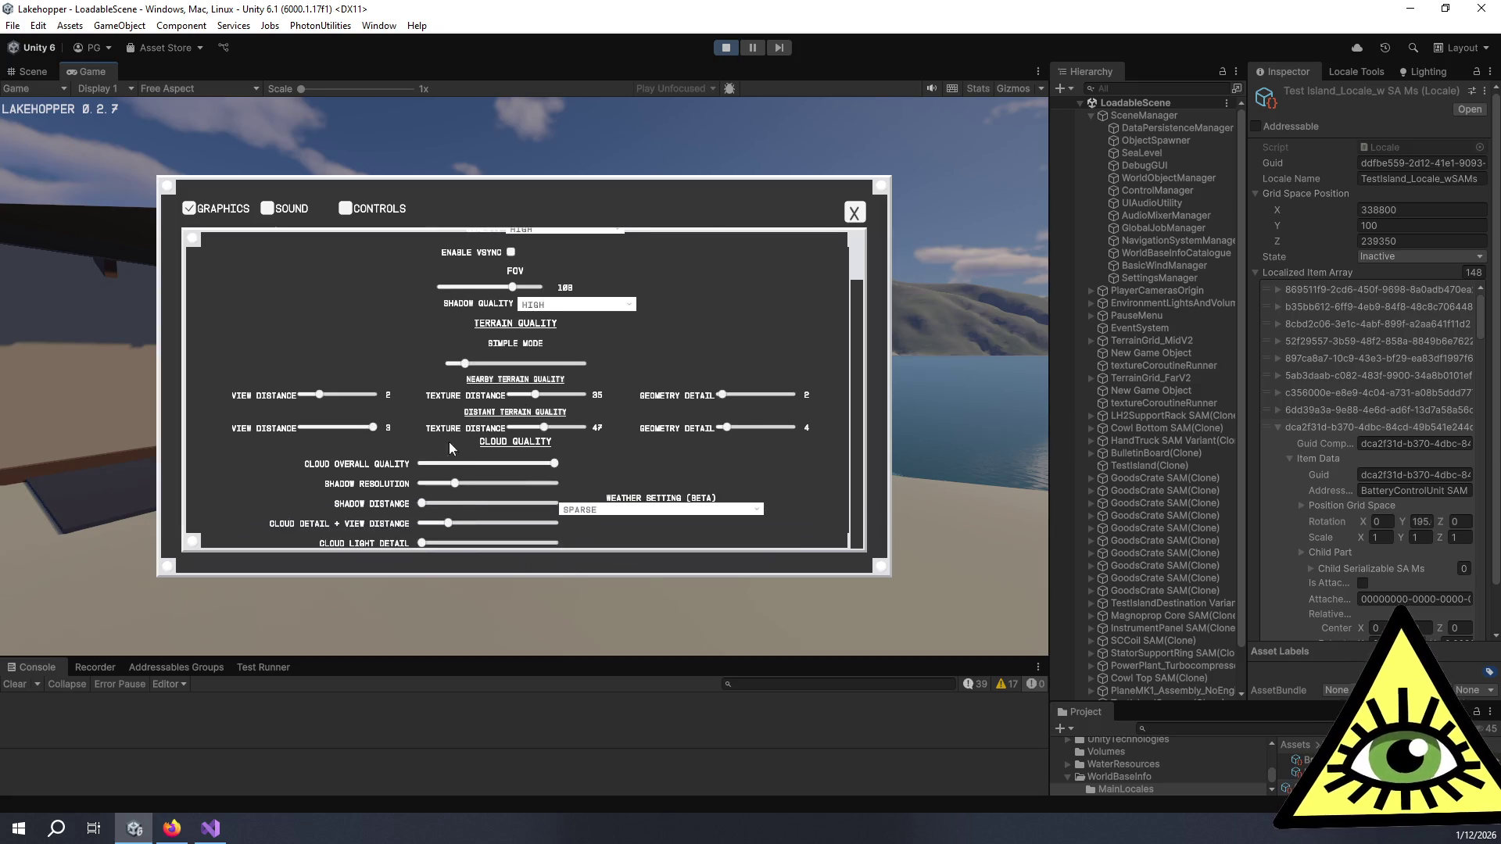
pyautogui.click(855, 212)
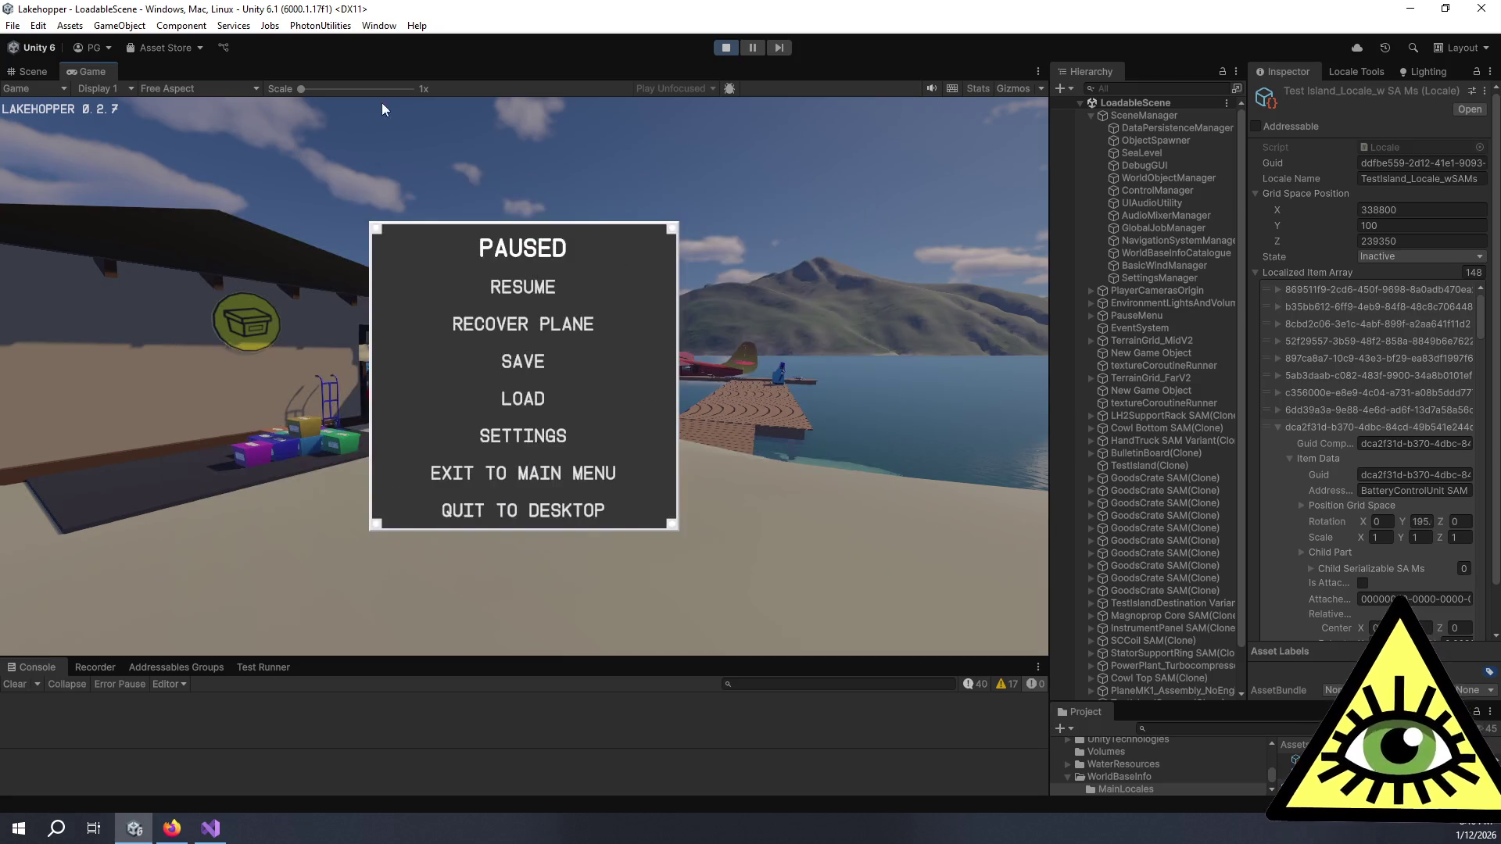
# Step: Set the Game view to Full HD (1920x1080), resume the game and turn on Stats
pyautogui.click(214, 89)
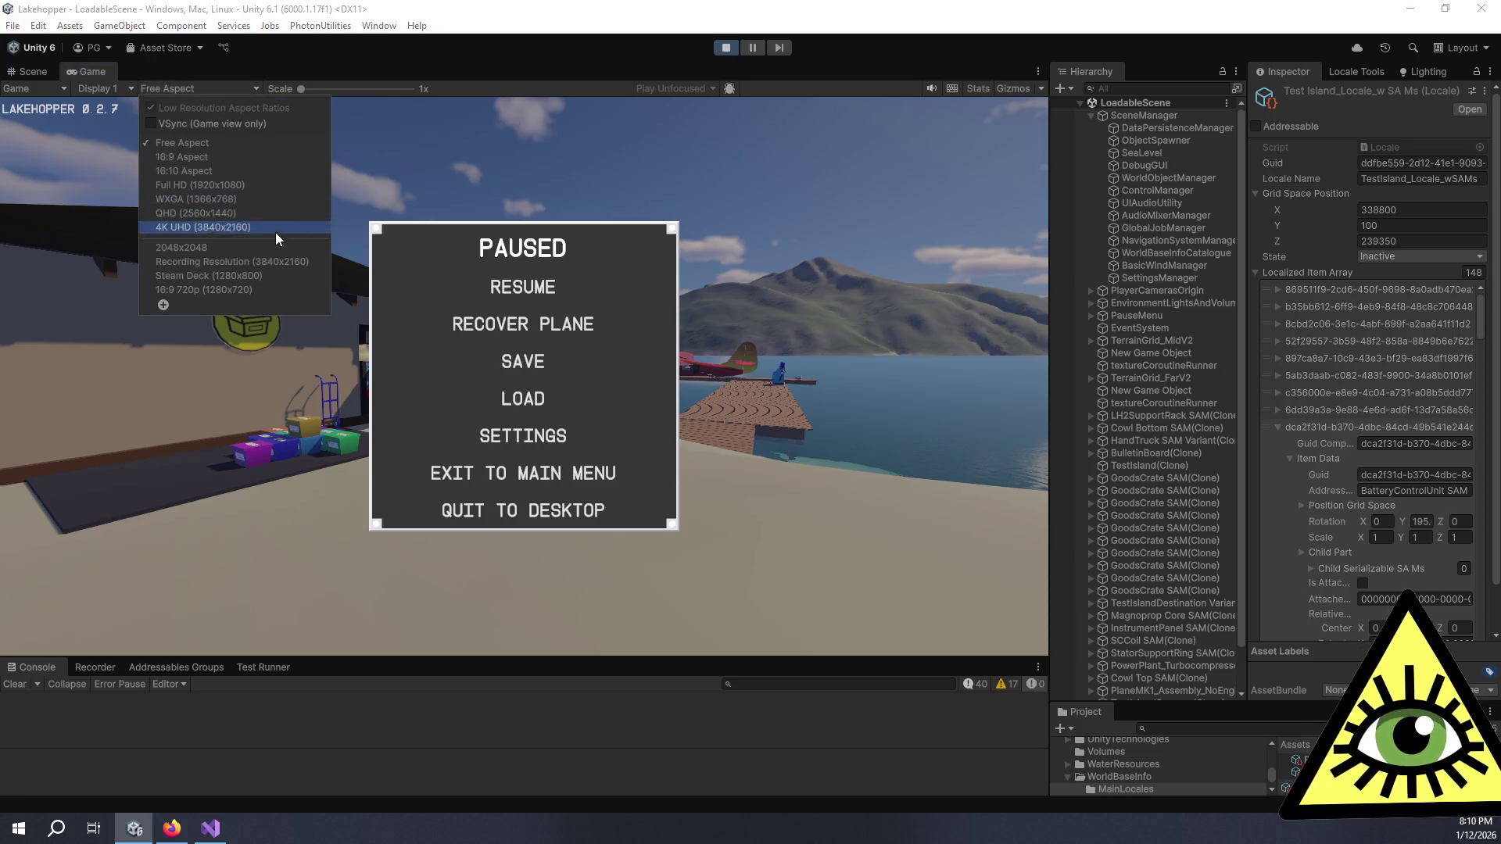
pyautogui.click(244, 187)
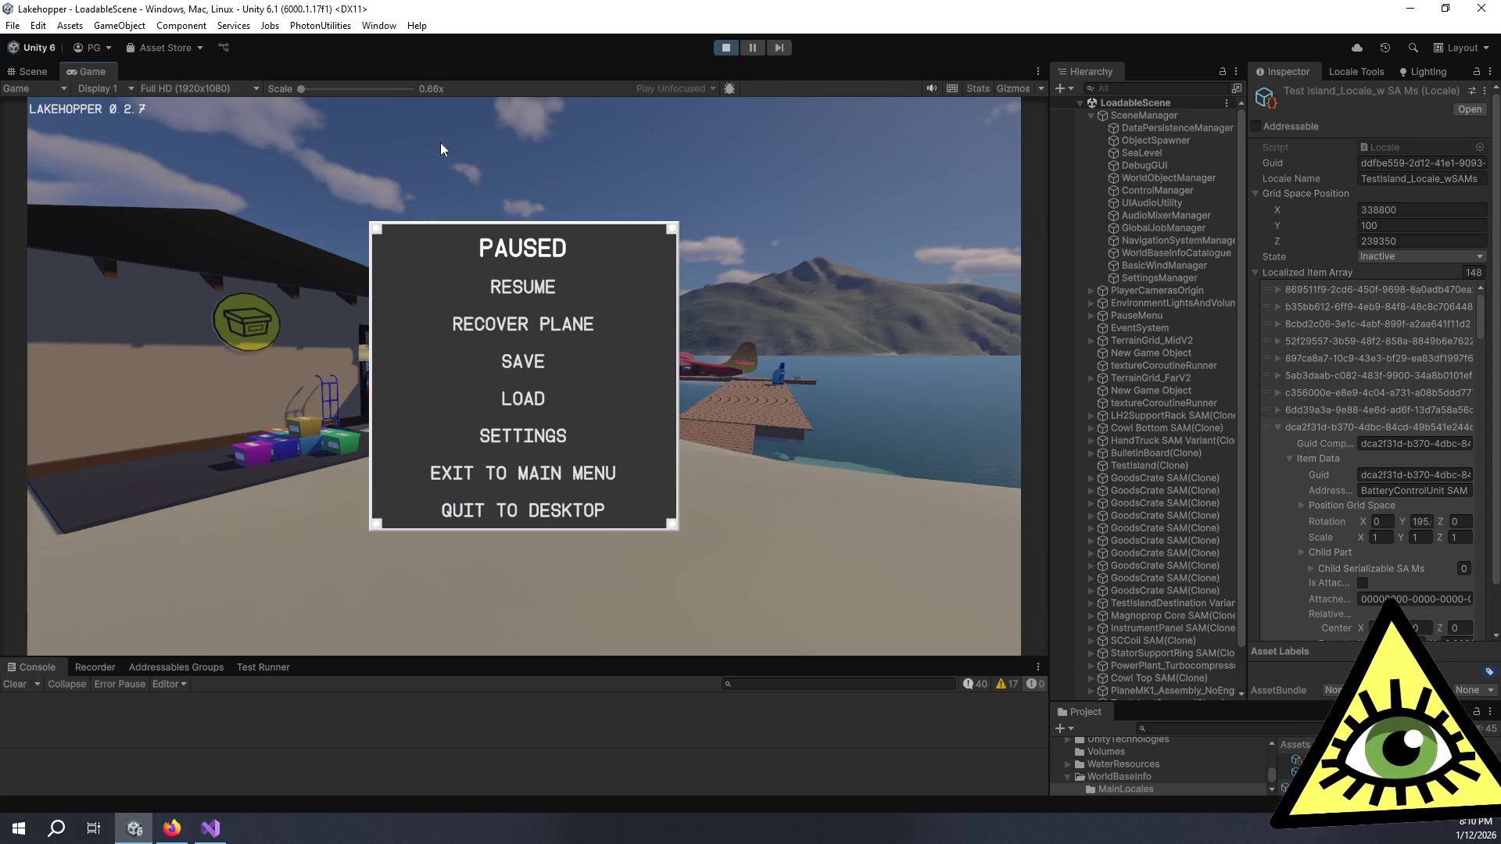
pyautogui.click(538, 289)
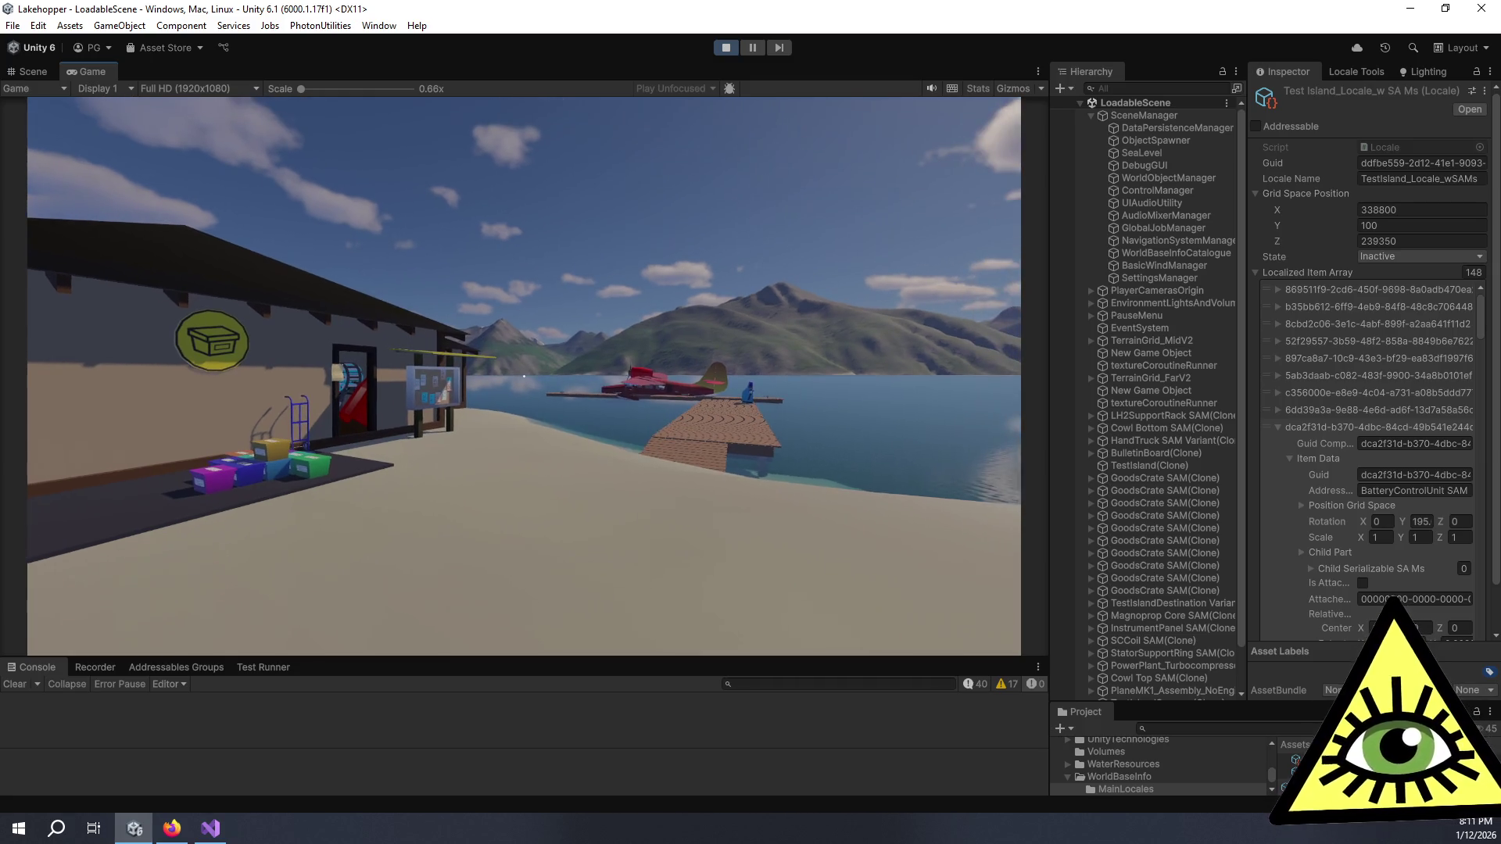
pyautogui.click(973, 88)
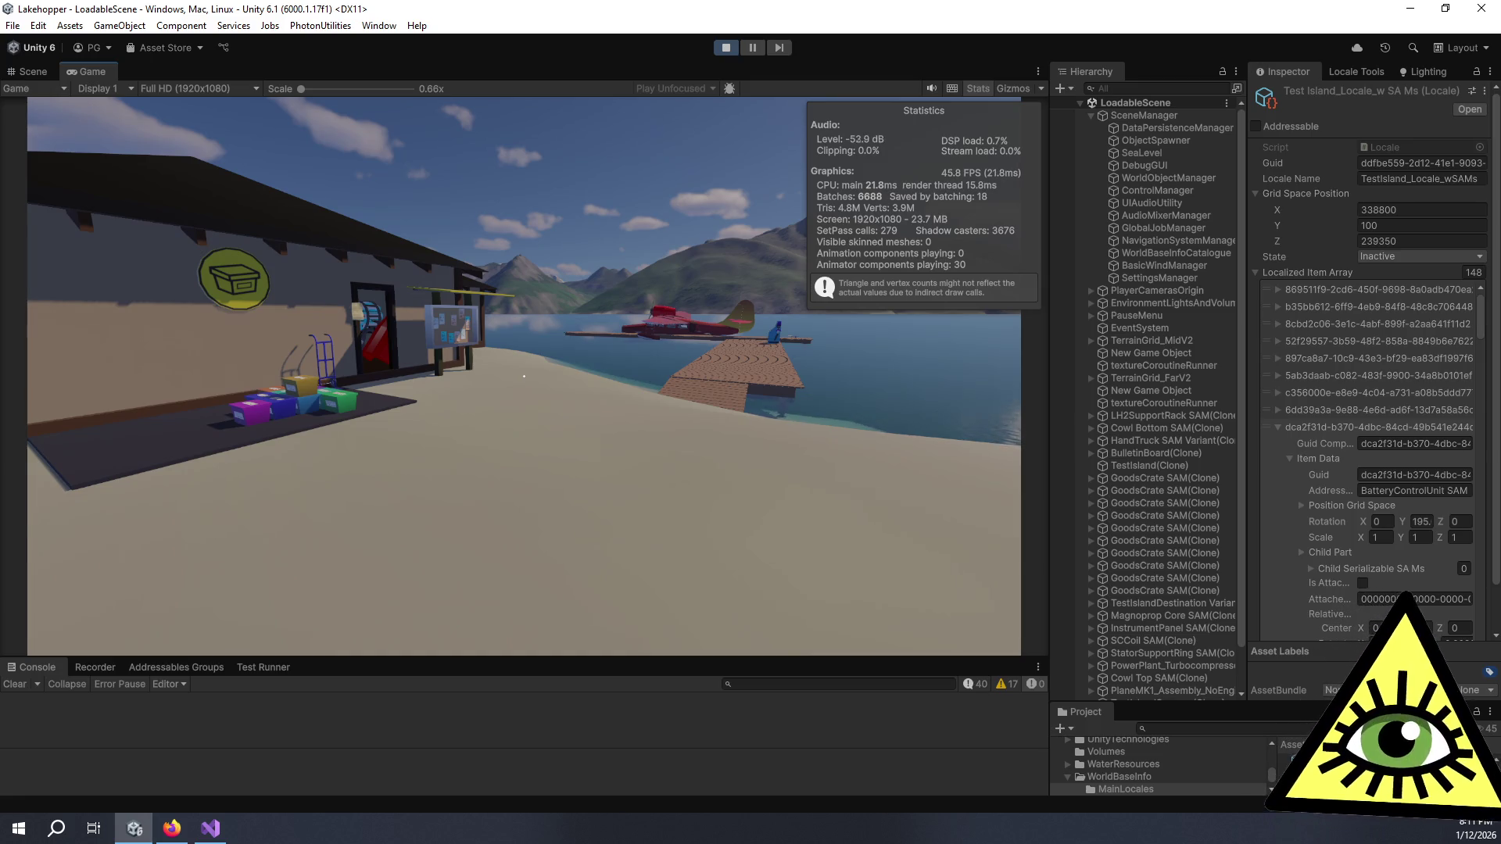
# Step: Free the cursor, select SceneManager, and collapse SceneManager and LoadableScene in the Hierarchy
pyautogui.moveTo(524, 376)
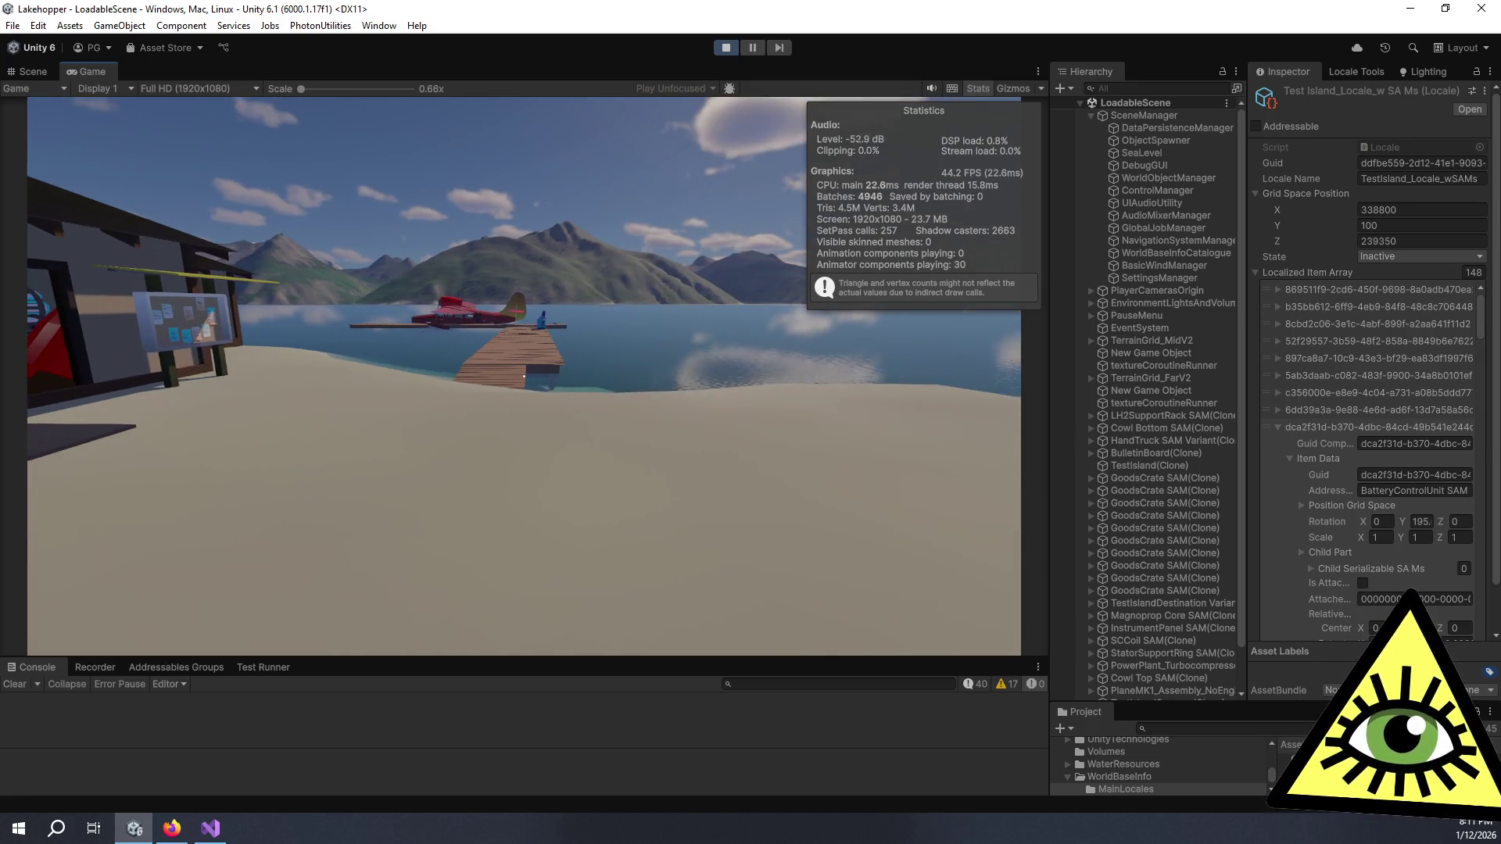
pyautogui.press('Escape')
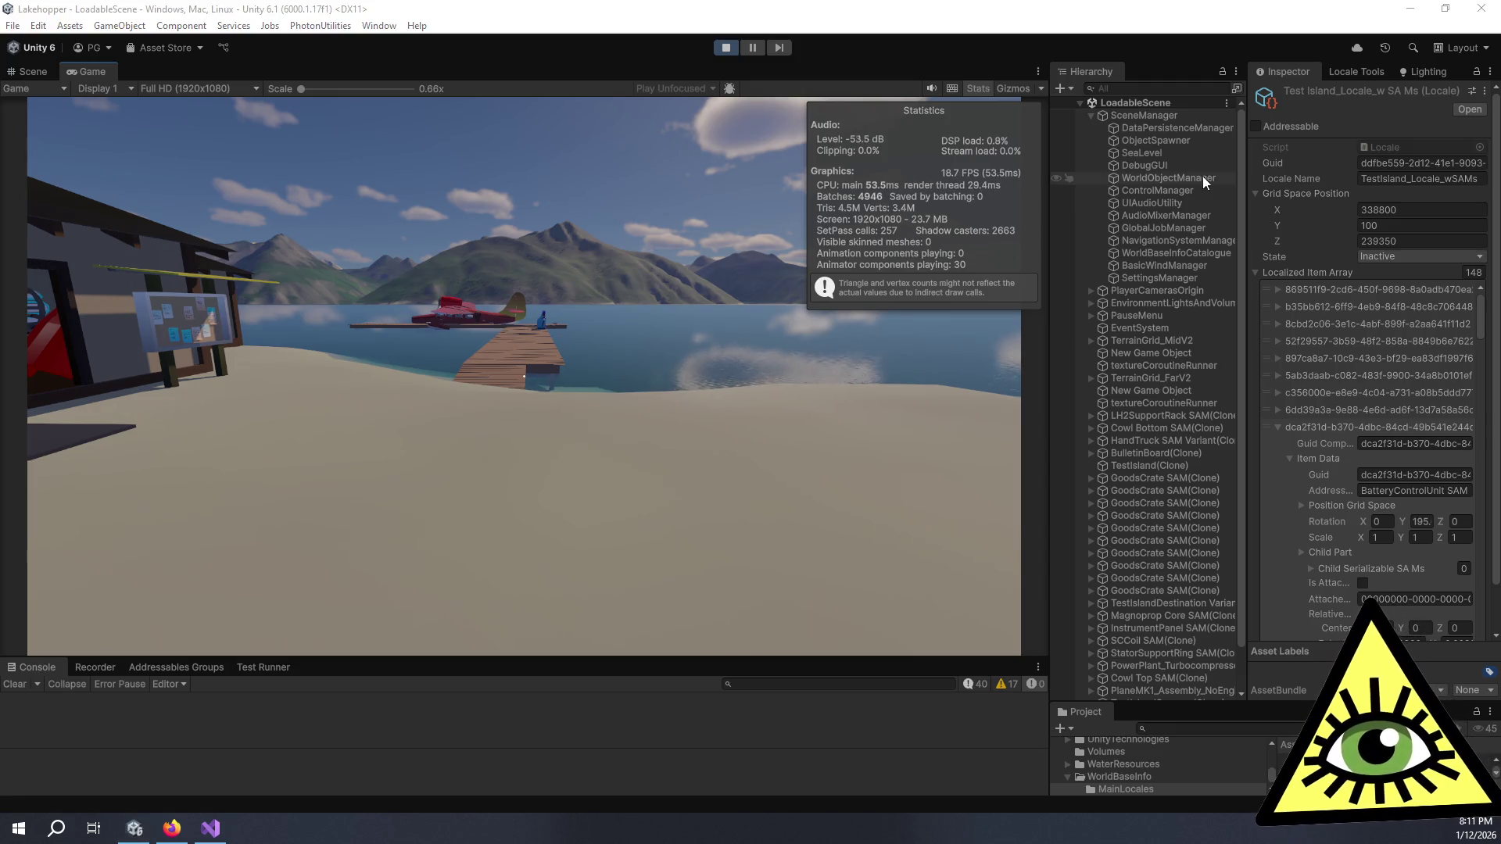
pyautogui.click(1150, 113)
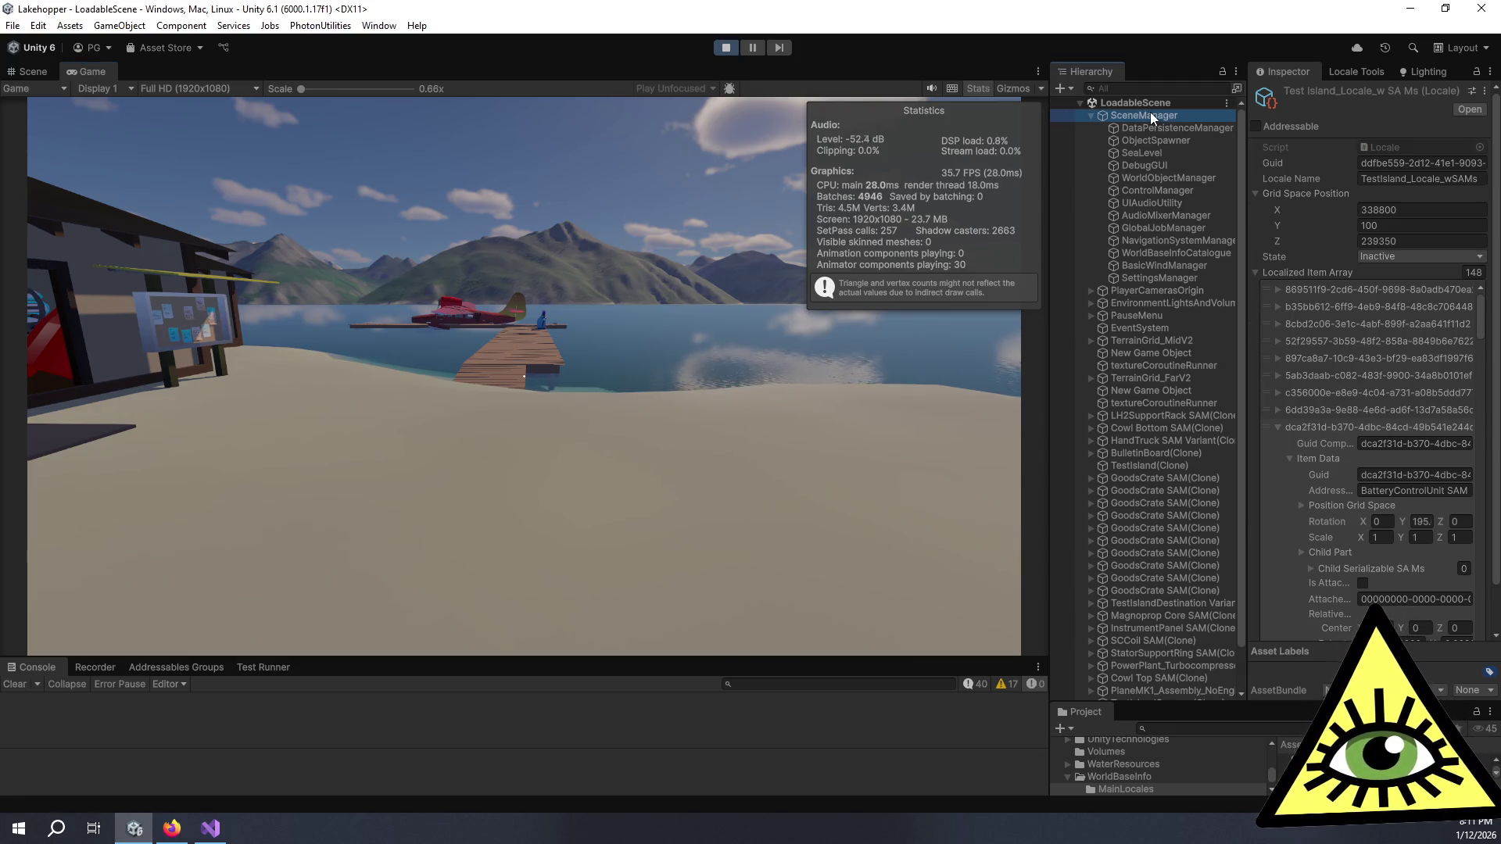
pyautogui.click(1092, 116)
pyautogui.click(1079, 104)
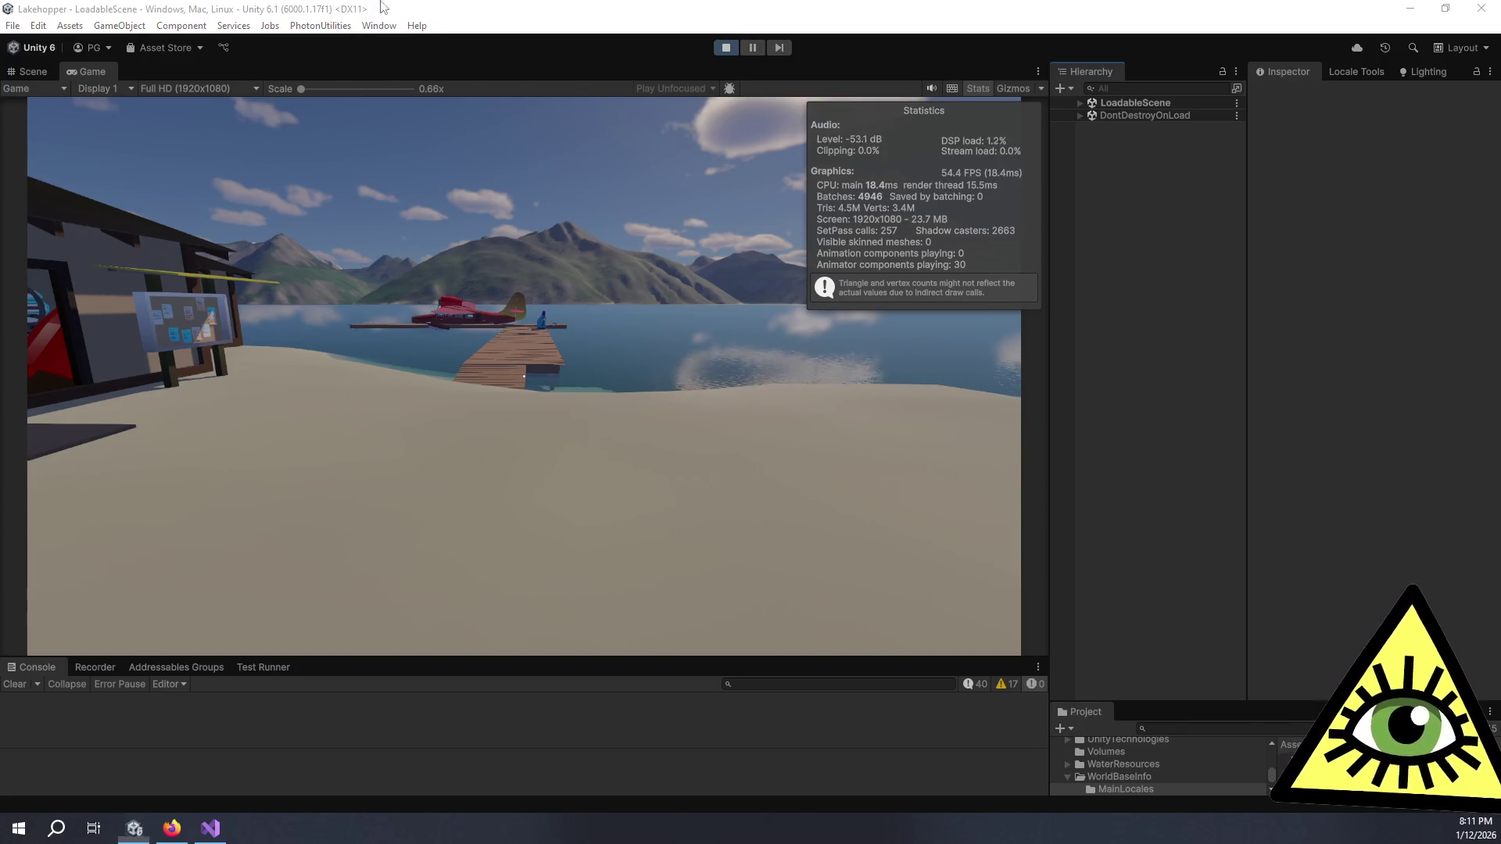
# Step: Open the game's Debug Functions panel with F1 and switch it to the Debug page
pyautogui.click(380, 26)
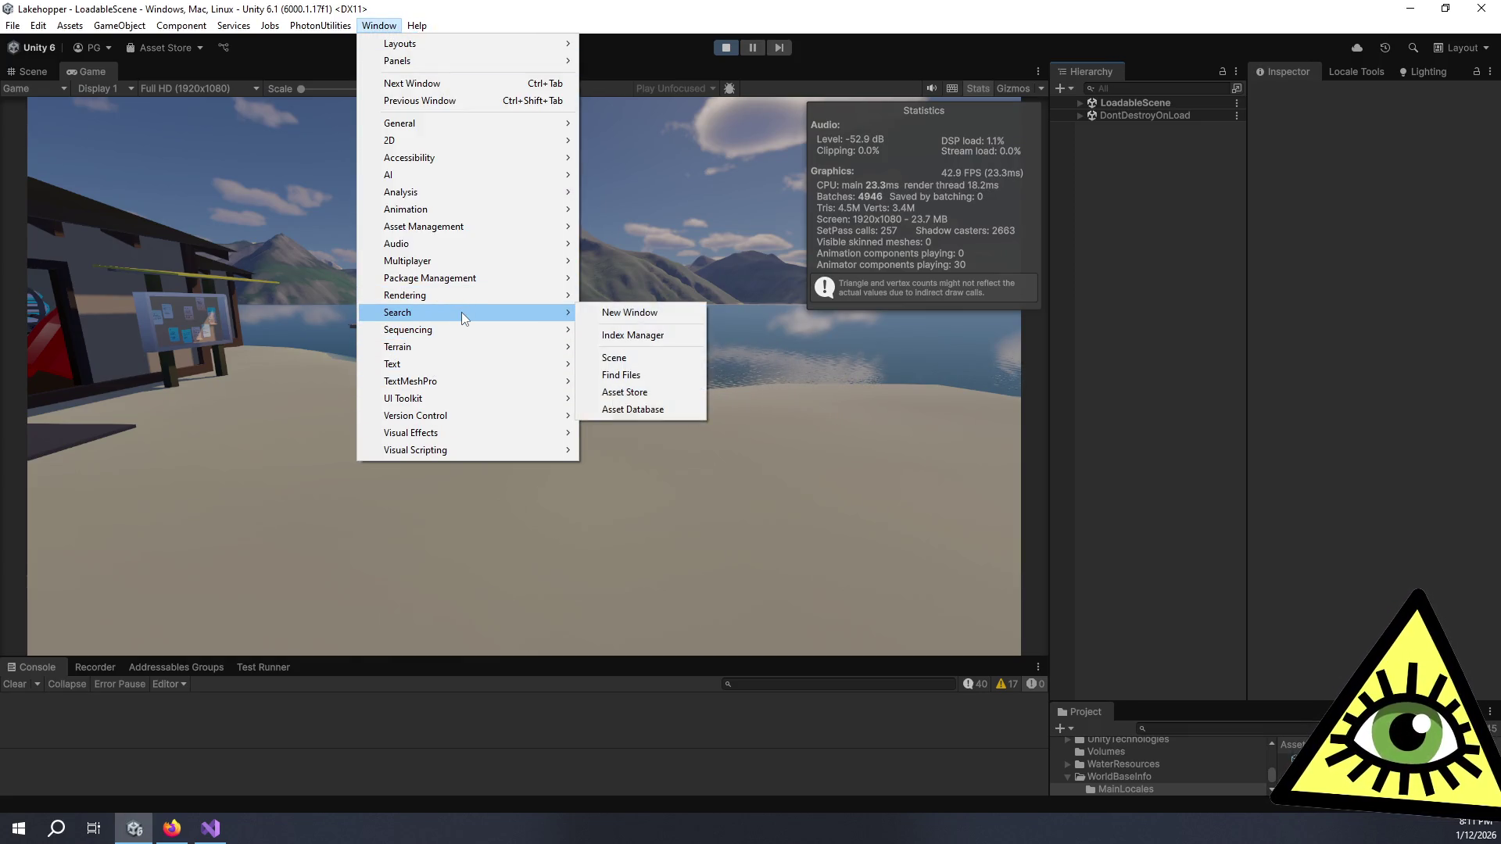
pyautogui.click(625, 220)
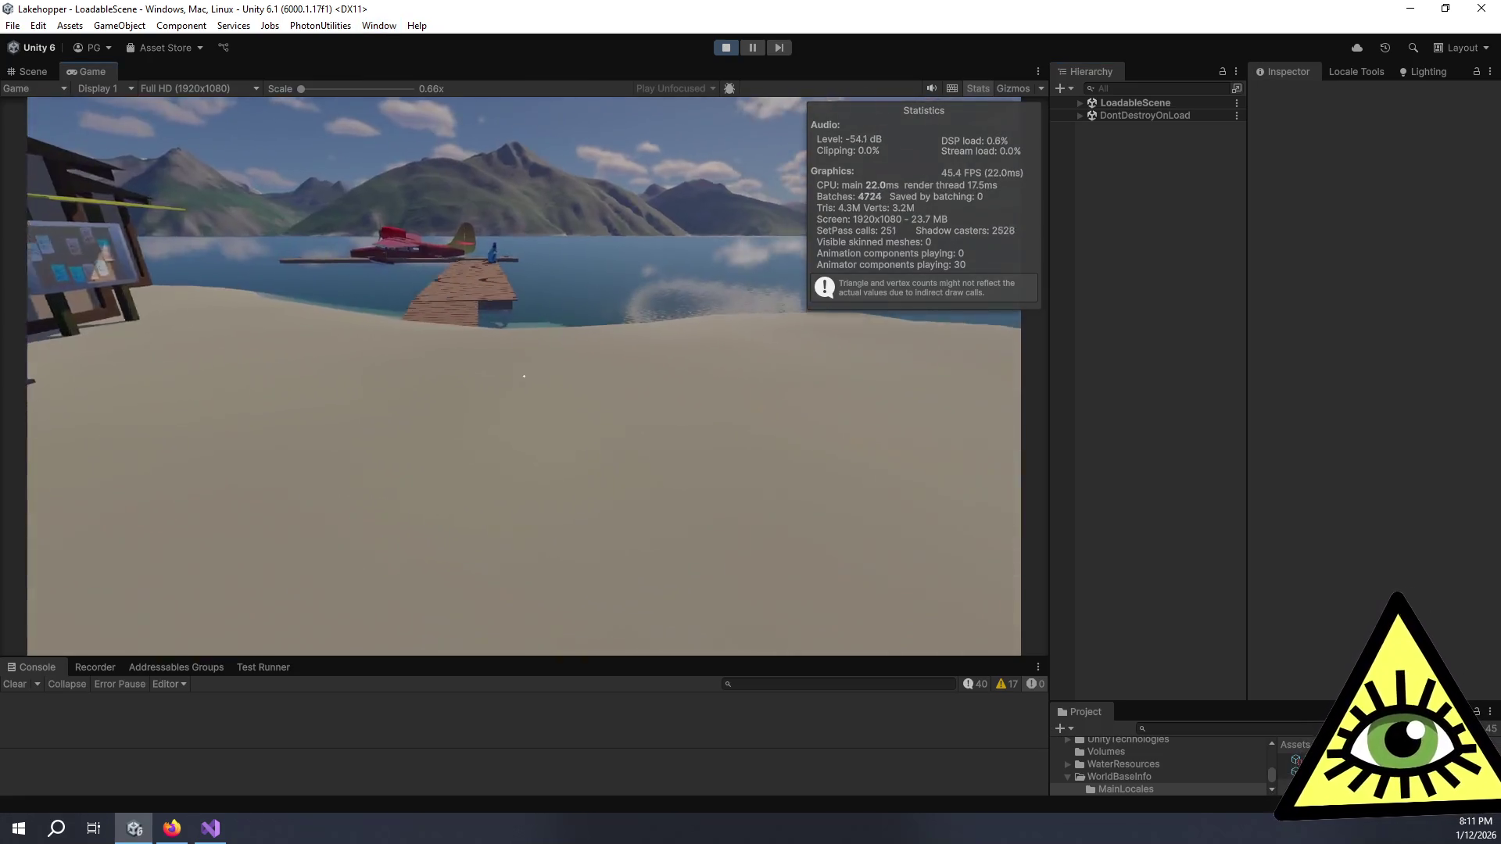
pyautogui.press('F1')
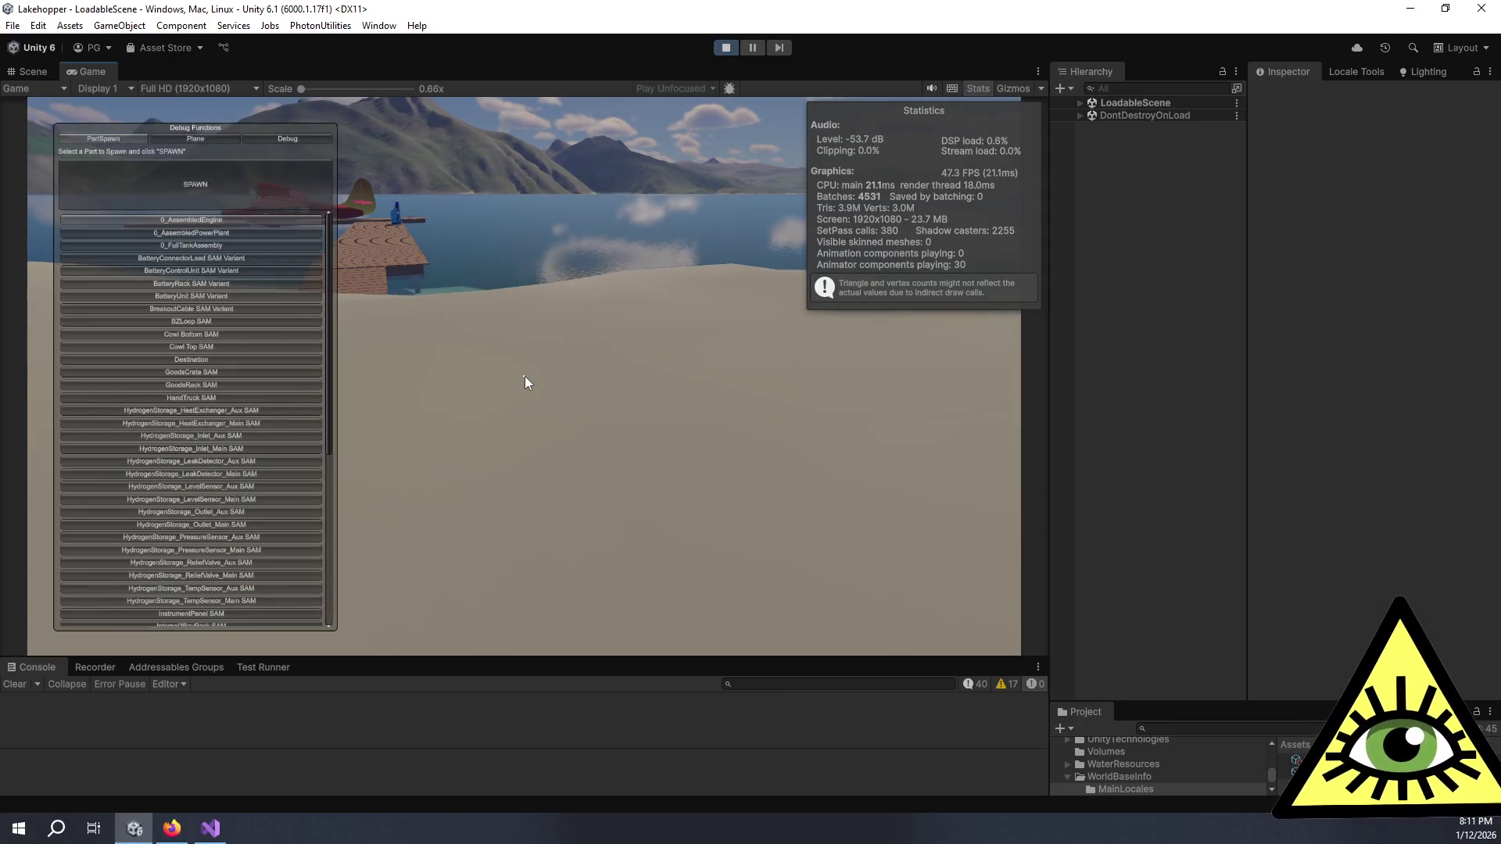
pyautogui.click(301, 137)
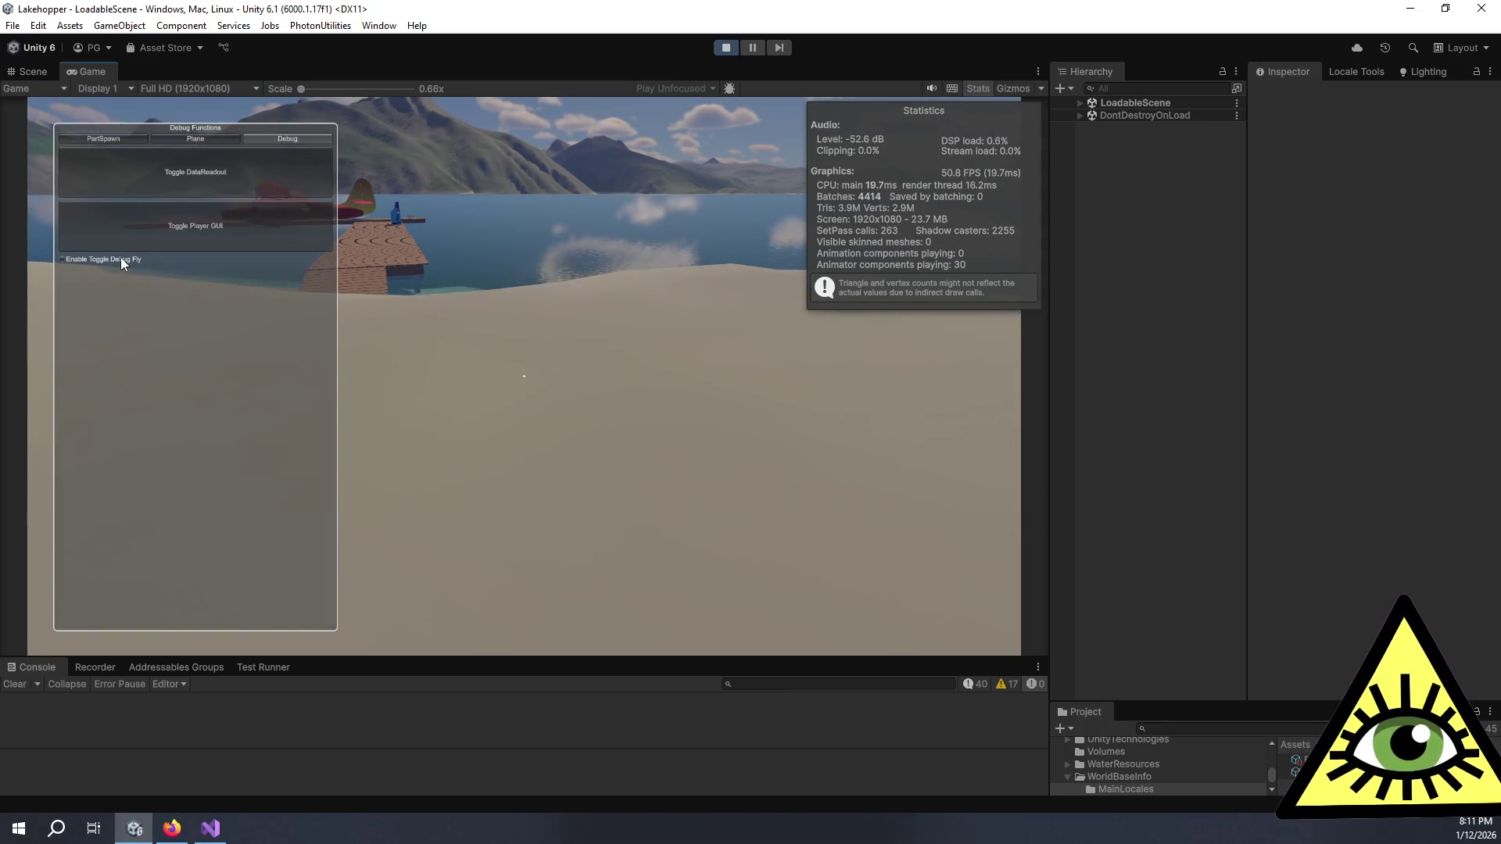
# Step: Close the debug panel with F1 and fly up over the mountains and fjords
pyautogui.press('F1')
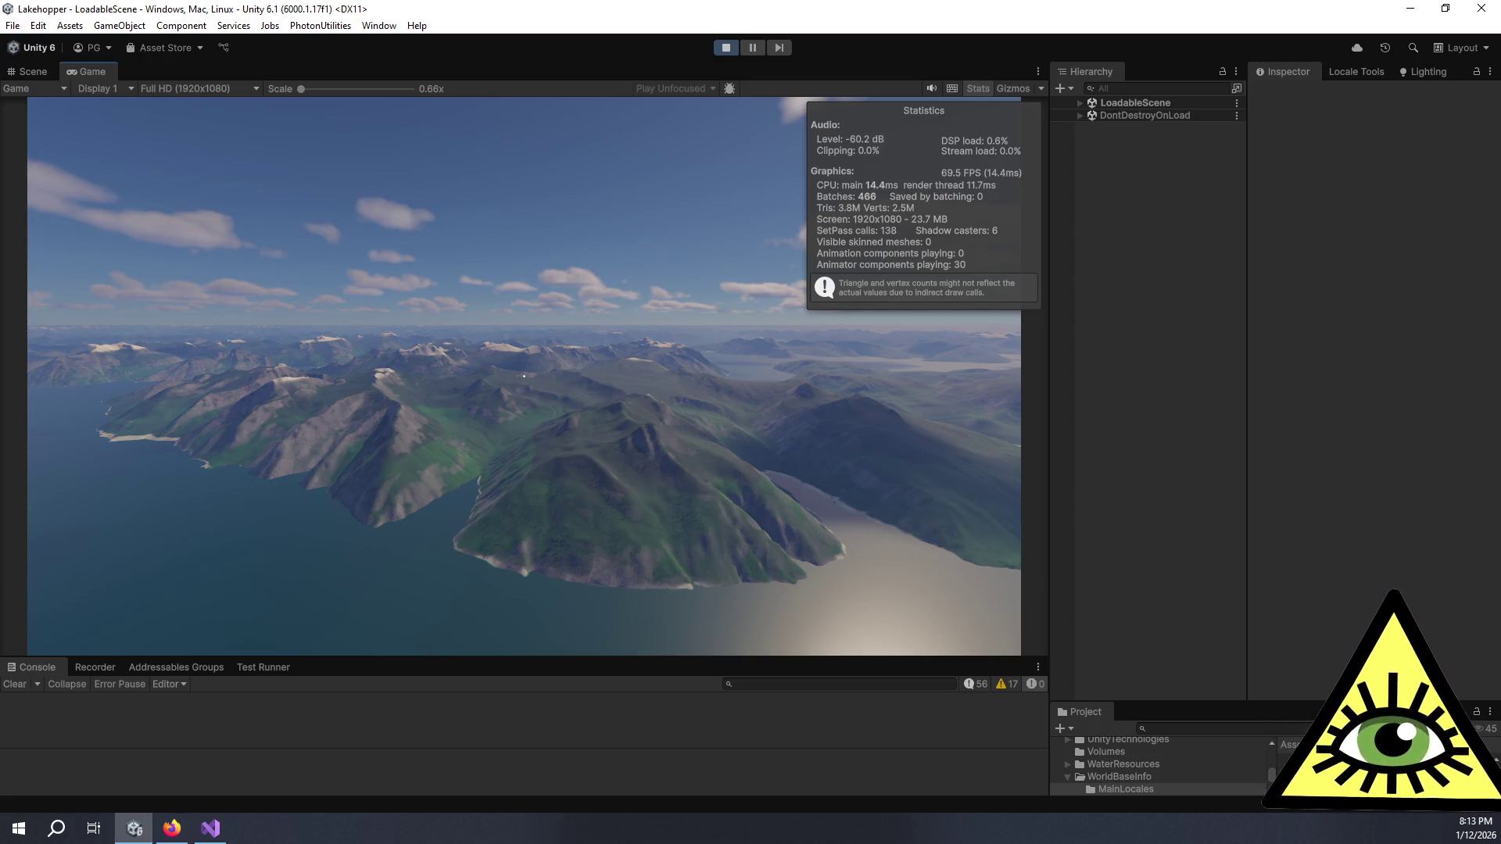
# Step: Pause, check the graphics settings, hide the Stats overlay, then resume the game
pyautogui.press('Escape')
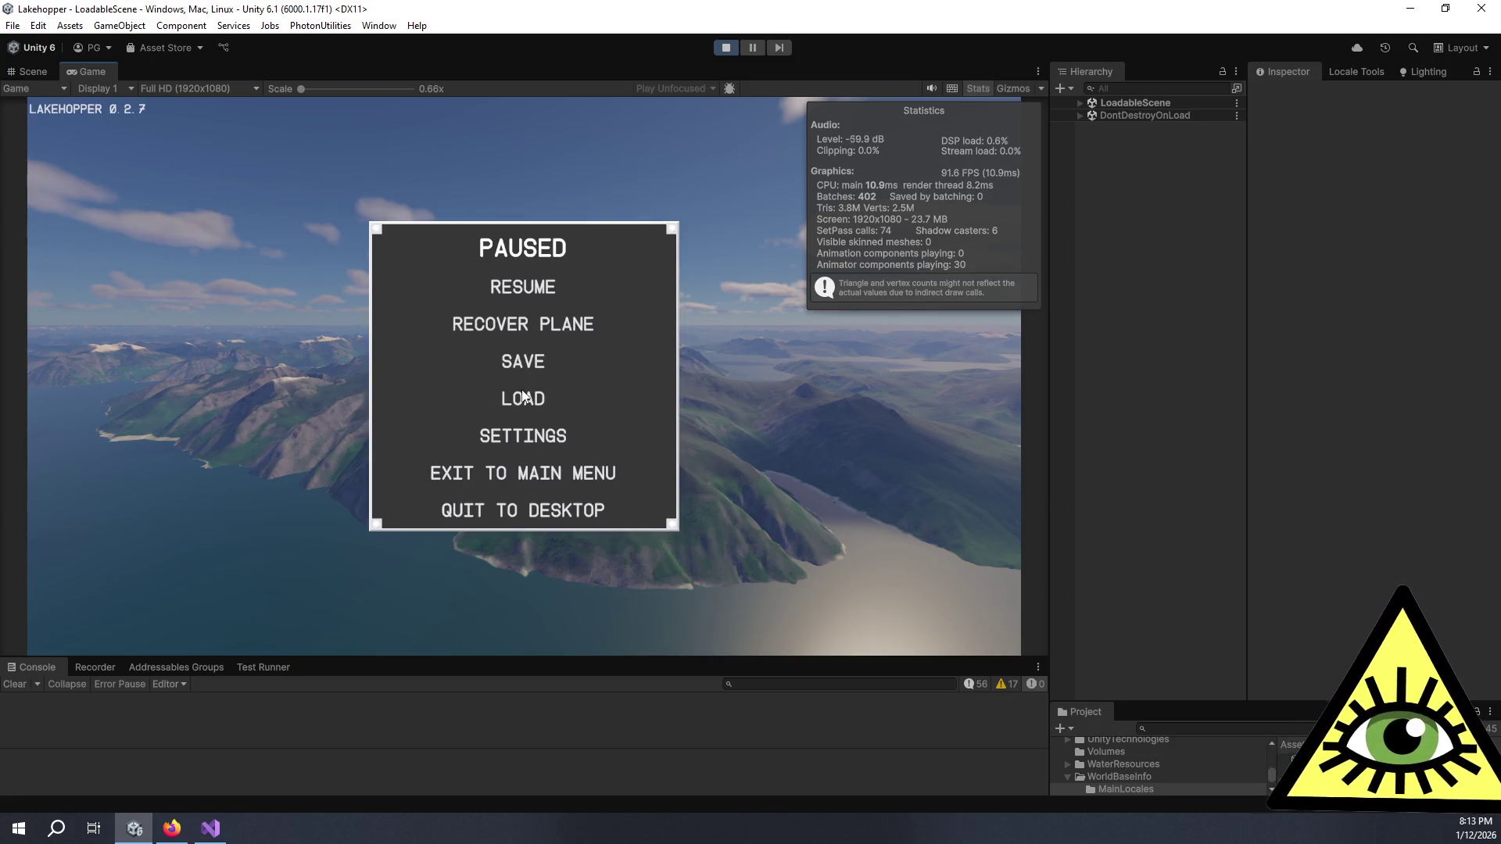
pyautogui.click(522, 440)
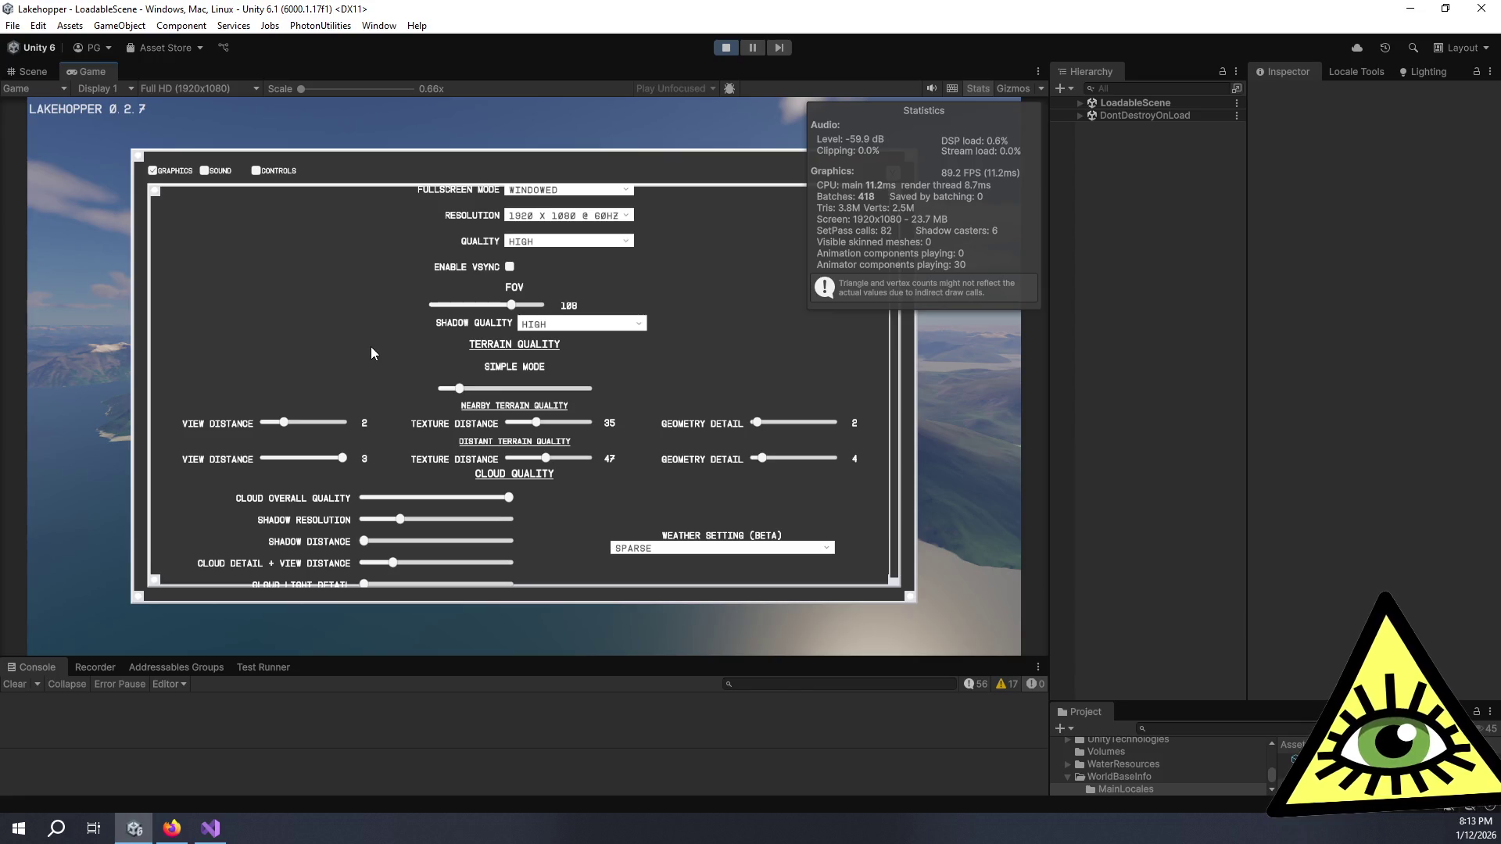
pyautogui.click(977, 88)
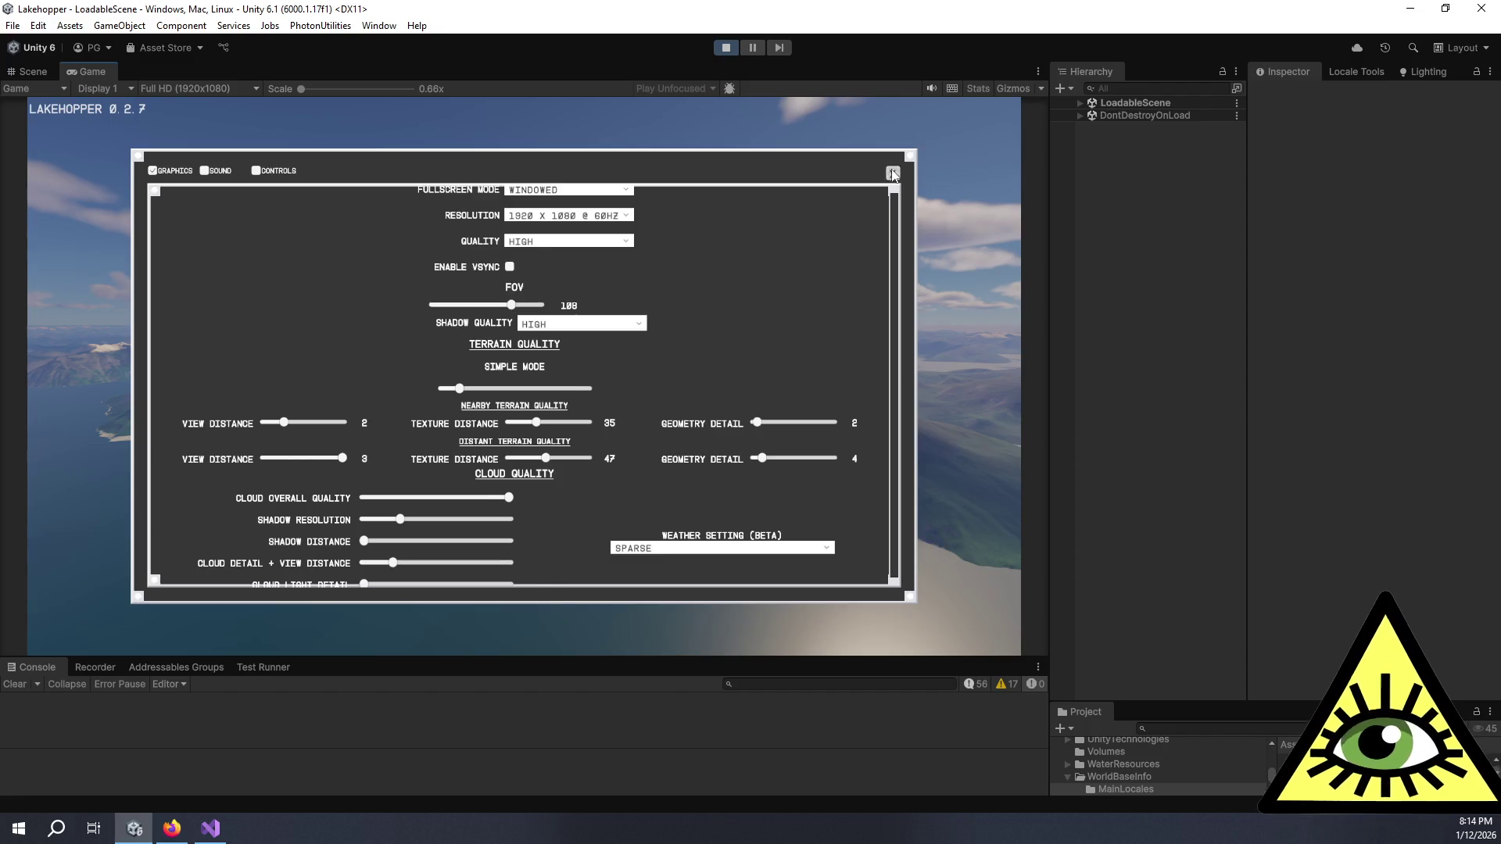
pyautogui.press('Escape')
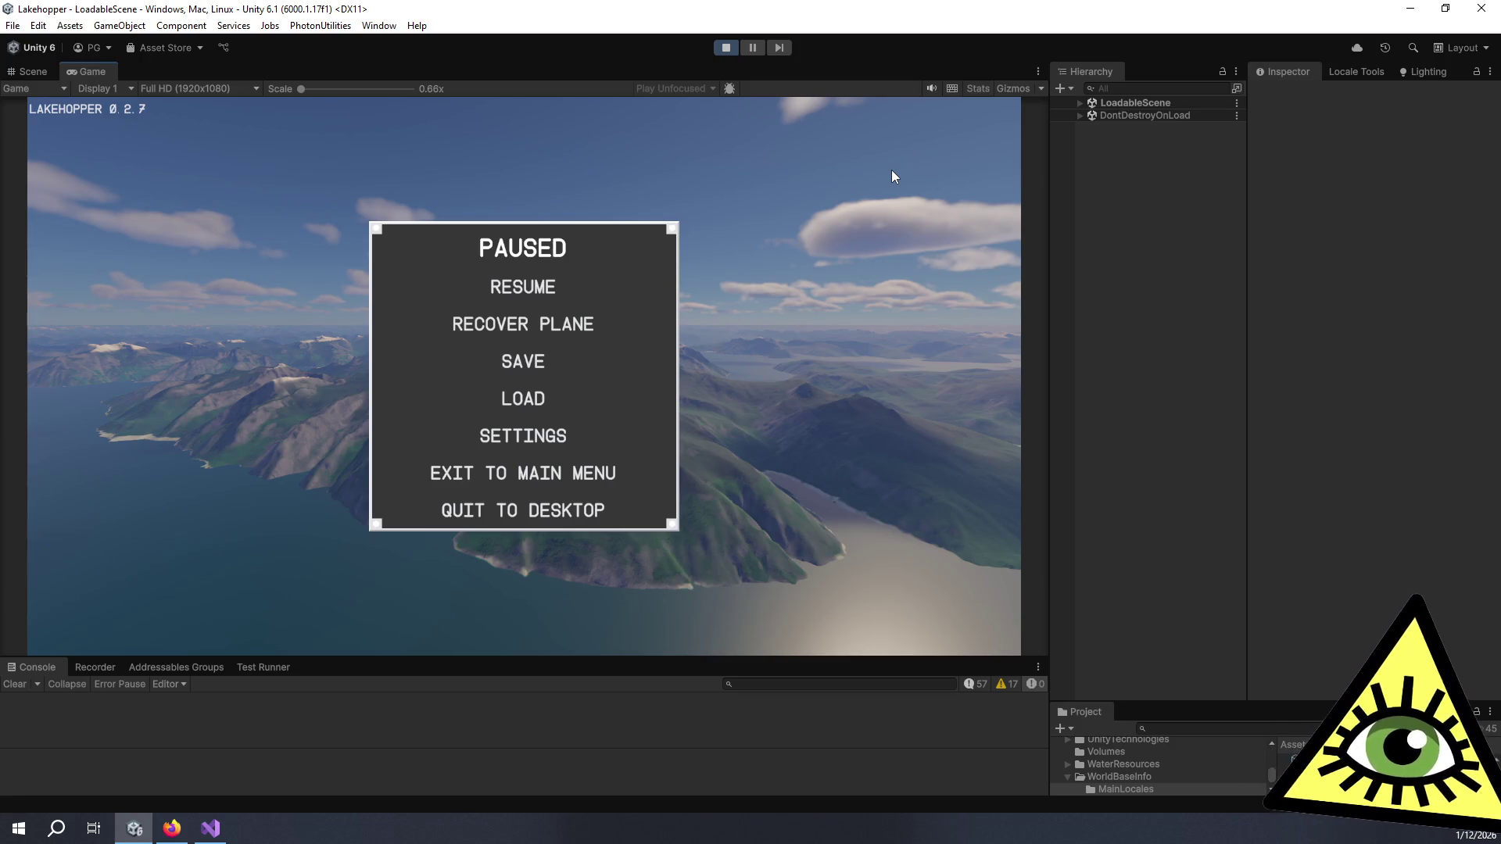
pyautogui.click(469, 292)
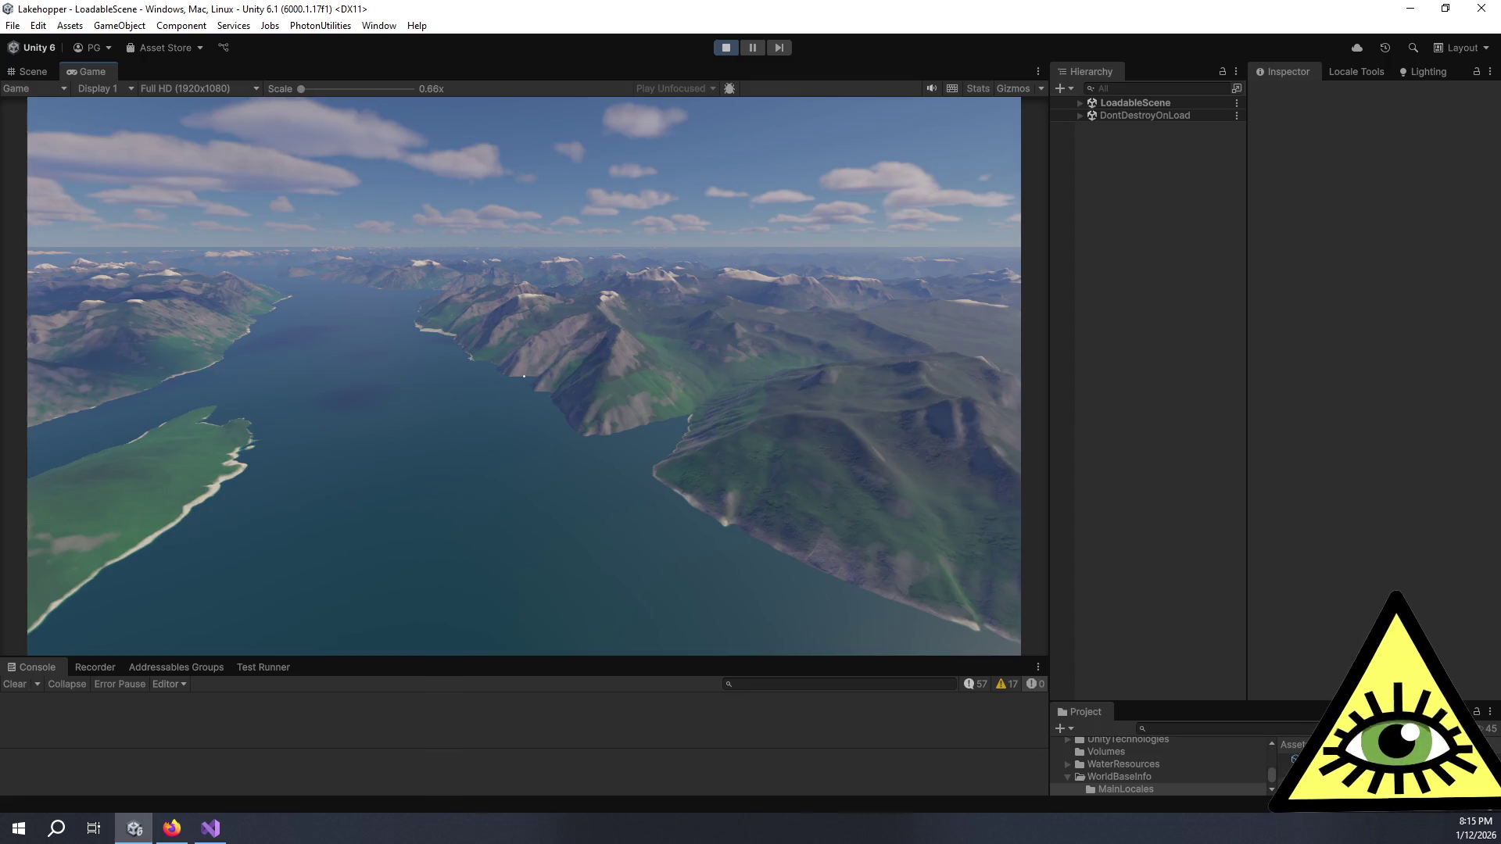
# Step: Expand LoadableScene and briefly view TerrainGrid_MidV2's terrain tiles in the Hierarchy
pyautogui.click(1079, 103)
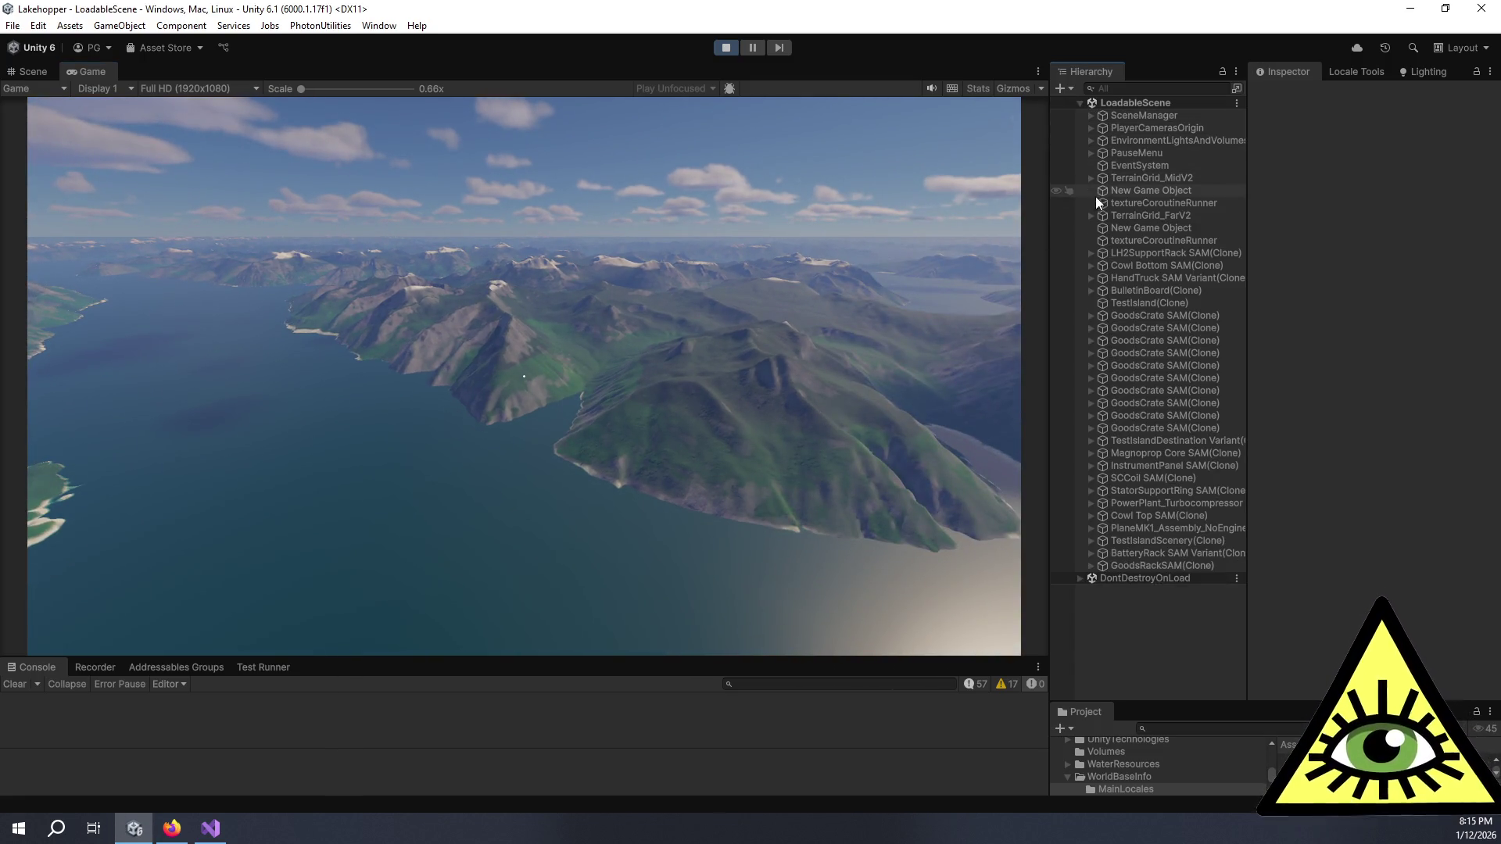
pyautogui.click(1092, 178)
pyautogui.click(1092, 178)
# Step: Select SceneManager and ping its Base Terrain Grids Element 0, TerrainGrid_MidV2
pyautogui.click(1091, 114)
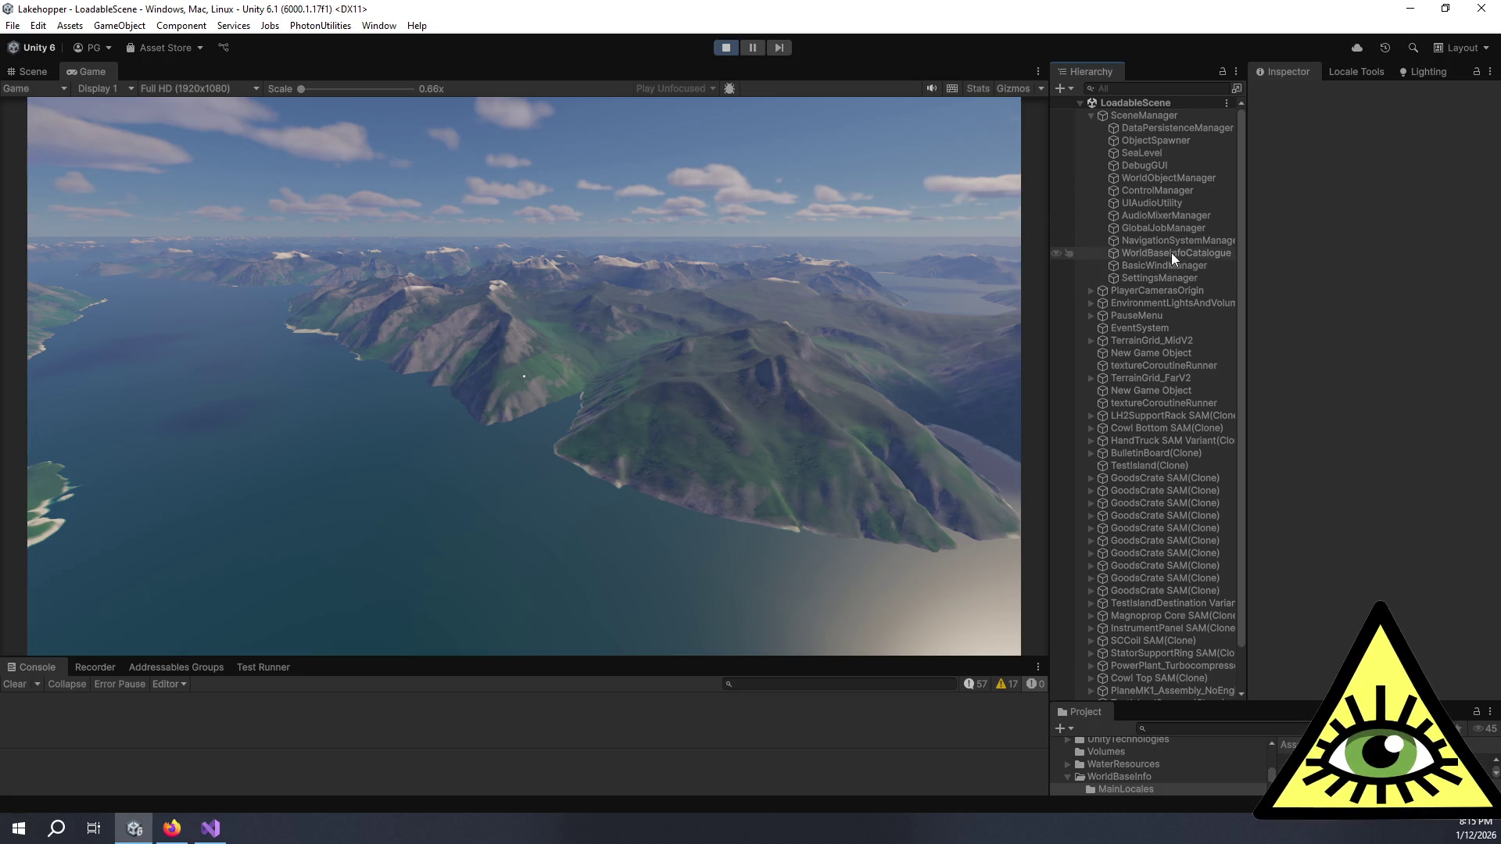
pyautogui.click(1146, 115)
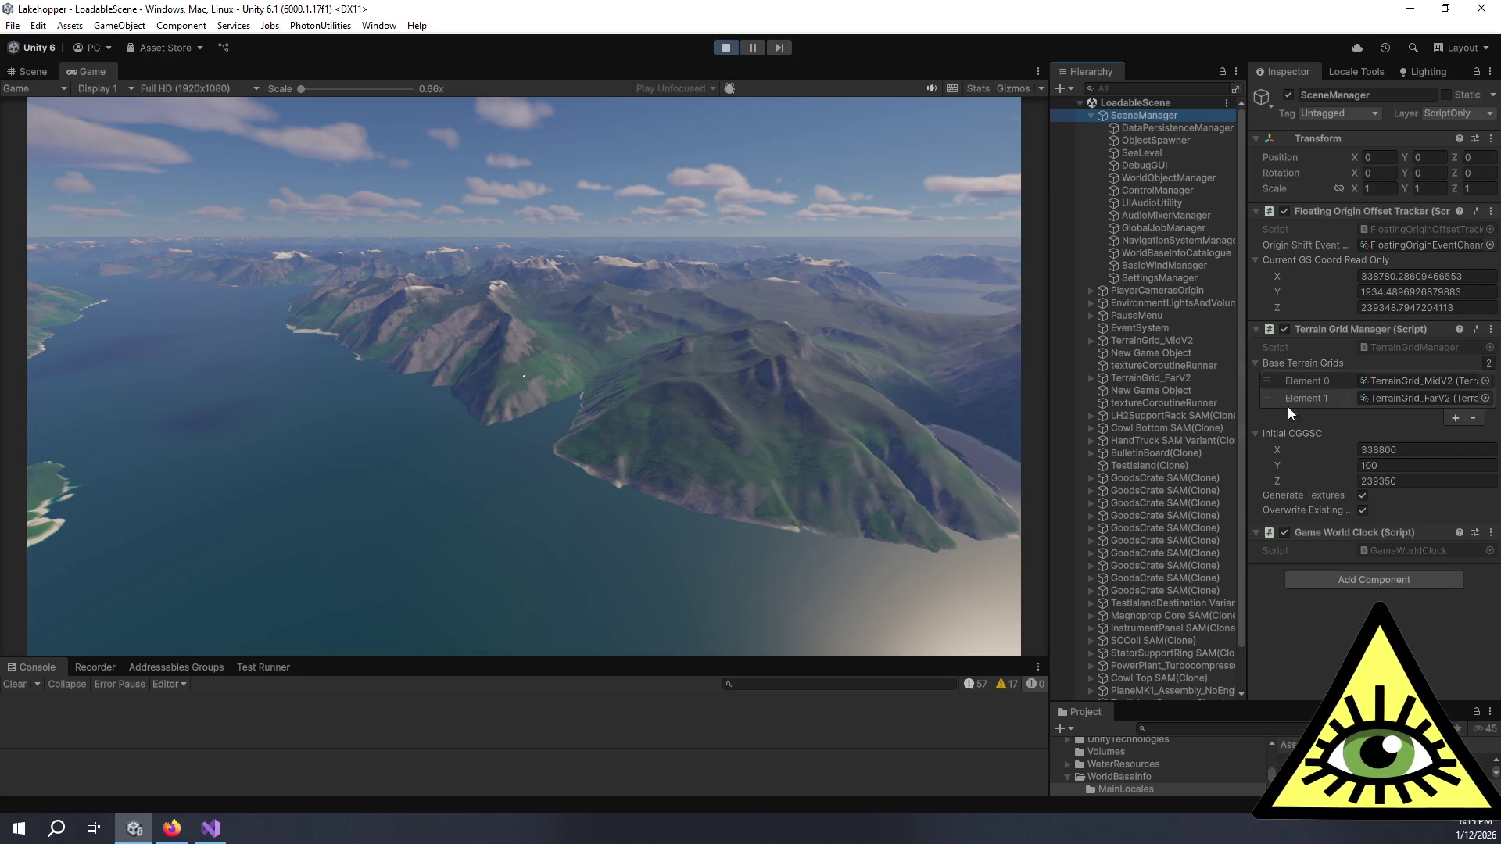
pyautogui.click(1398, 381)
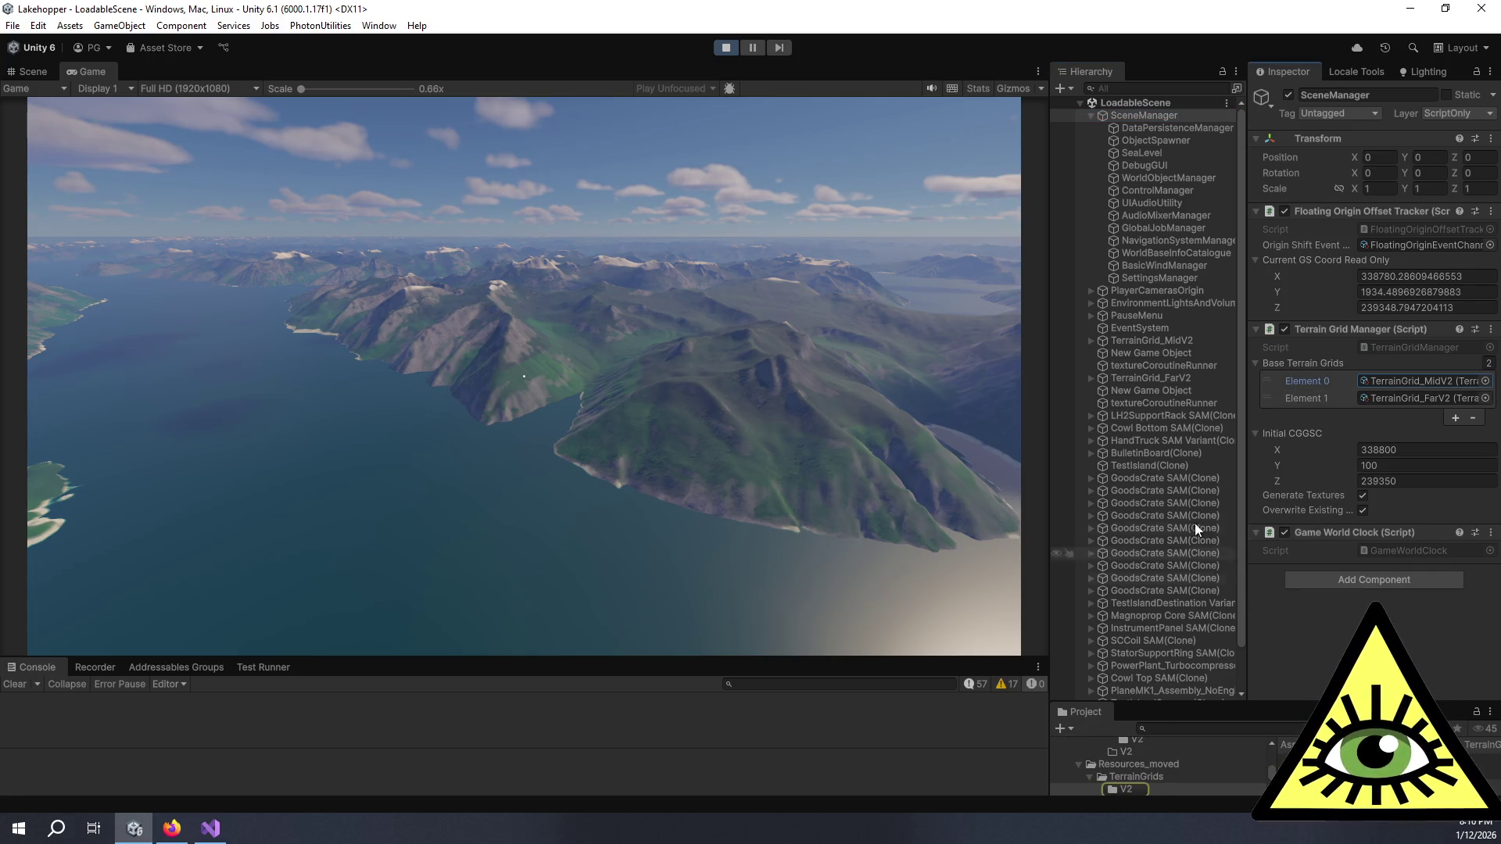
pyautogui.click(1146, 343)
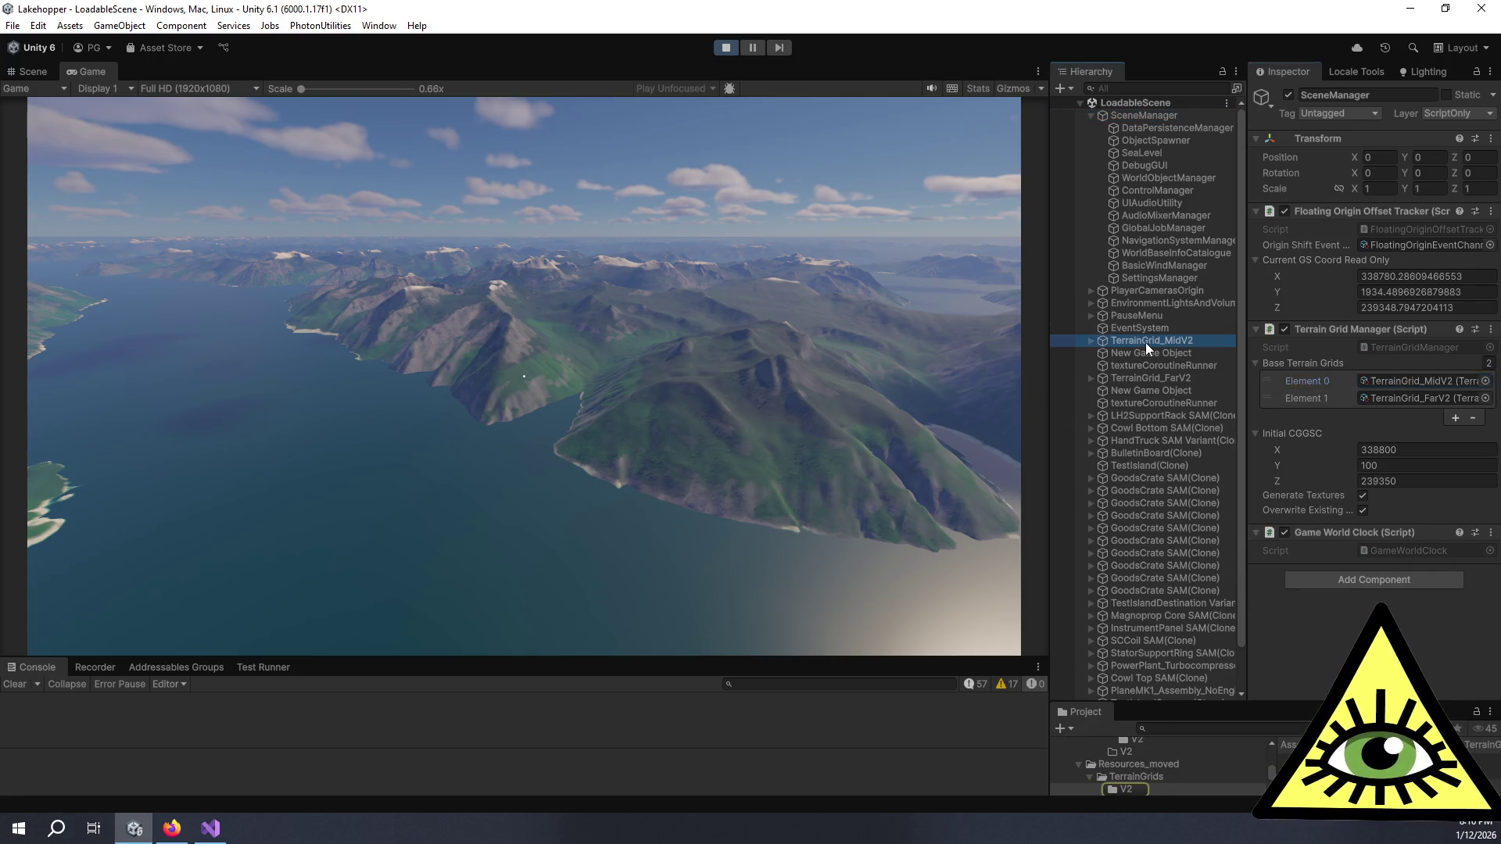
# Step: List TerrainGrid_MidV2's Terrain children, then walk the player into the storeroom by the open door
pyautogui.click(1090, 342)
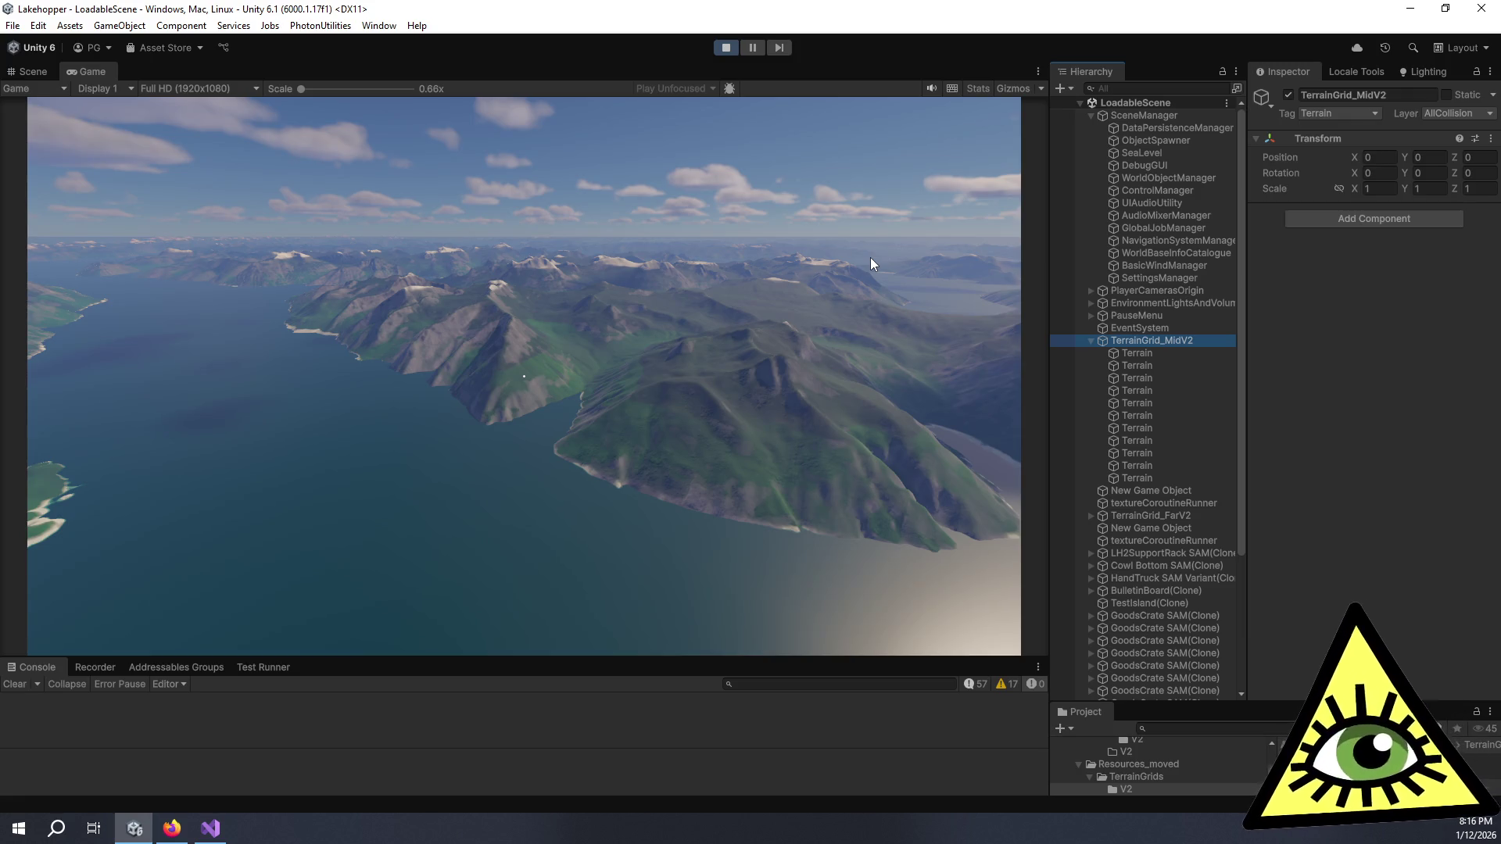
pyautogui.click(860, 266)
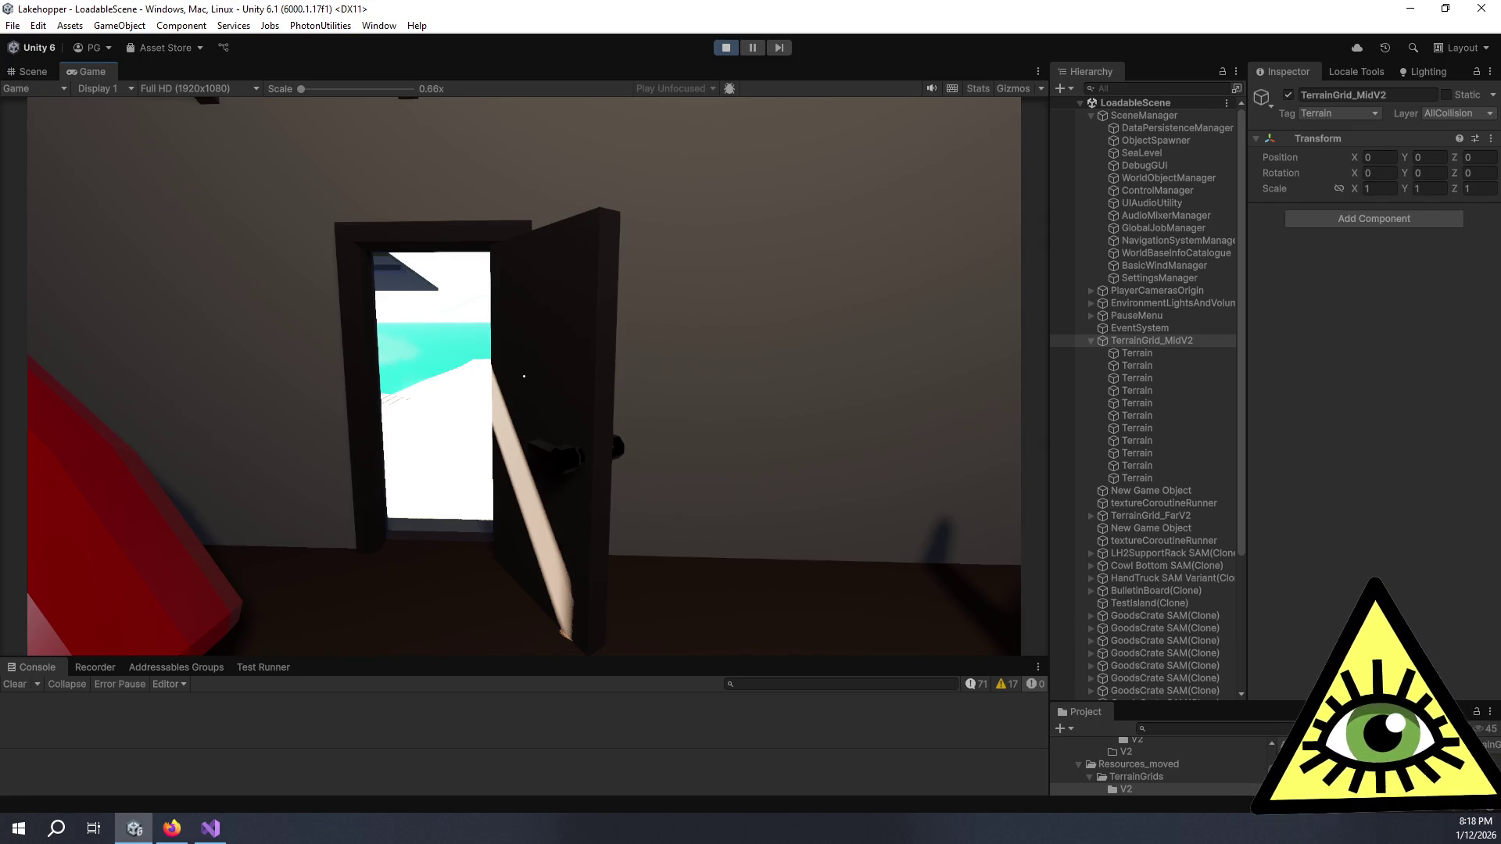
# Step: Walk out to the beach by the dock, then pause and load the Airborne4 save
pyautogui.press('w')
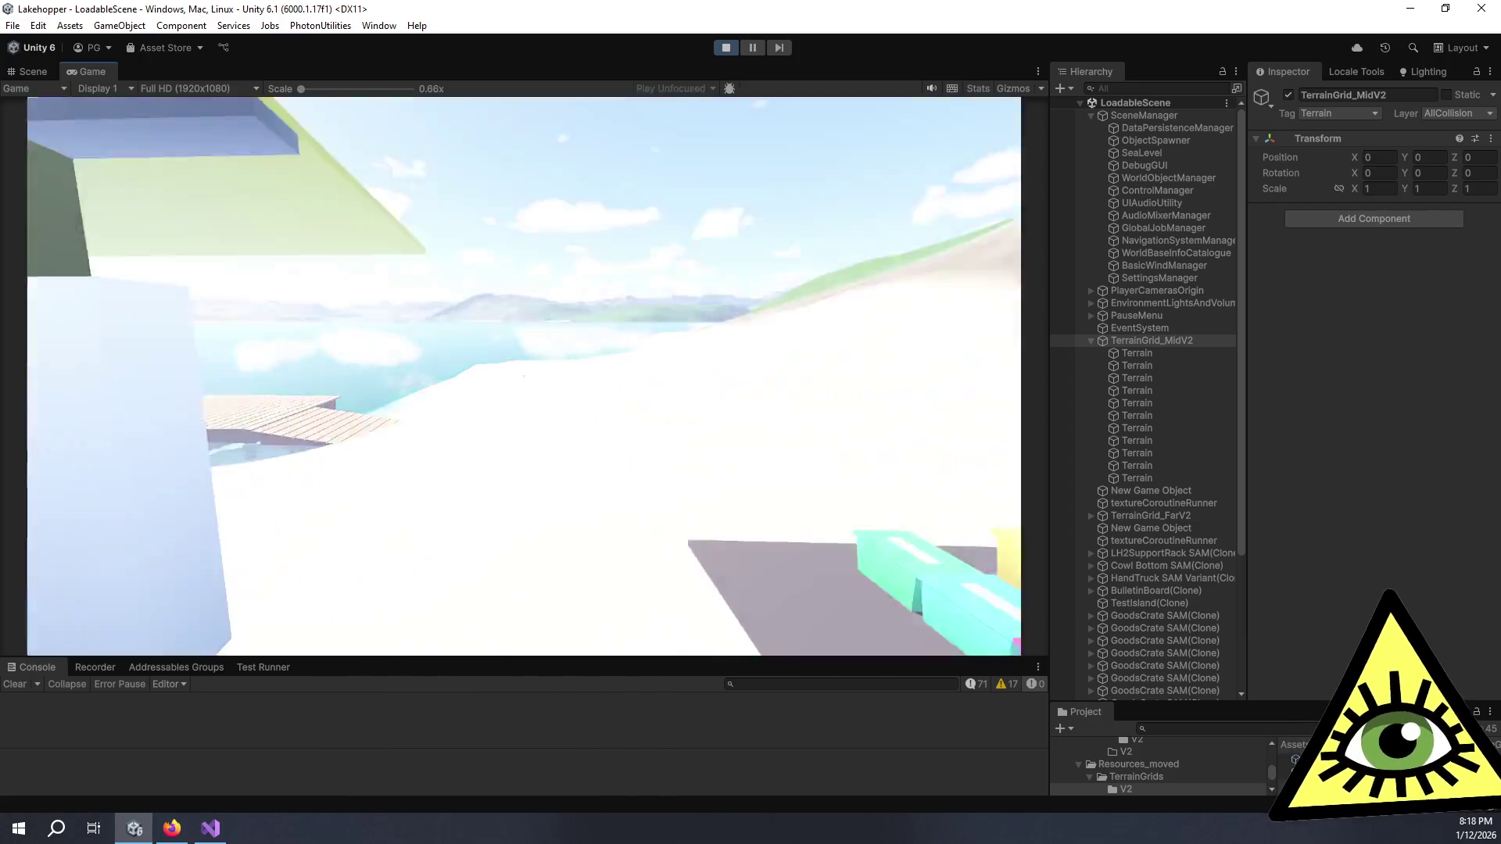
pyautogui.press('w')
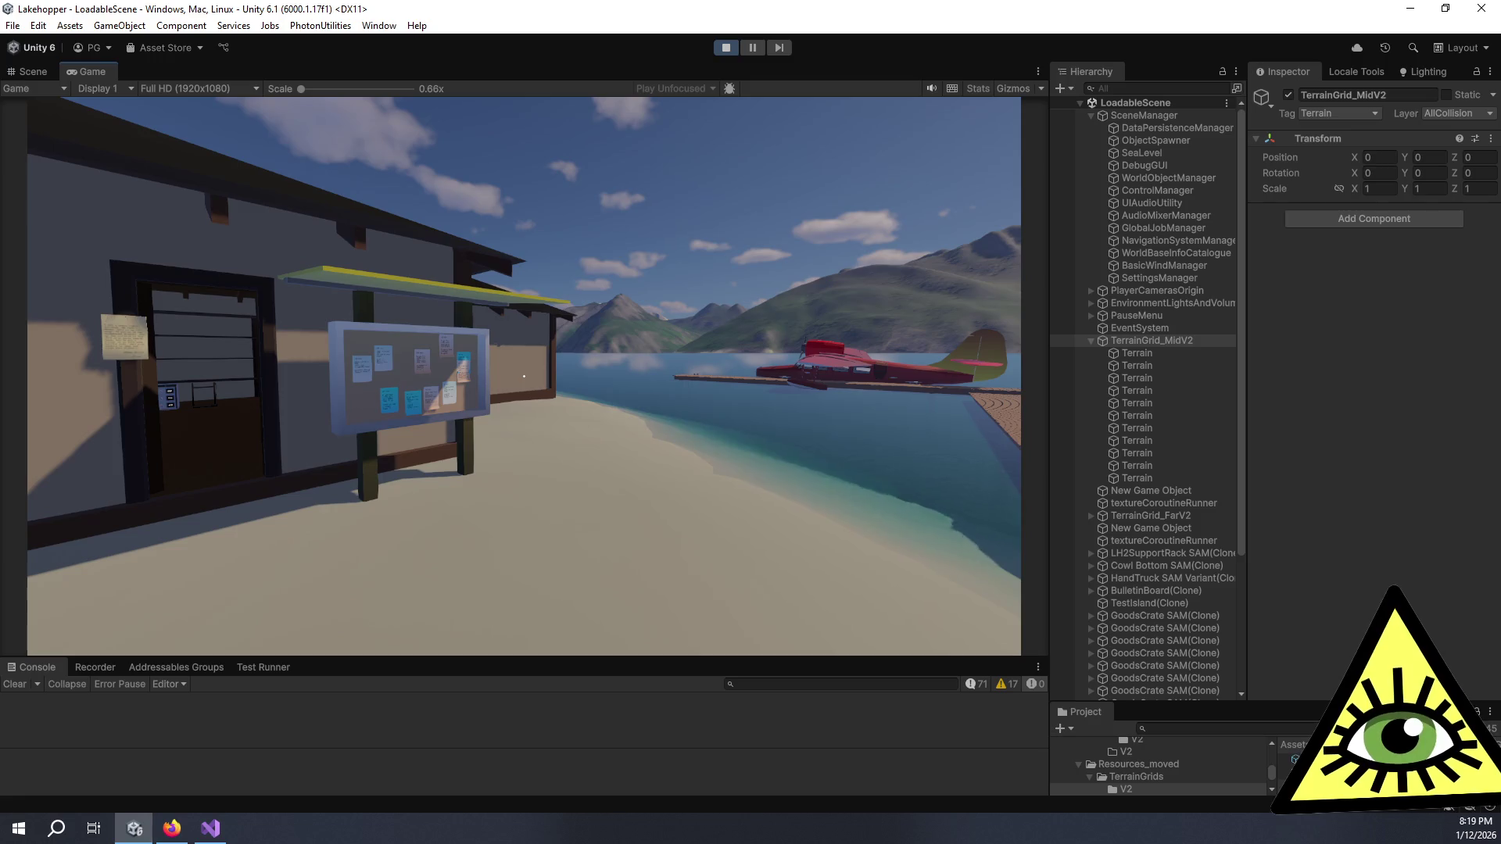
pyautogui.press('Escape')
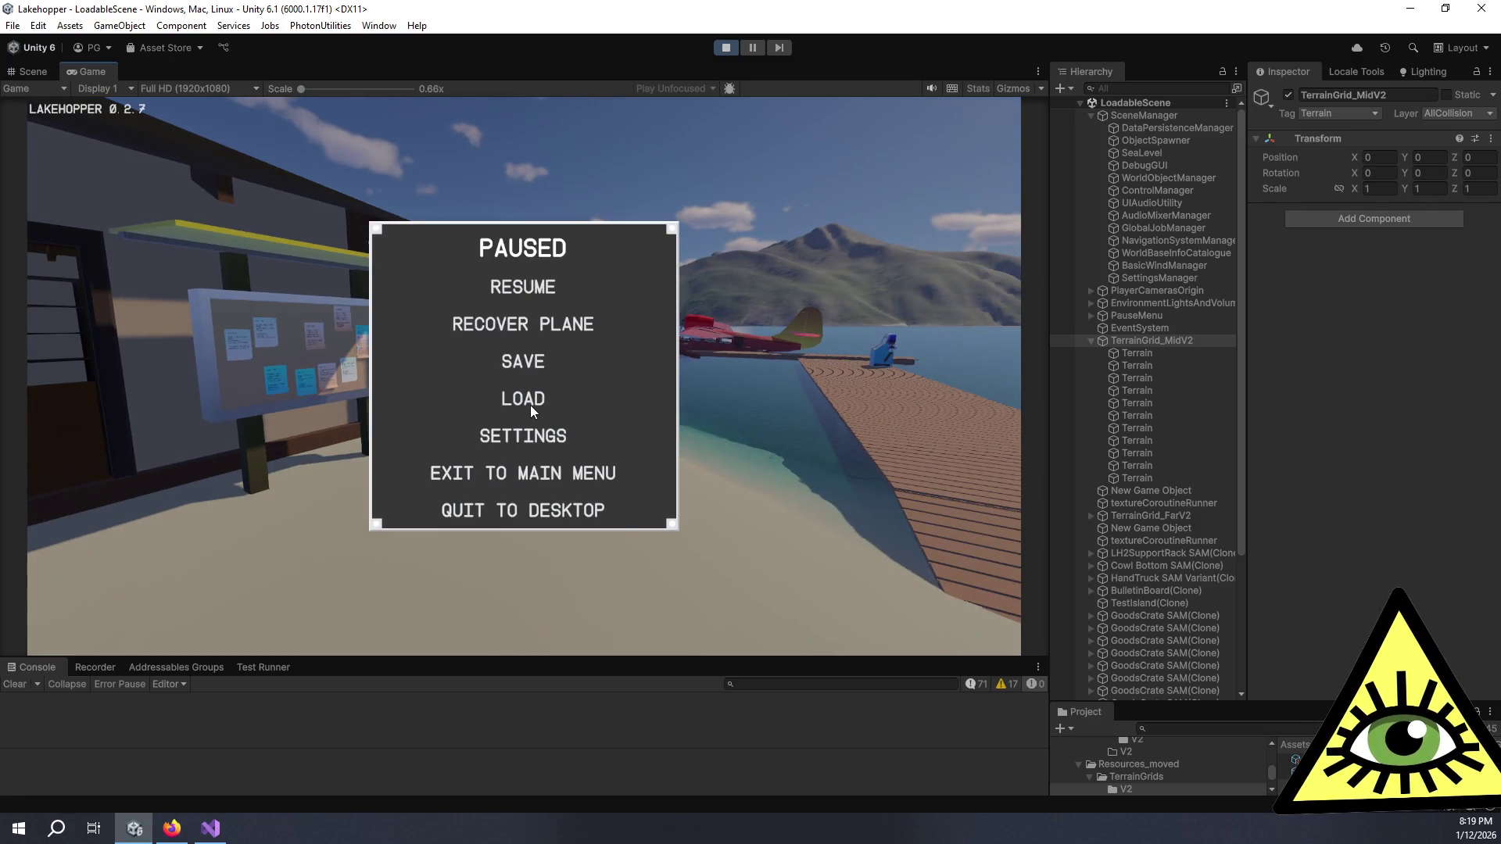
pyautogui.click(524, 400)
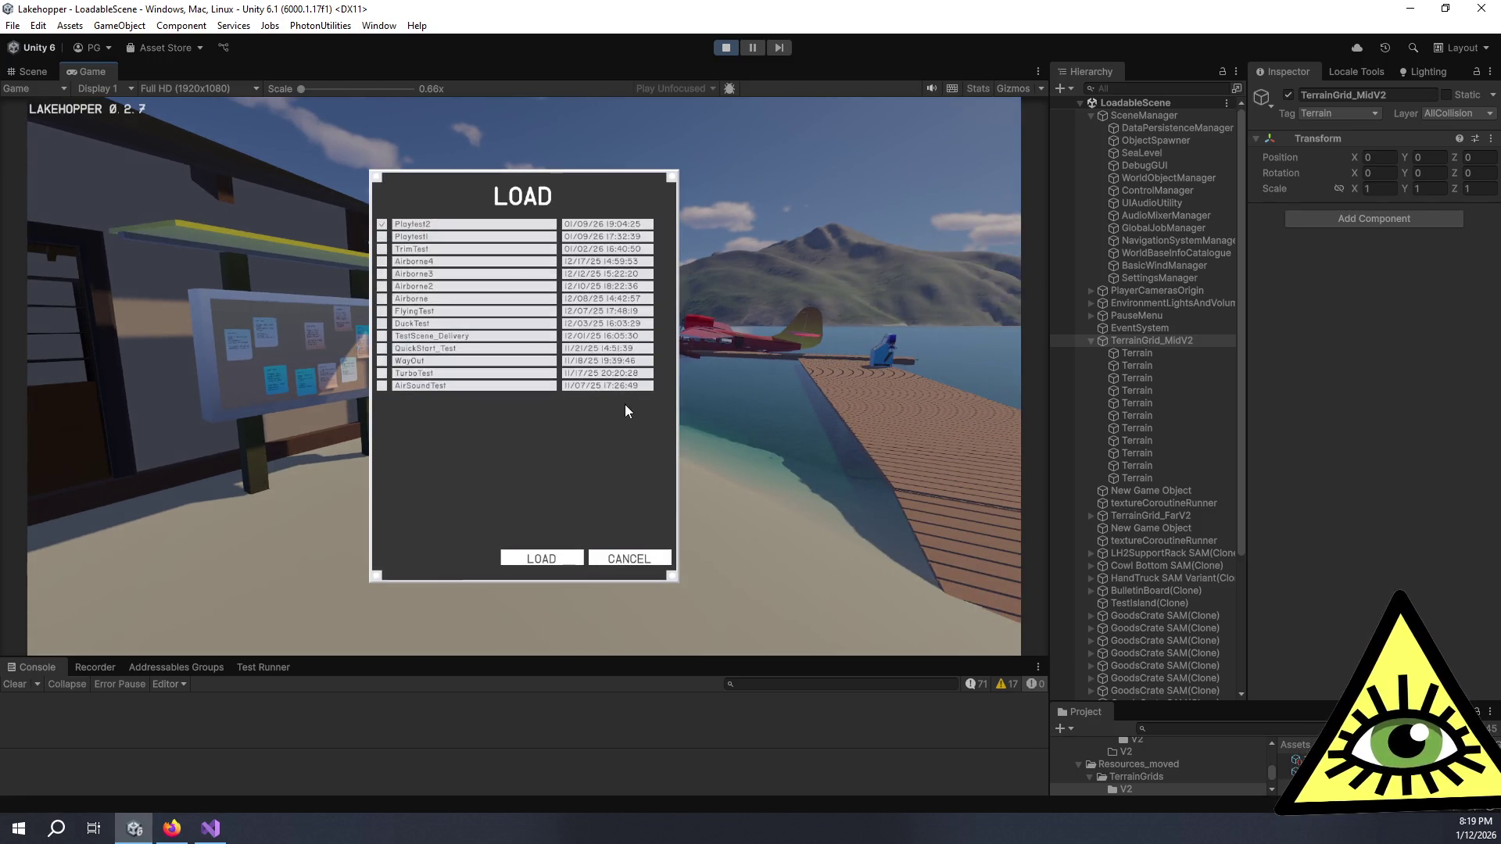
pyautogui.click(412, 264)
pyautogui.click(541, 558)
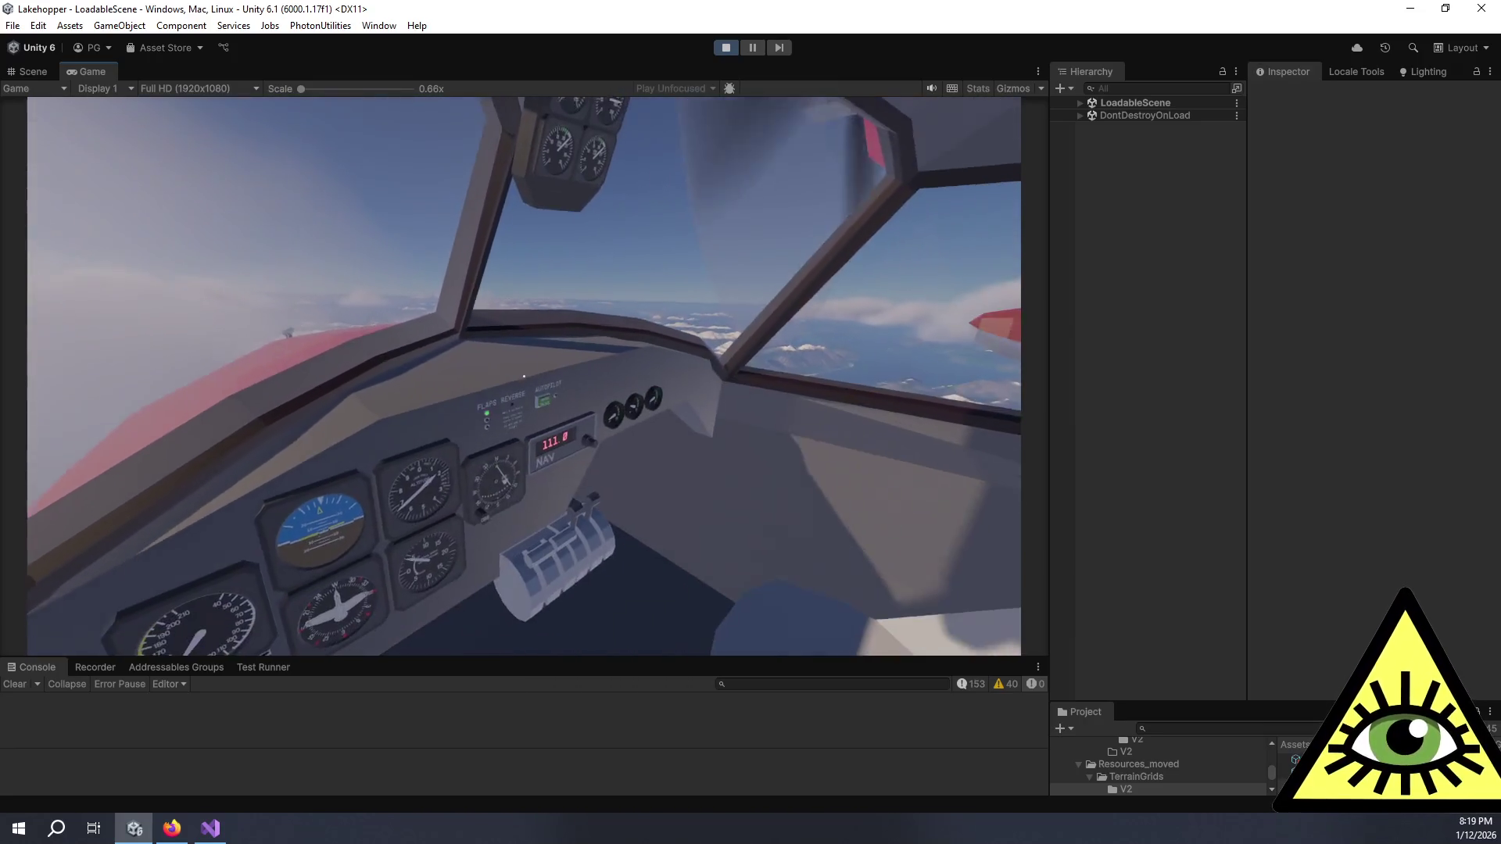
# Step: Load the Airborne4 save to resume flying the plane above the clouds
pyautogui.moveTo(522, 378)
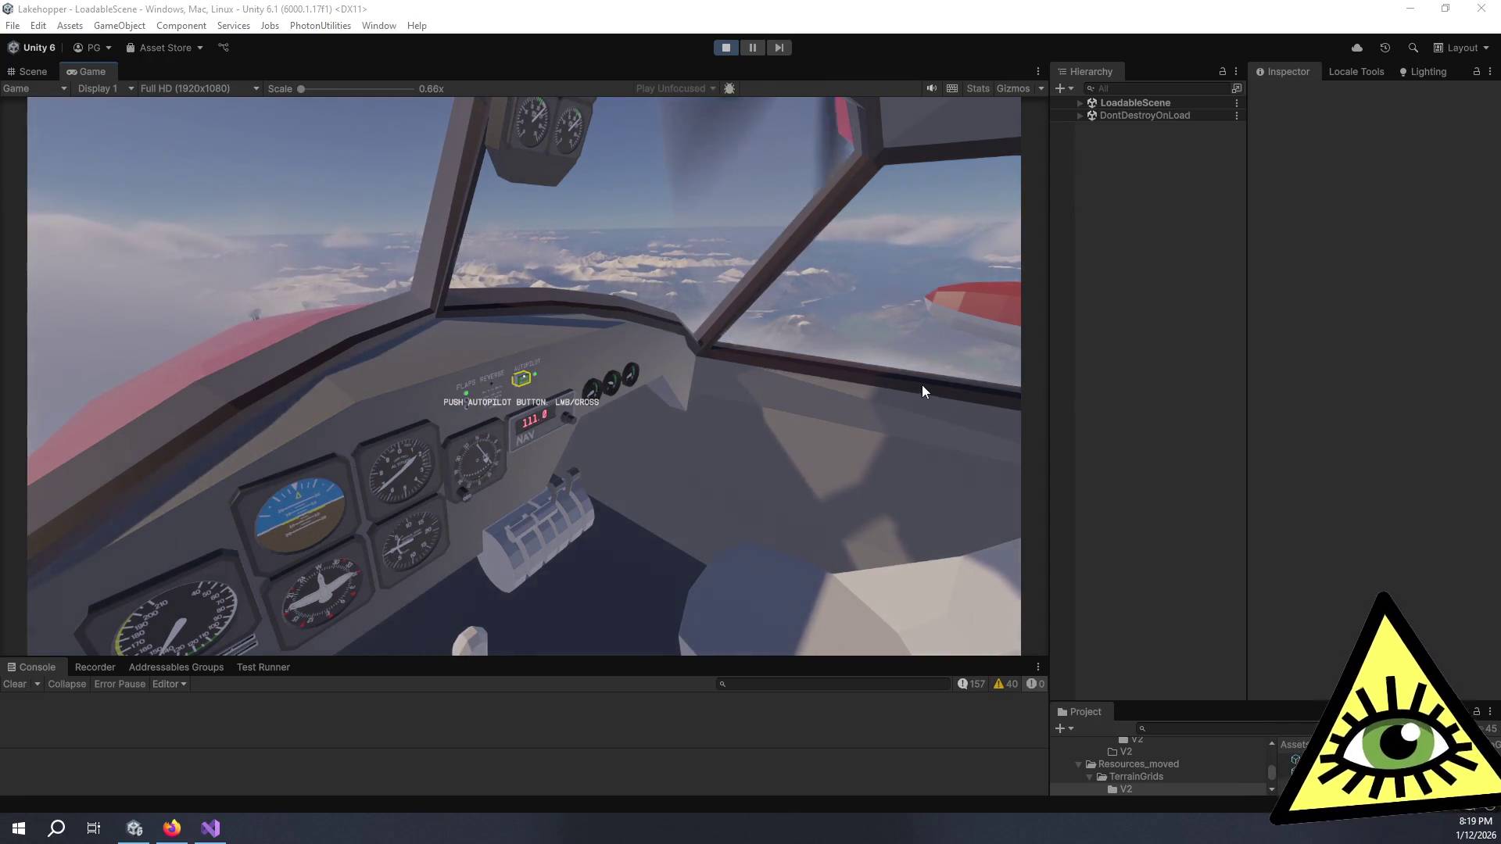
# Step: Lower the game's Master, UI and Environment volume sliders in the Sound settings
pyautogui.press('Escape')
pyautogui.click(547, 436)
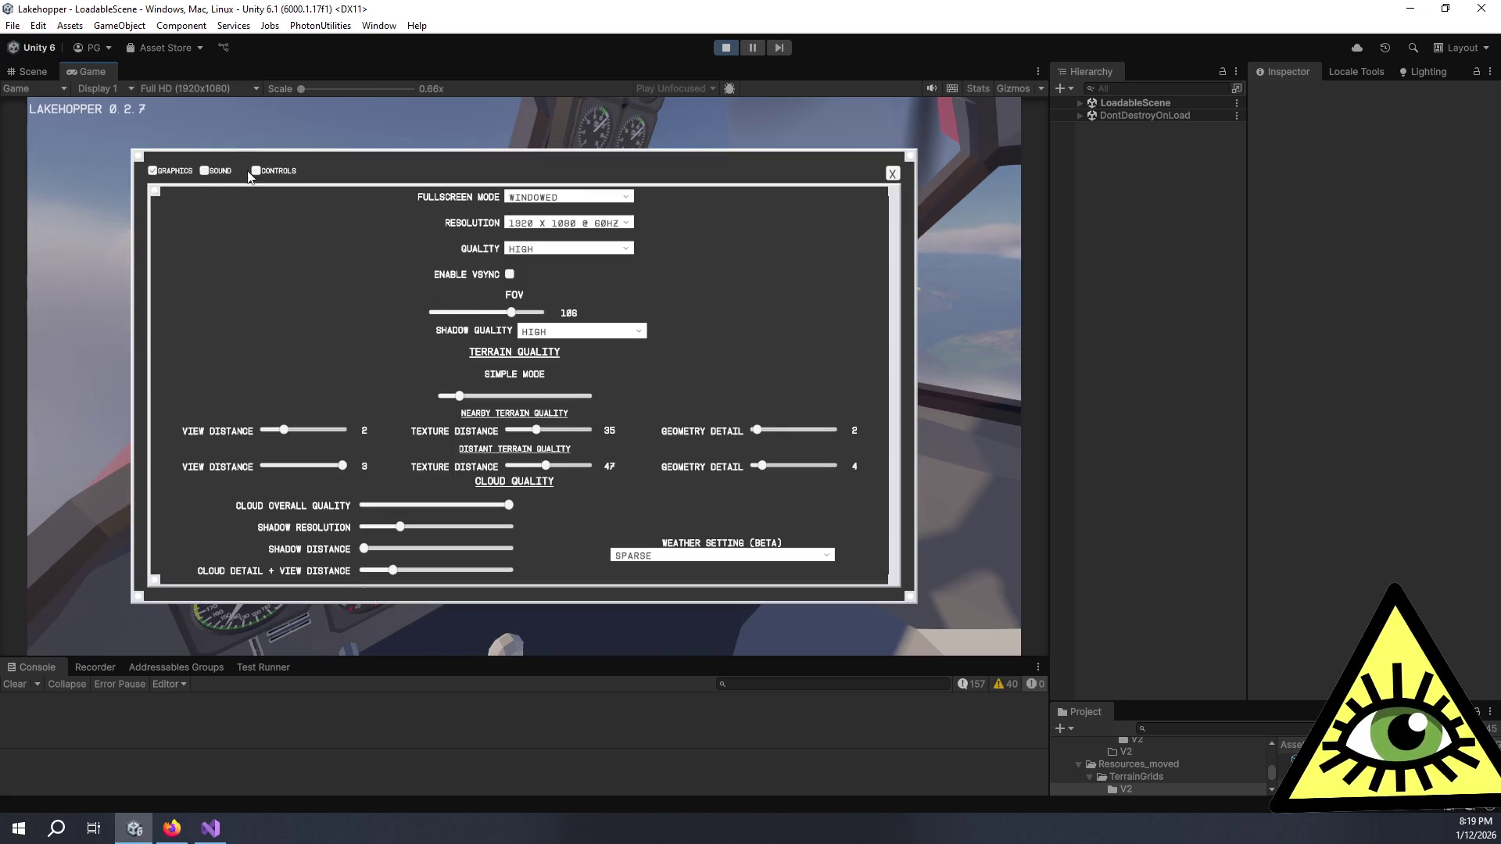
pyautogui.click(205, 170)
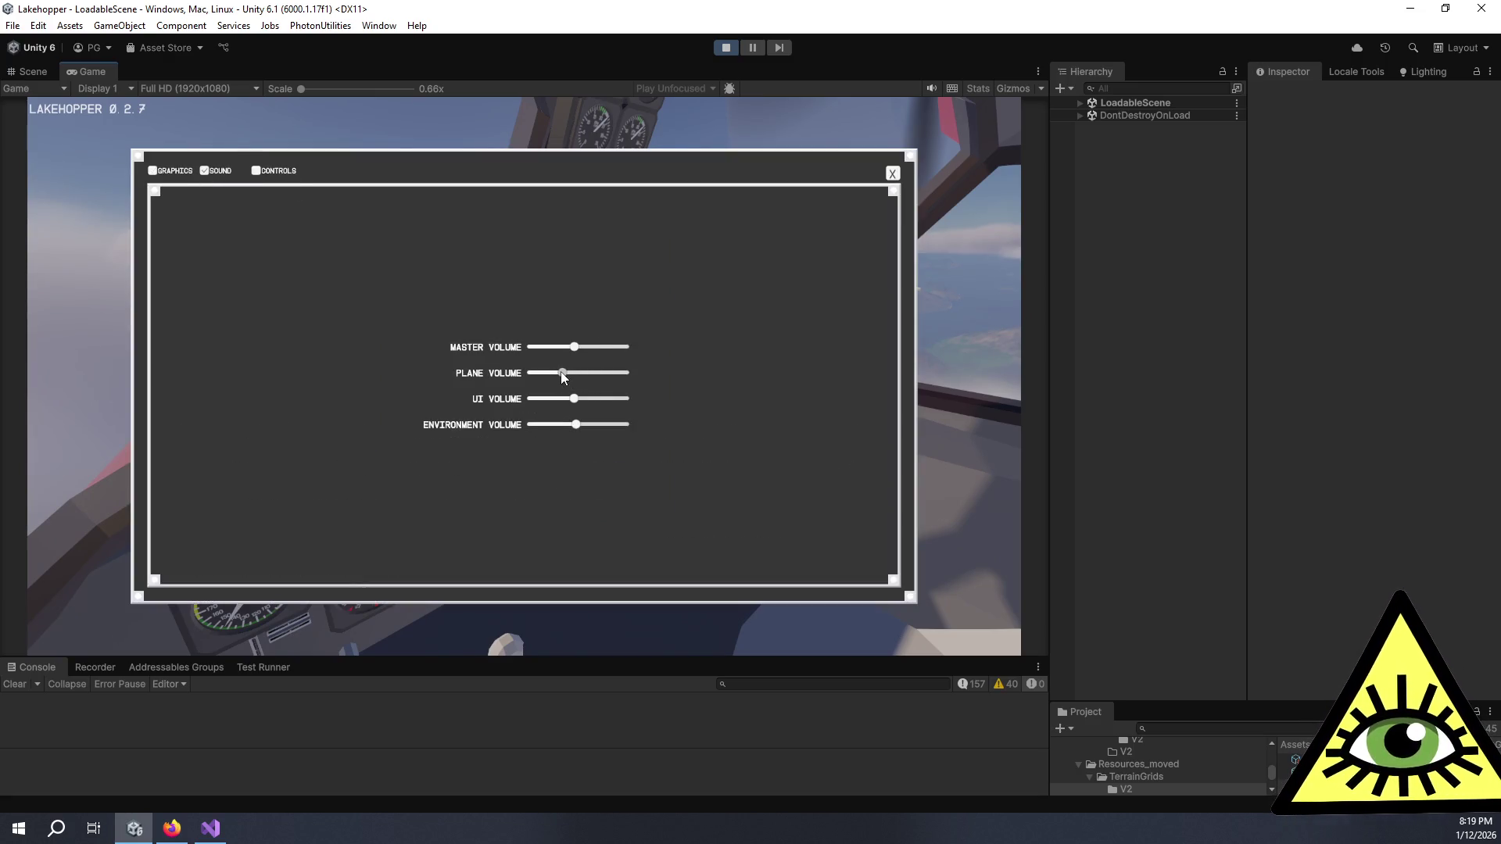
pyautogui.moveTo(574, 398); pyautogui.dragTo(568, 425)
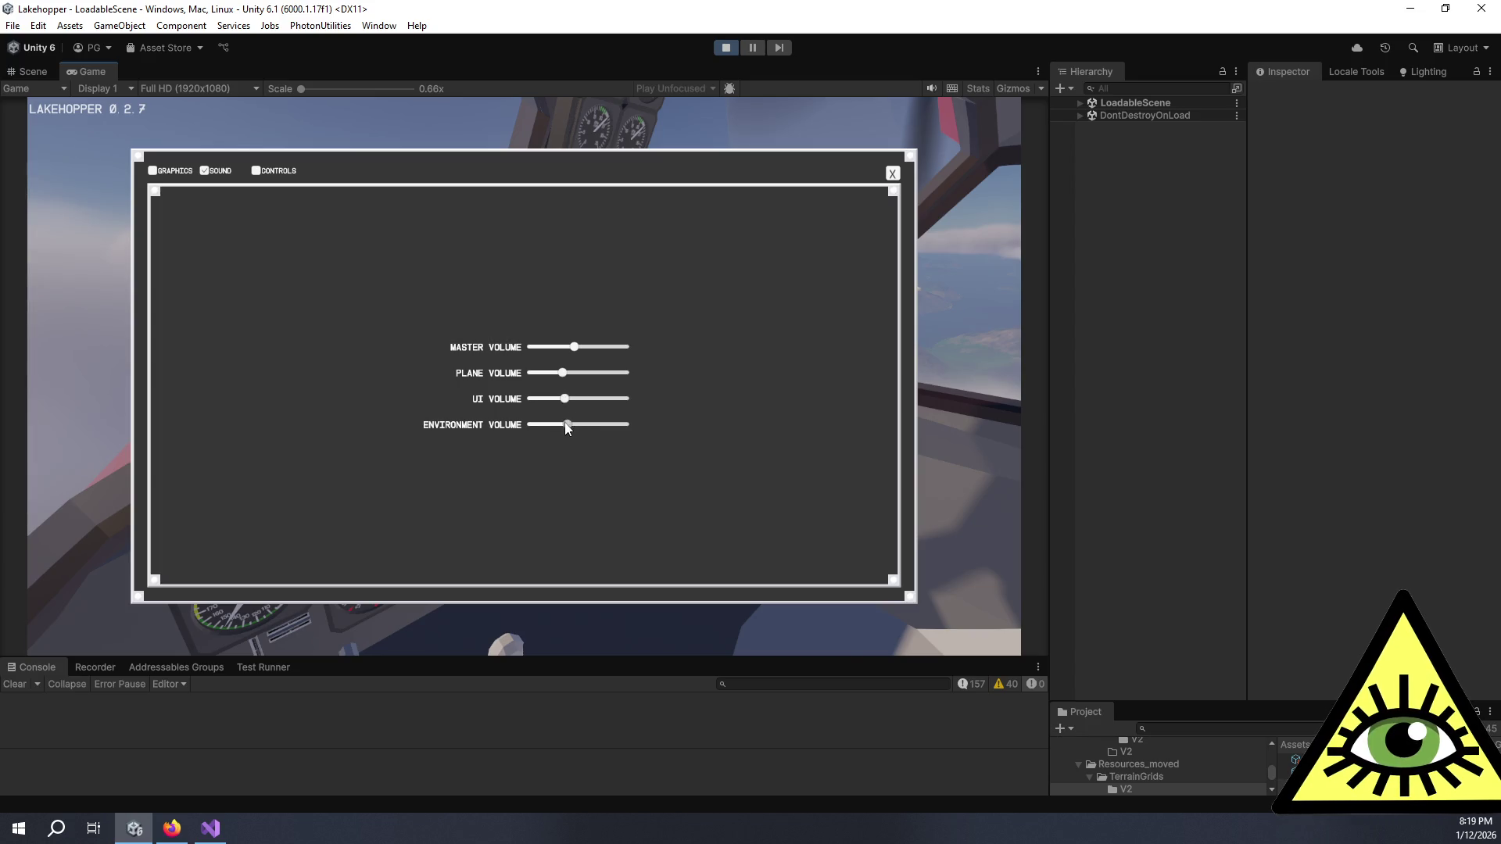
pyautogui.moveTo(568, 352); pyautogui.dragTo(575, 348)
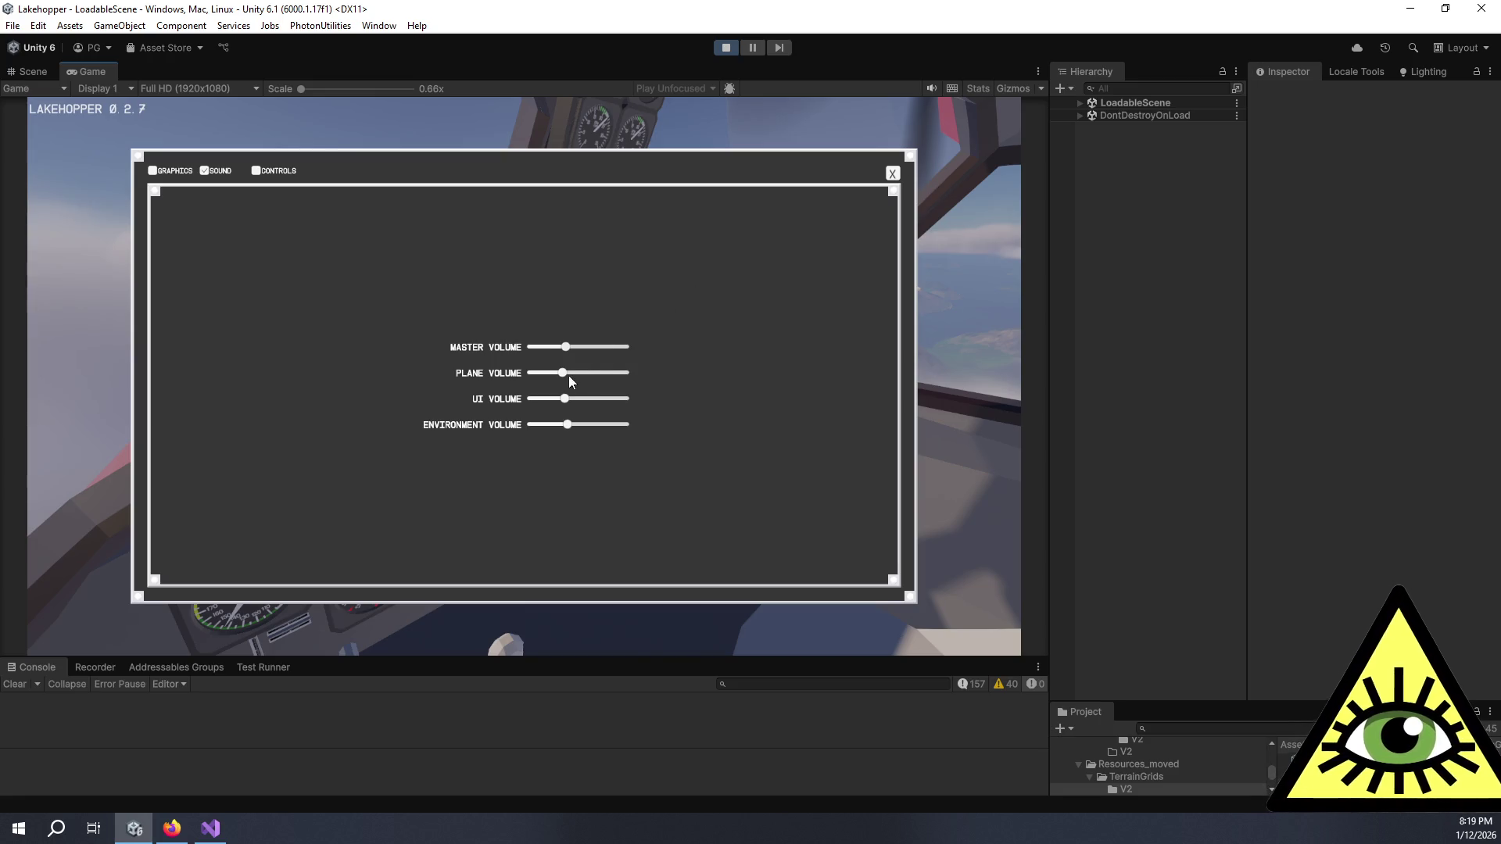
# Step: Glance over the key bindings and graphics settings, then close settings and resume flying
pyautogui.click(256, 171)
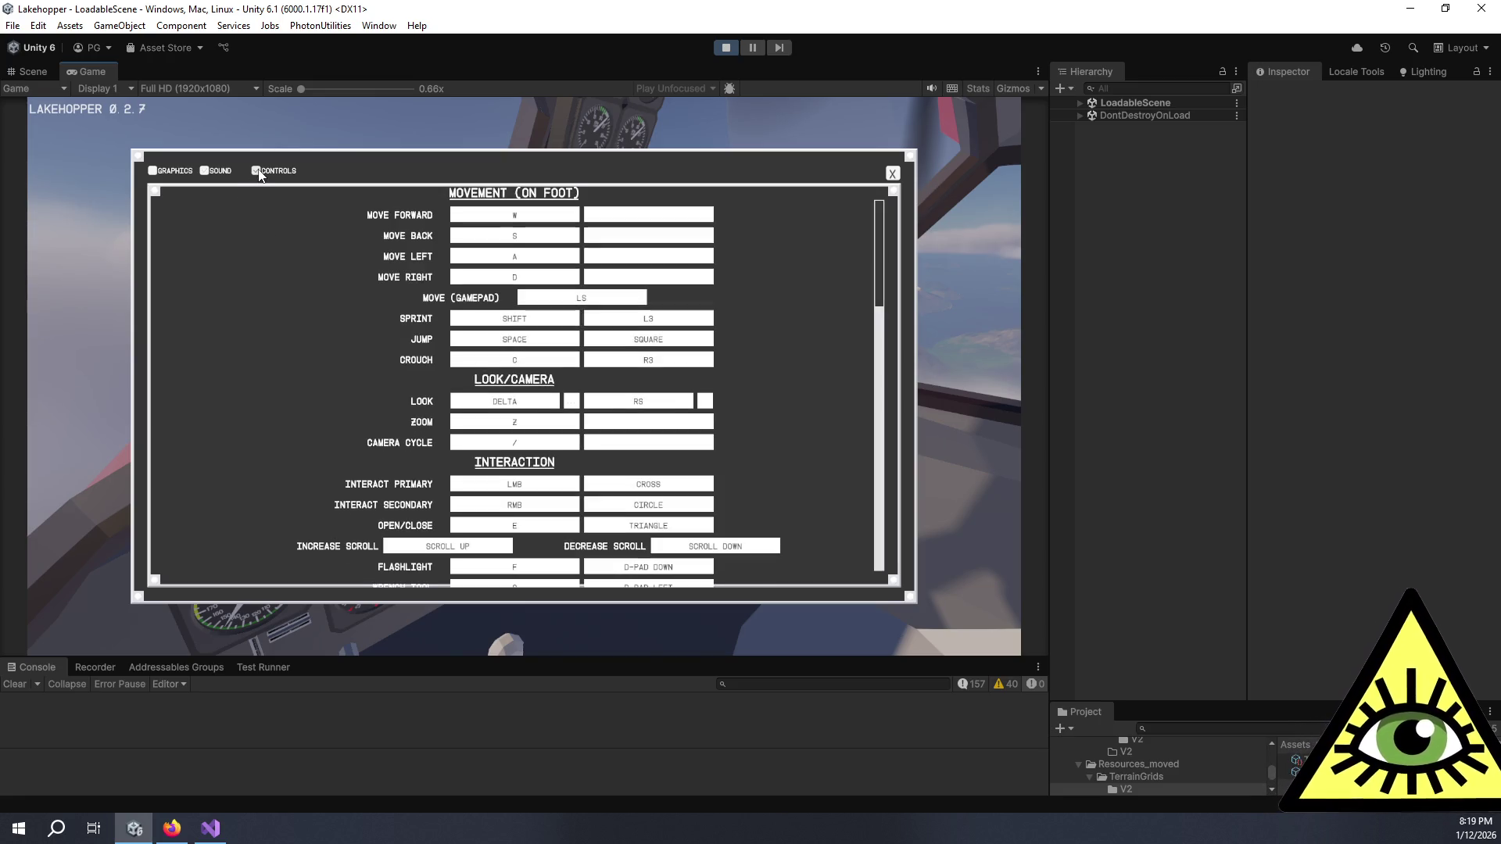
pyautogui.click(154, 172)
pyautogui.scroll(-1, 353, 302)
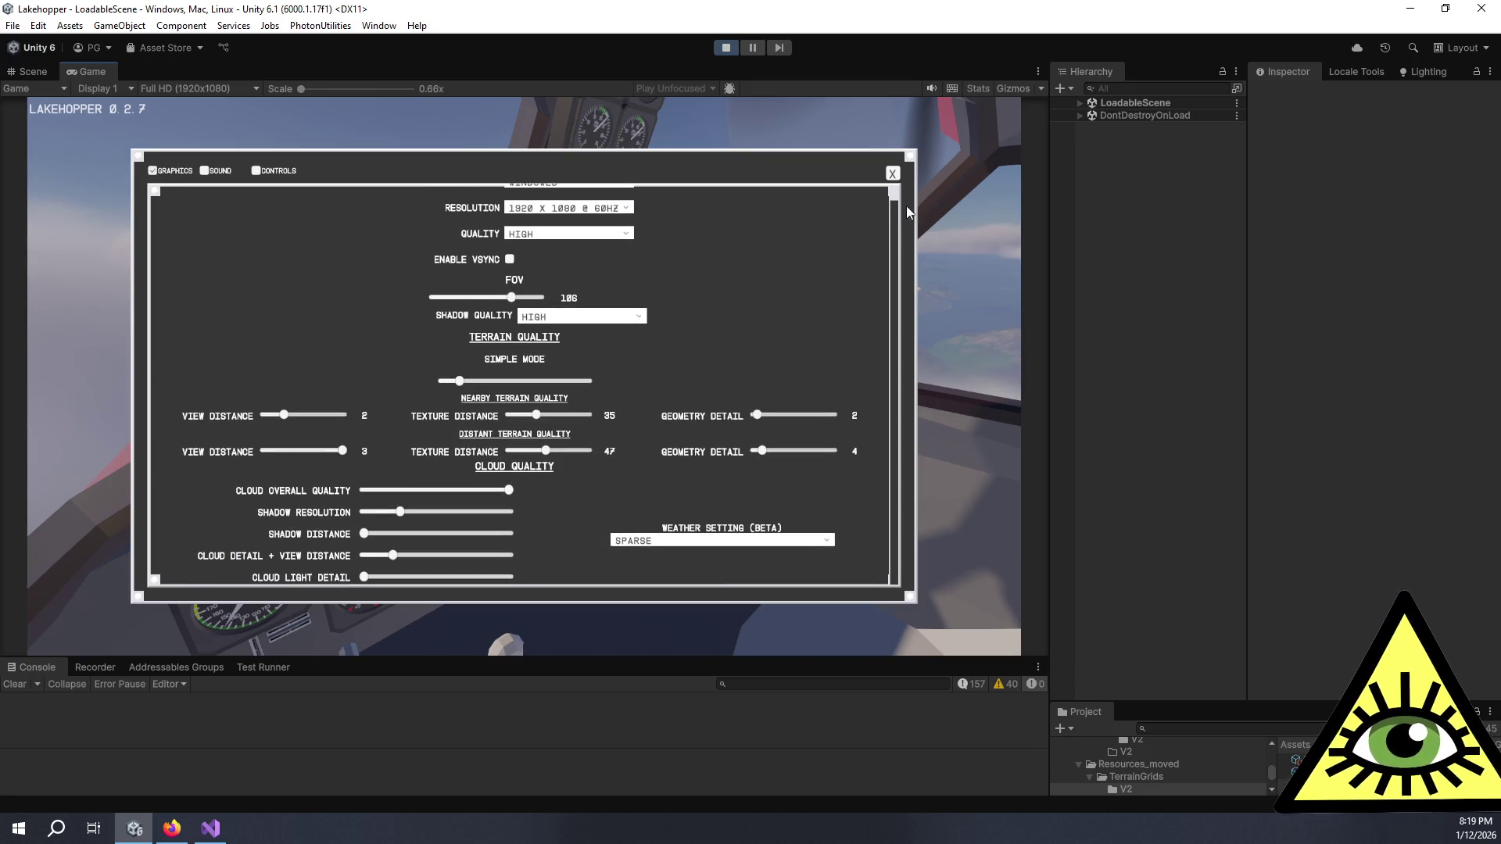
pyautogui.click(894, 172)
pyautogui.click(502, 288)
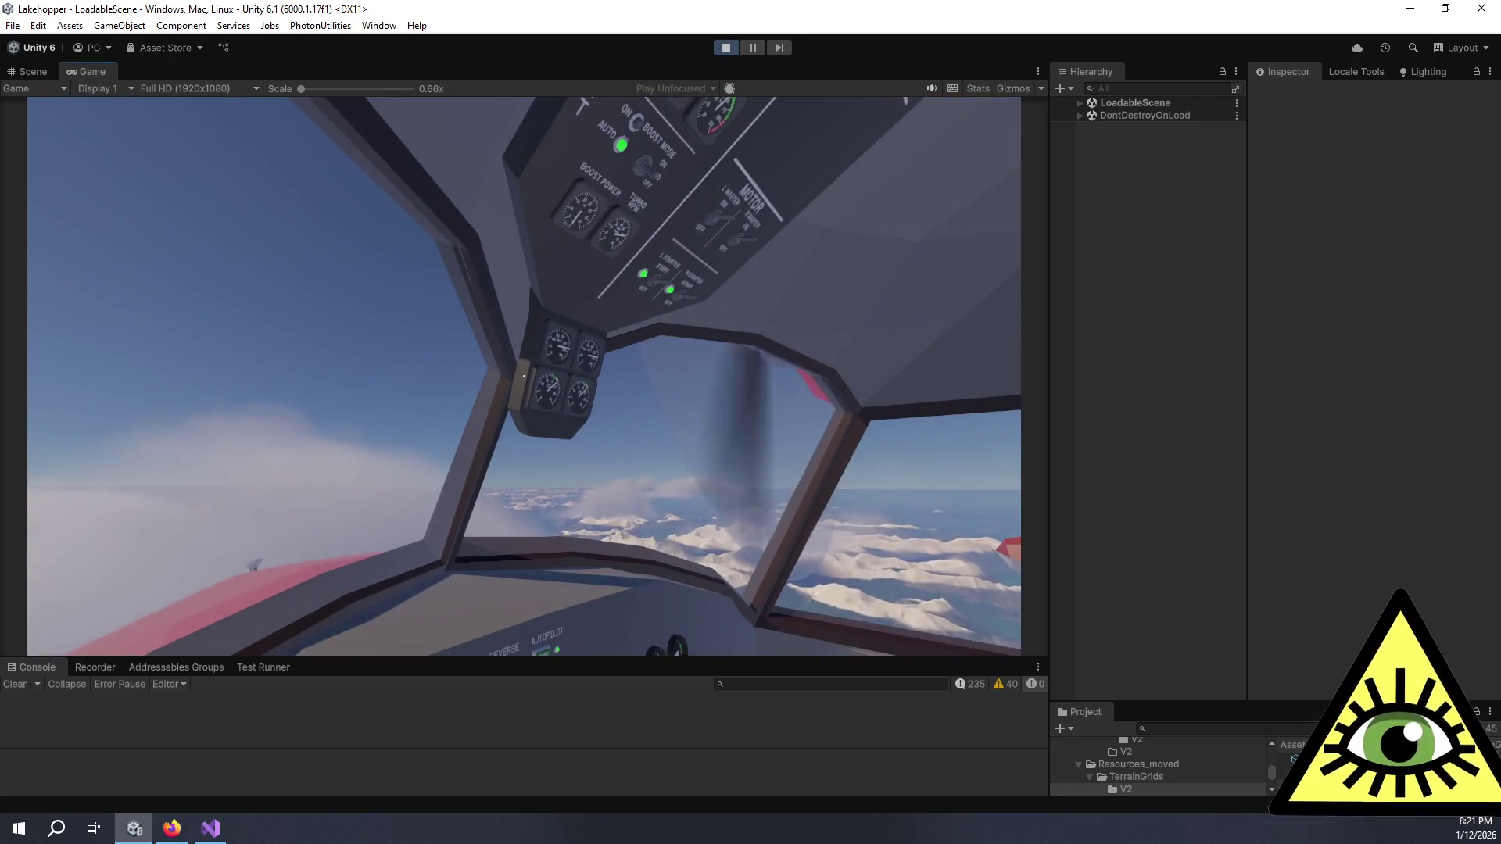
# Step: End the test flight by exiting Play mode with Ctrl+P
pyautogui.hotkey('ctrl', 'p')
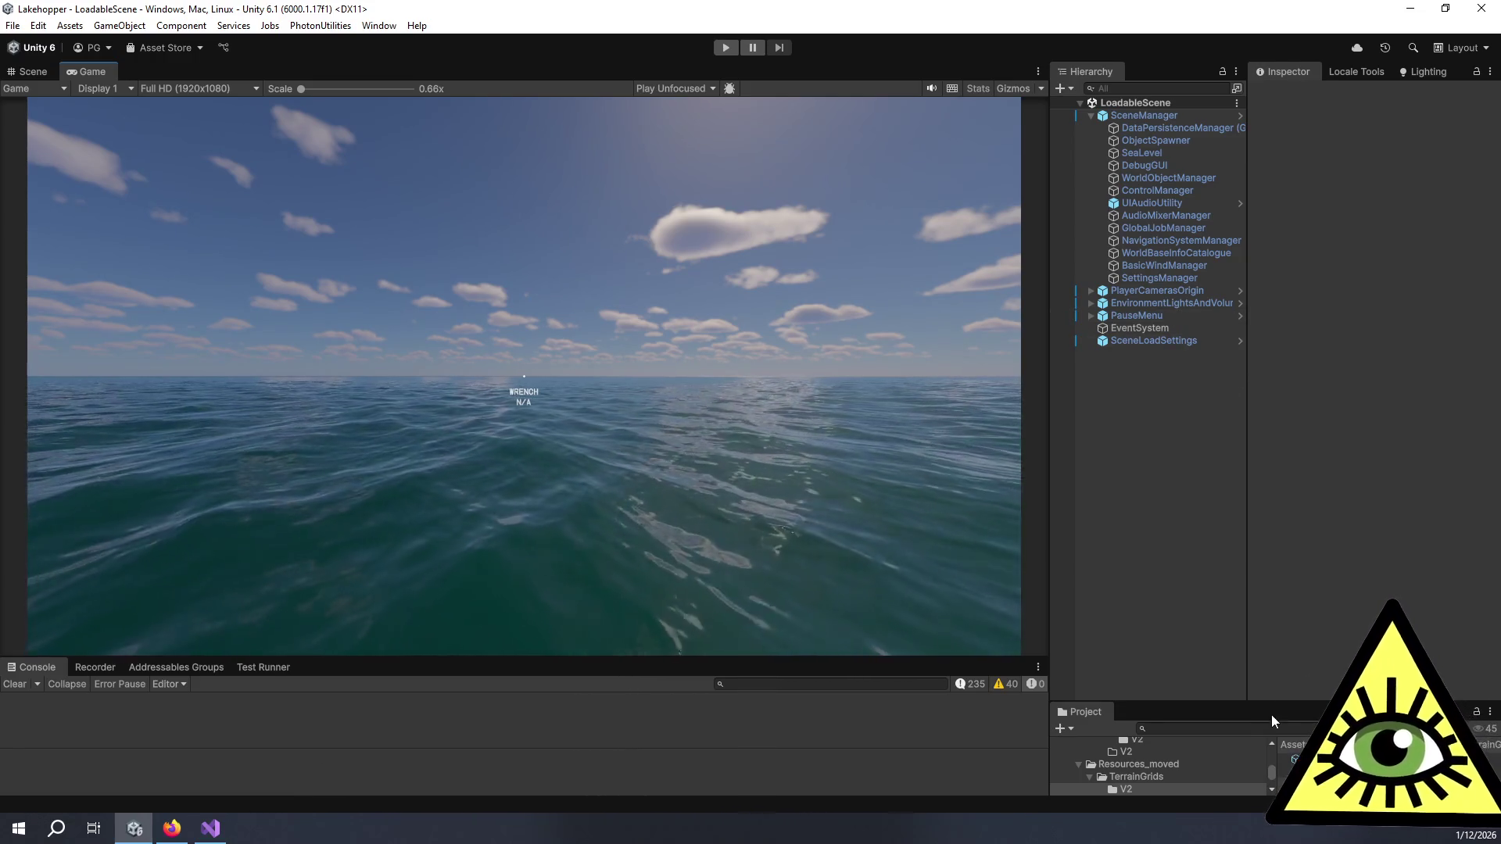
# Step: Inspect TestIsland_Locale_wSAMs from MainLocales in a widened Inspector, selecting entry dca2f31d
pyautogui.moveTo(1273, 705); pyautogui.dragTo(1061, 312)
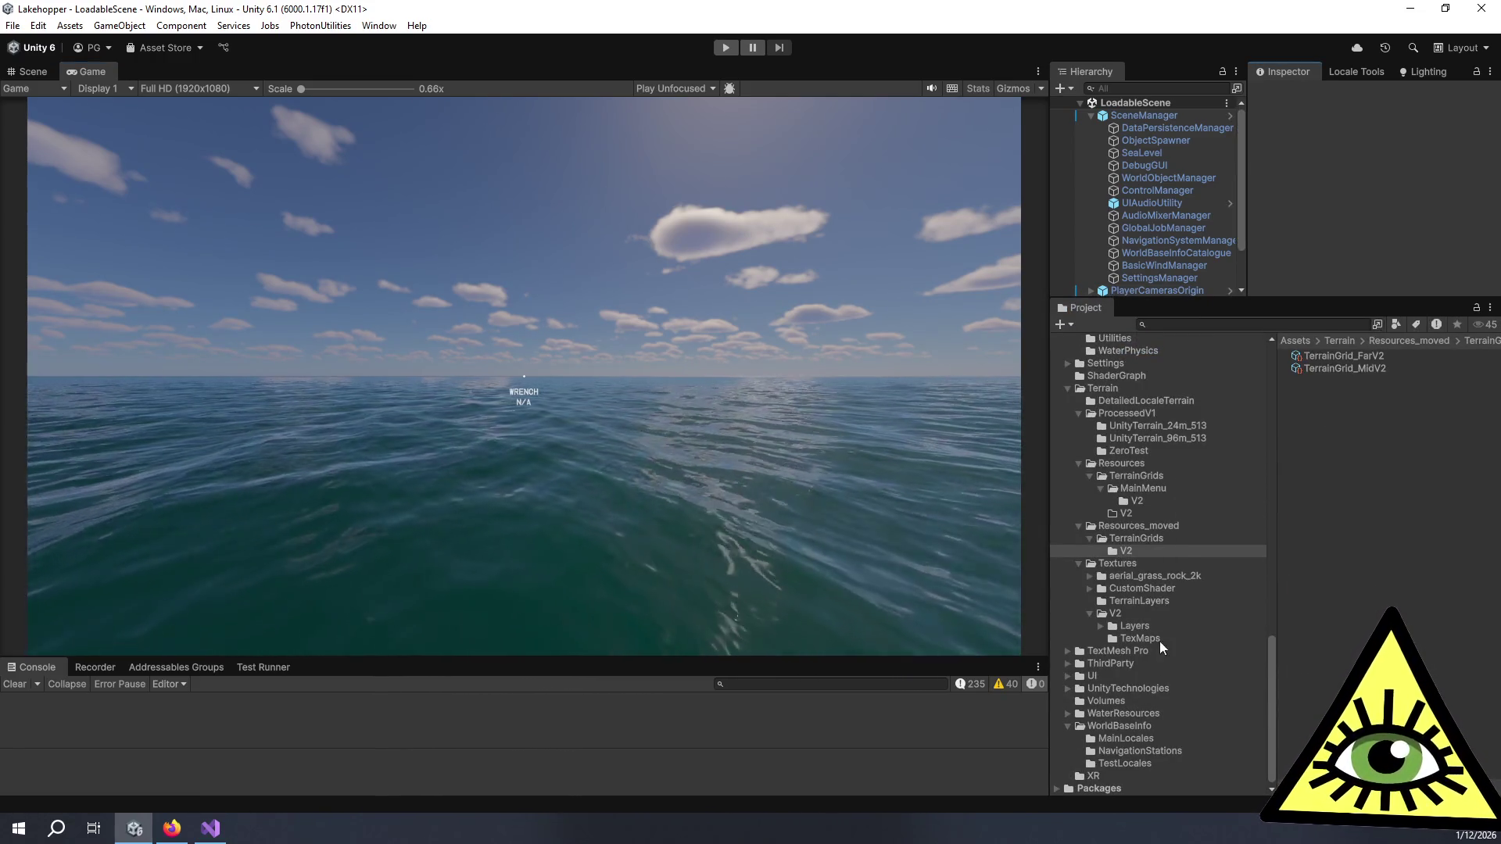
pyautogui.click(1132, 736)
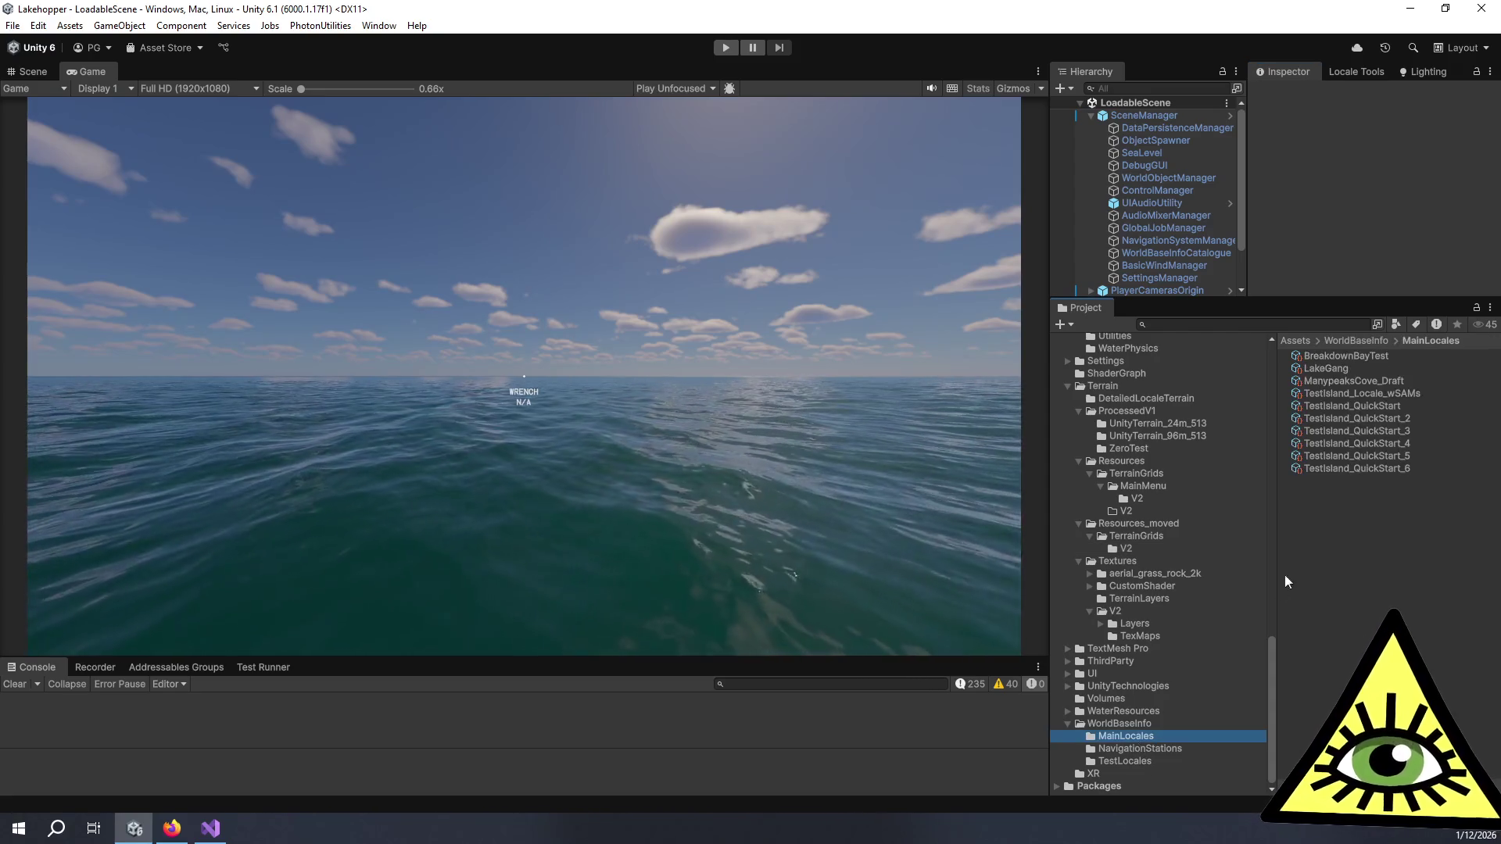
pyautogui.click(1369, 393)
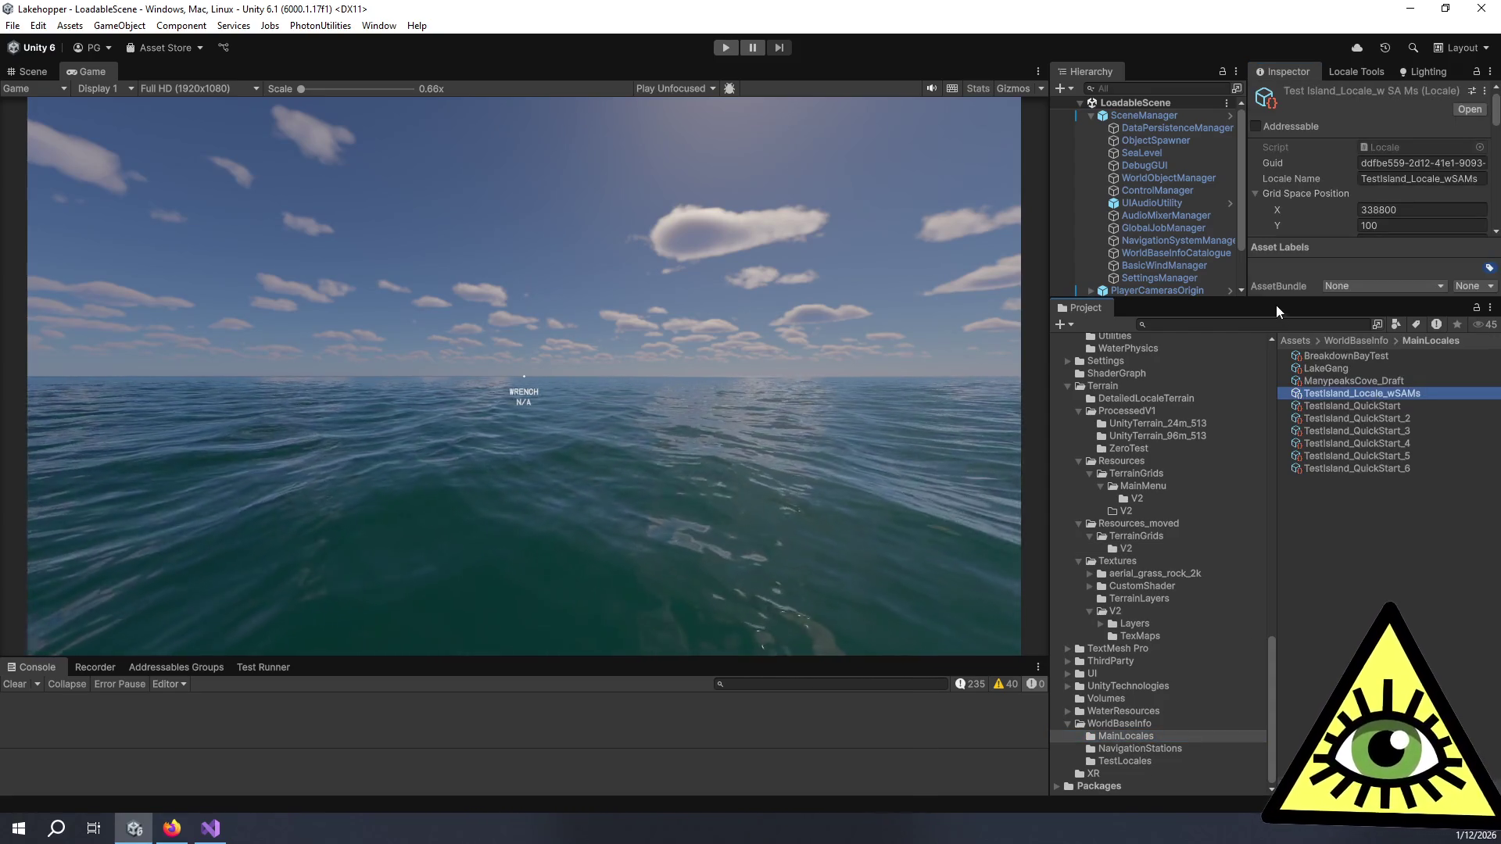
pyautogui.moveTo(1276, 311); pyautogui.dragTo(1298, 656)
pyautogui.scroll(-5, 1315, 535)
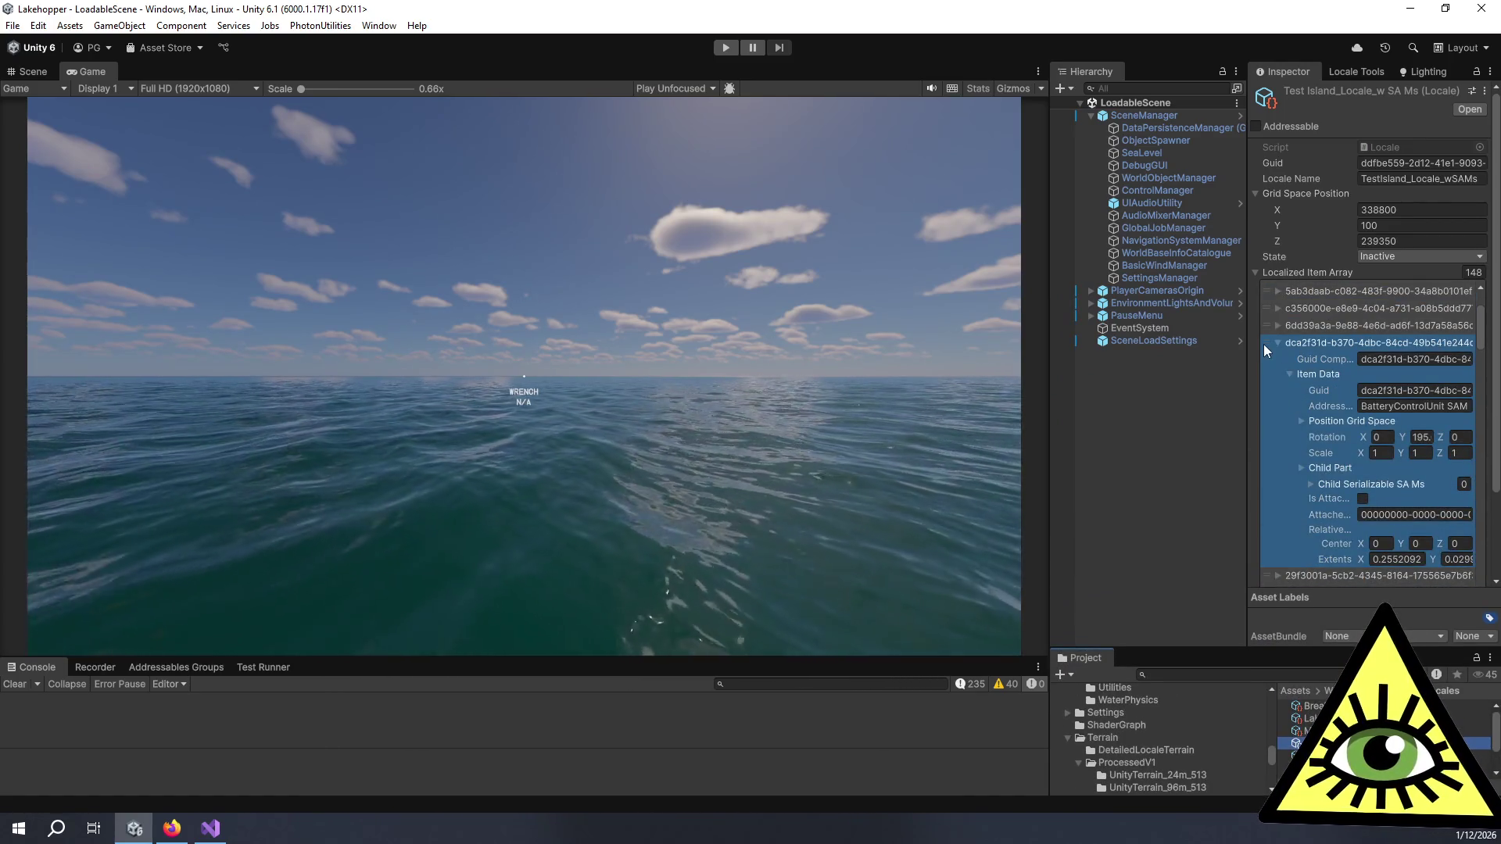
pyautogui.moveTo(1049, 421); pyautogui.dragTo(746, 399)
pyautogui.moveTo(1051, 358); pyautogui.dragTo(1044, 360)
pyautogui.click(1073, 372)
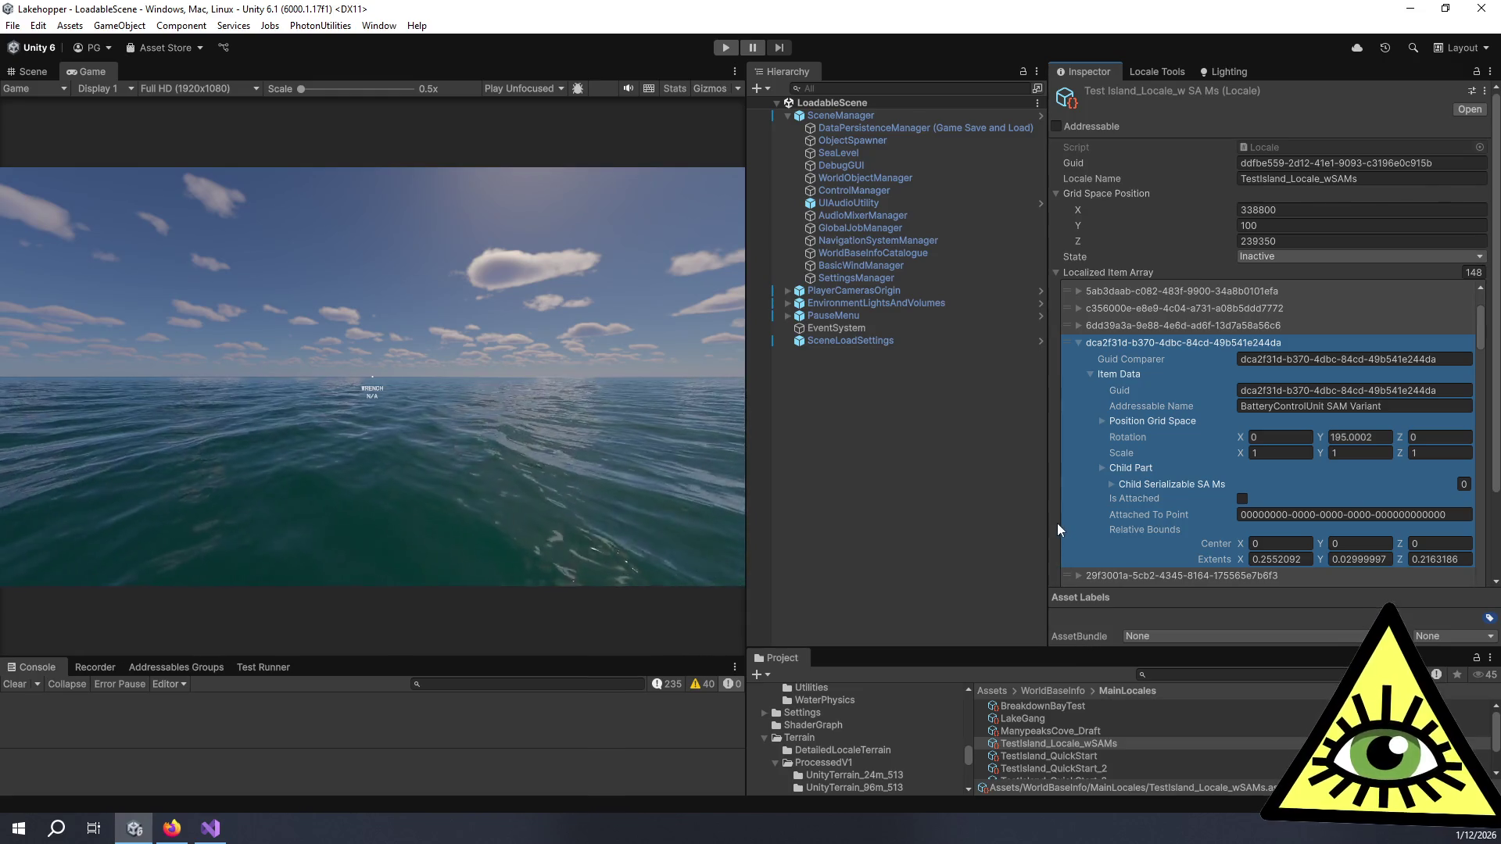
# Step: Remove the dca2f31d and 6dd39a3a BatteryControlUnit SAM Variant entries from the Localized Item Array
pyautogui.scroll(-3, 1053, 522)
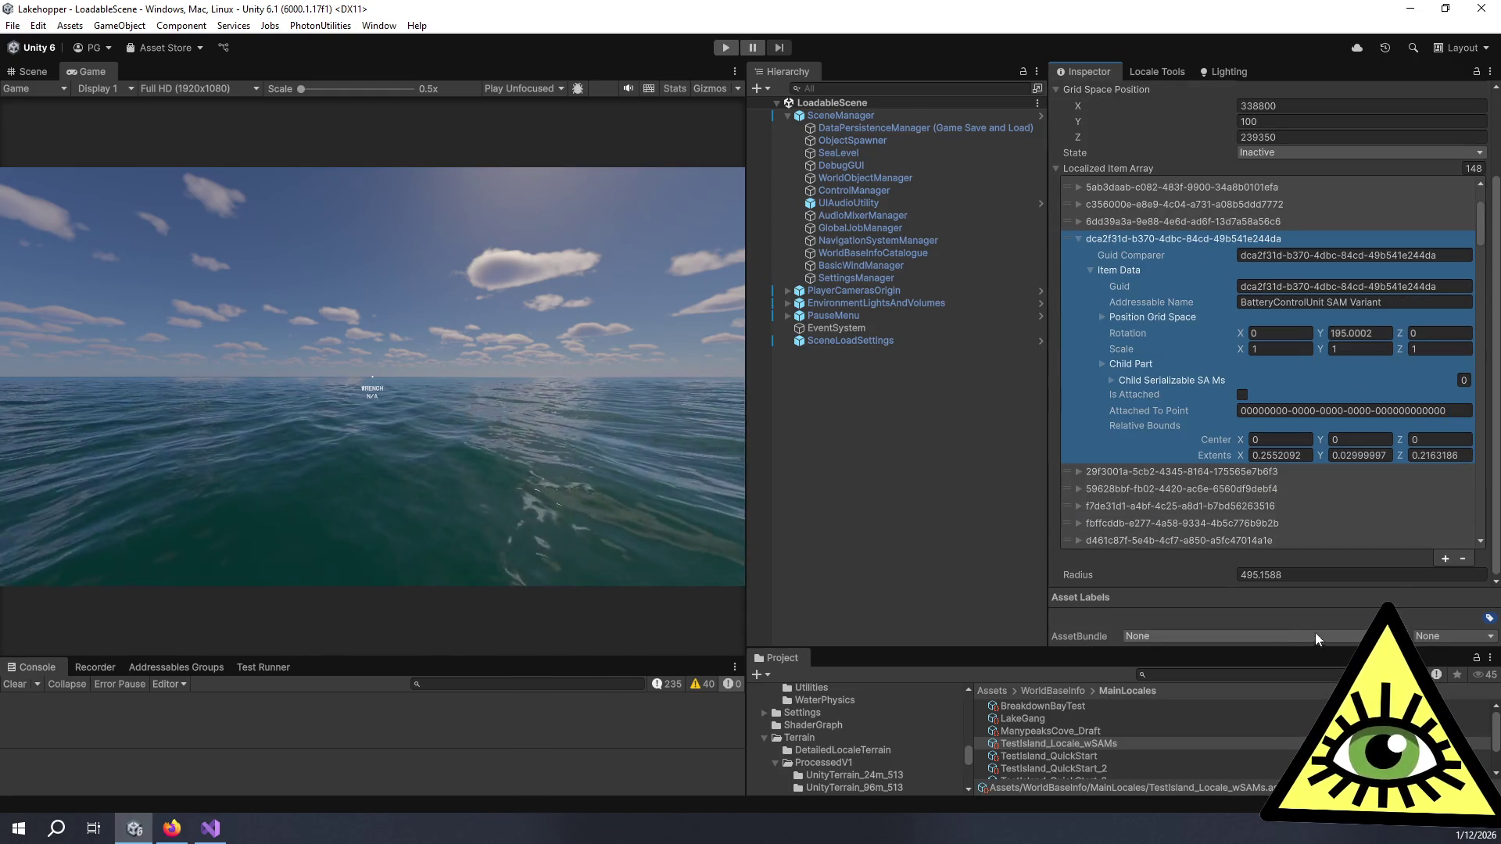
pyautogui.click(1462, 559)
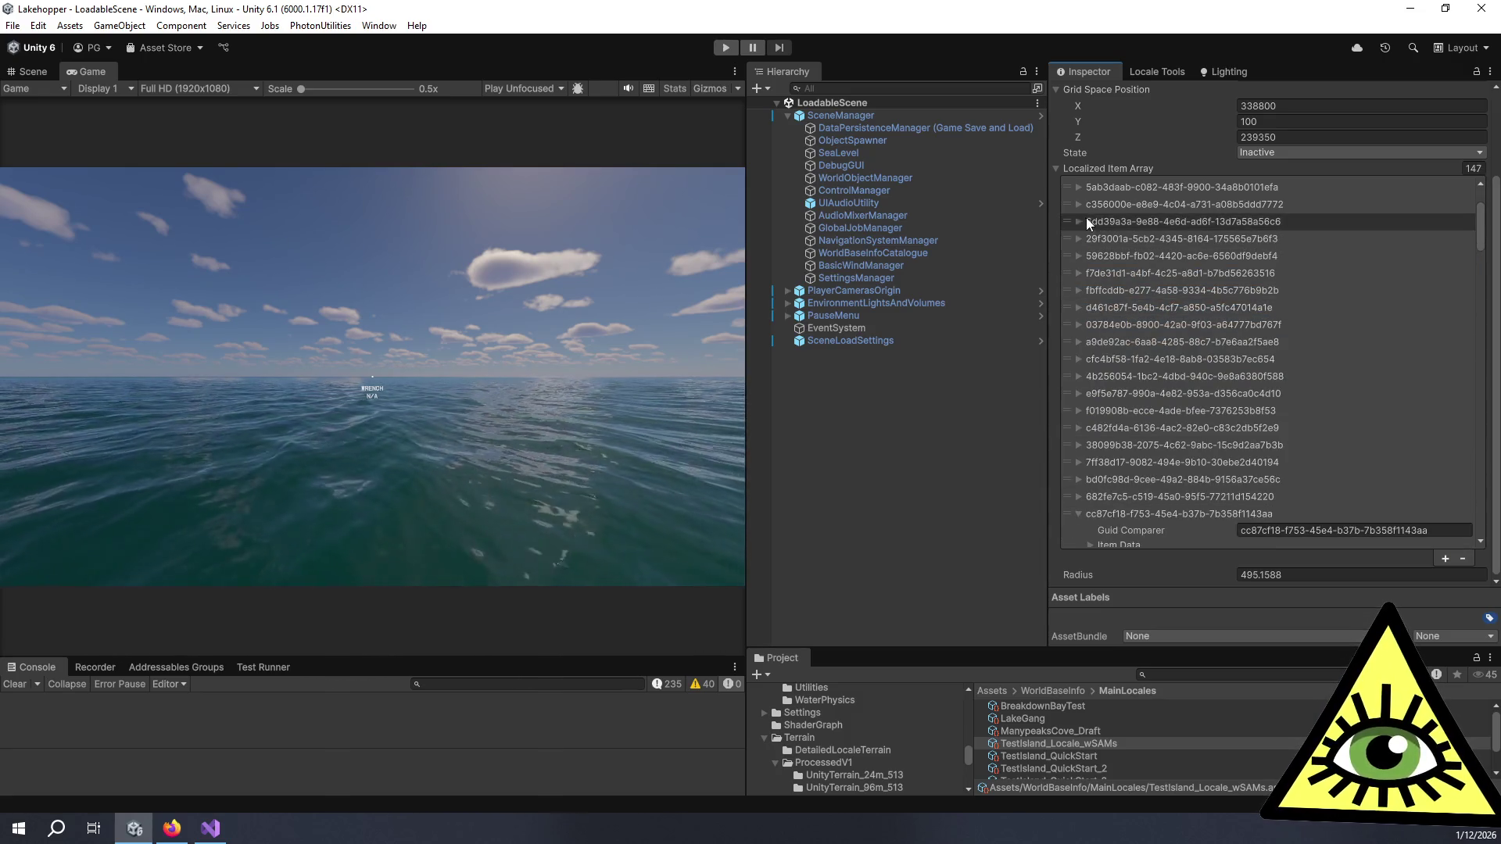
pyautogui.click(1088, 223)
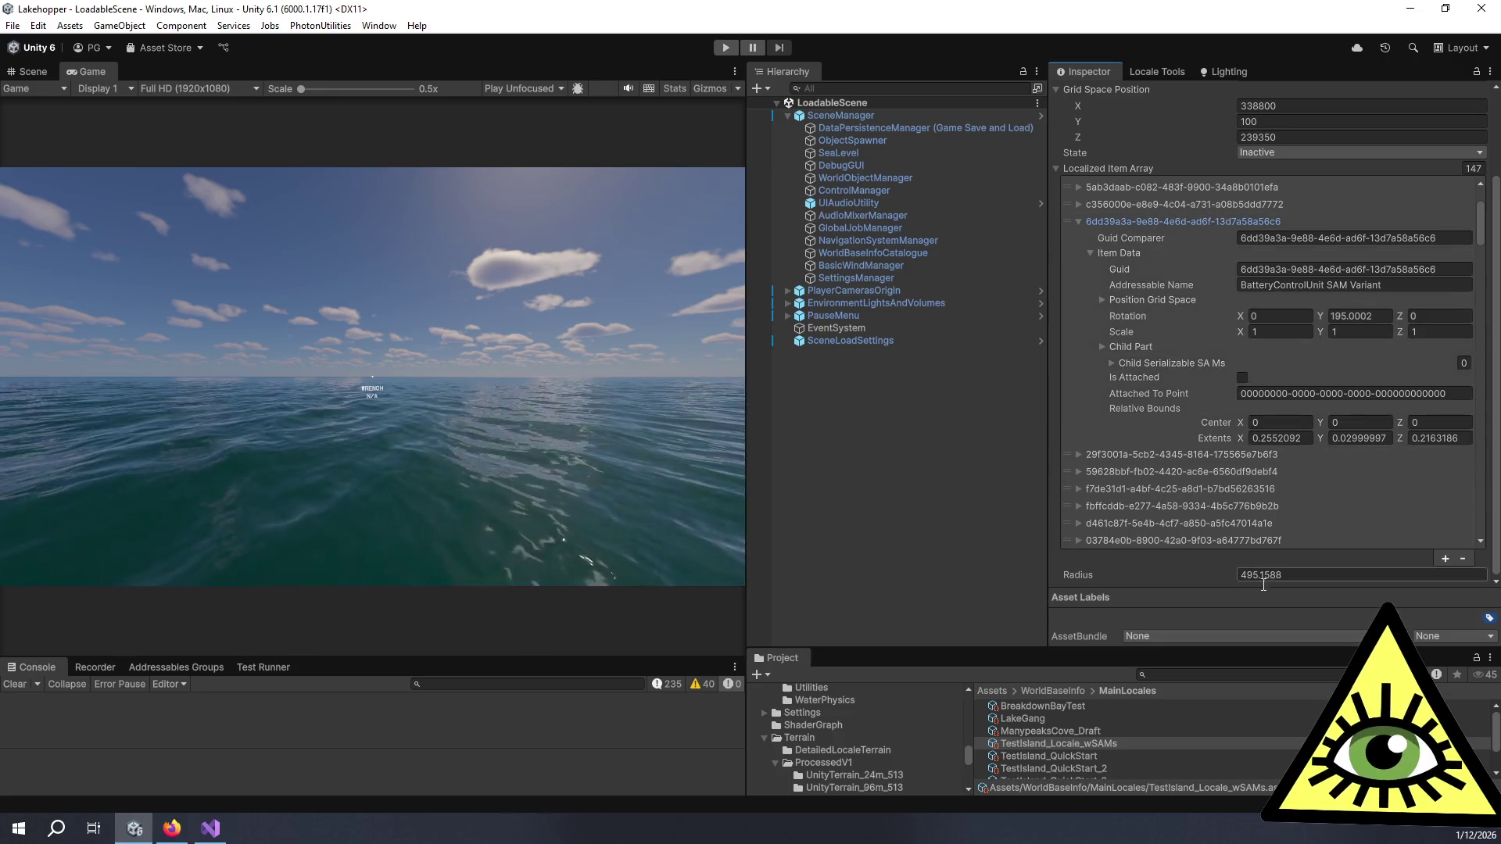
pyautogui.click(1067, 218)
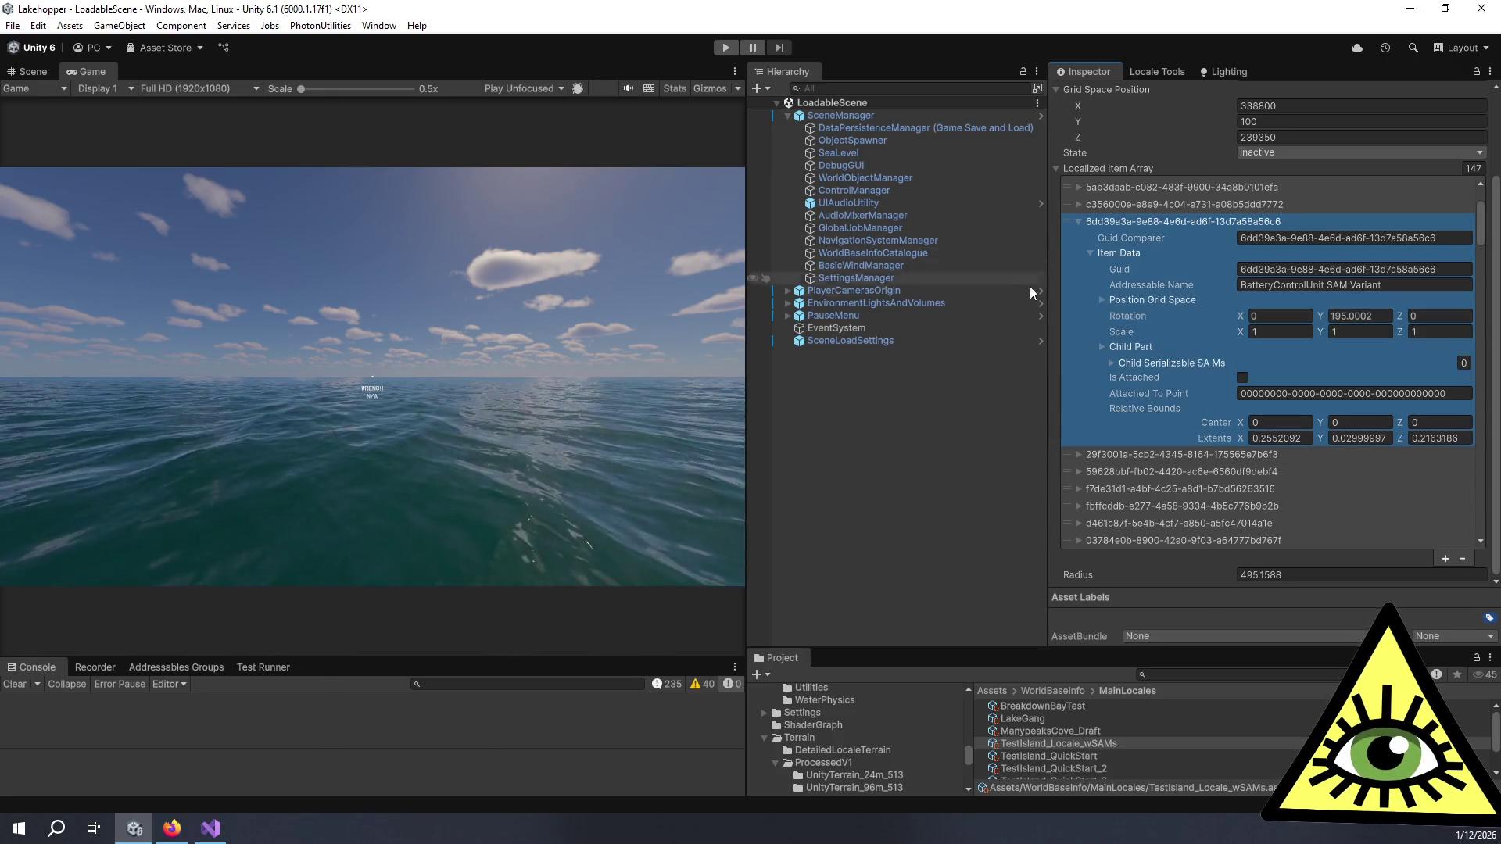
pyautogui.click(1459, 562)
pyautogui.click(1076, 223)
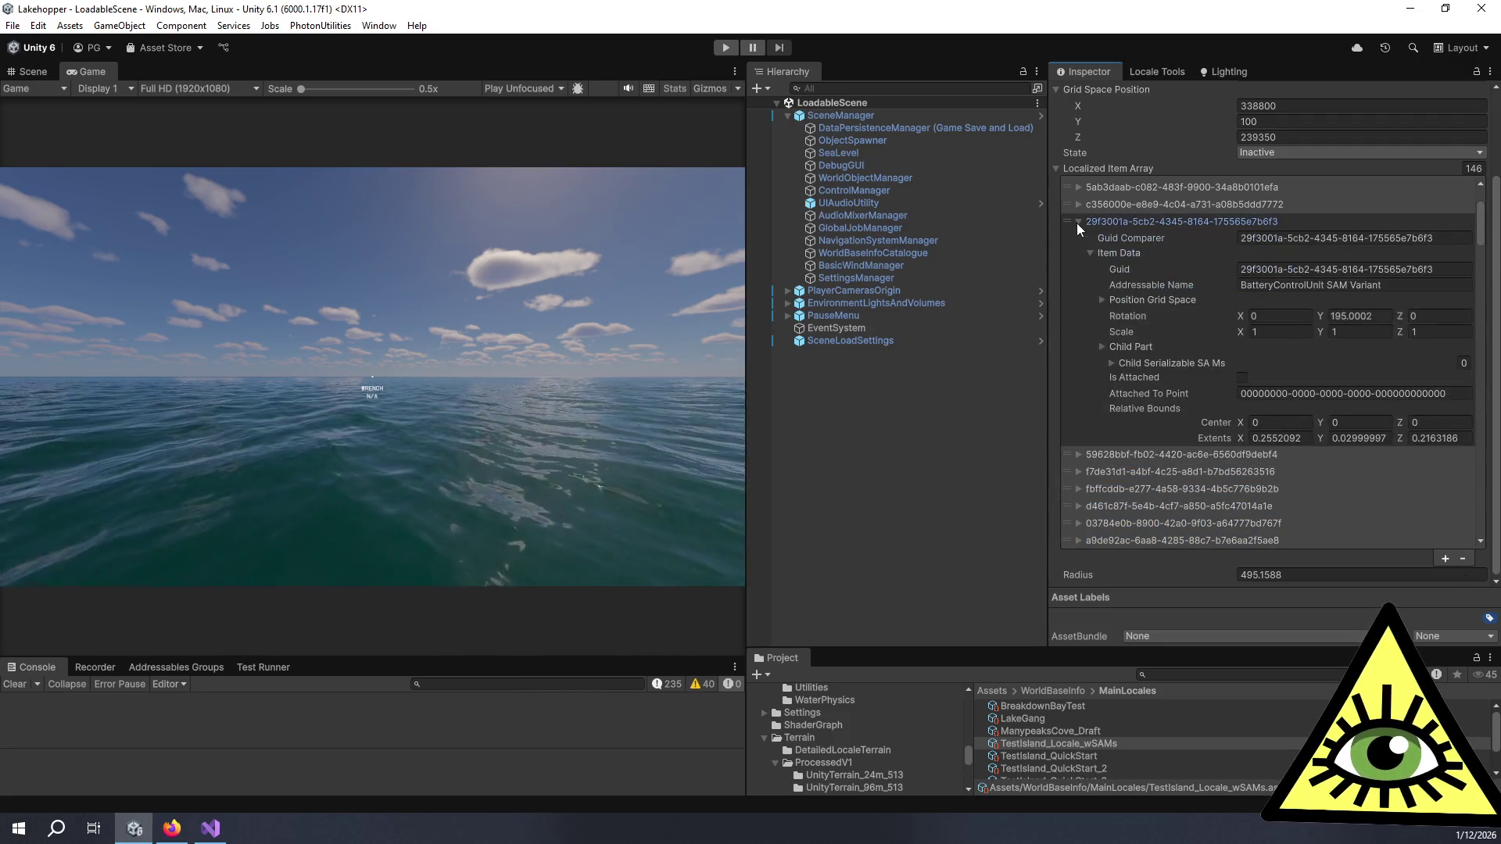
# Step: Expand the f7de31d1, fbffcddb, d461c87f and 03784e0b entries to compare their item data
pyautogui.click(1077, 222)
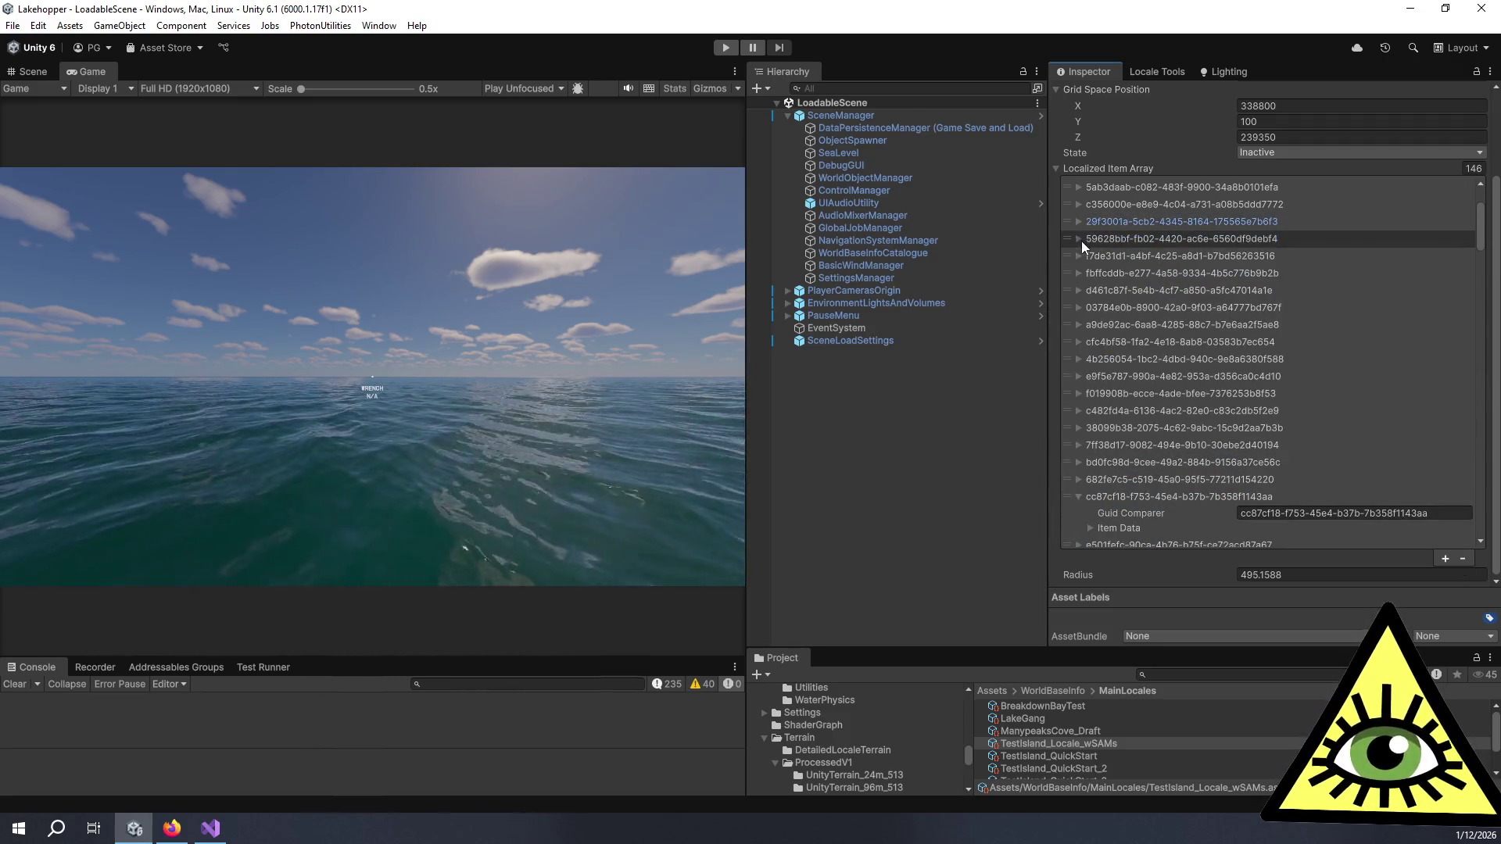
pyautogui.click(1077, 256)
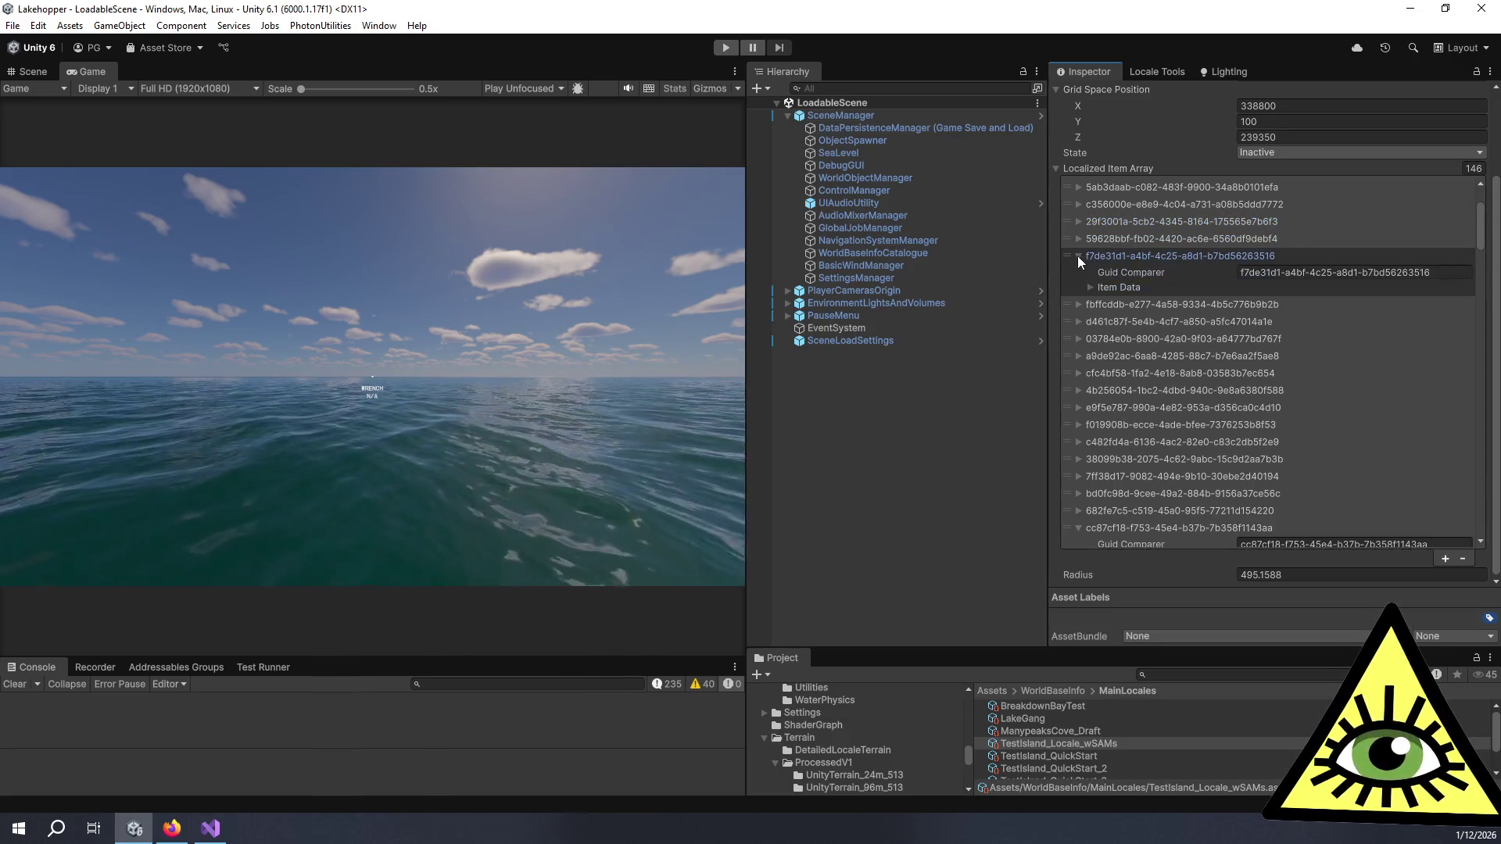
pyautogui.click(1090, 287)
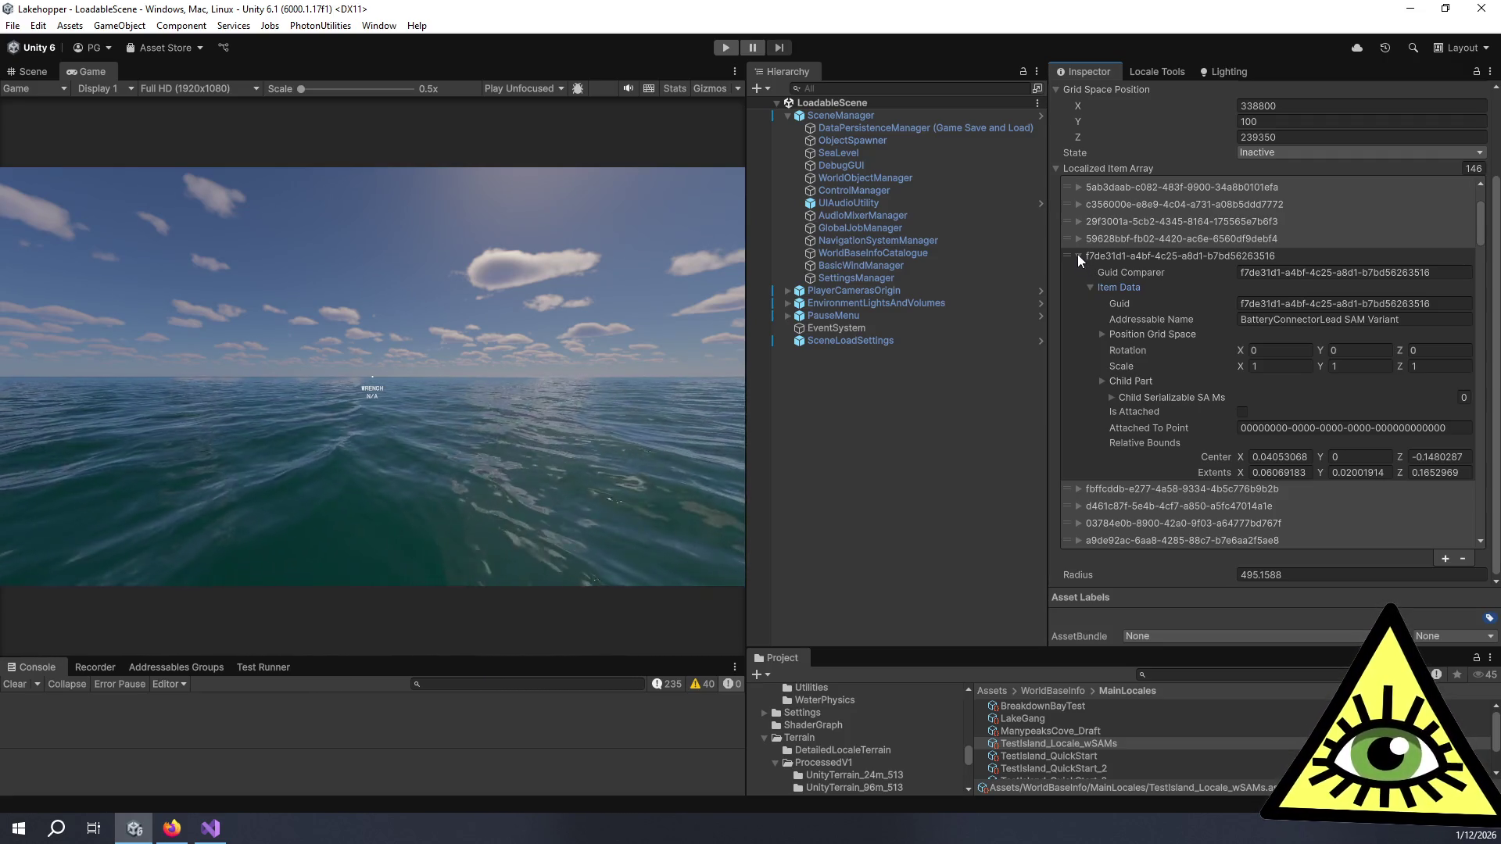
pyautogui.scroll(-2, 1077, 255)
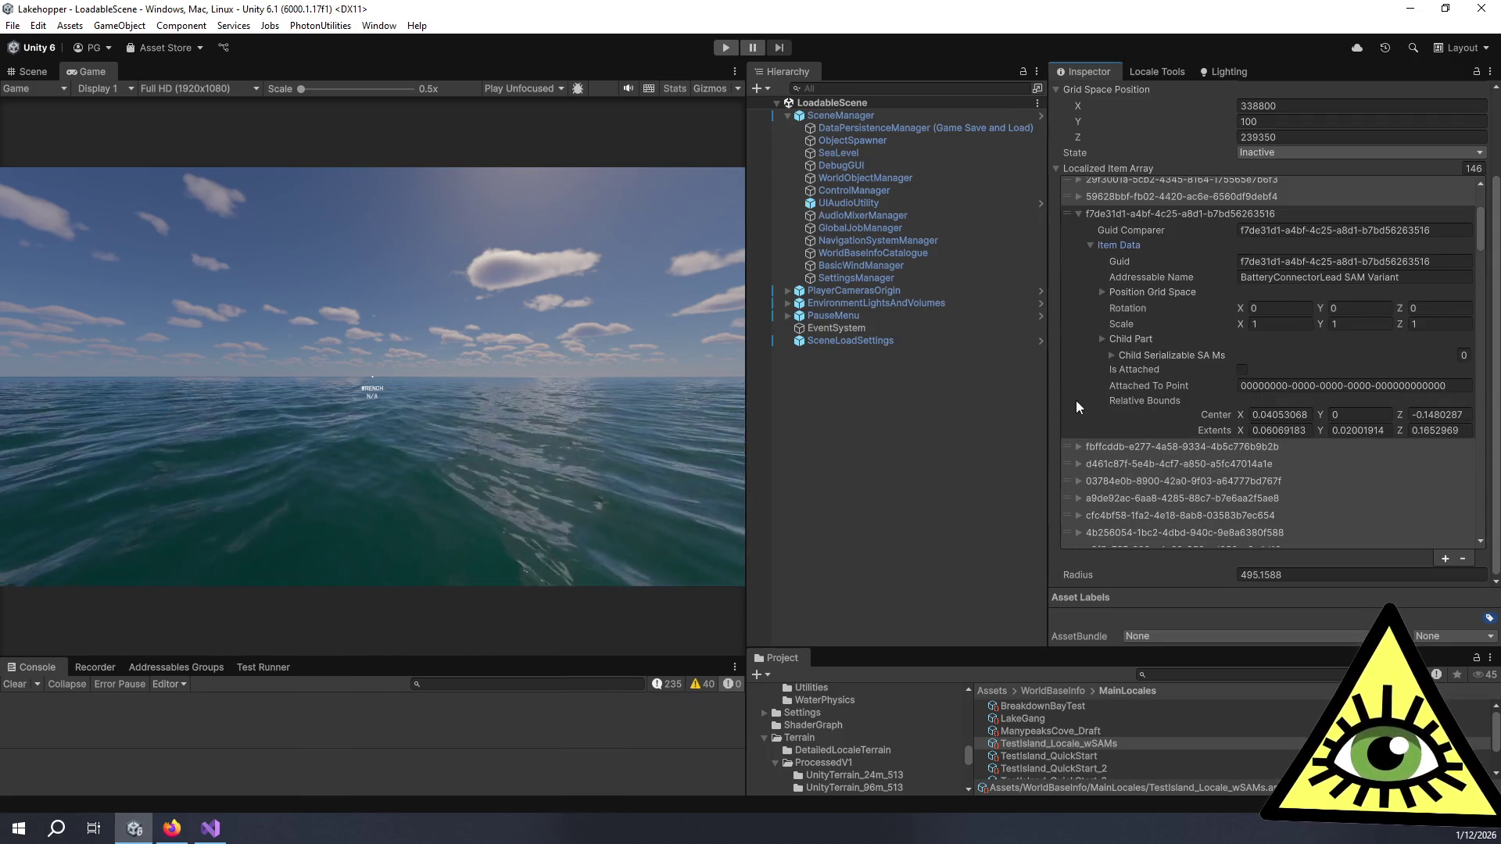
pyautogui.click(1078, 445)
pyautogui.click(1089, 474)
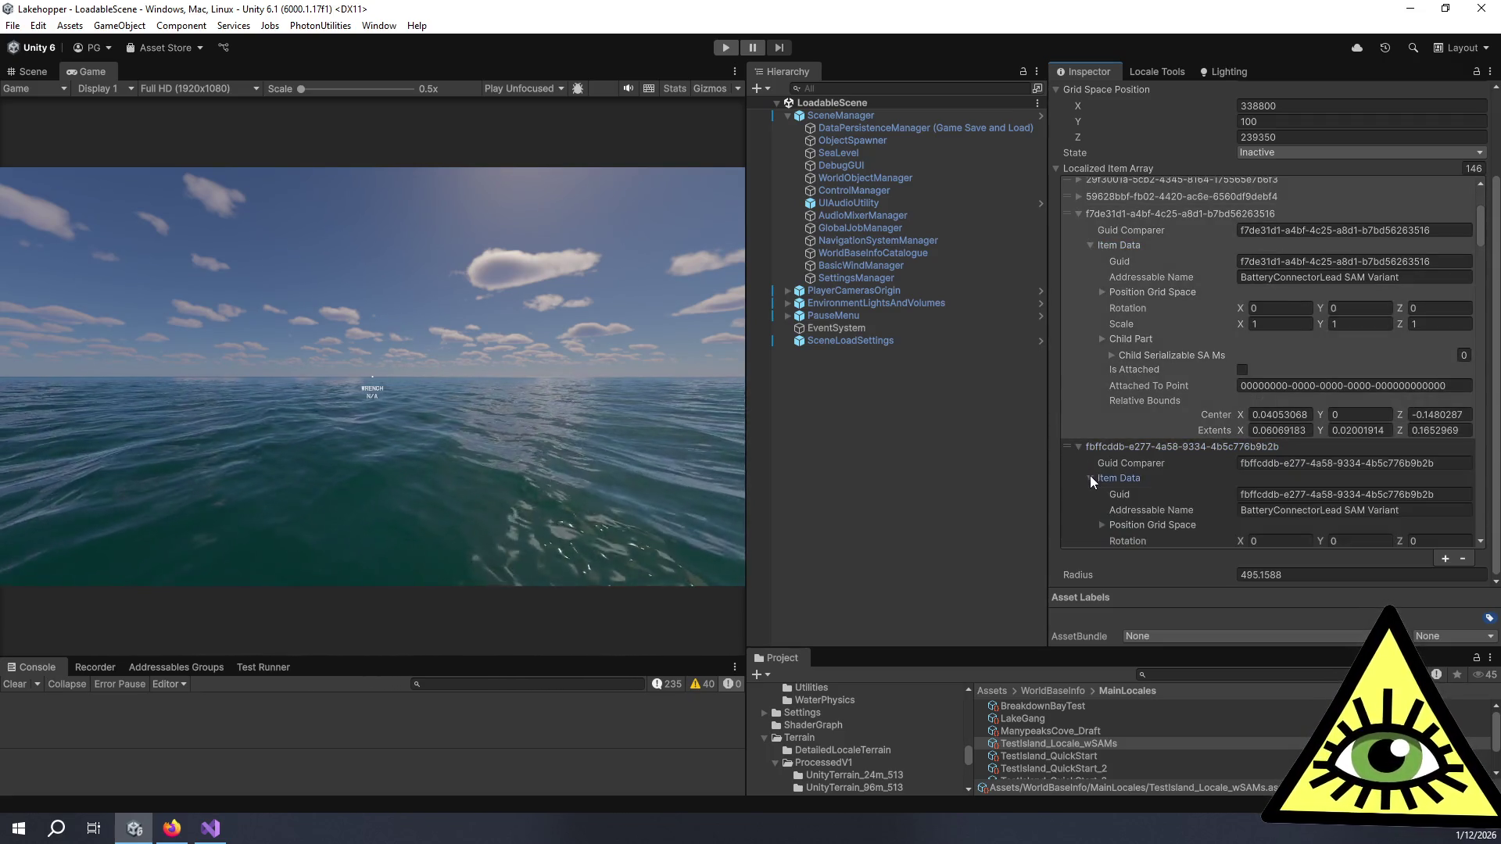
pyautogui.scroll(-5, 1089, 475)
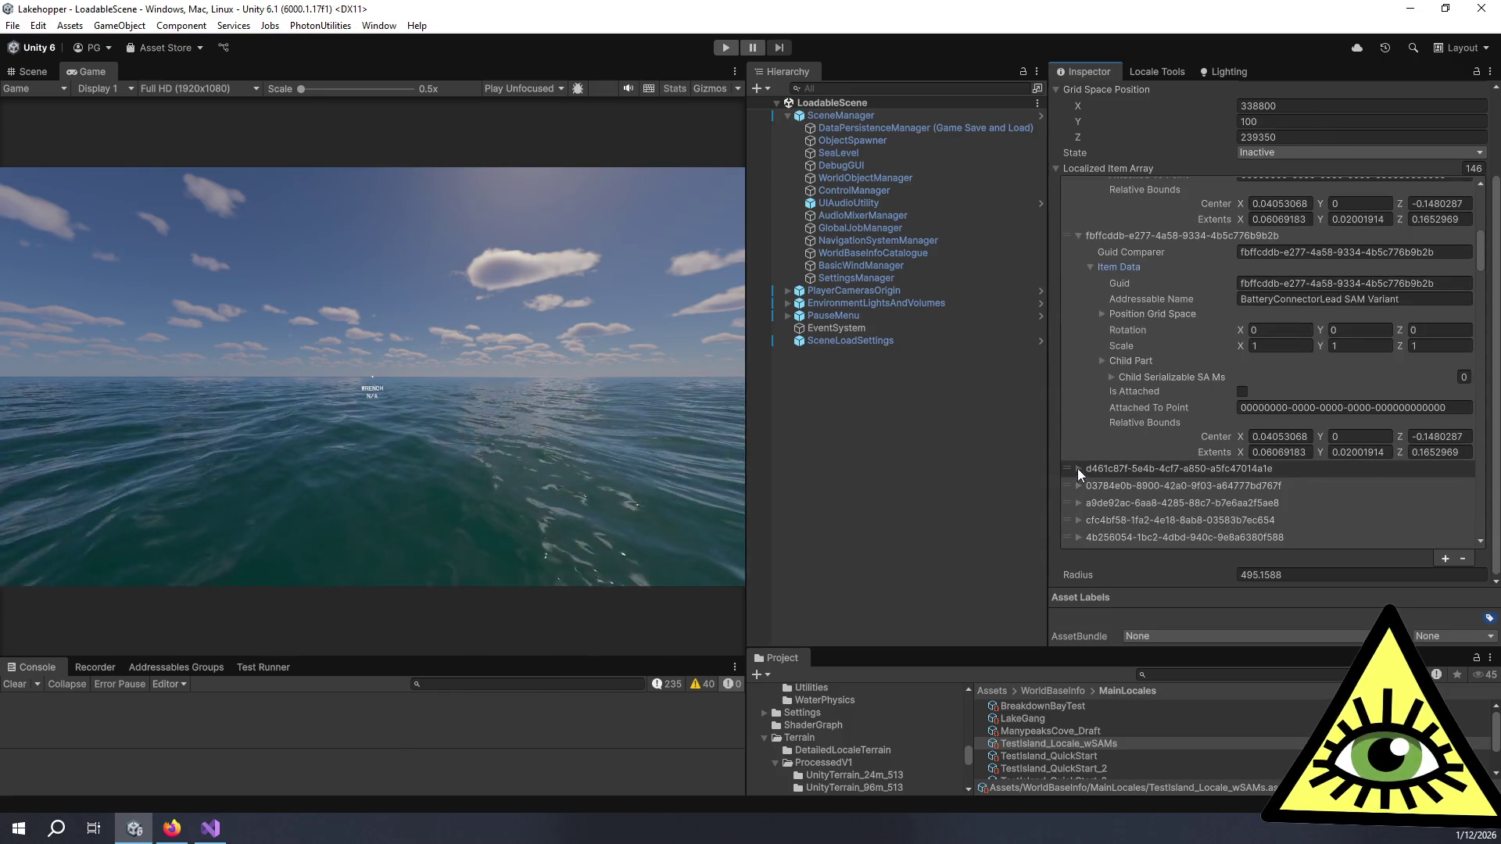
pyautogui.click(1078, 468)
pyautogui.click(1089, 500)
pyautogui.scroll(-3, 1088, 499)
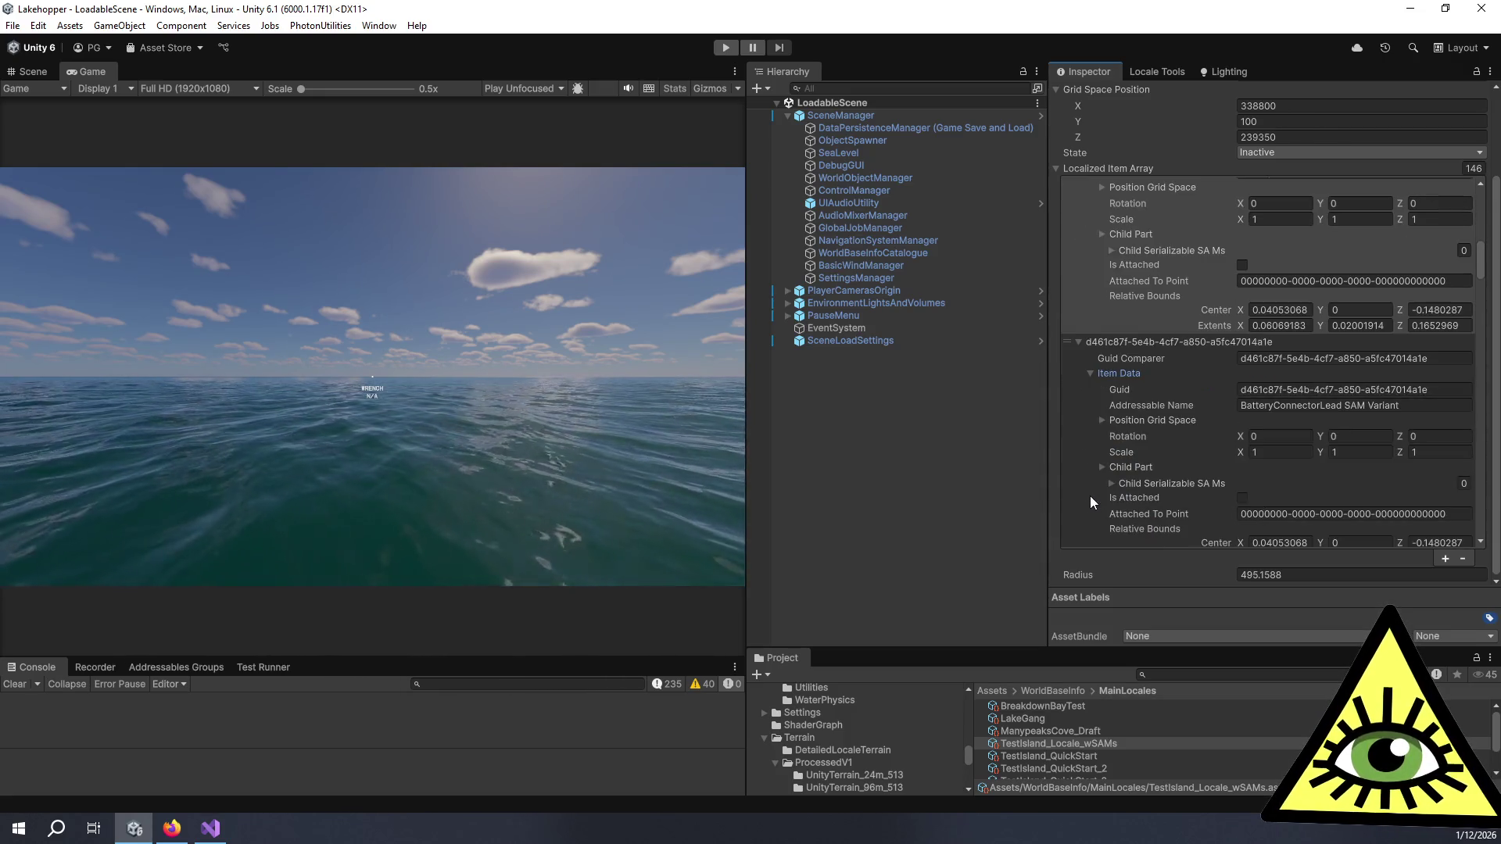
pyautogui.scroll(-4, 1089, 495)
pyautogui.click(1078, 406)
pyautogui.click(1093, 435)
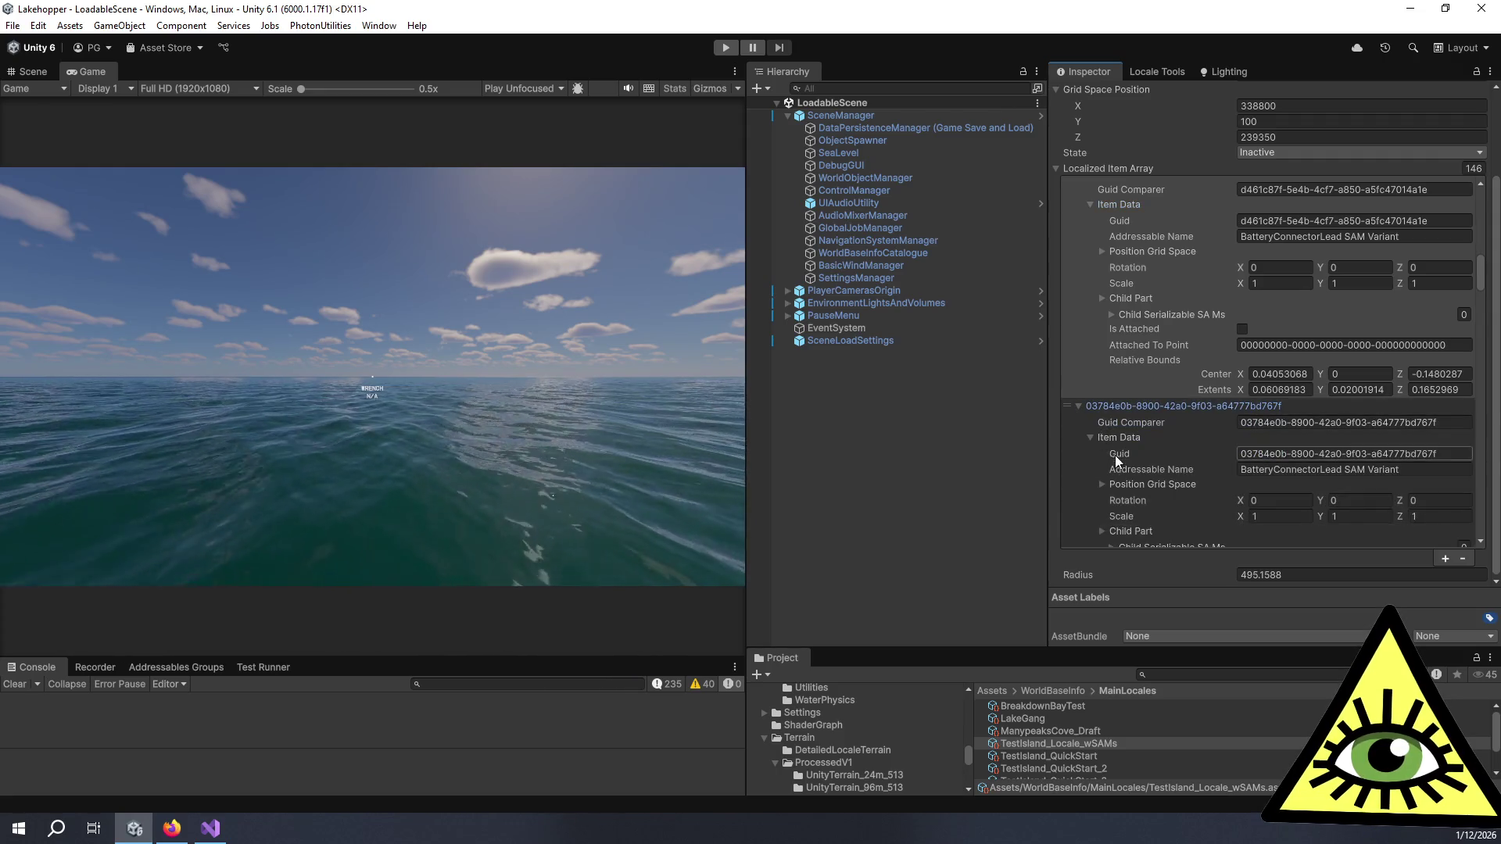
# Step: Inspect the a9de92ac item data and cfc4bf58 grid position and child part details
pyautogui.scroll(-5, 1086, 441)
pyautogui.click(1078, 428)
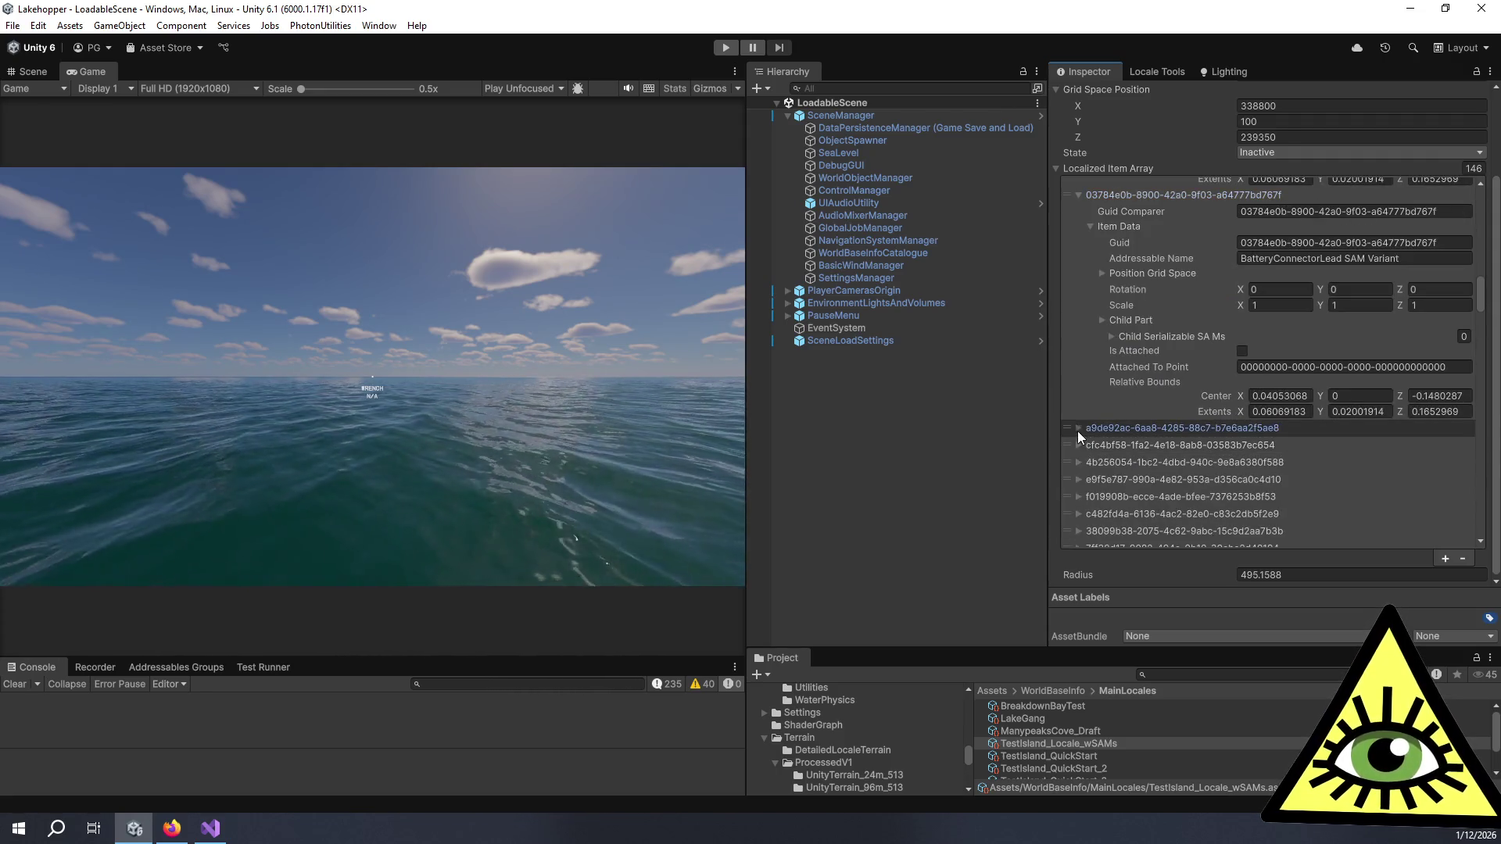
pyautogui.scroll(-6, 1085, 455)
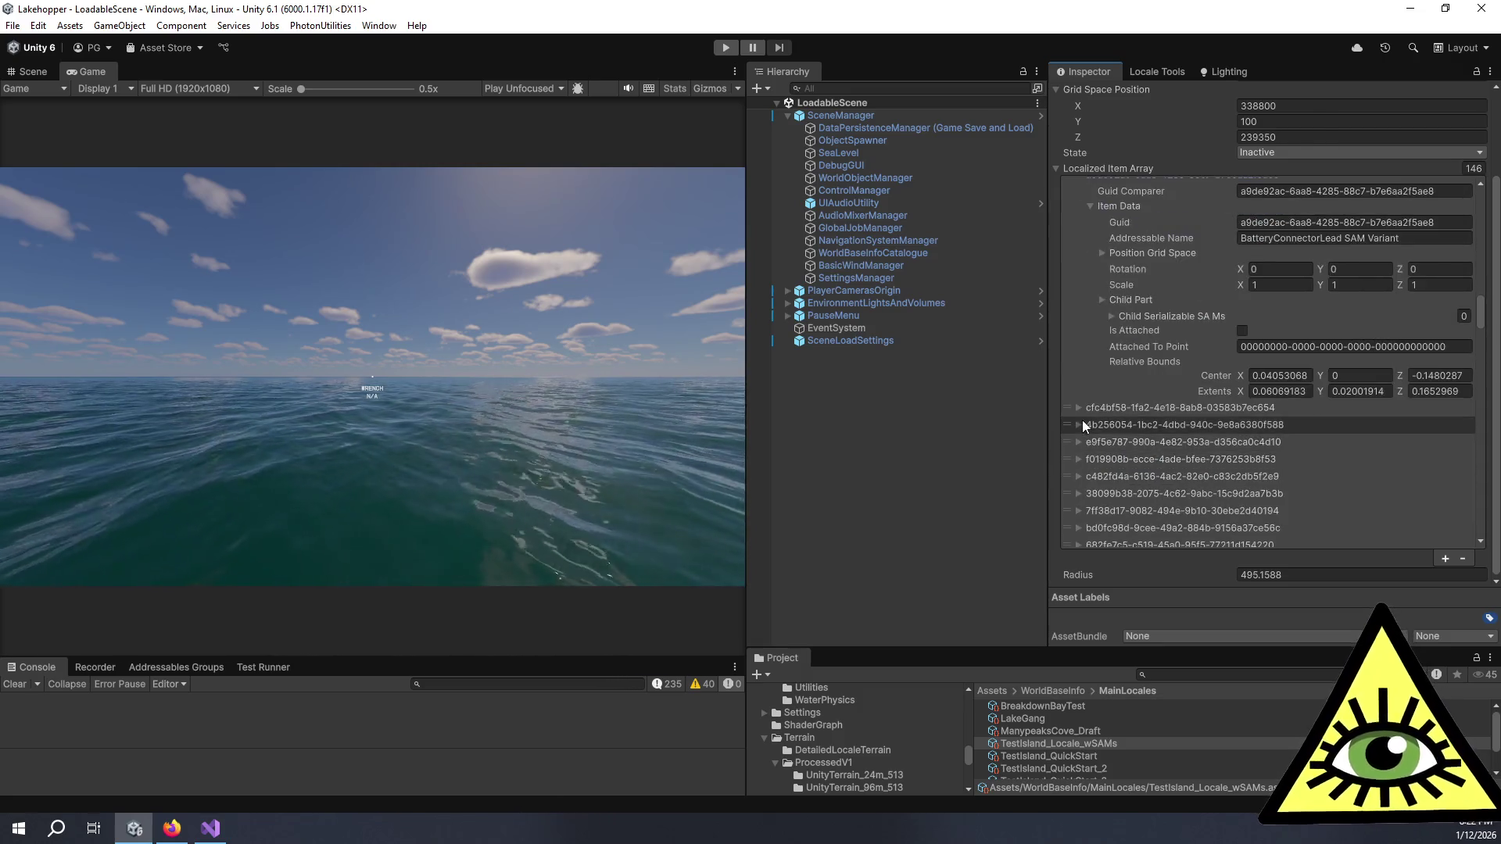
pyautogui.click(1078, 408)
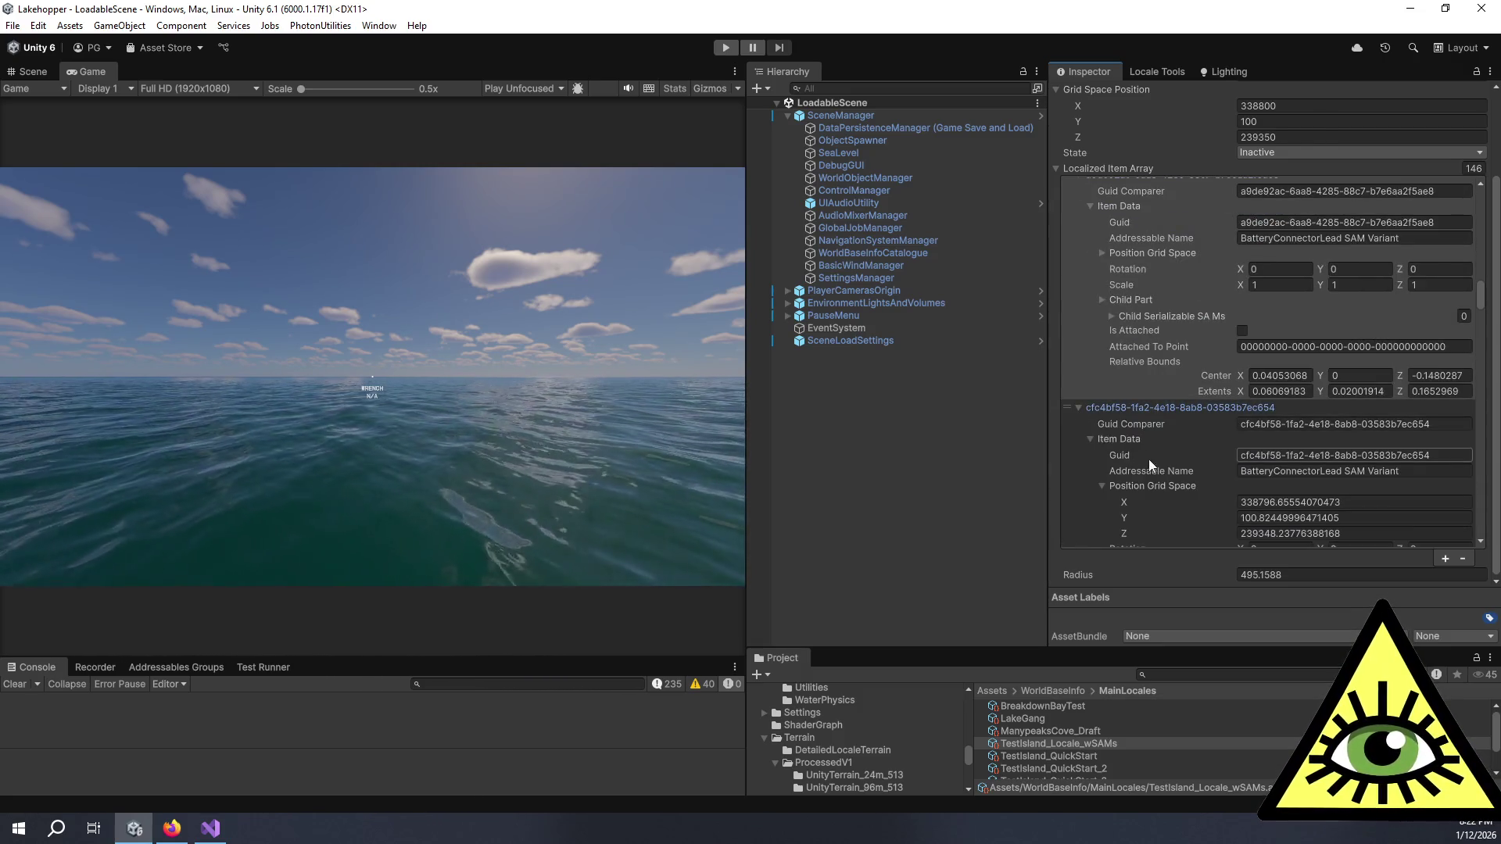
pyautogui.scroll(-4, 1133, 438)
pyautogui.click(1125, 410)
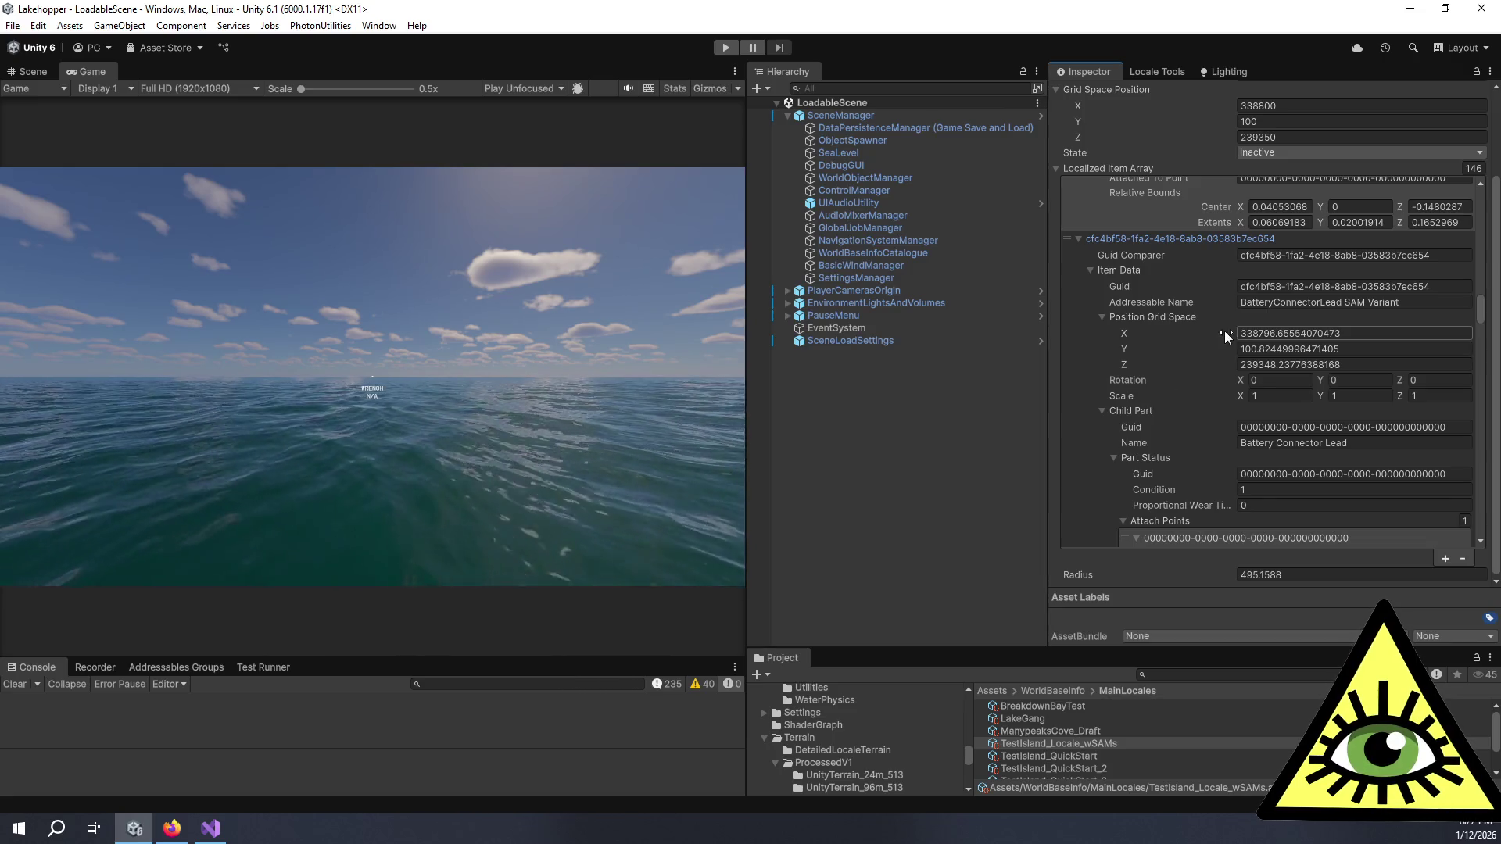
# Step: Check the 4b256054, e9f5e787, f019908b, c482fd4a, 38099b38 and 7ff38d17 entries' fields
pyautogui.click(1079, 238)
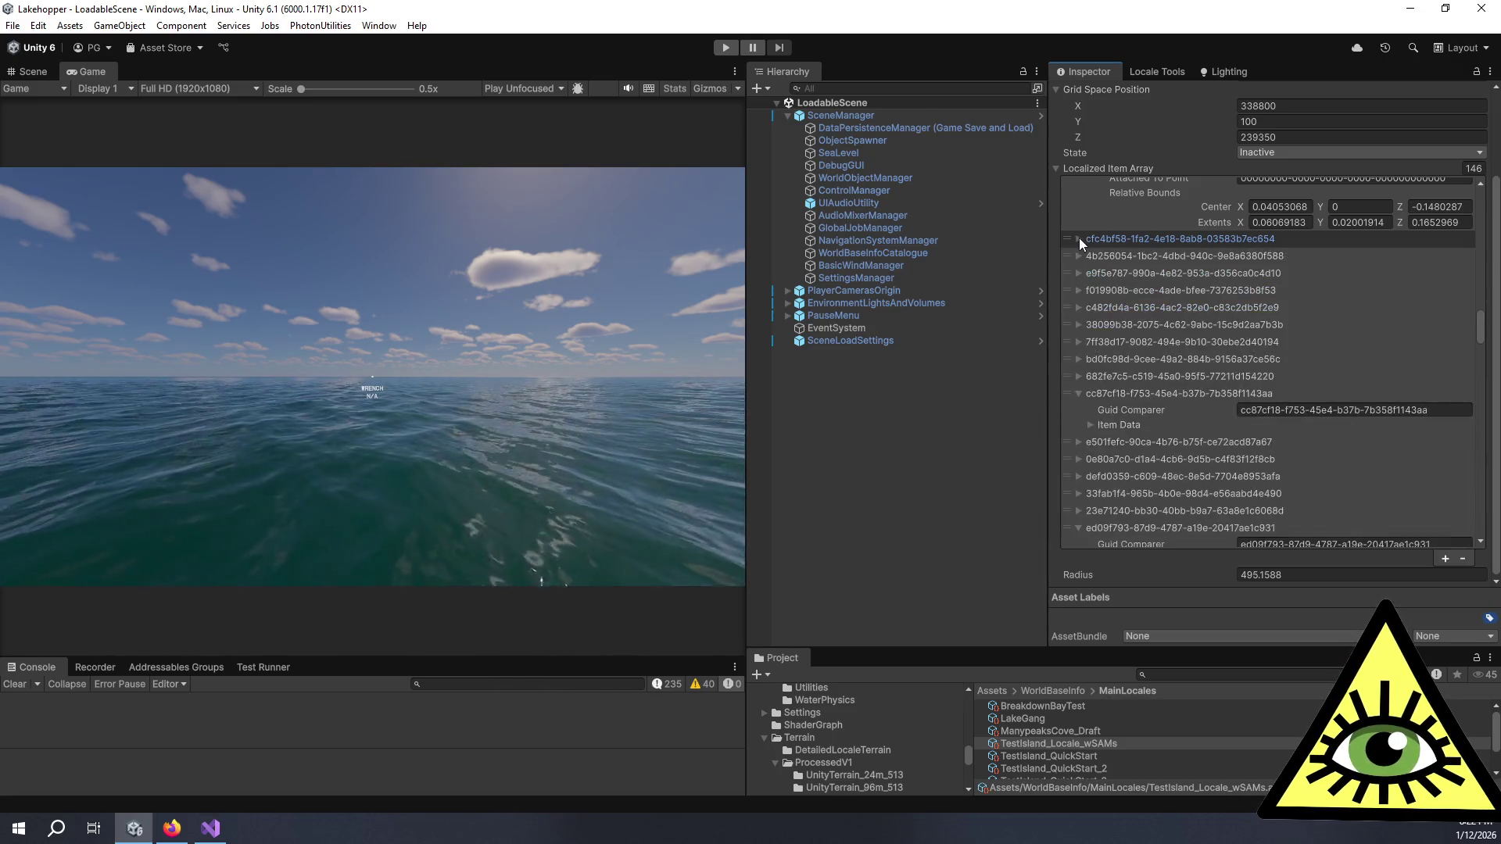
pyautogui.click(1079, 256)
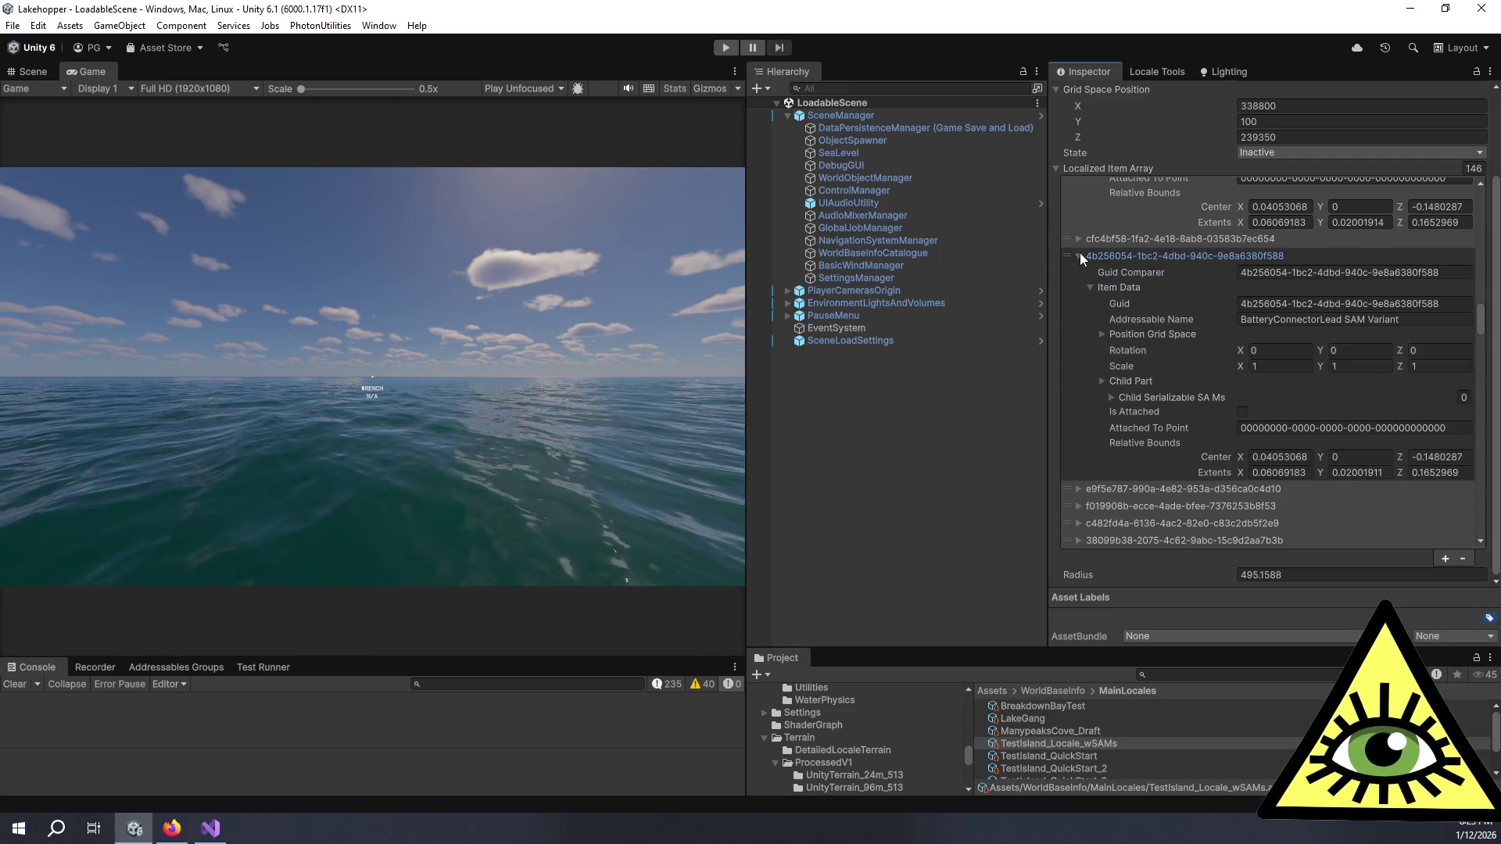
pyautogui.click(1079, 256)
pyautogui.click(1079, 273)
pyautogui.click(1081, 275)
pyautogui.keyDown('alt'); pyautogui.click(1080, 274); pyautogui.keyUp('alt')
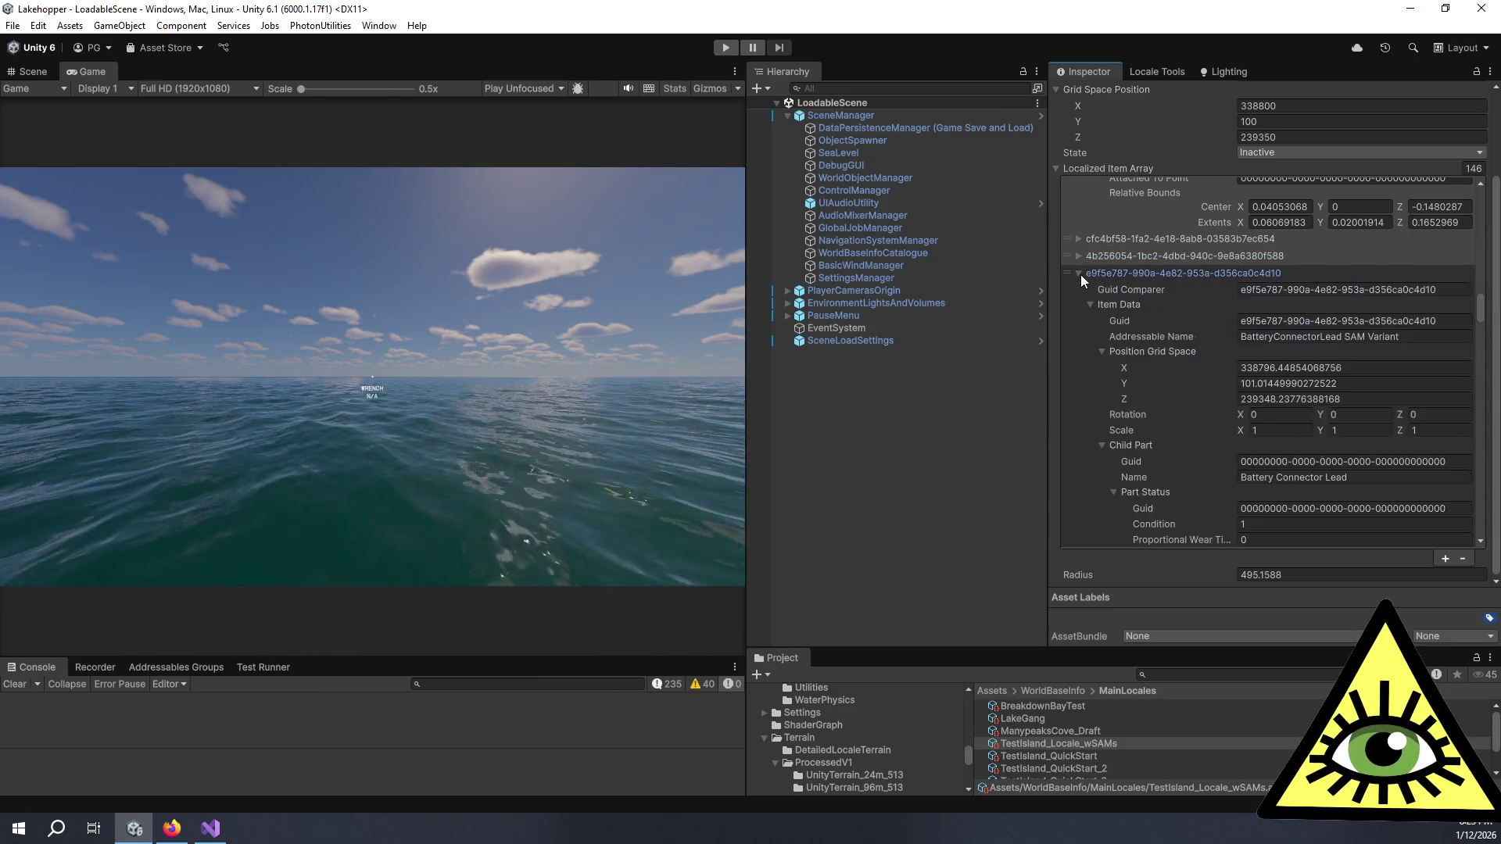
pyautogui.click(1080, 274)
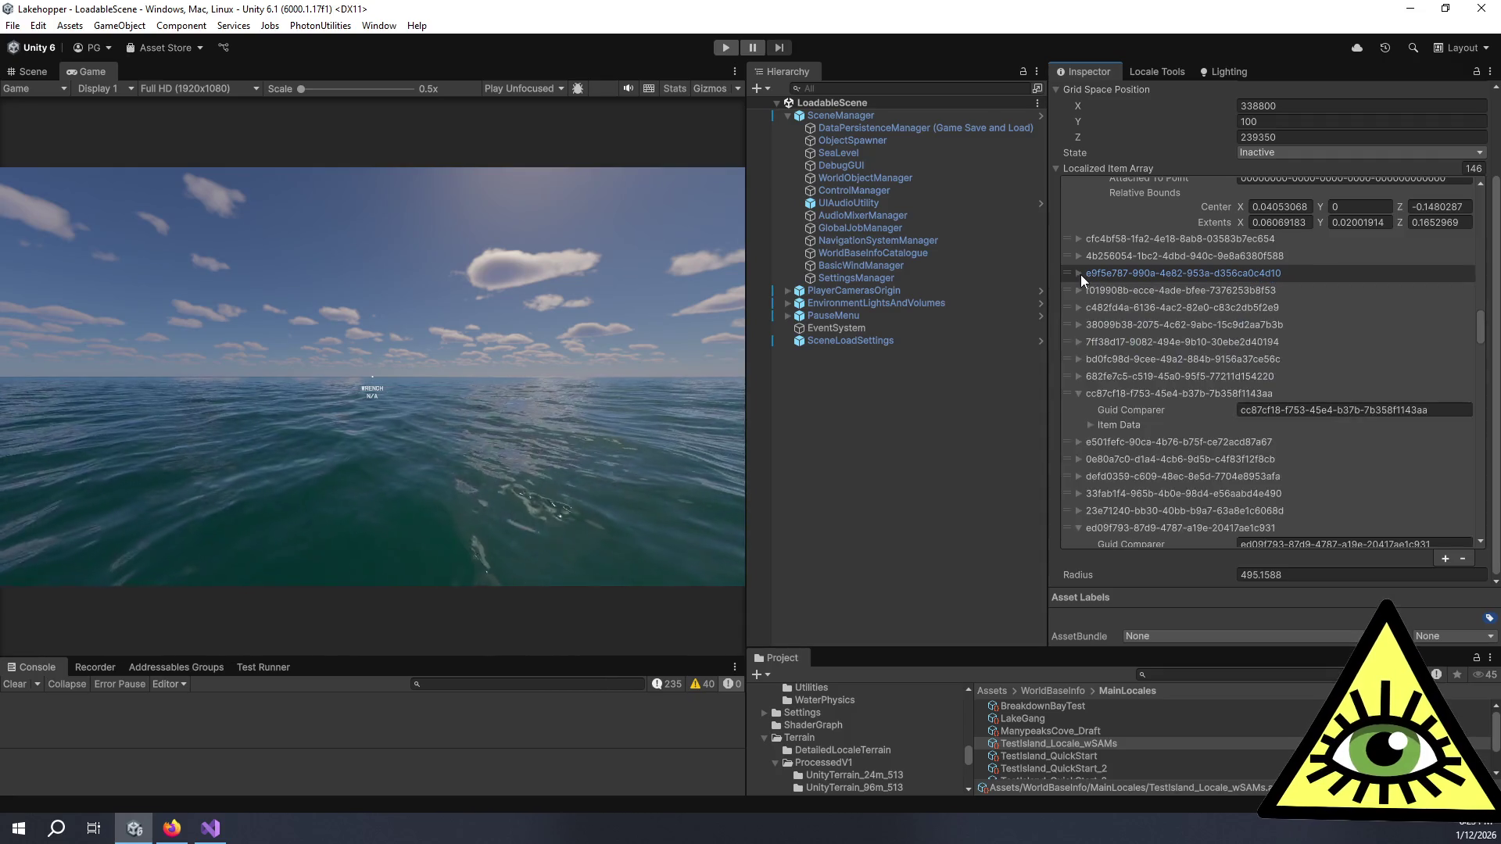
pyautogui.click(1078, 290)
pyautogui.click(1077, 291)
pyautogui.keyDown('alt'); pyautogui.click(1077, 291); pyautogui.keyUp('alt')
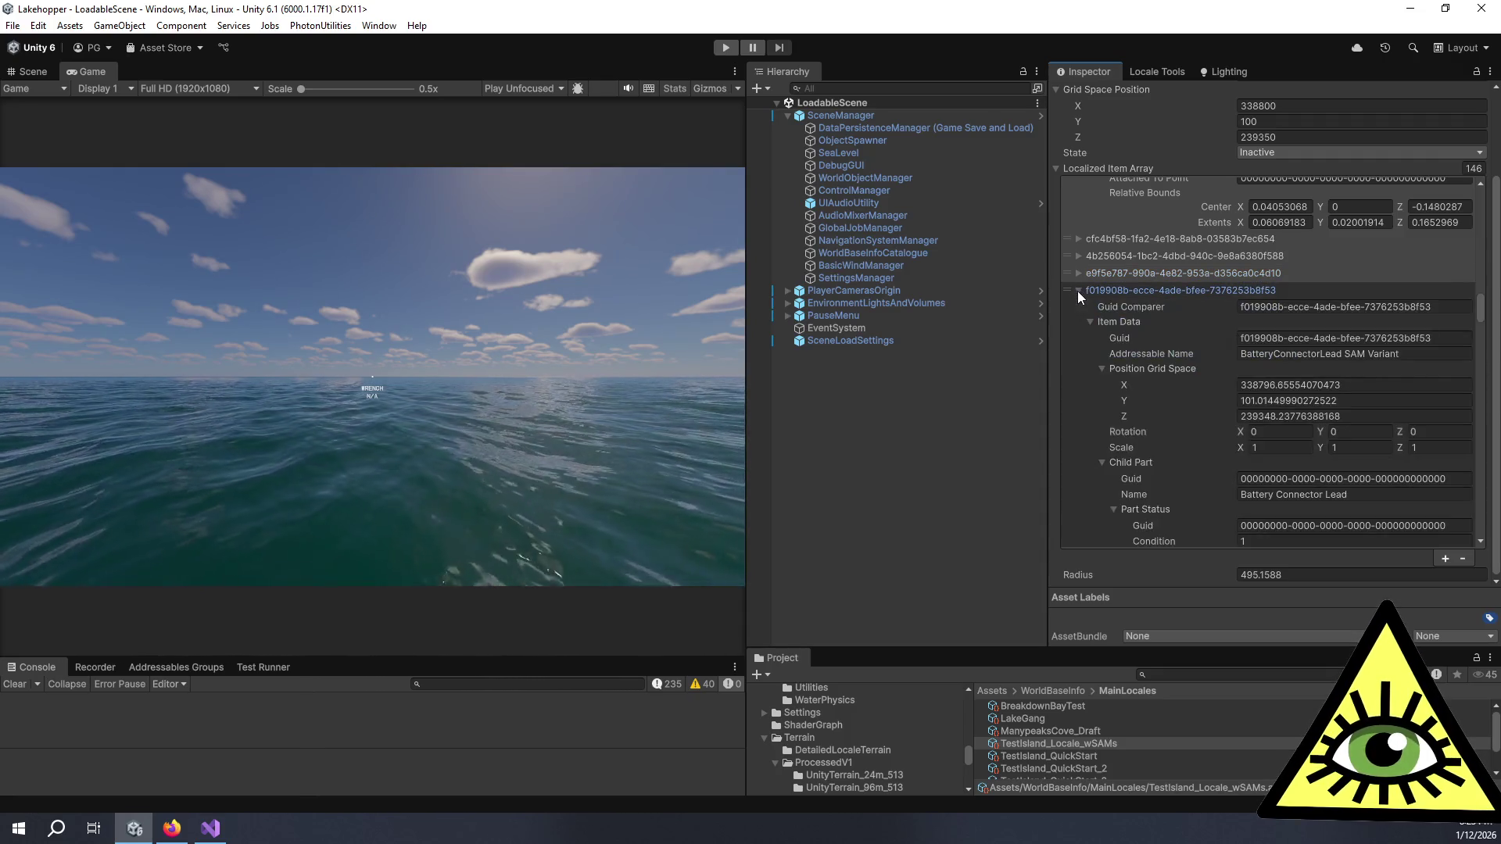
pyautogui.click(1077, 291)
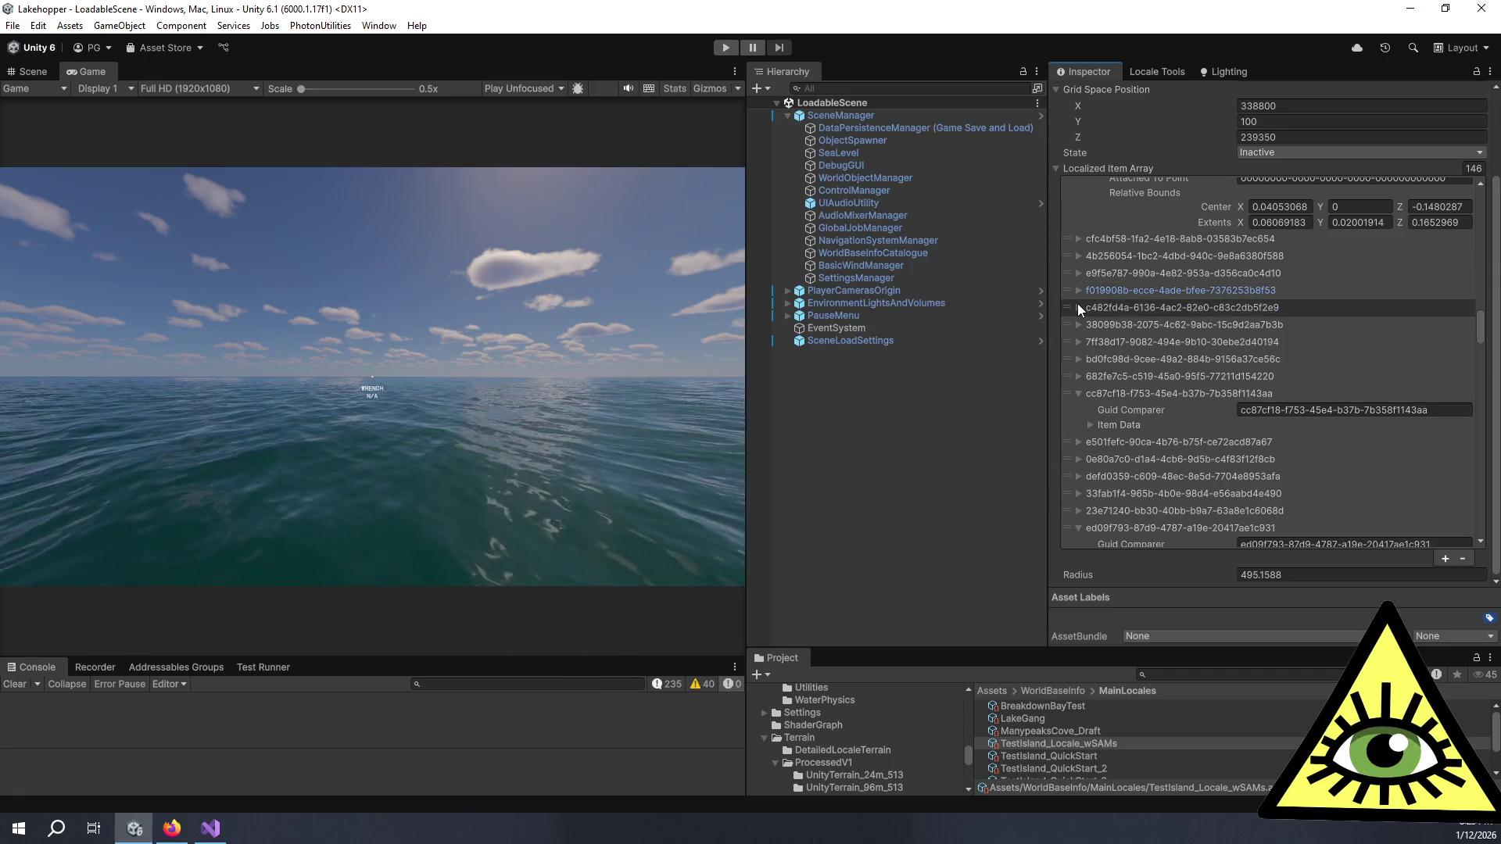
pyautogui.click(1078, 307)
pyautogui.click(1077, 306)
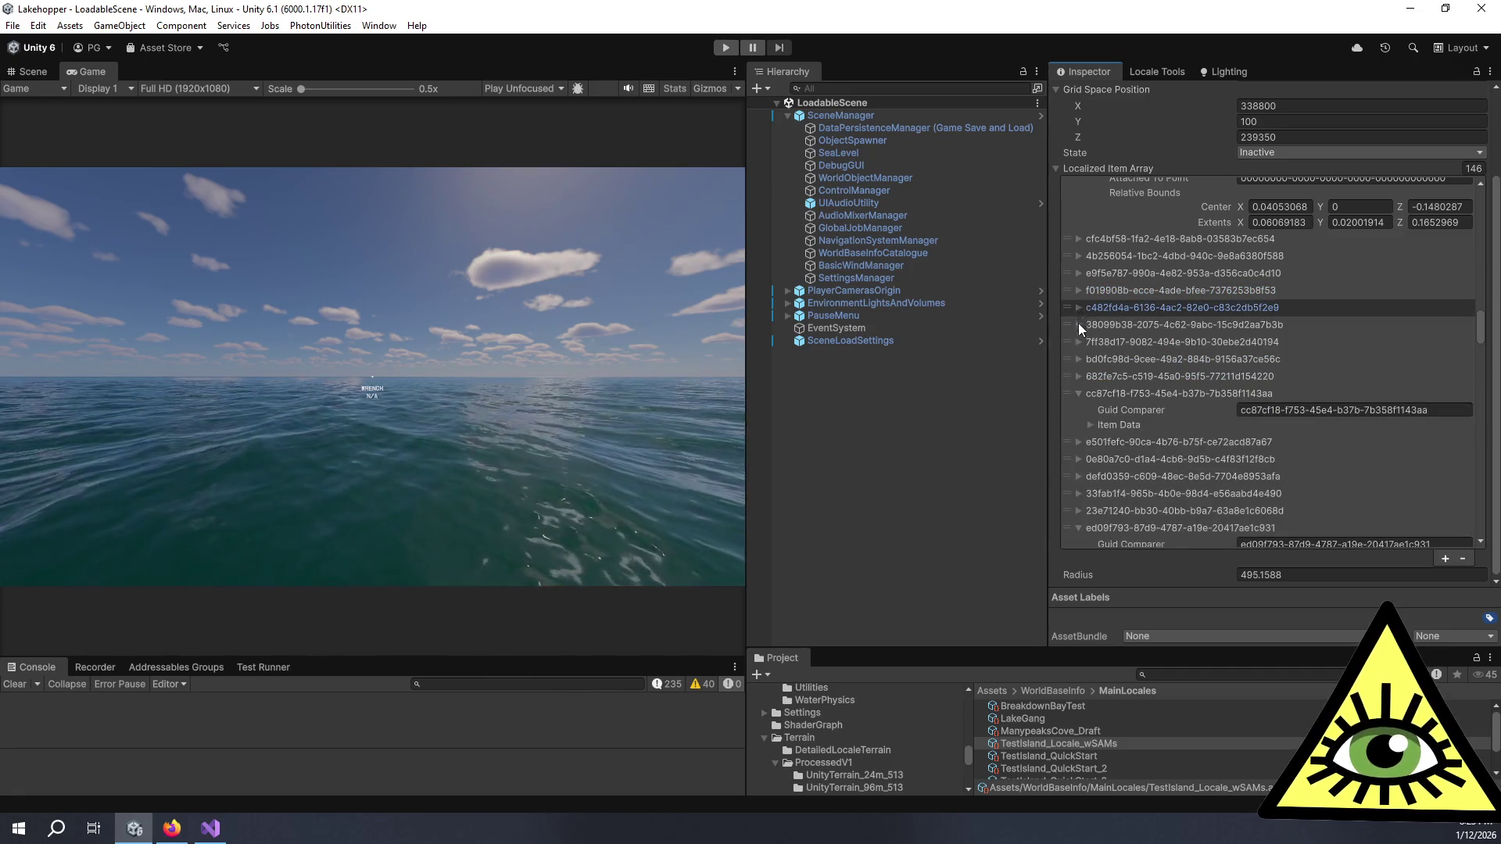
pyautogui.click(1079, 327)
pyautogui.click(1080, 328)
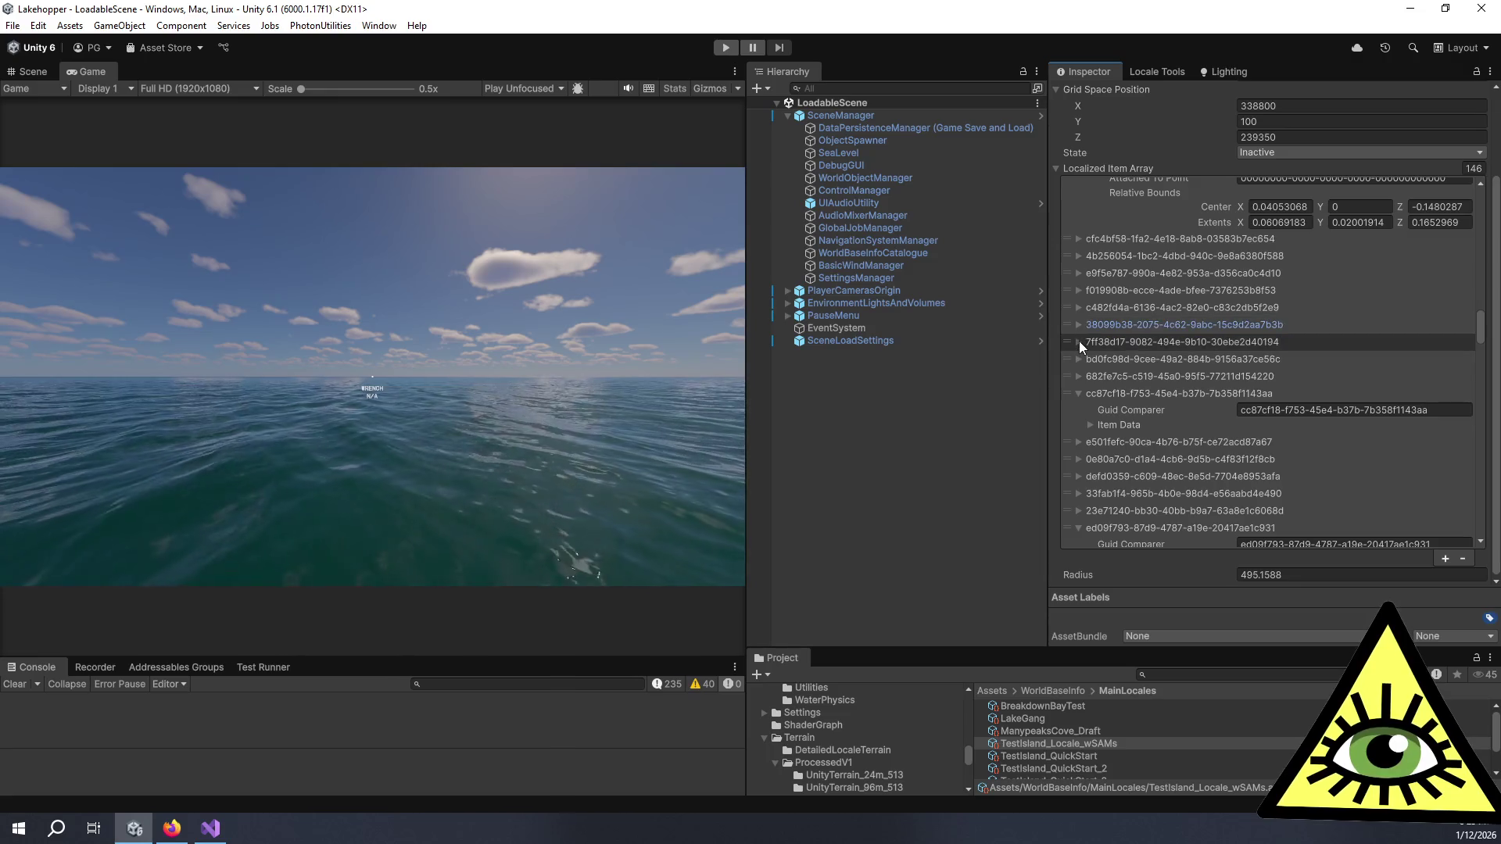
pyautogui.click(1079, 342)
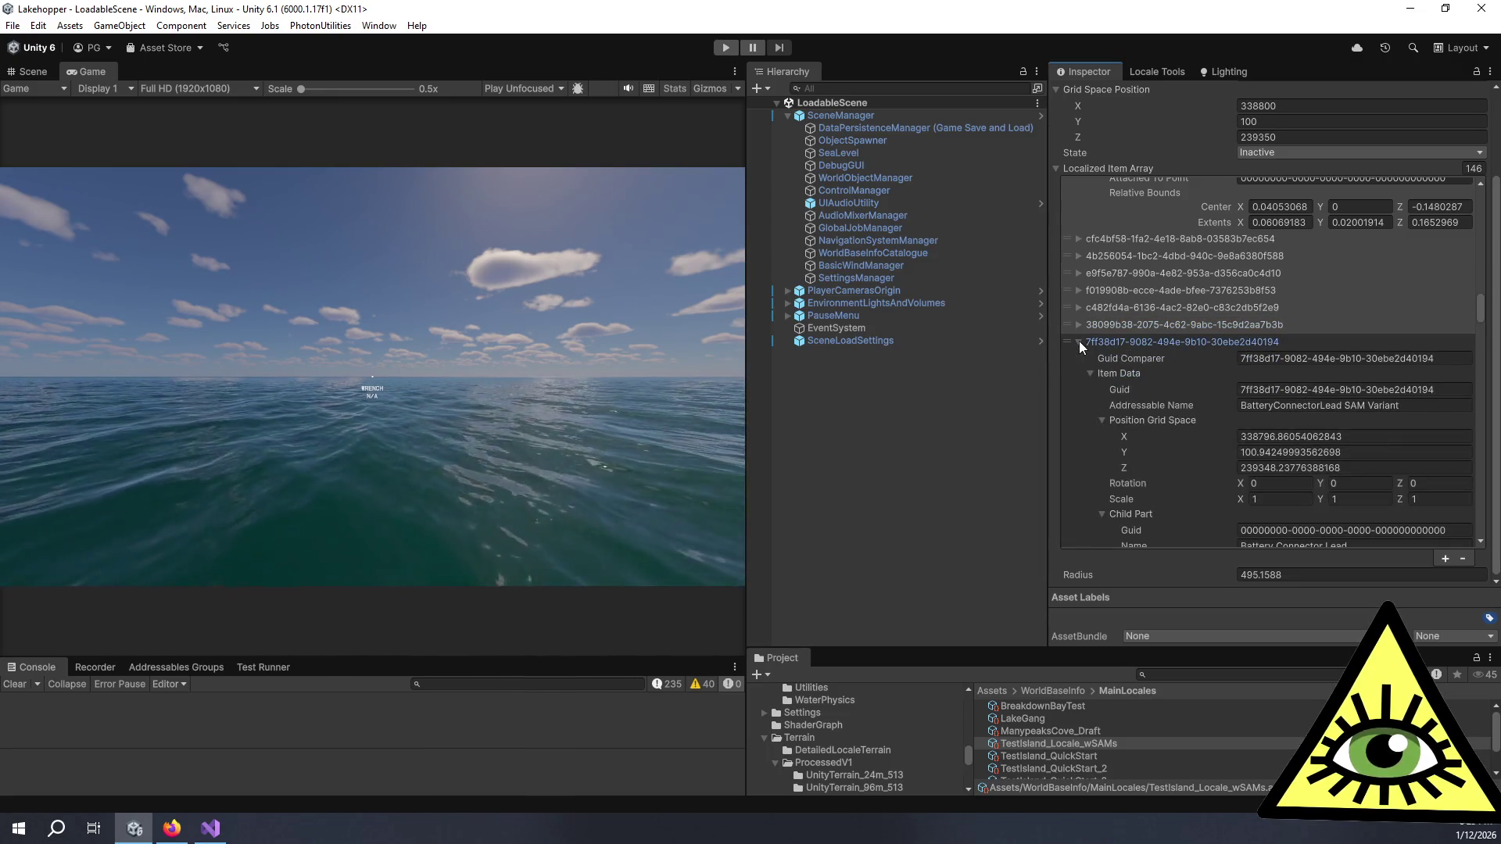
pyautogui.click(1079, 341)
# Step: Delete the duplicate BatteryConnectorLead entries starting at f7de31d1, leaving 134 items
pyautogui.scroll(5, 1068, 339)
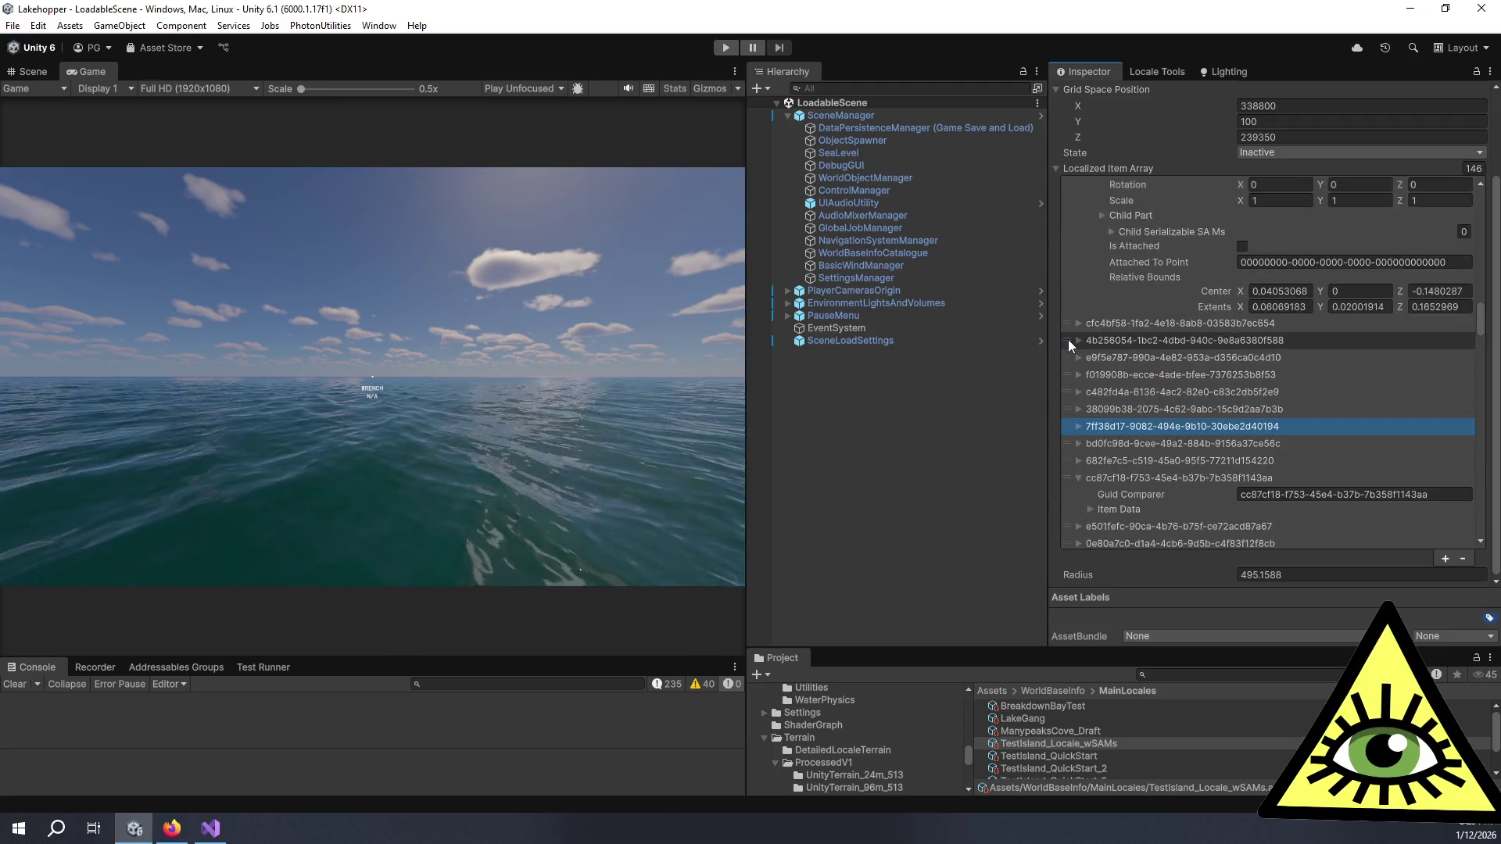
pyautogui.scroll(5, 1068, 340)
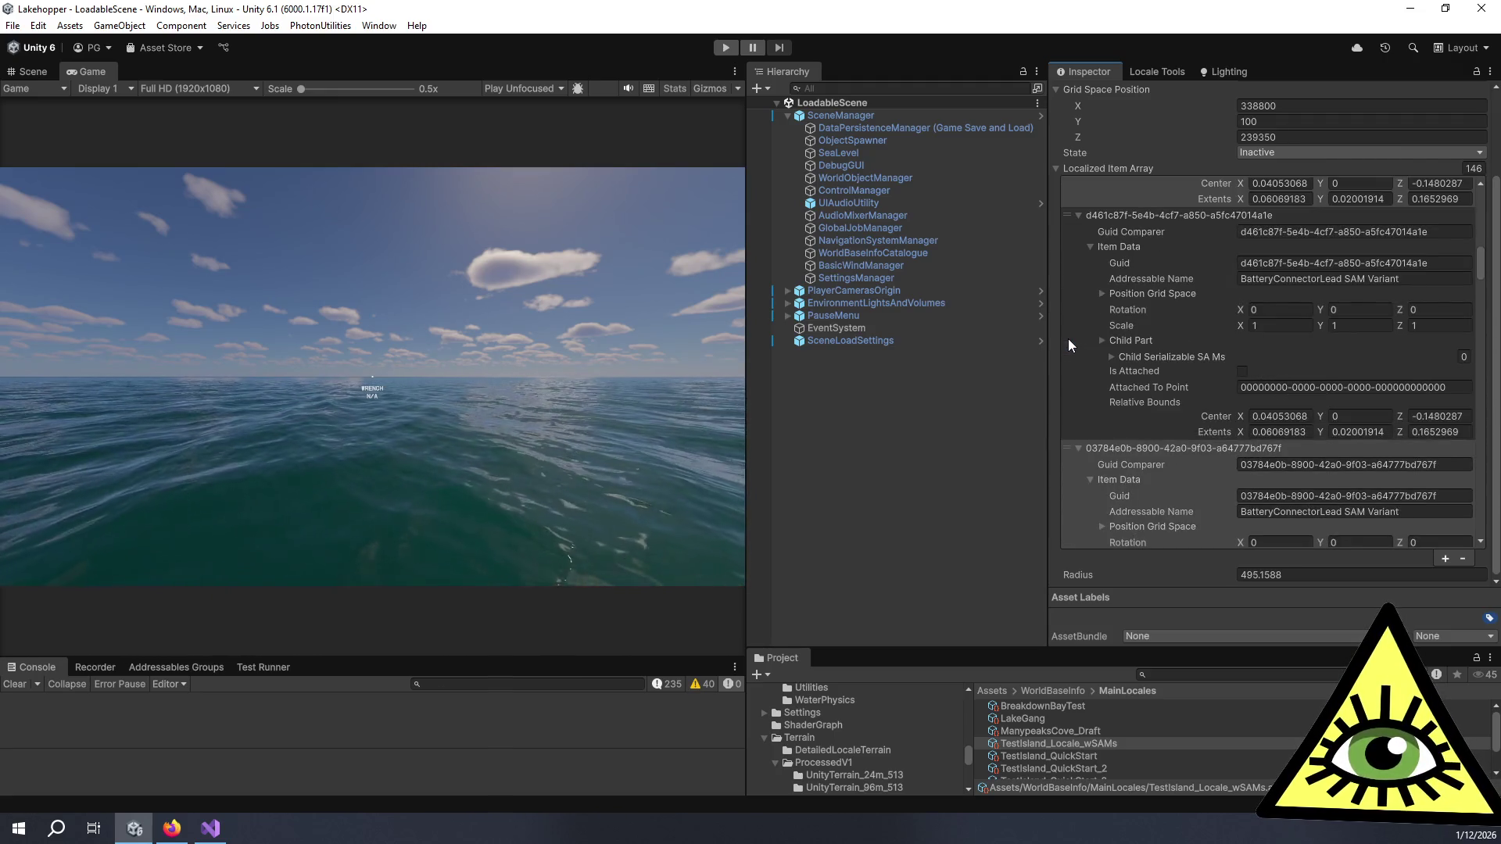
pyautogui.scroll(5, 1072, 341)
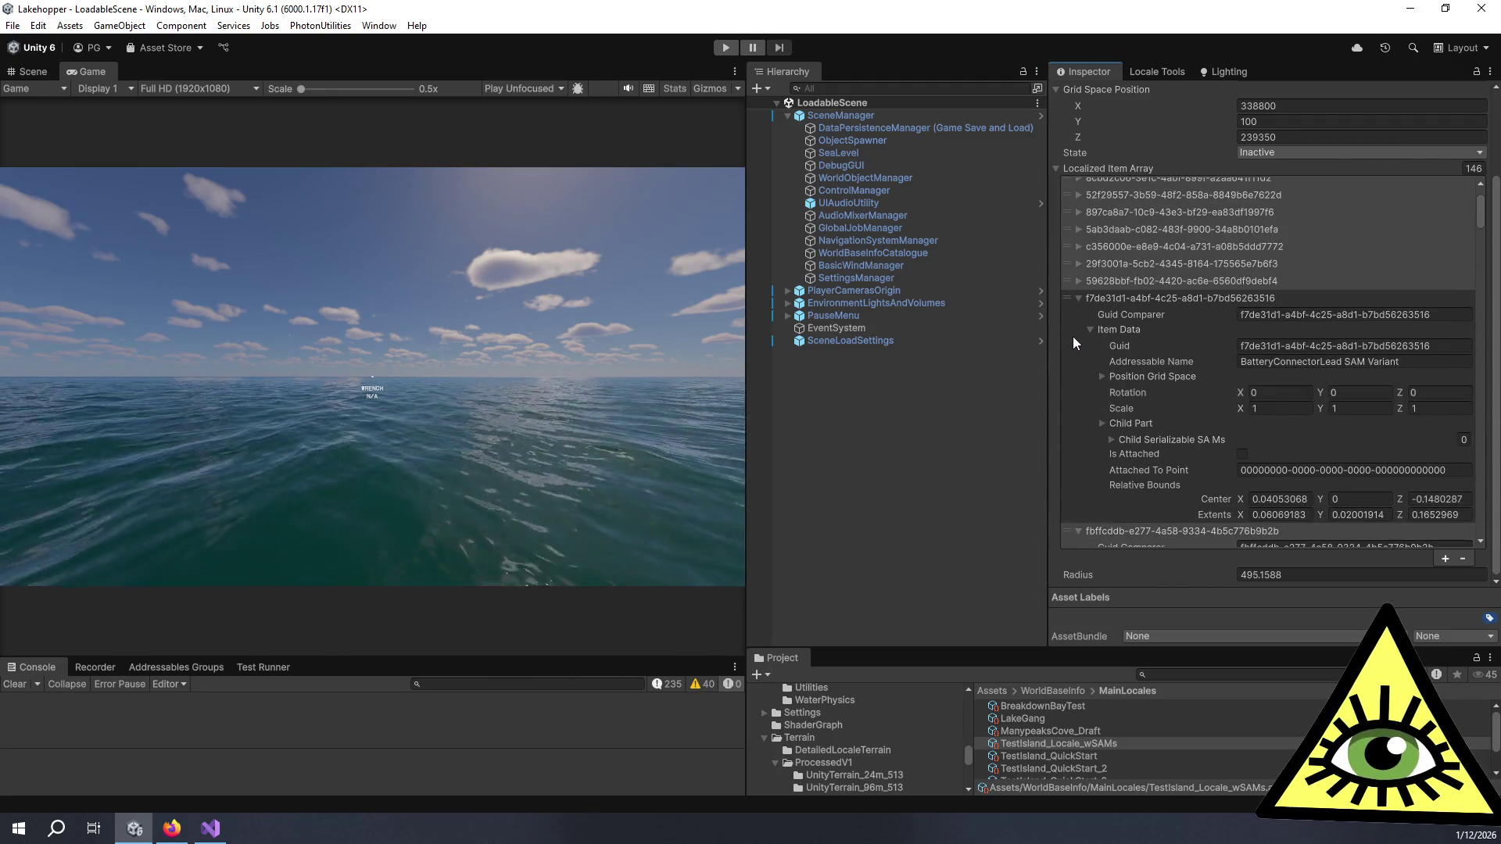
pyautogui.click(1068, 298)
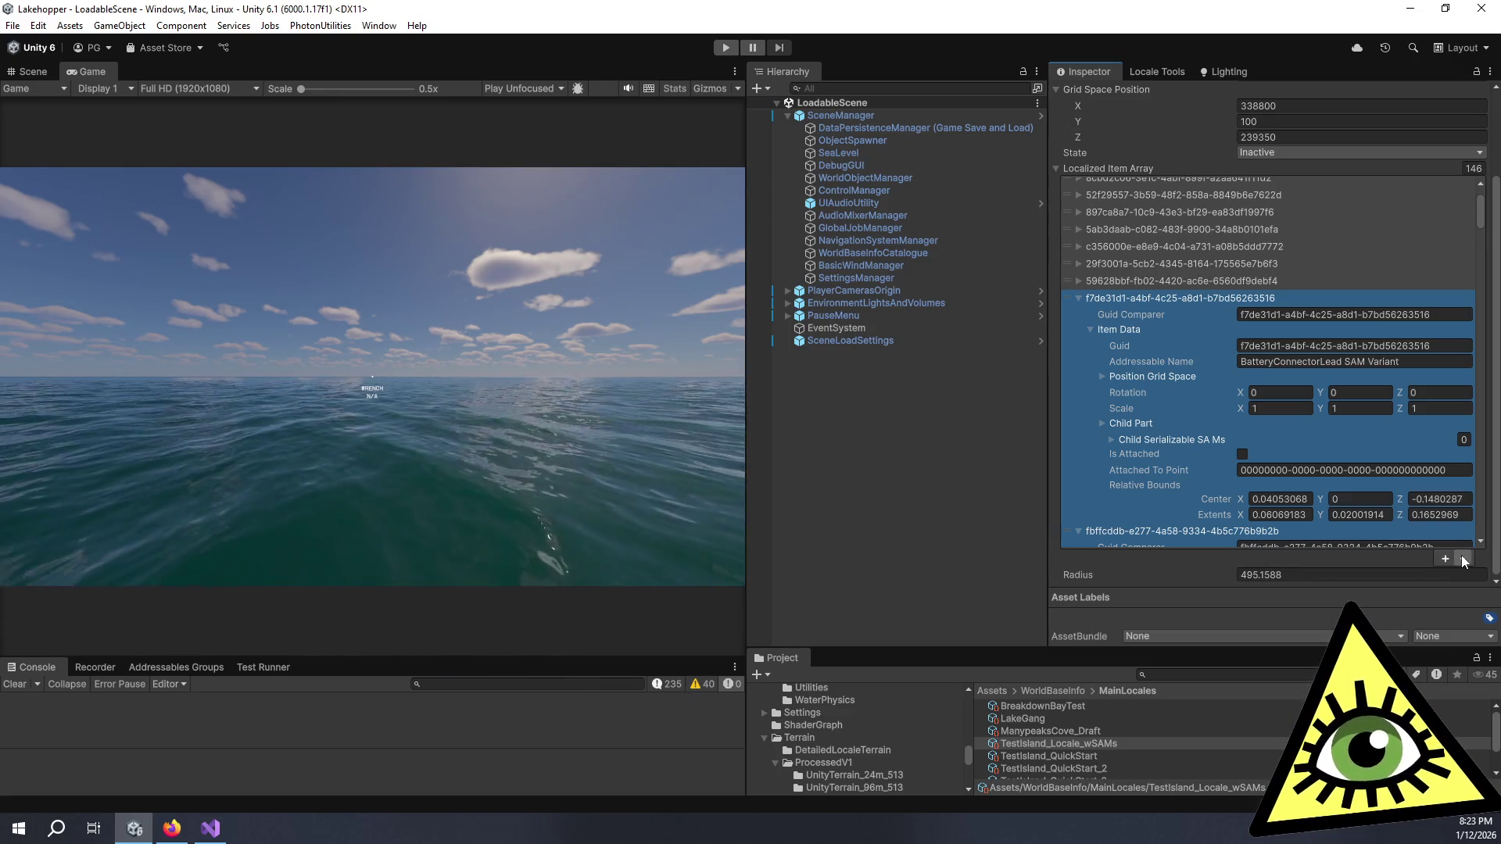
pyautogui.click(1463, 558)
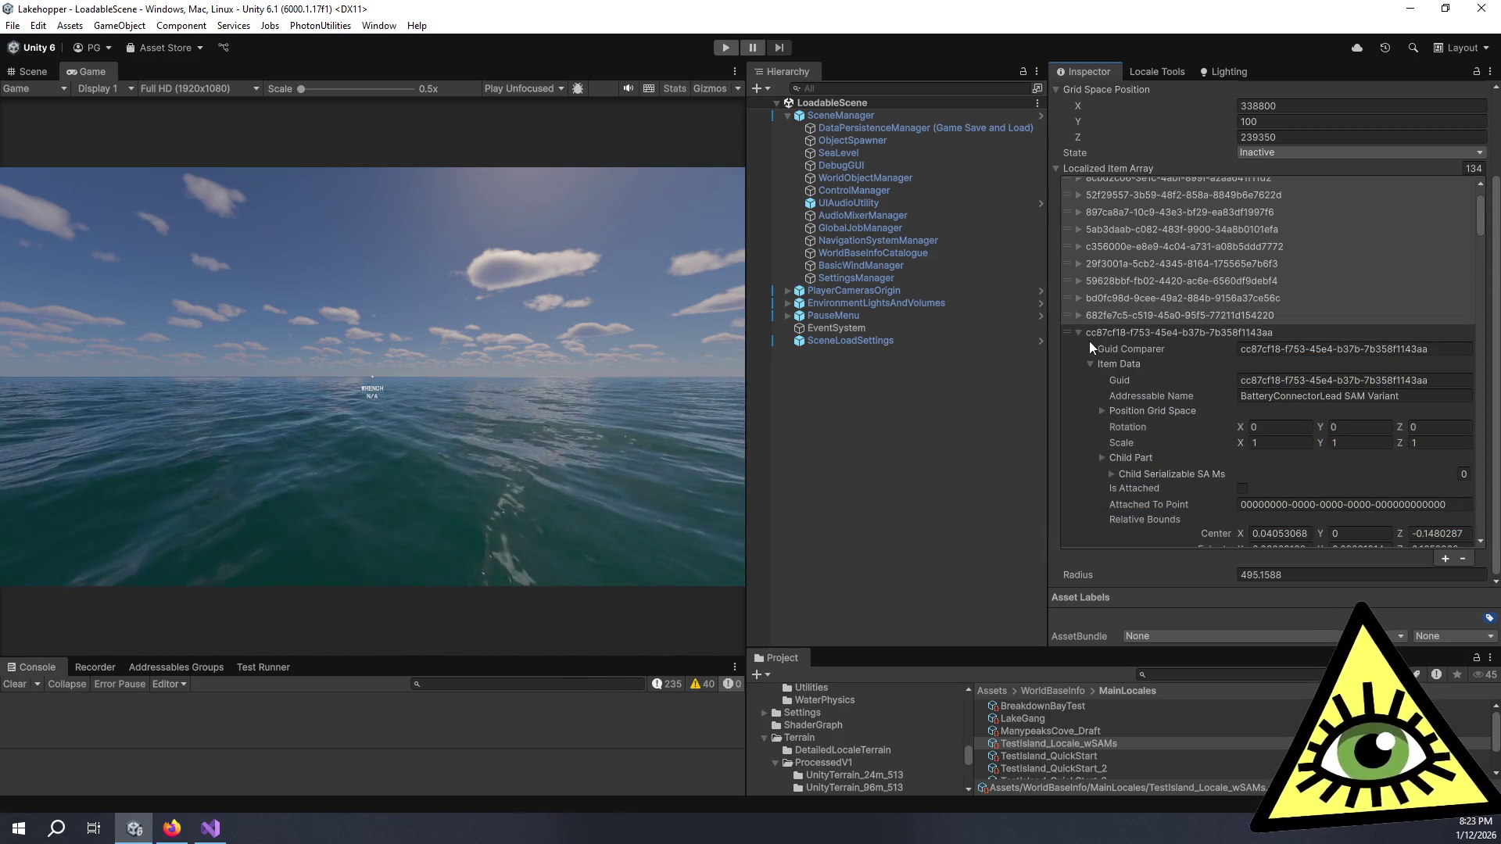
pyautogui.click(1075, 331)
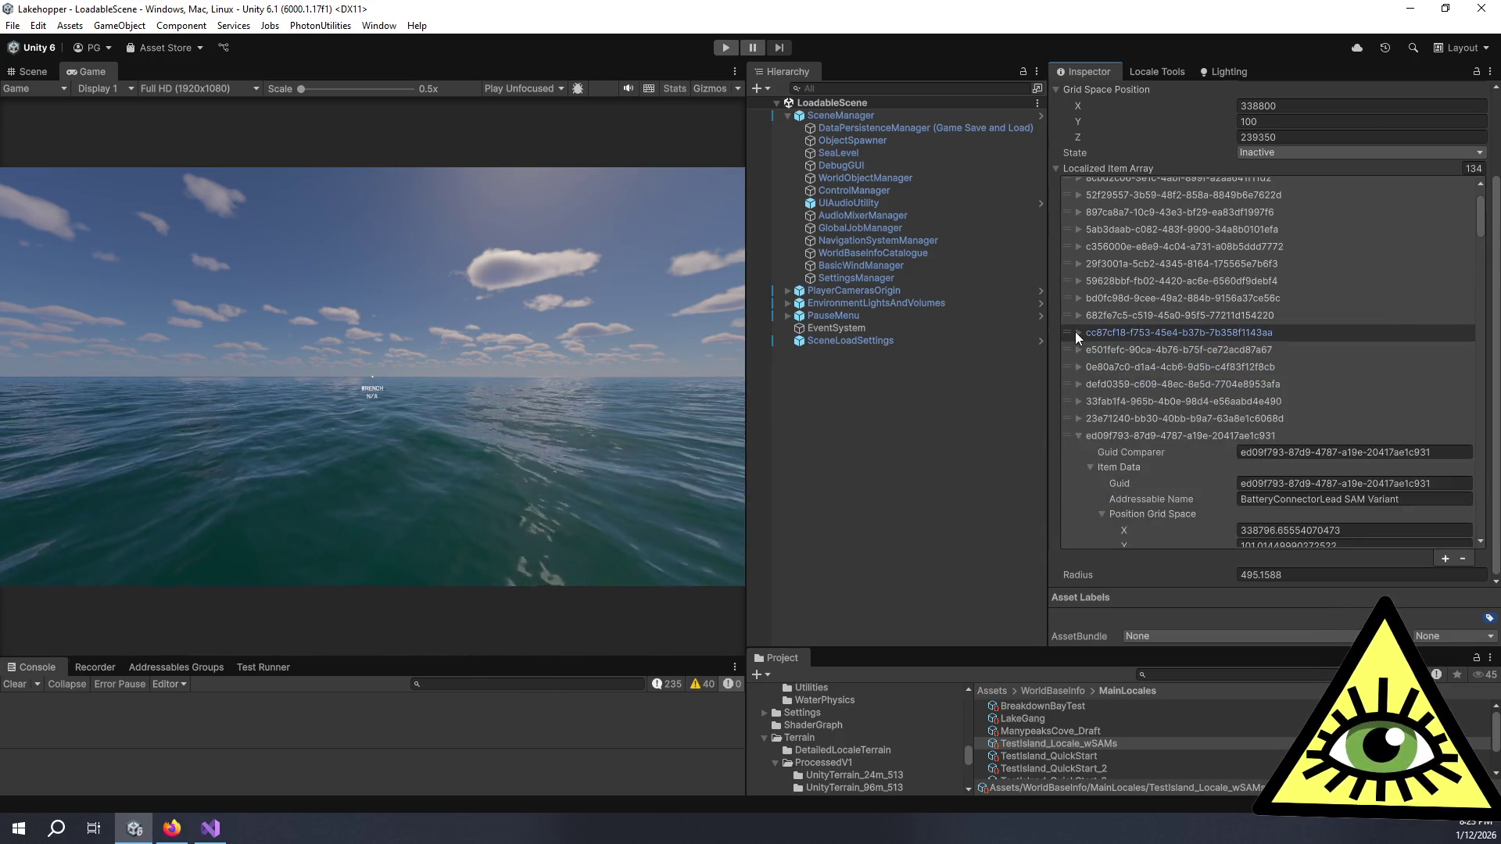
# Step: Compare the item data of the c3e973b6 and 00c73c82 entries
pyautogui.scroll(-3, 1078, 443)
pyautogui.scroll(-10, 1079, 442)
pyautogui.click(1090, 455)
pyautogui.click(1077, 406)
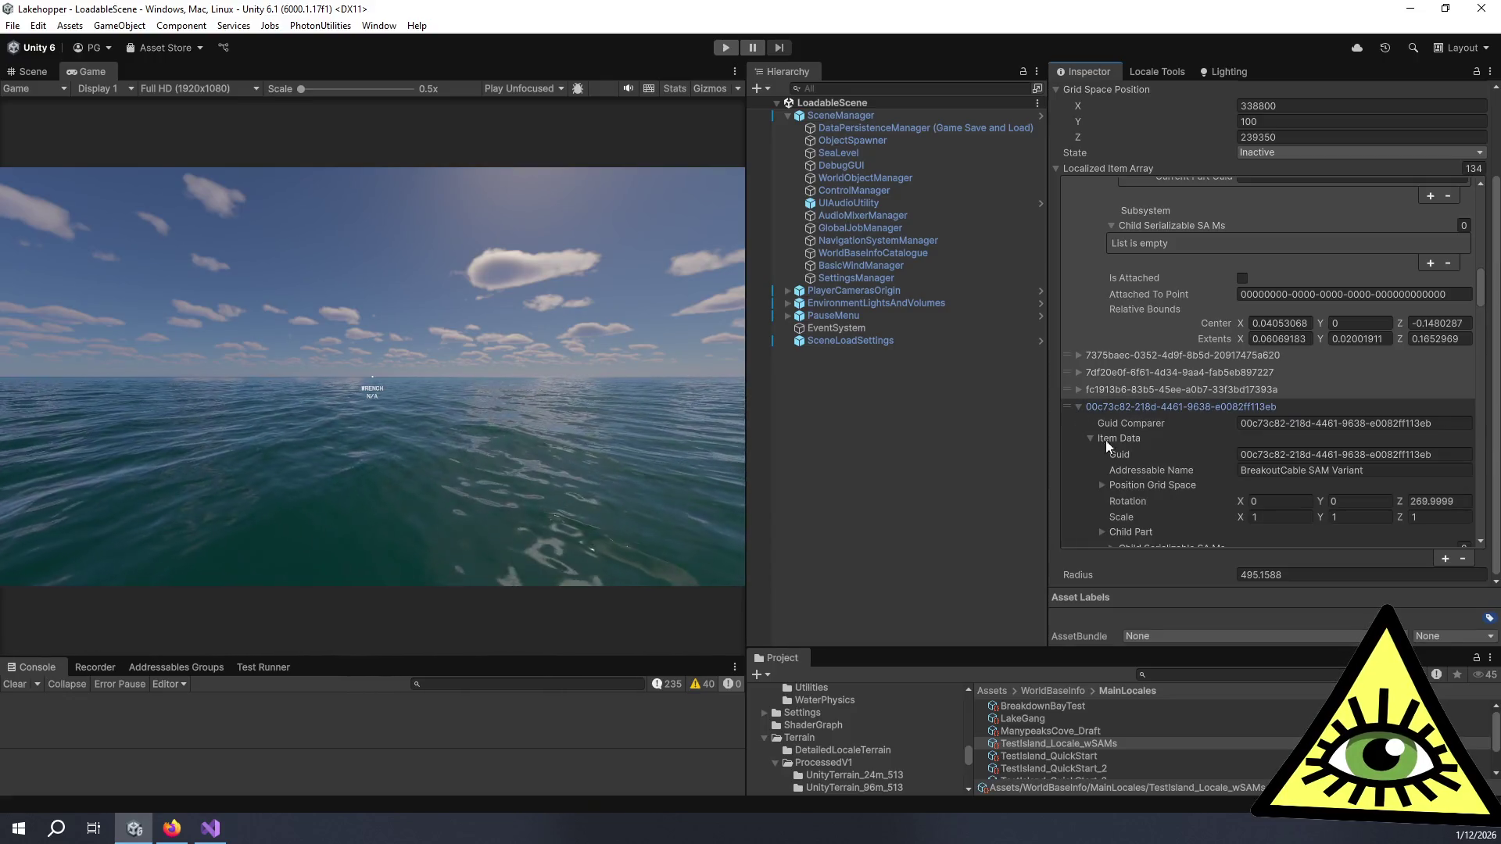
pyautogui.click(1077, 406)
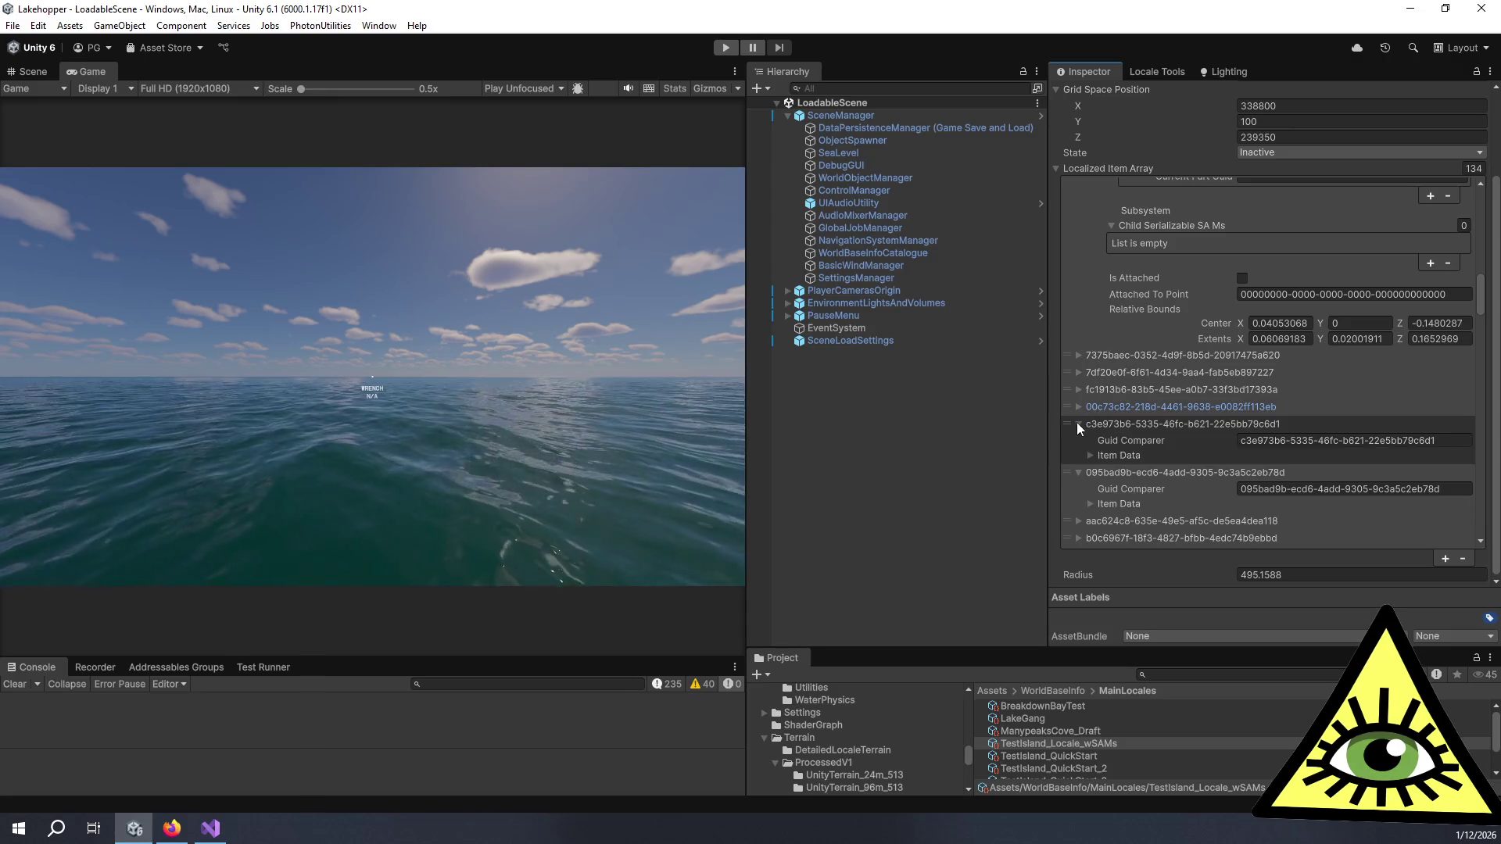
pyautogui.click(1091, 456)
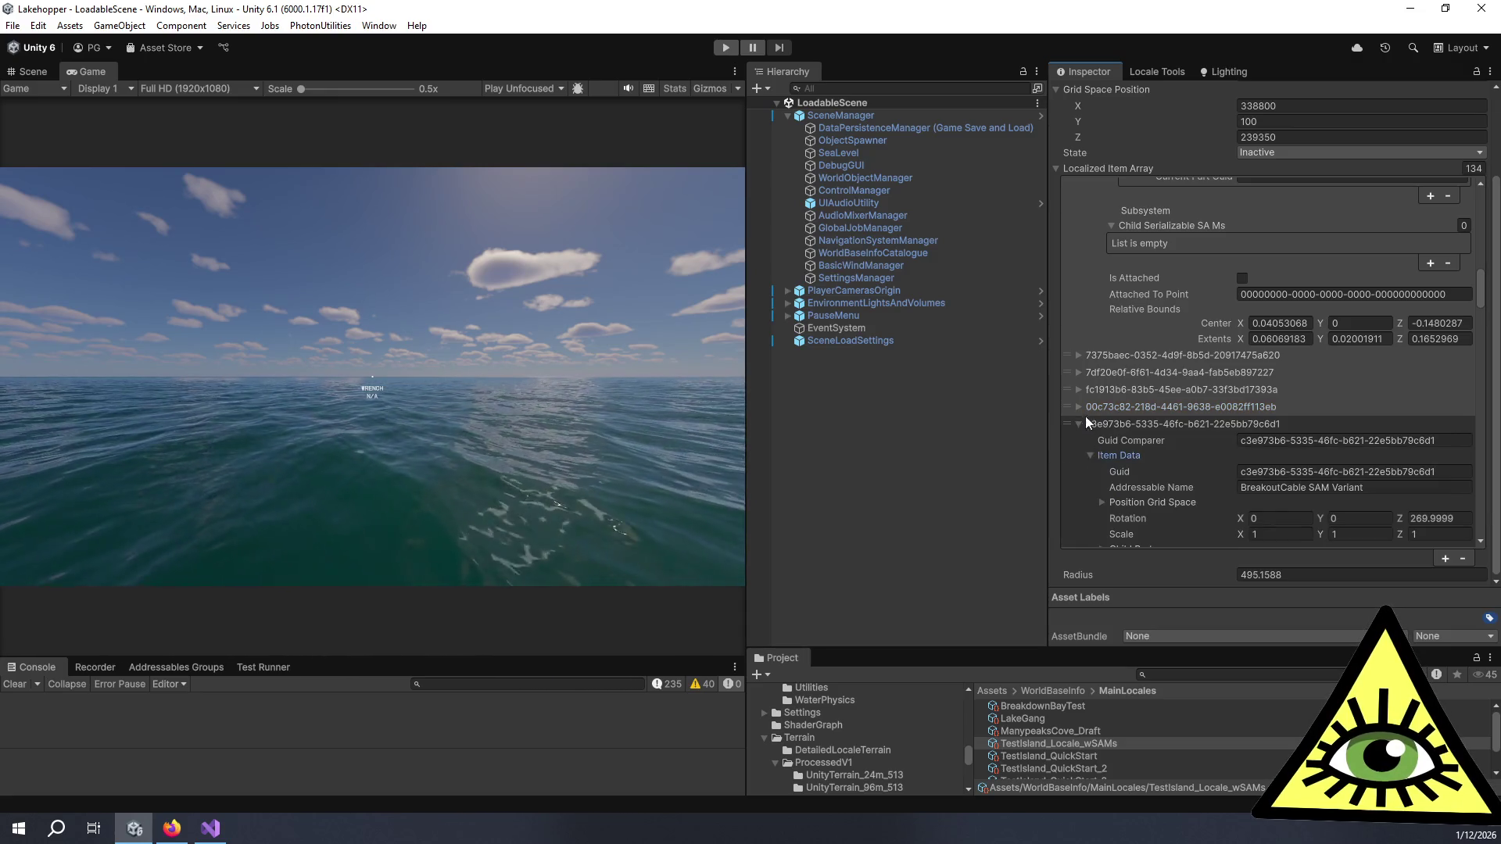
pyautogui.click(1084, 419)
# Step: Delete the 00c73c82 and c3e973b6 BreakoutCable SAM Variant entries, leaving 132 items
pyautogui.click(1080, 406)
pyautogui.click(1077, 406)
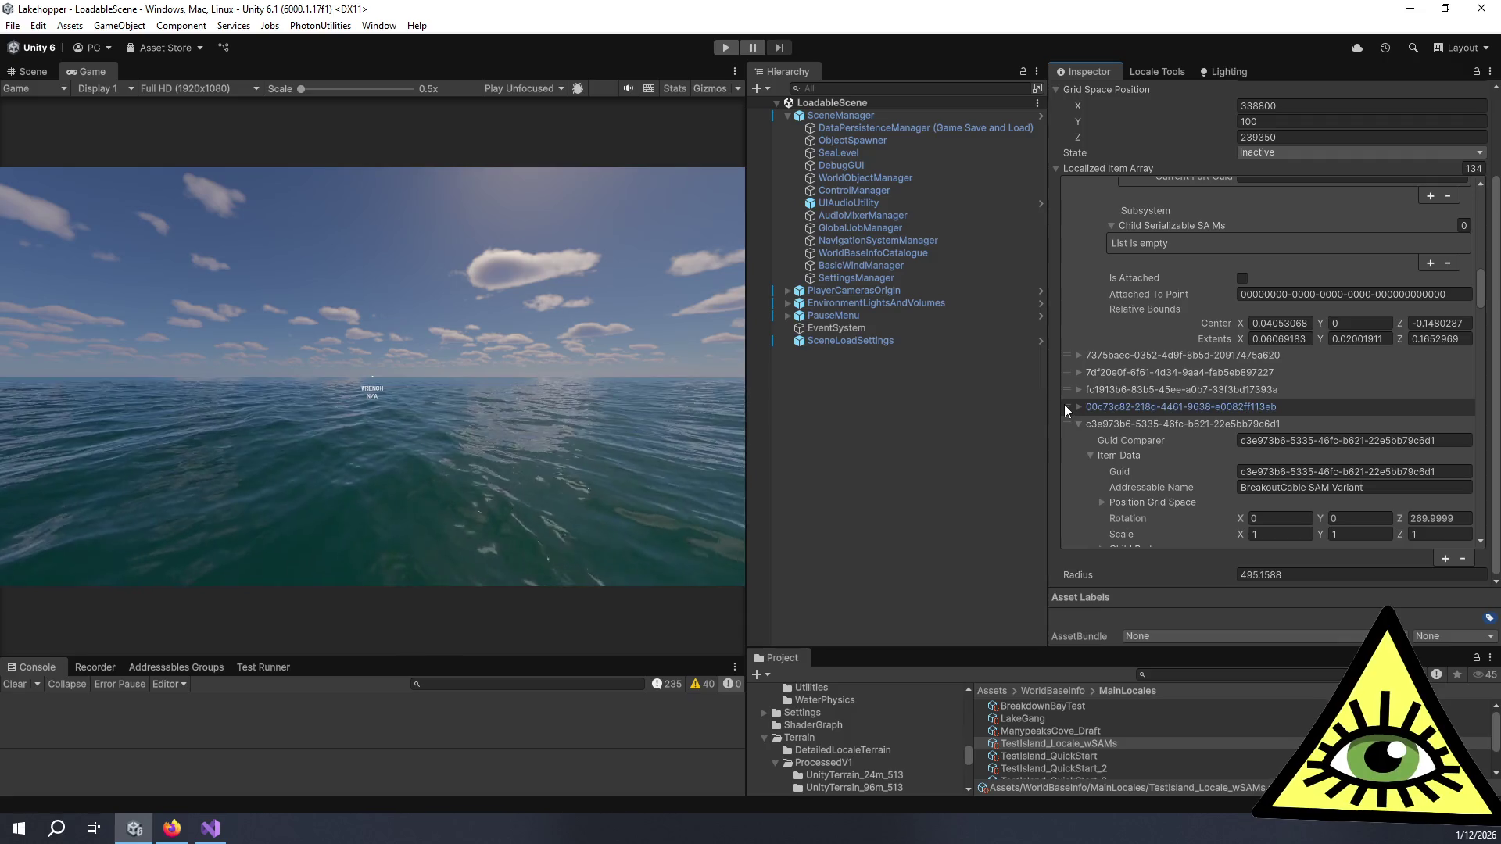
pyautogui.click(1063, 405)
pyautogui.click(1067, 419)
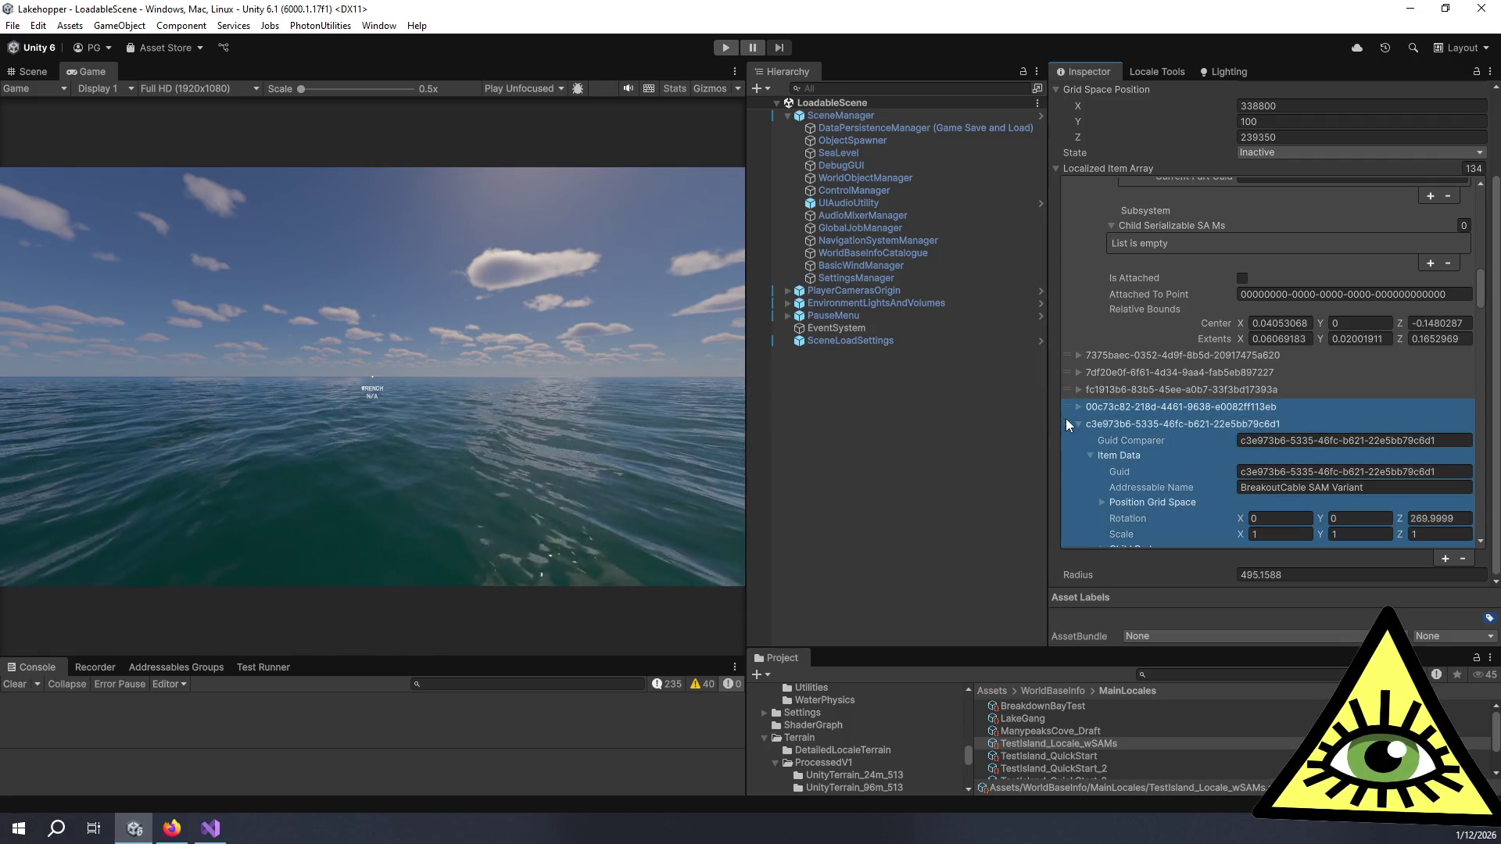
pyautogui.click(1464, 558)
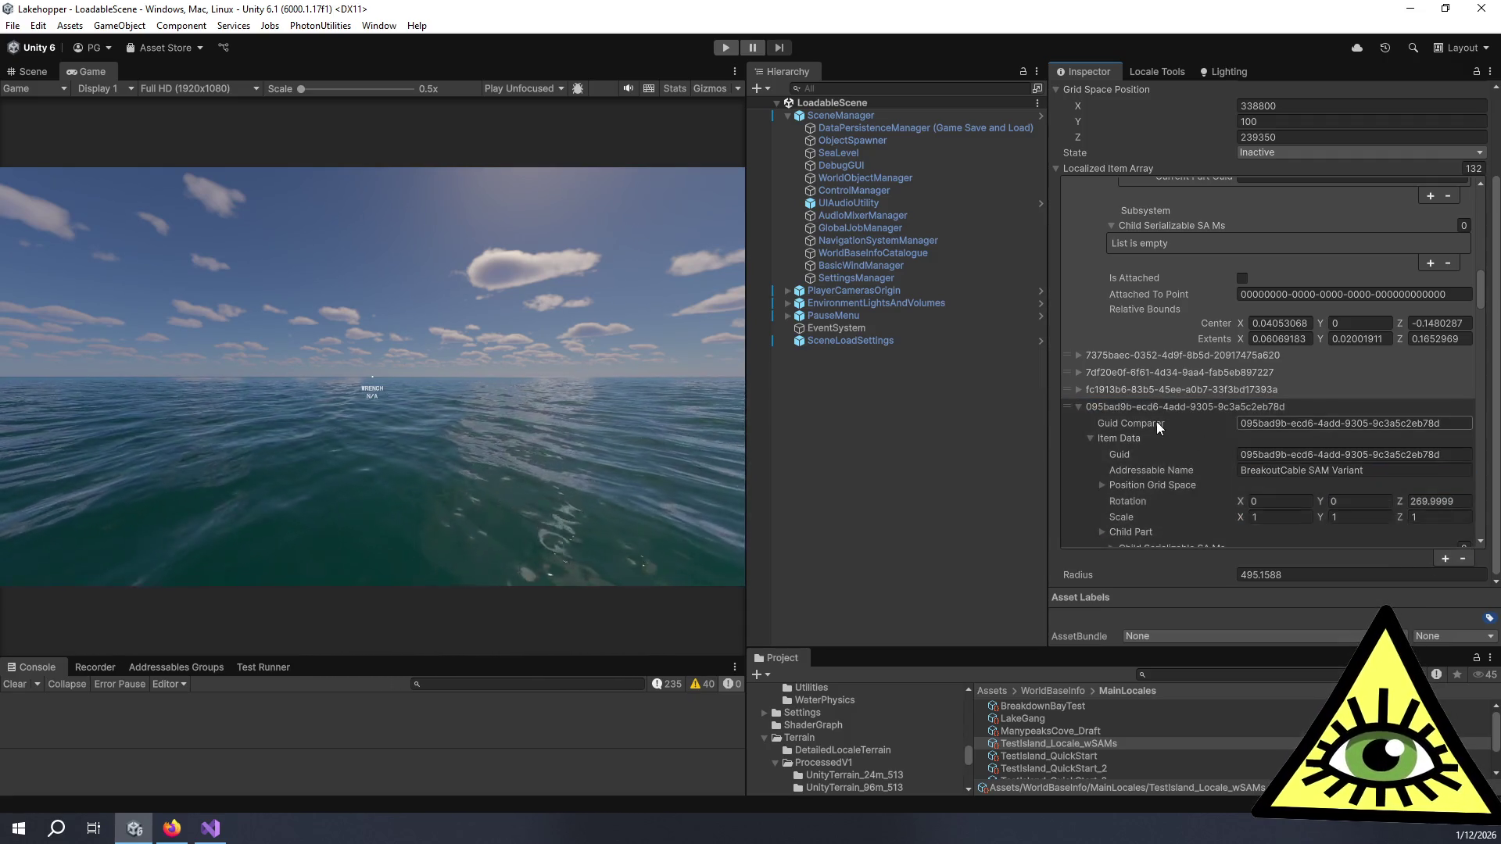
pyautogui.scroll(-3, 1156, 420)
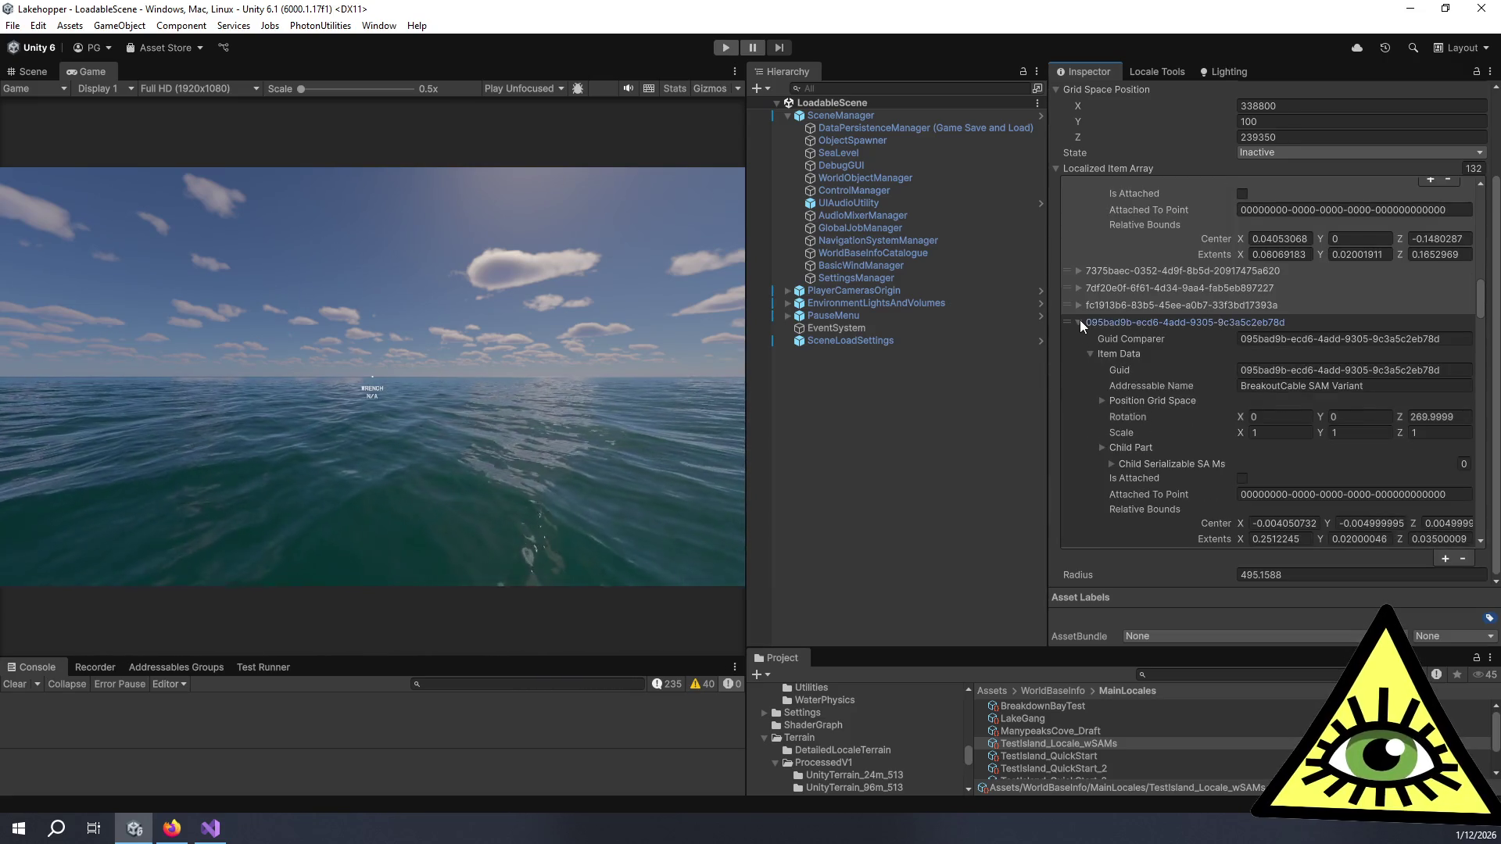
# Step: Inspect the aac624c8, b0c6967f, d96cef63 and 356b0db4 BatteryUnit entries
pyautogui.click(1079, 321)
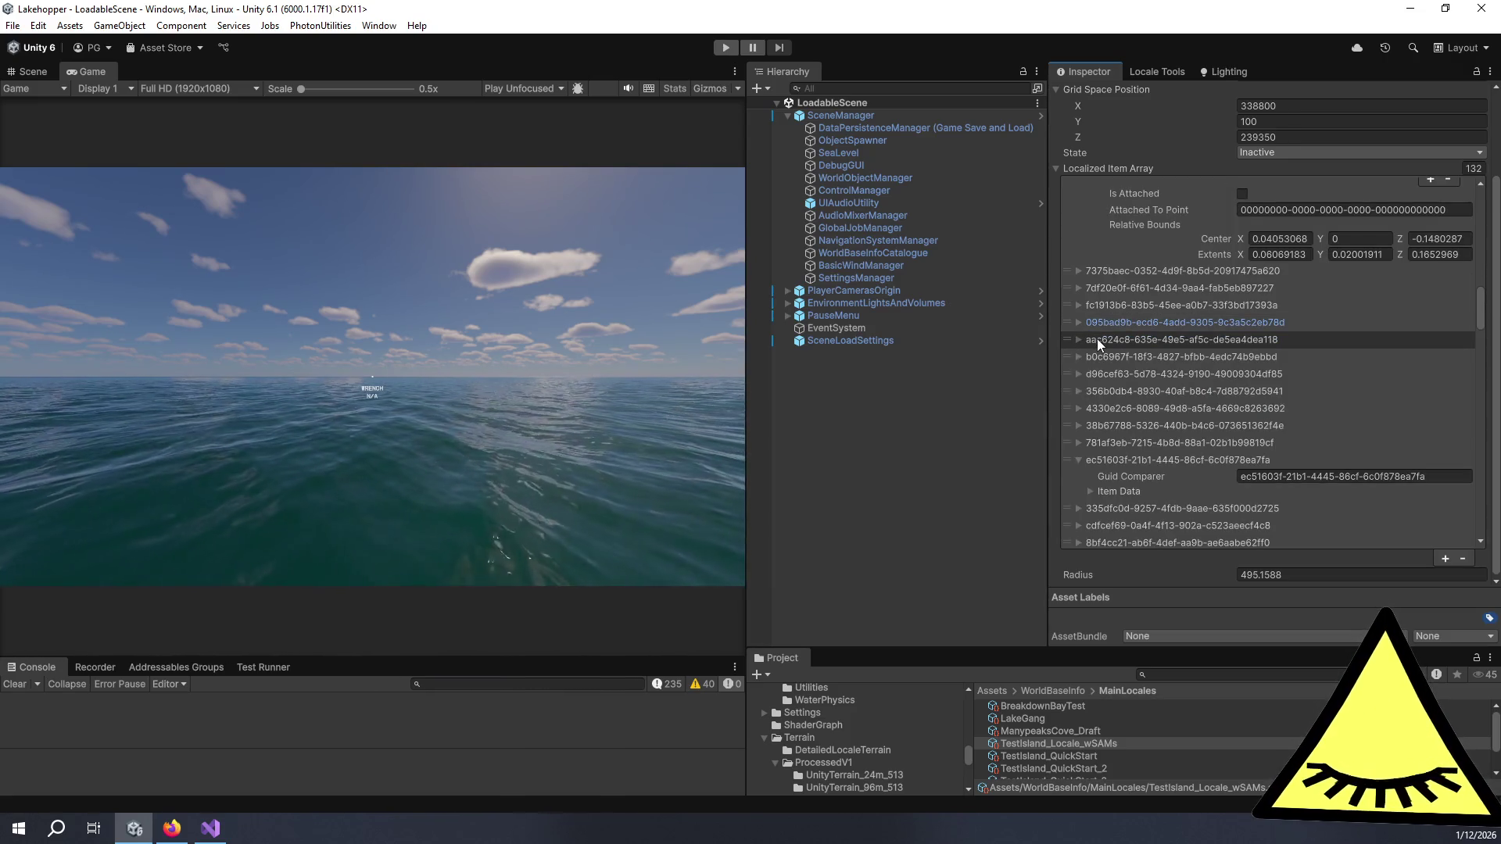
pyautogui.click(1096, 339)
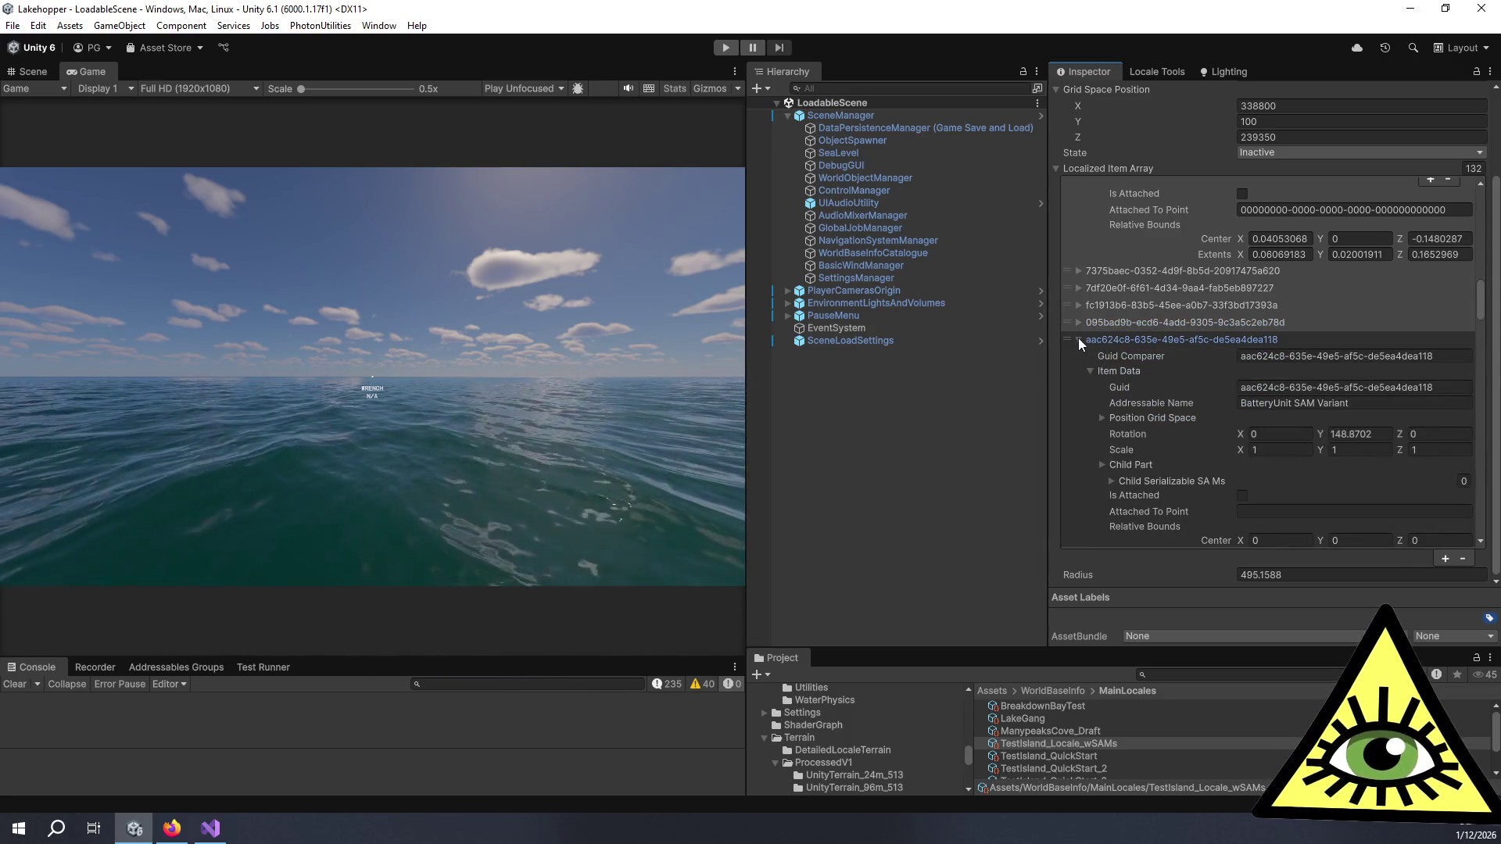
pyautogui.click(1077, 339)
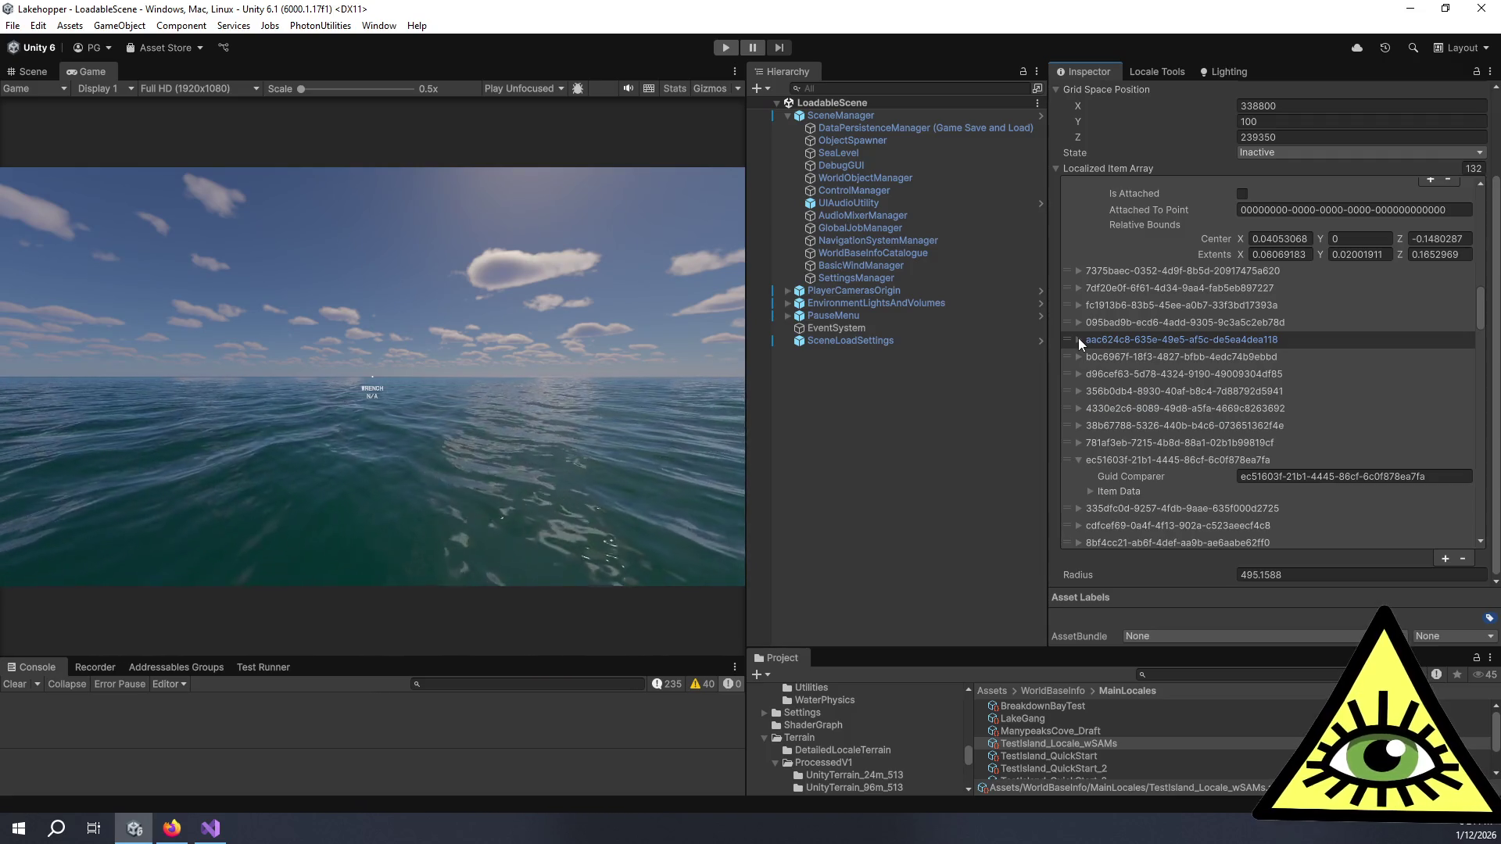
pyautogui.click(1077, 339)
pyautogui.click(1079, 340)
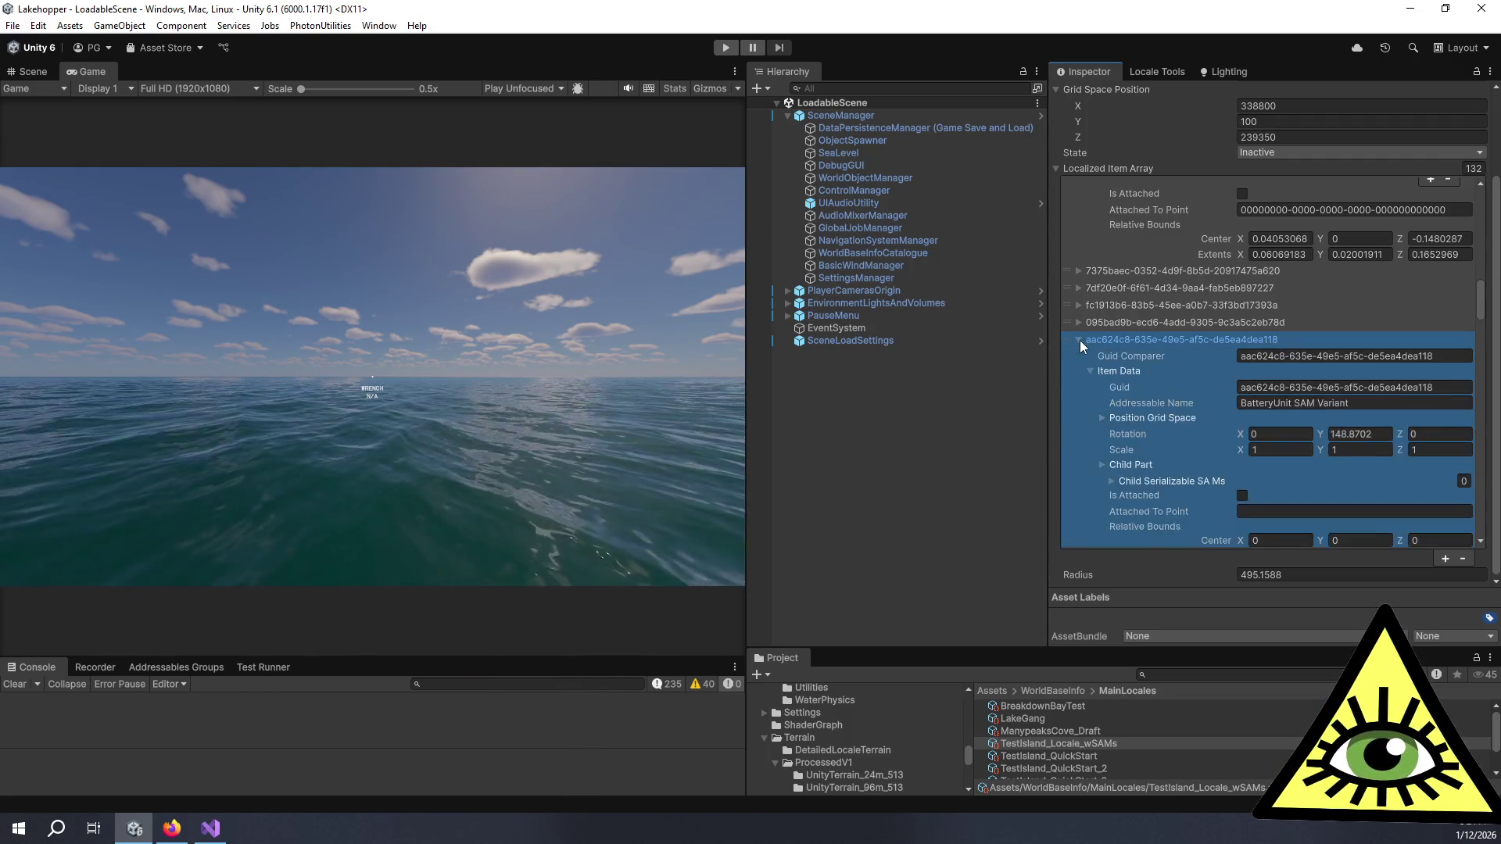
pyautogui.click(1080, 340)
pyautogui.click(1080, 356)
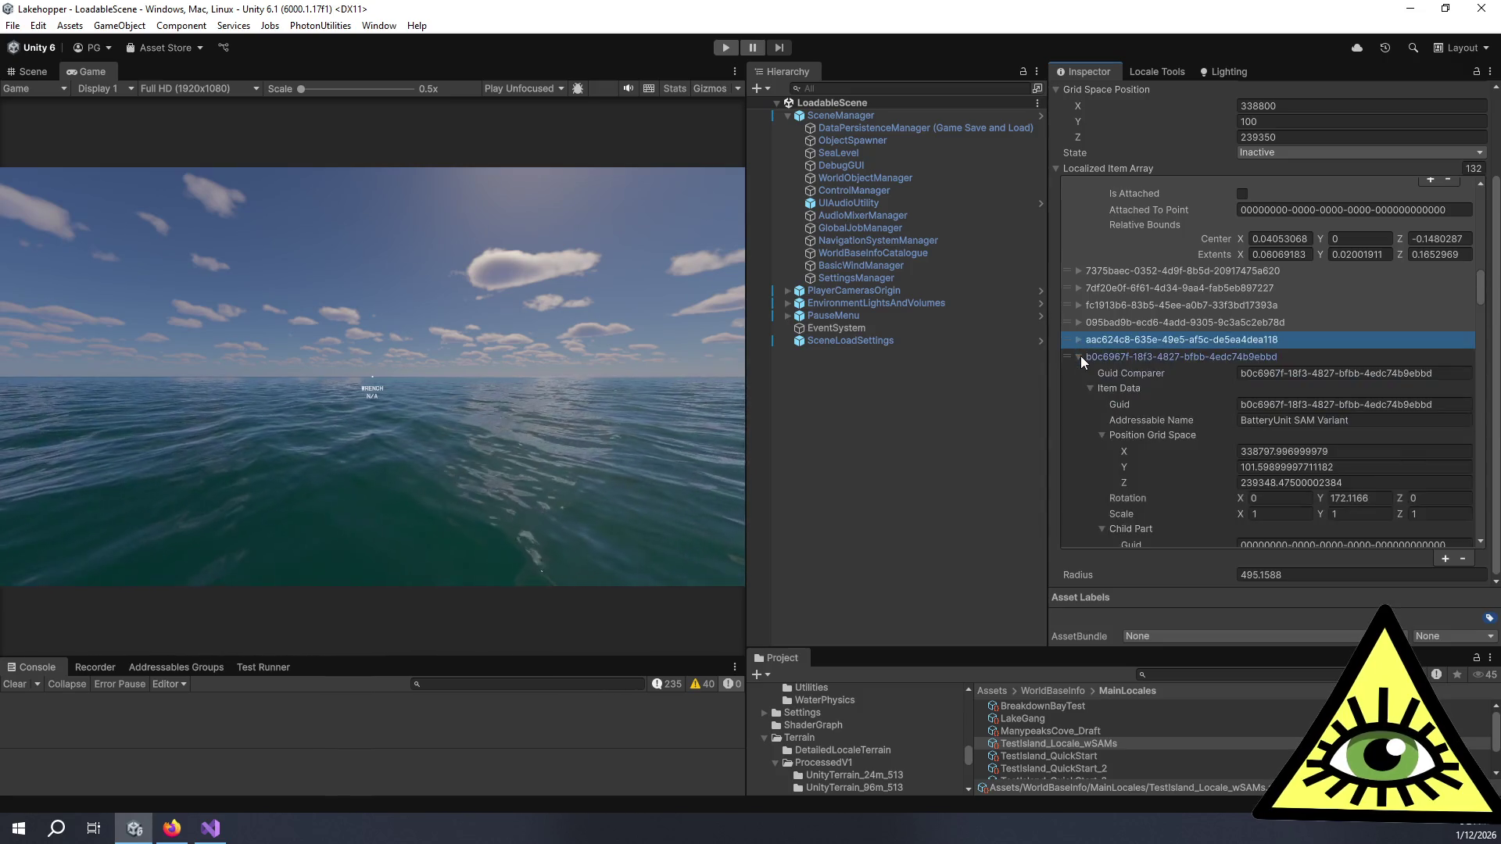
pyautogui.click(1080, 356)
pyautogui.click(1081, 376)
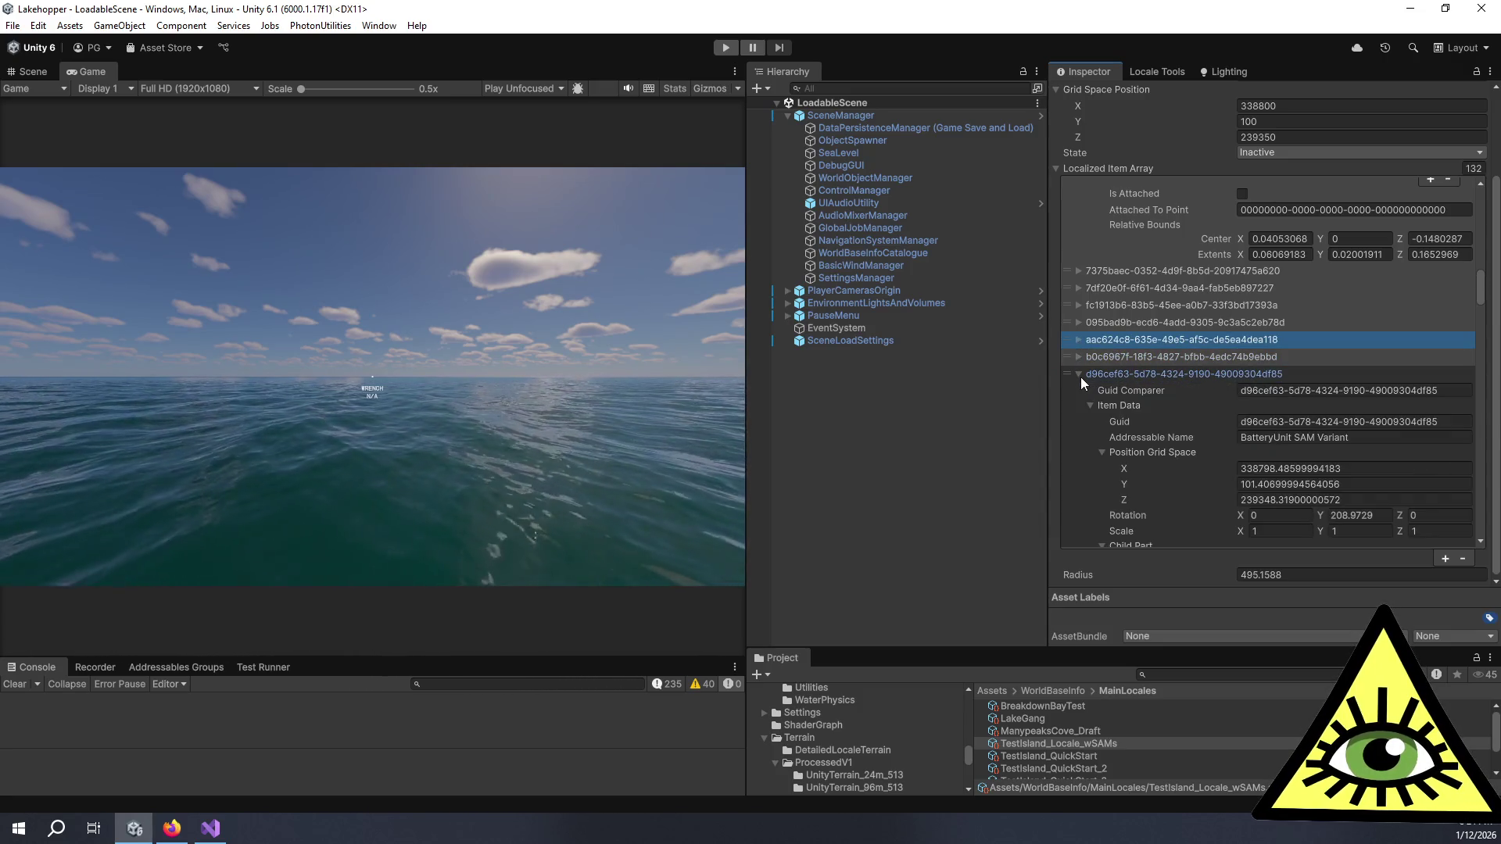
pyautogui.click(1081, 375)
pyautogui.click(1077, 390)
pyautogui.click(1077, 389)
# Step: Check 4330e2c6 and 38b67788, then delete the range aac624c8–38b67788, leaving 128 items
pyautogui.click(1079, 408)
pyautogui.click(1078, 408)
pyautogui.click(1079, 425)
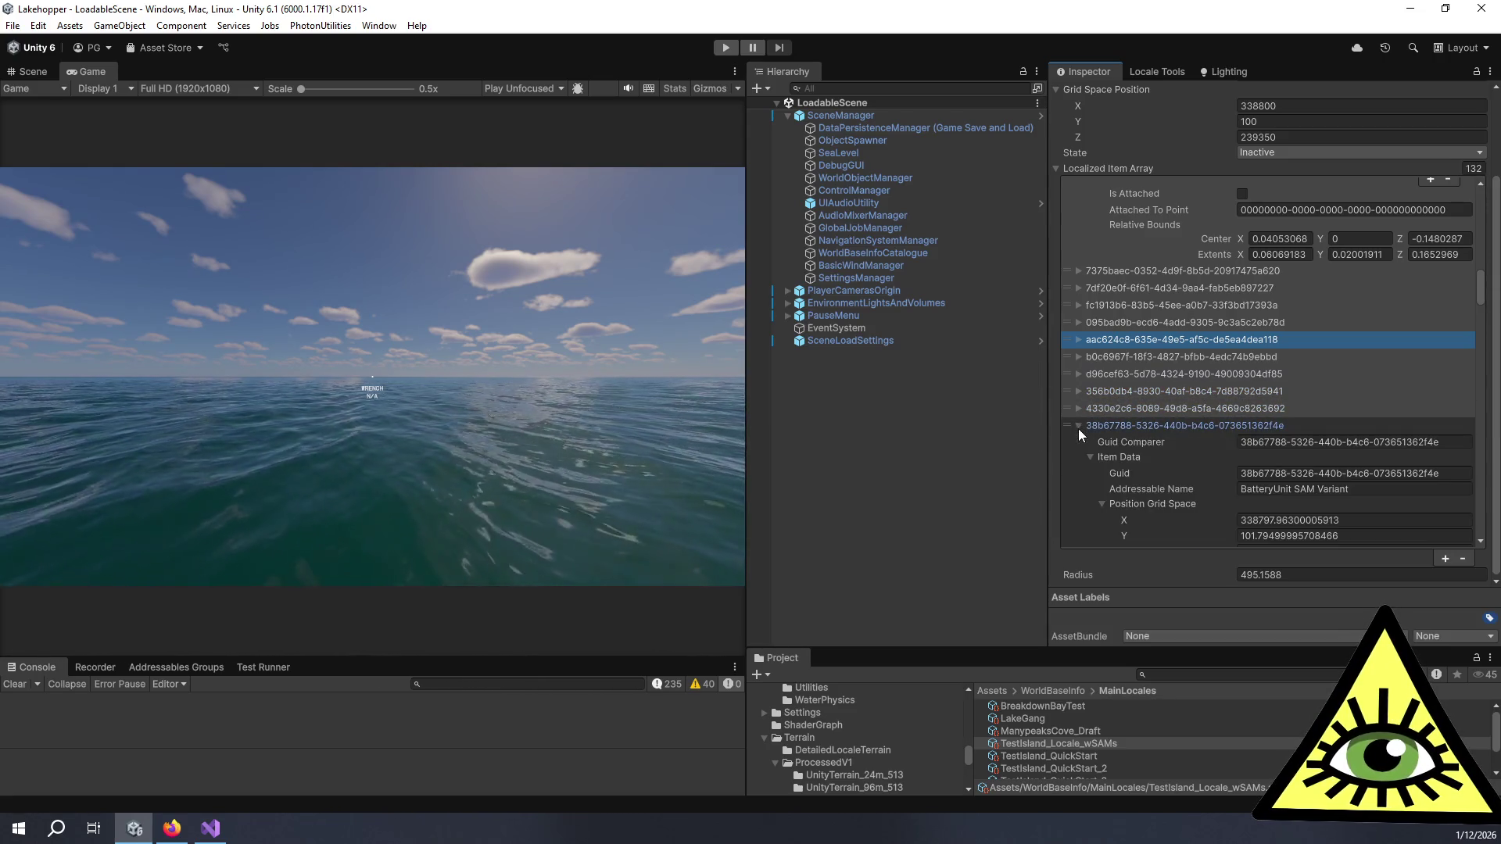
pyautogui.click(1077, 428)
pyautogui.click(1070, 426)
pyautogui.keyDown('shift'); pyautogui.click(1061, 344); pyautogui.keyUp('shift')
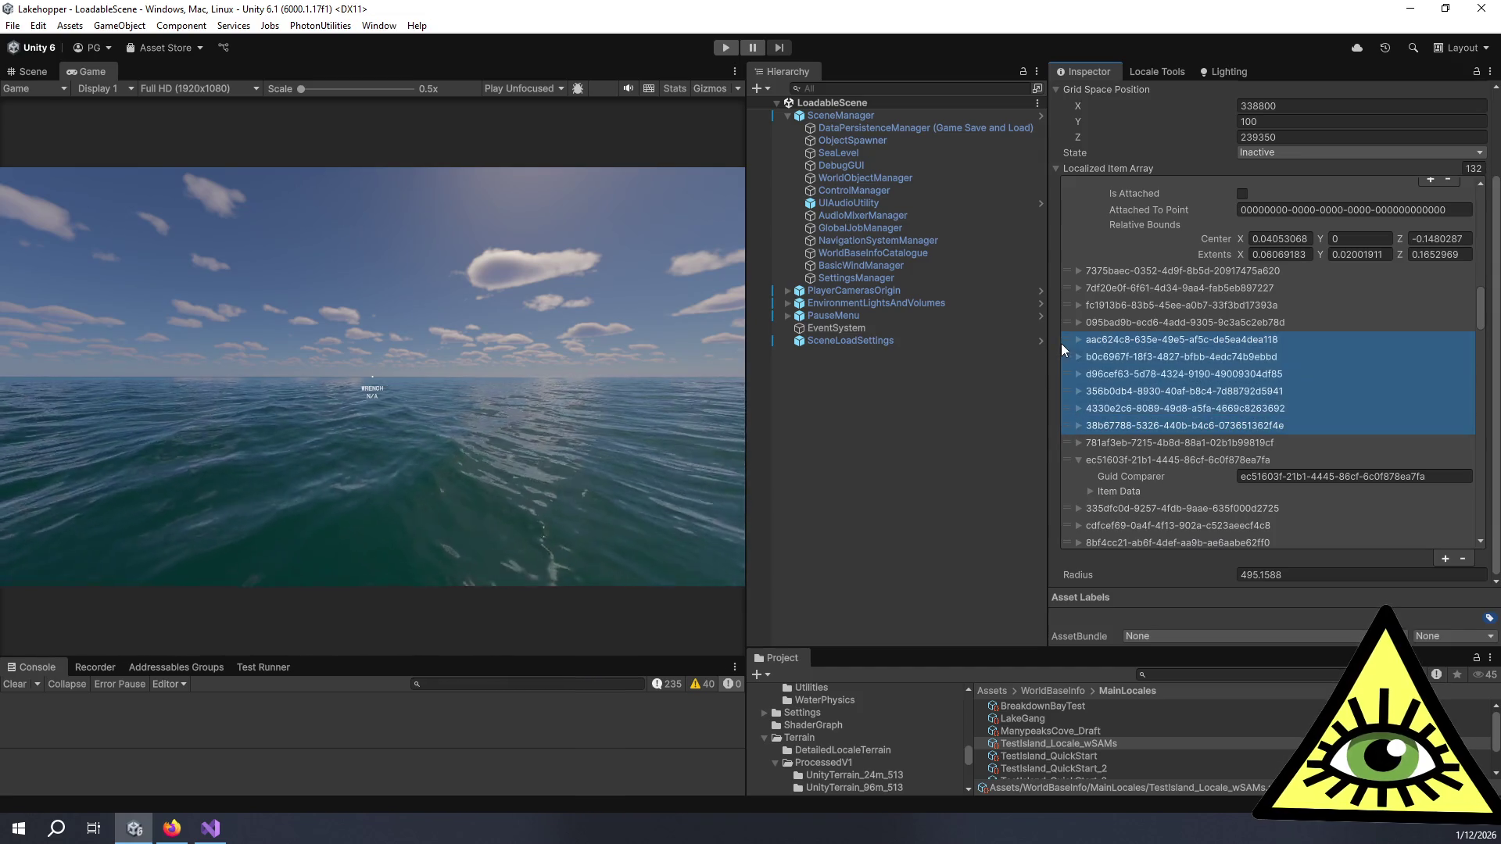
pyautogui.click(1462, 560)
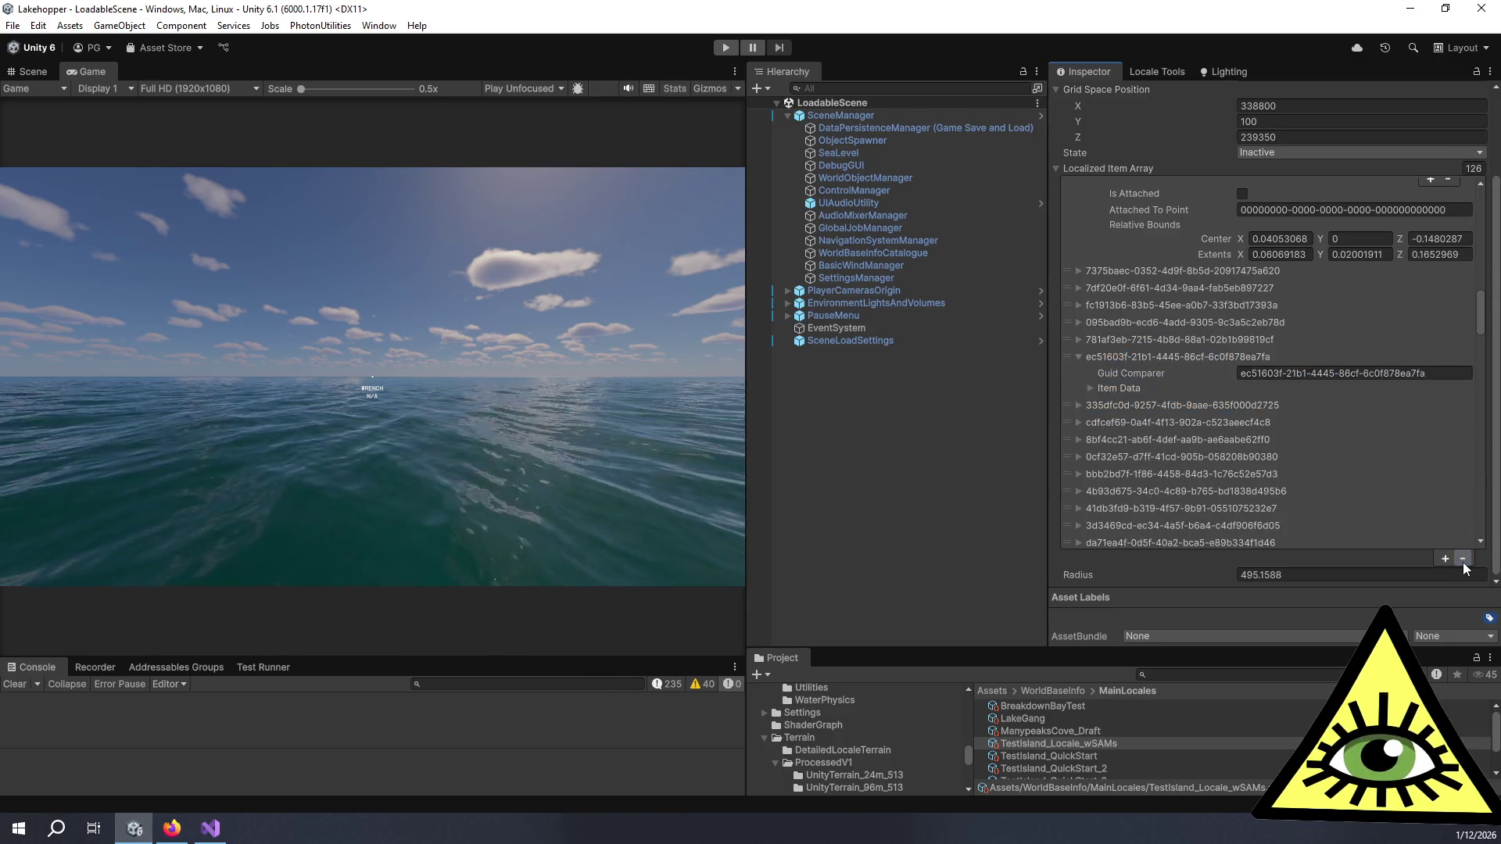
pyautogui.click(1079, 357)
pyautogui.click(1081, 408)
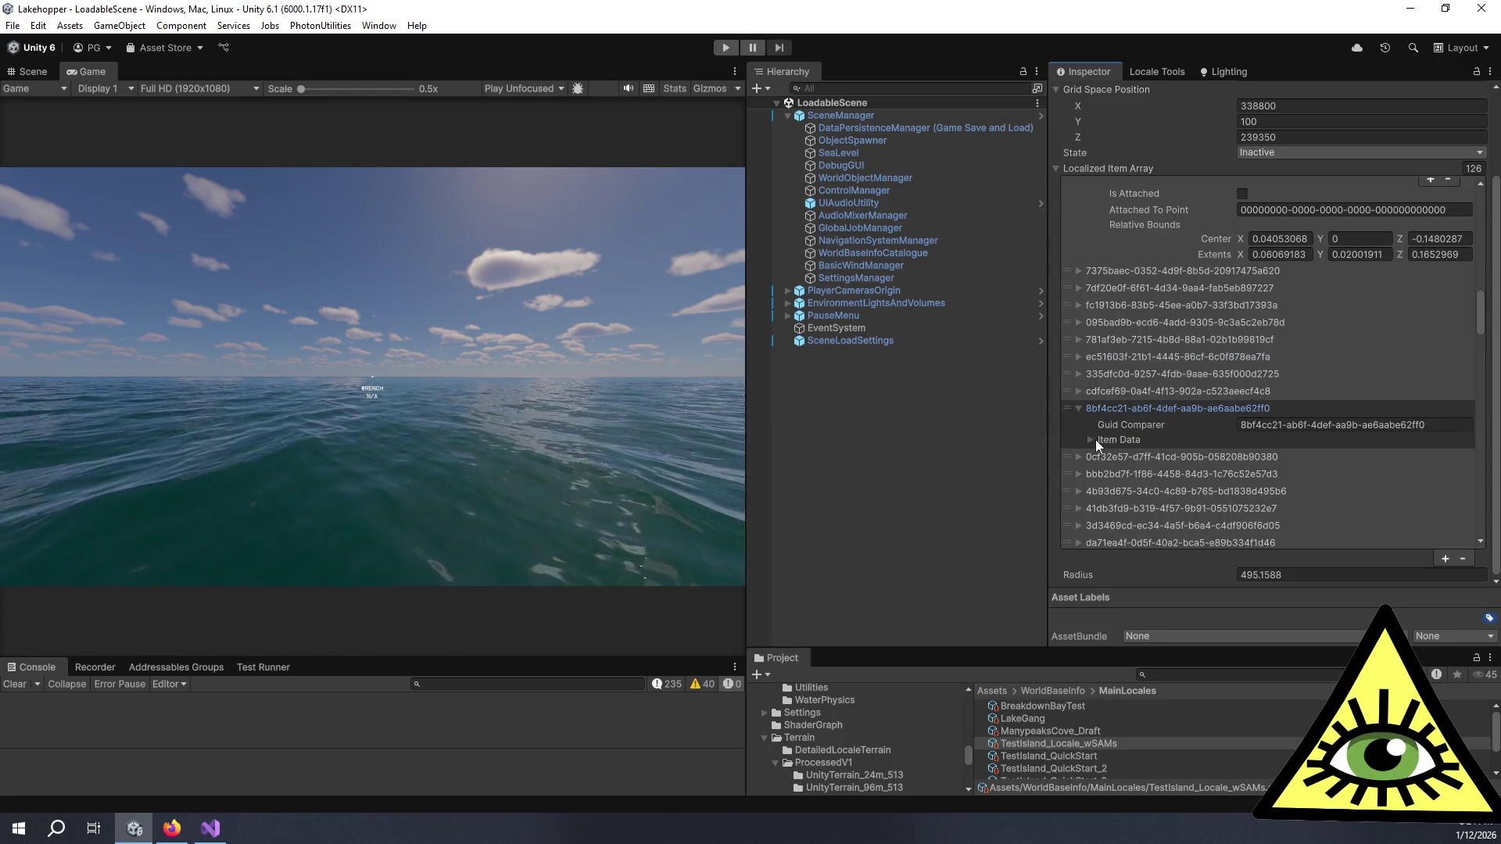
pyautogui.click(1090, 440)
pyautogui.click(1090, 440)
pyautogui.click(1077, 393)
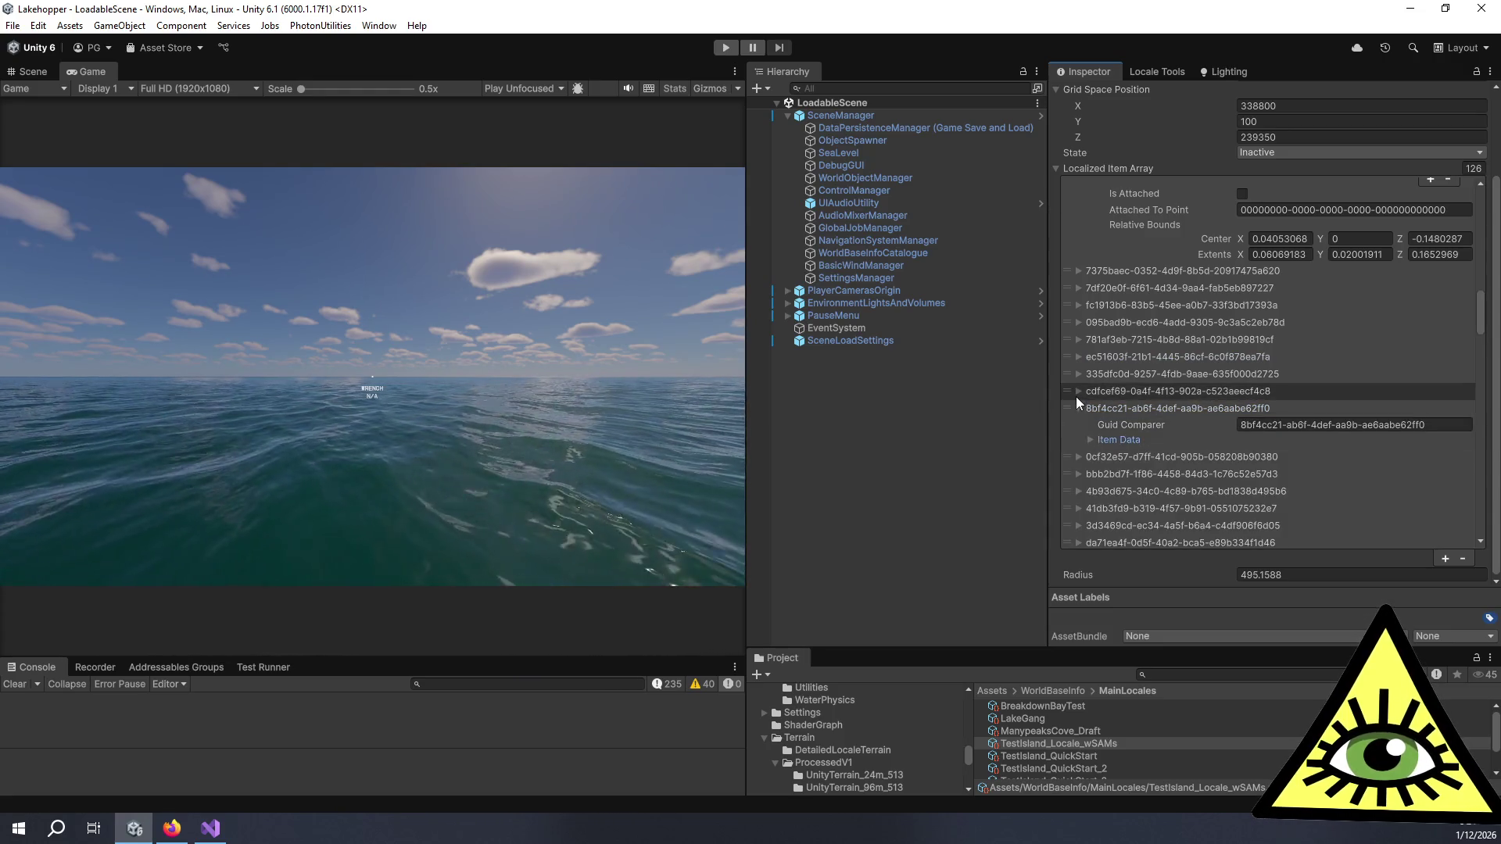
pyautogui.click(1090, 422)
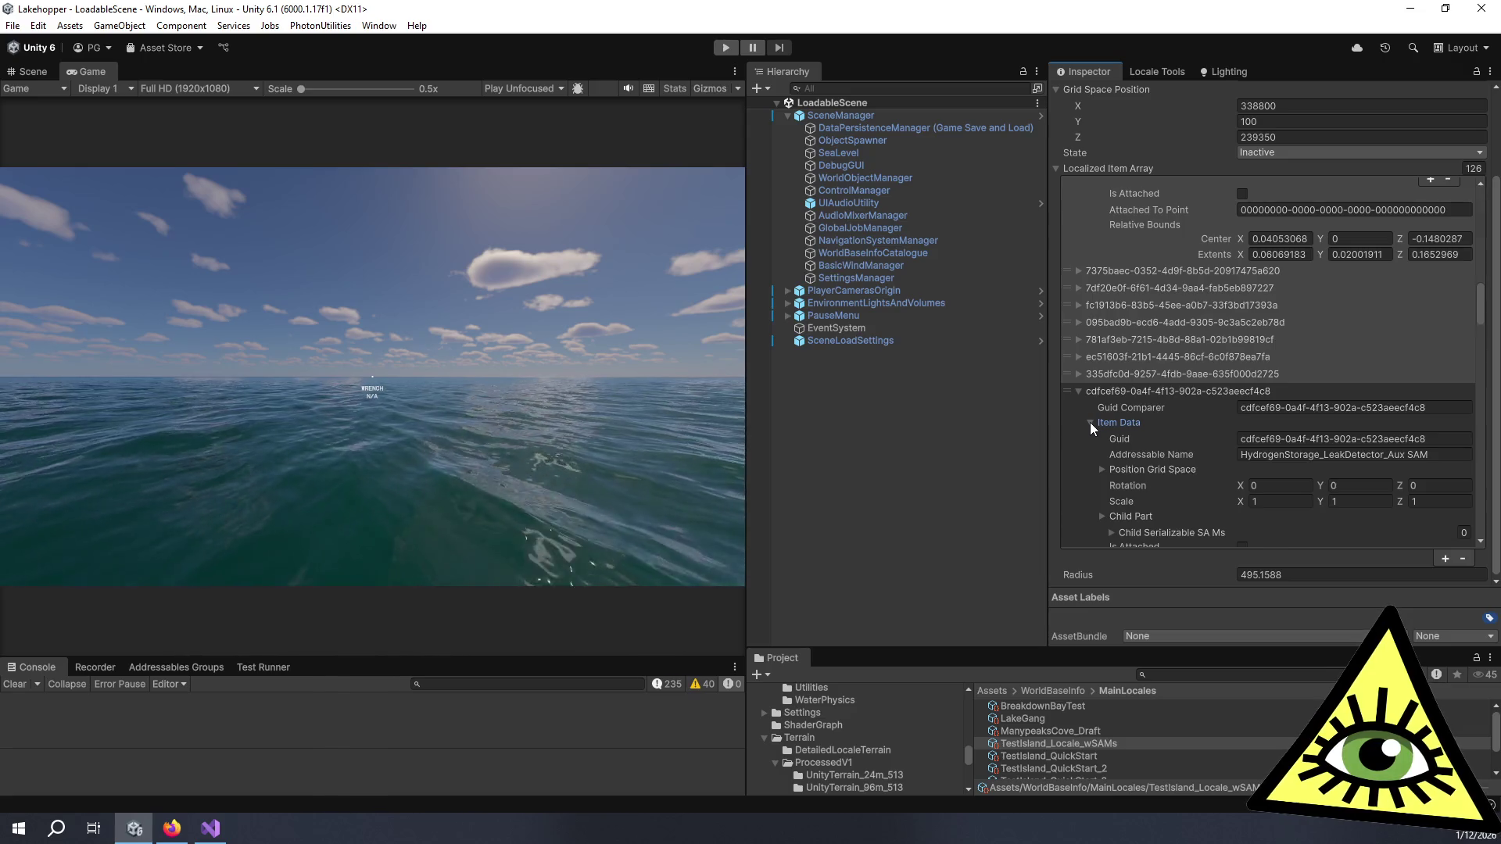
pyautogui.click(1089, 422)
pyautogui.click(1080, 373)
pyautogui.click(1080, 373)
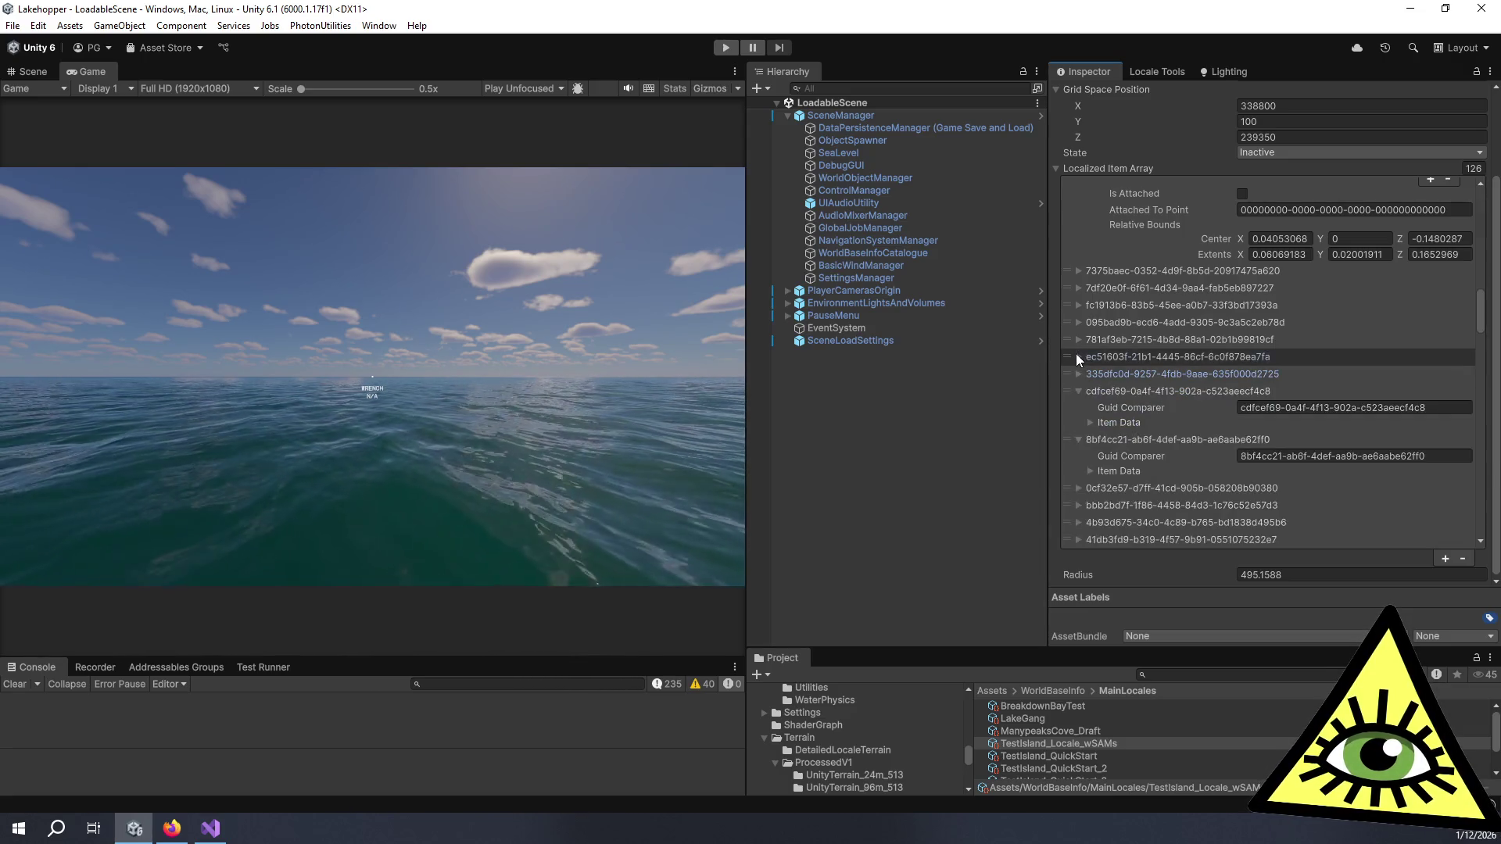
pyautogui.click(1076, 353)
pyautogui.click(1076, 355)
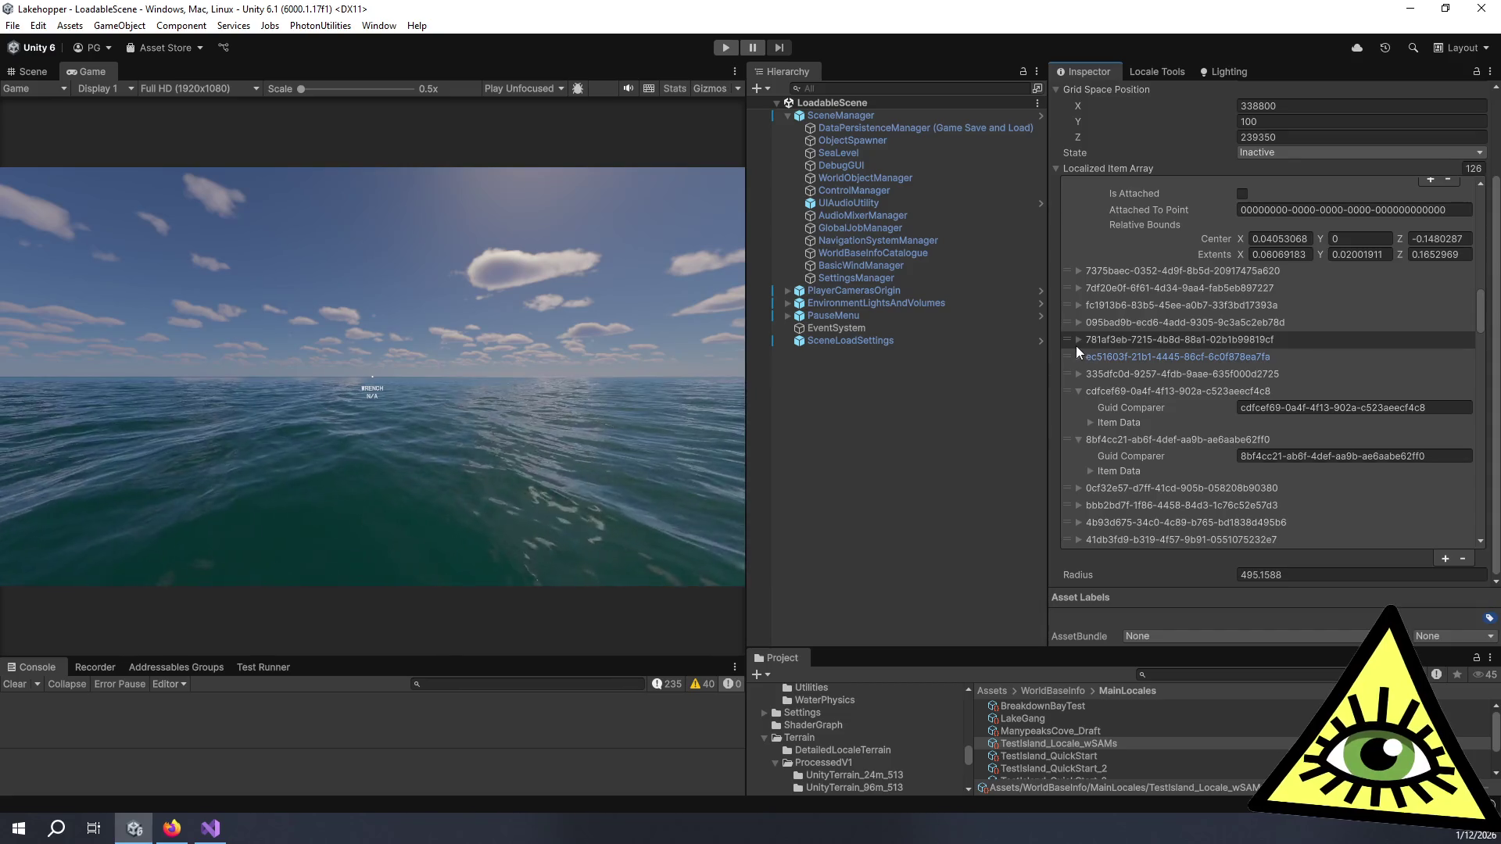
pyautogui.click(1080, 340)
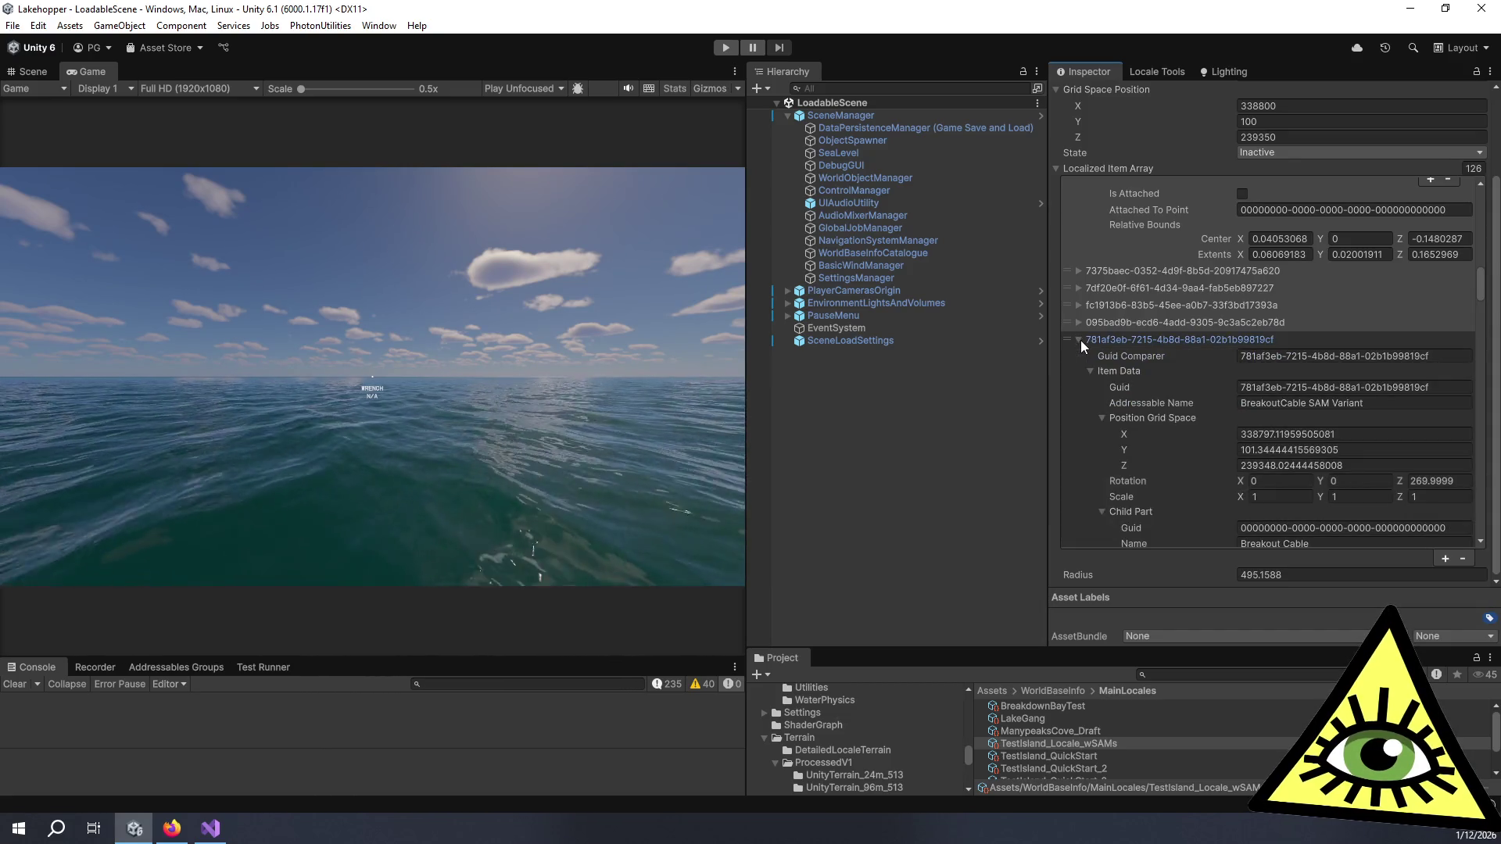
pyautogui.click(1080, 340)
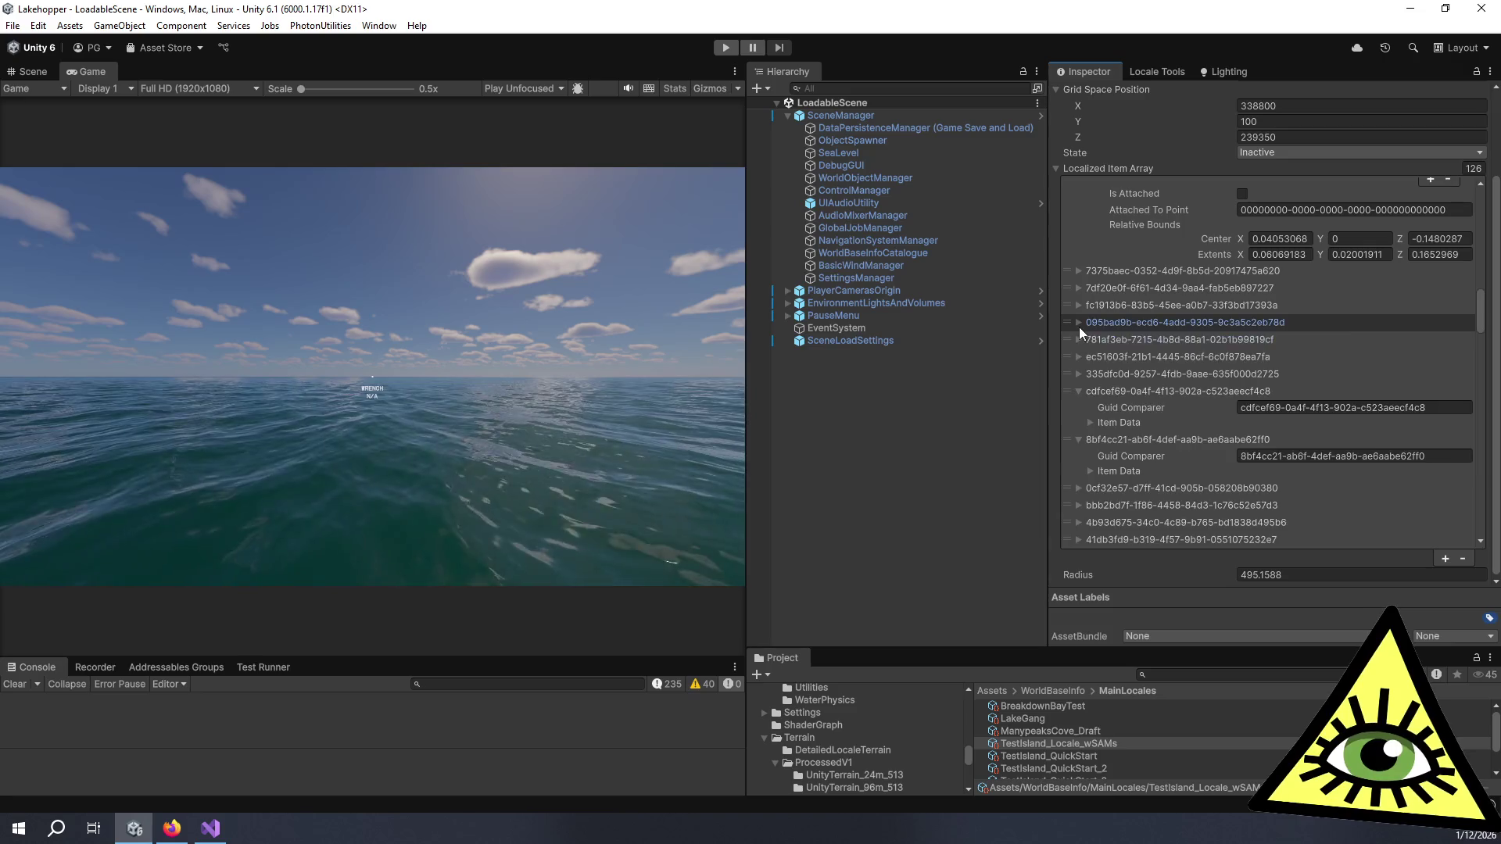
pyautogui.click(1079, 325)
pyautogui.click(1079, 325)
pyautogui.click(1075, 304)
pyautogui.click(1076, 304)
pyautogui.click(1079, 287)
pyautogui.click(1079, 286)
pyautogui.click(1078, 272)
pyautogui.click(1079, 273)
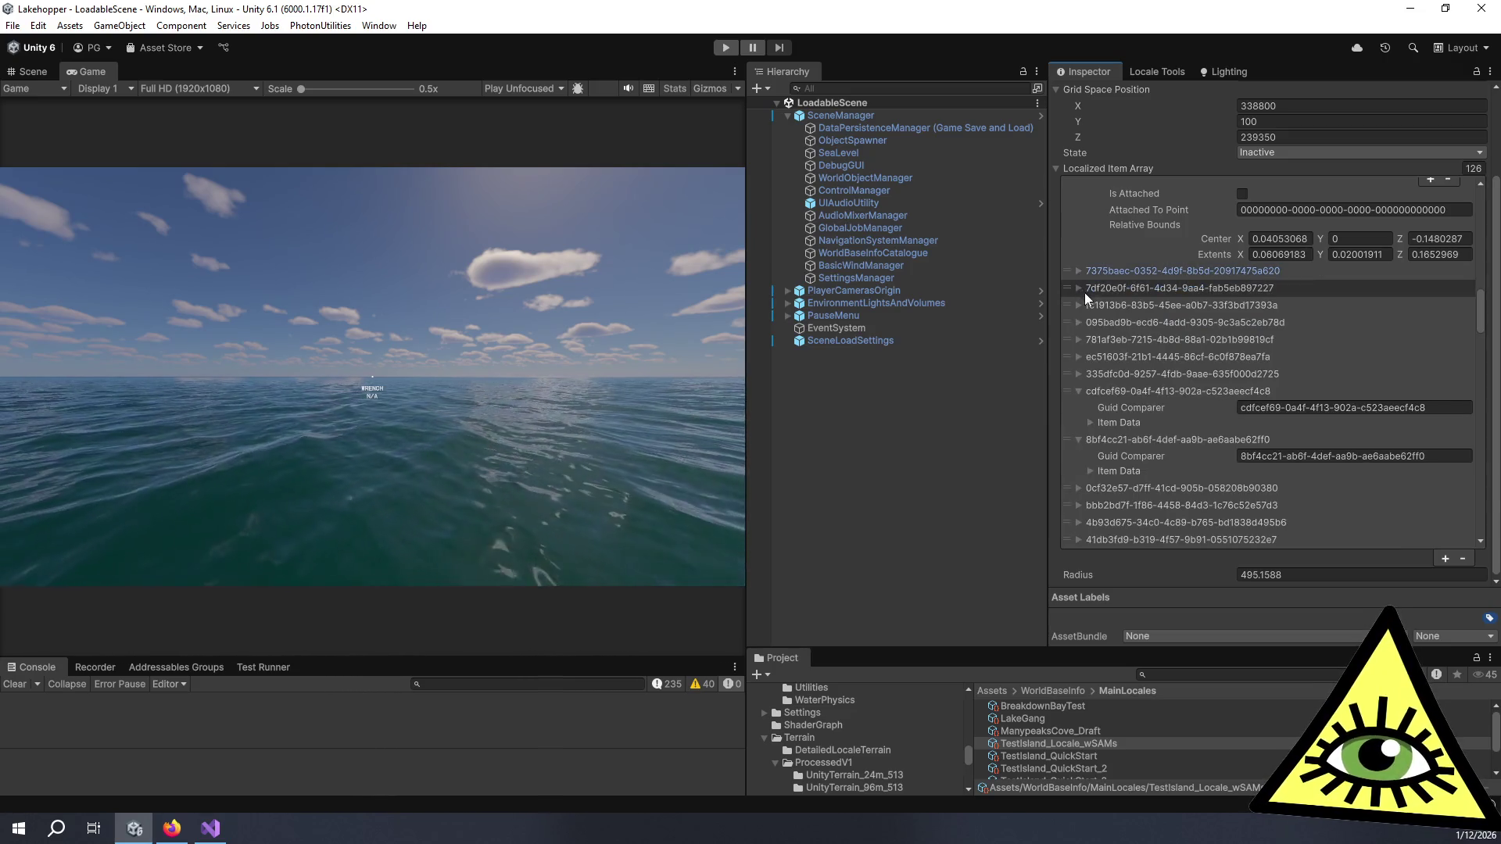
pyautogui.click(1085, 292)
pyautogui.scroll(-3, 1088, 298)
pyautogui.scroll(5, 1088, 298)
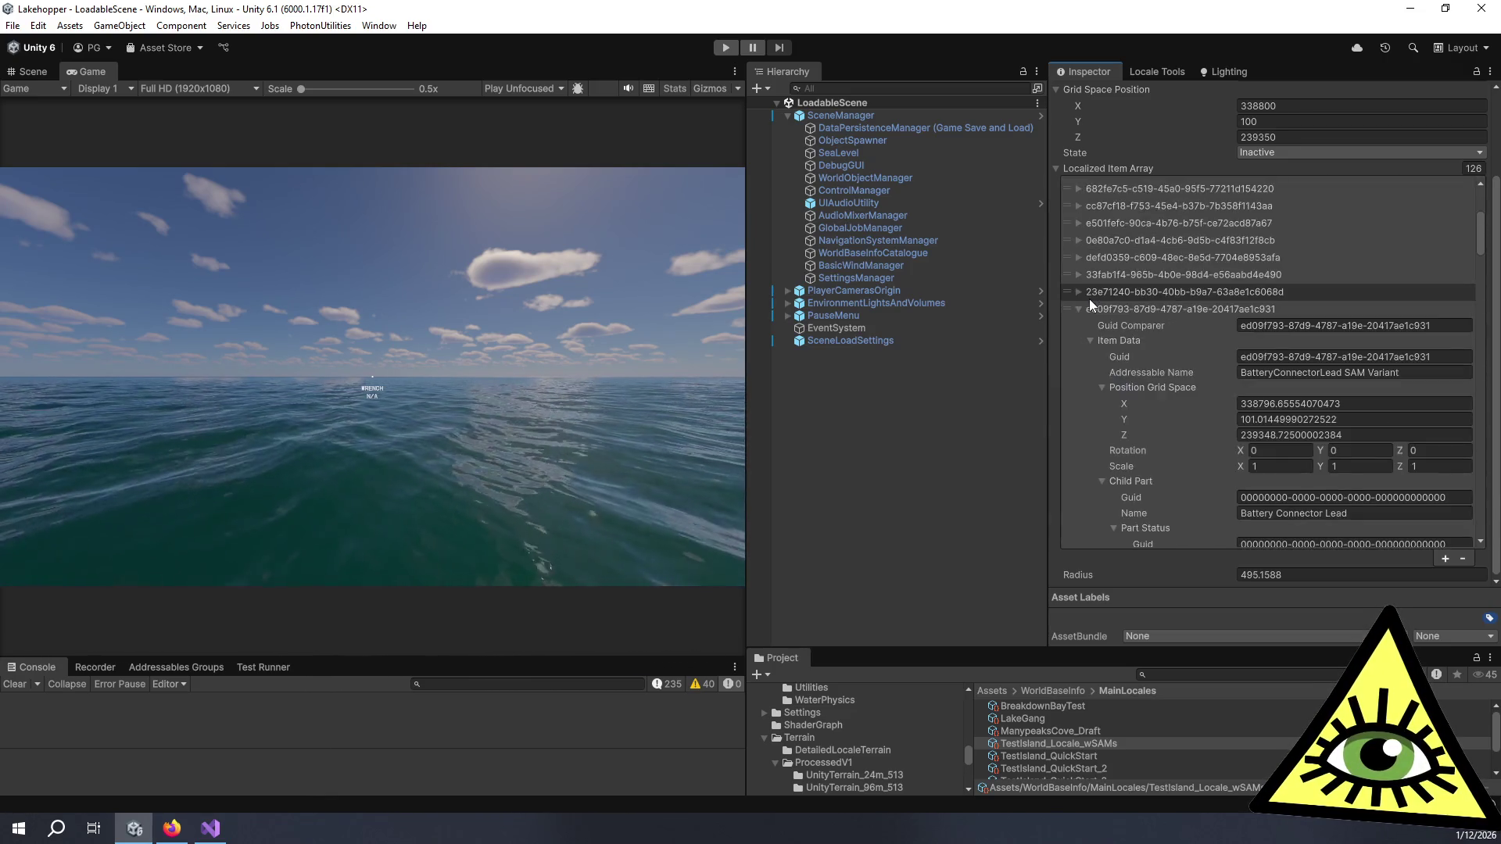
pyautogui.click(1080, 308)
pyautogui.click(1095, 344)
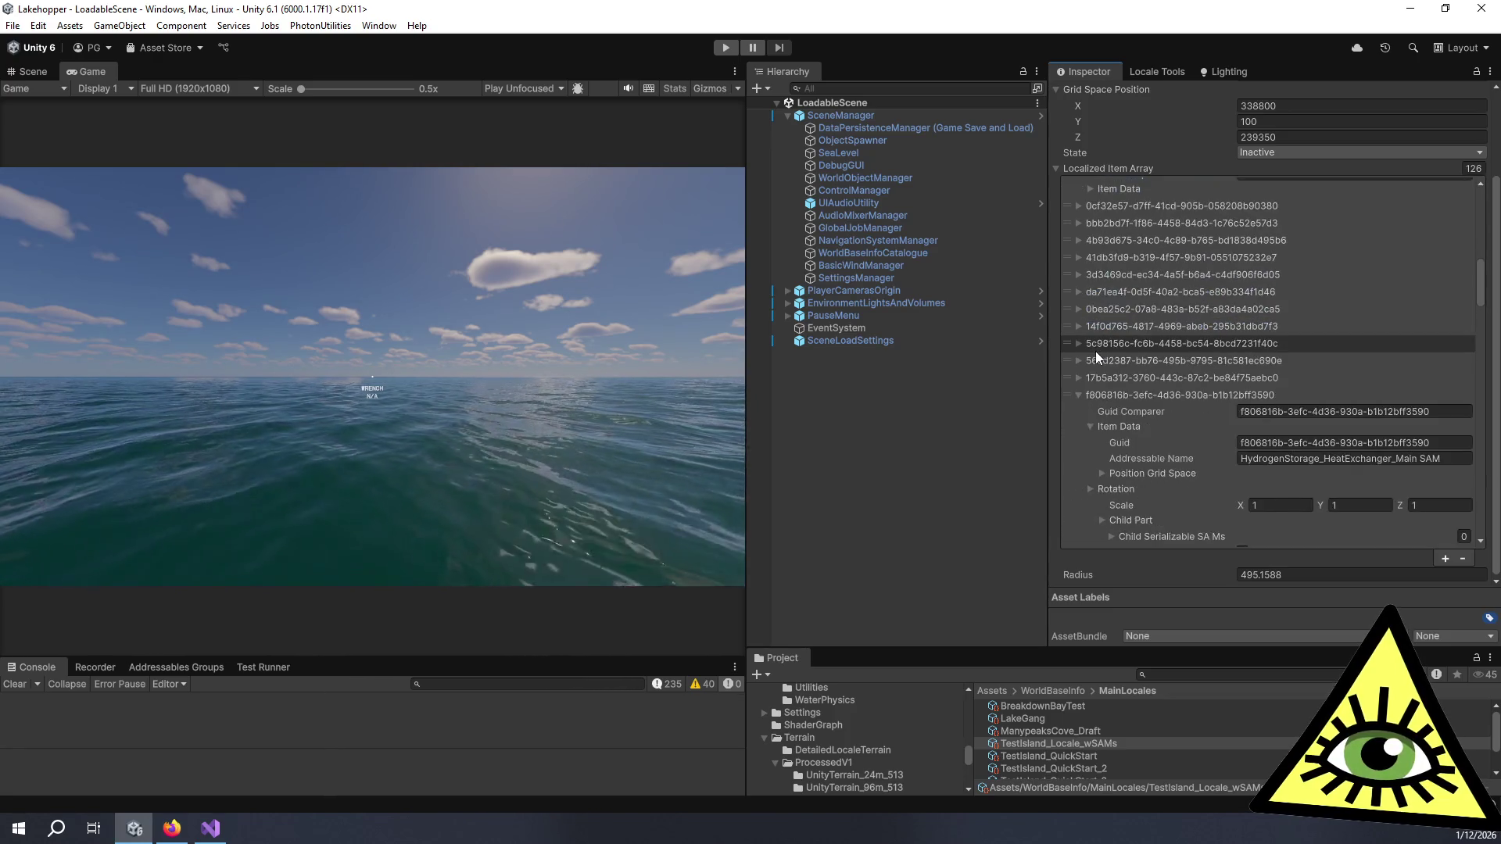
pyautogui.scroll(-2, 1095, 350)
pyautogui.click(1081, 396)
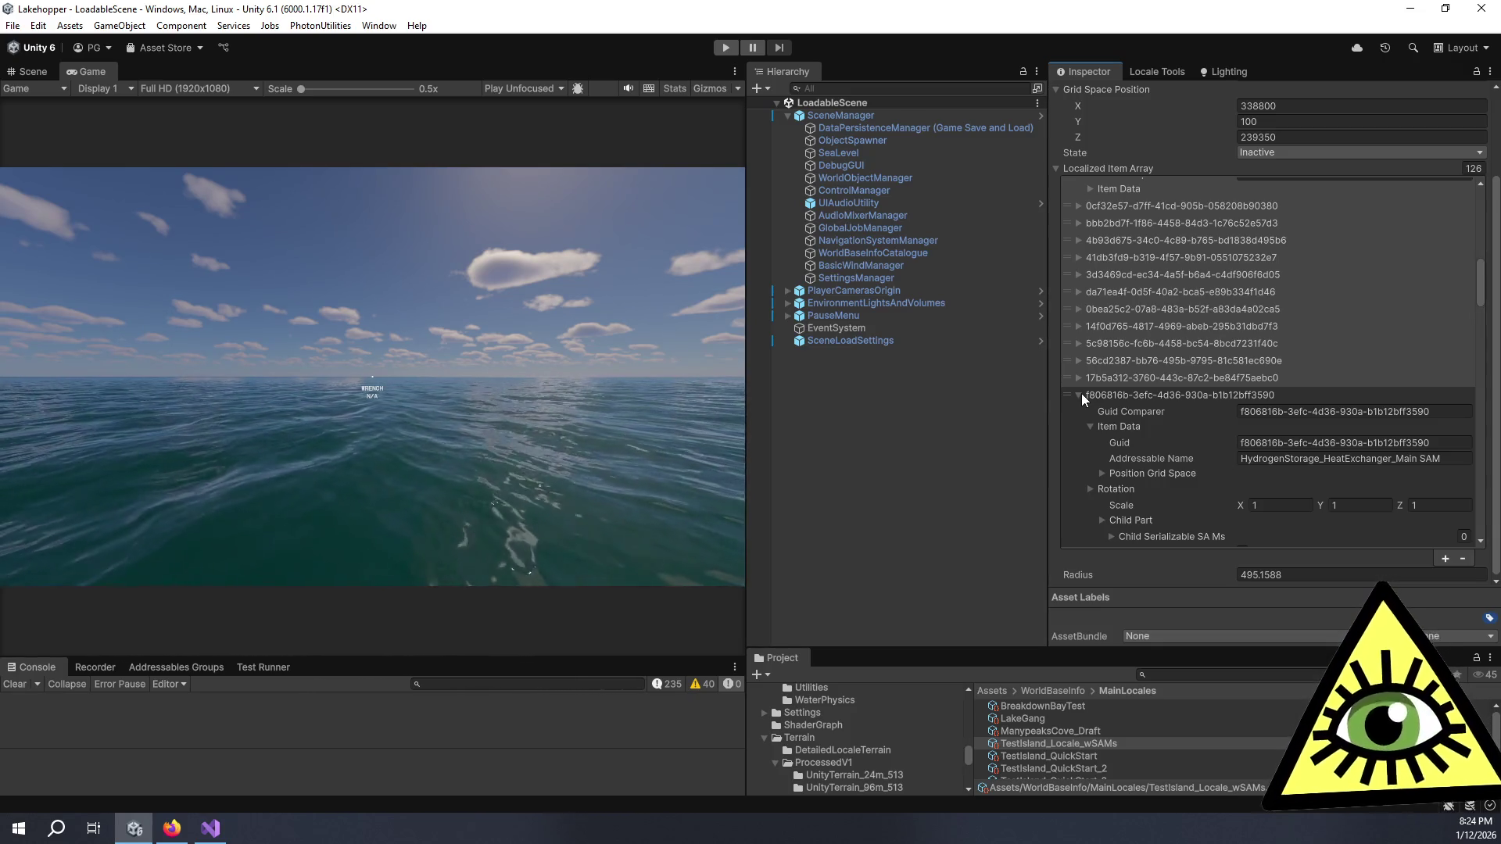
pyautogui.click(1081, 393)
pyautogui.scroll(-10, 1090, 397)
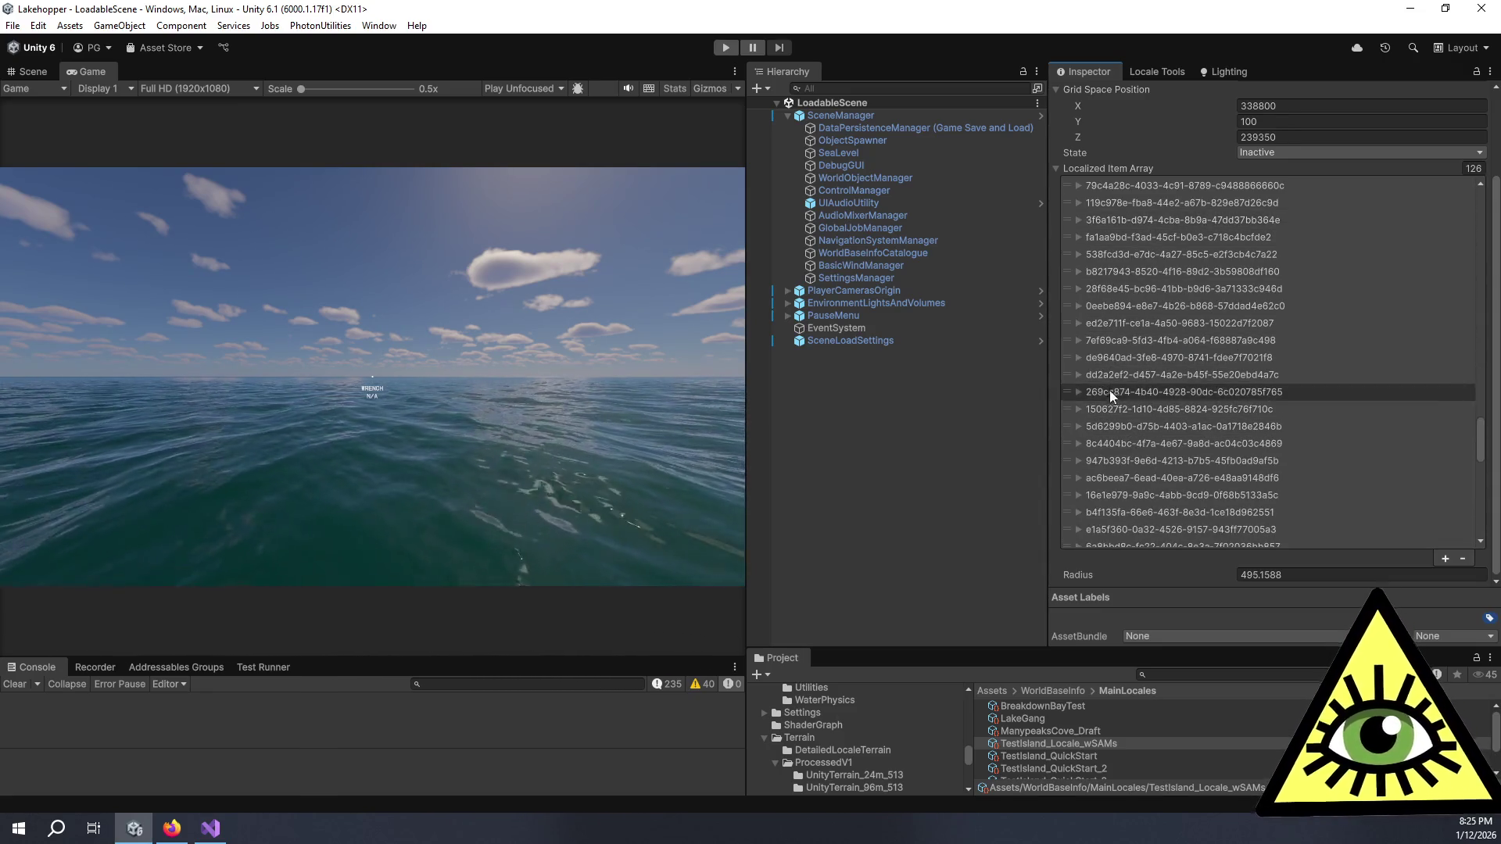
pyautogui.click(916, 341)
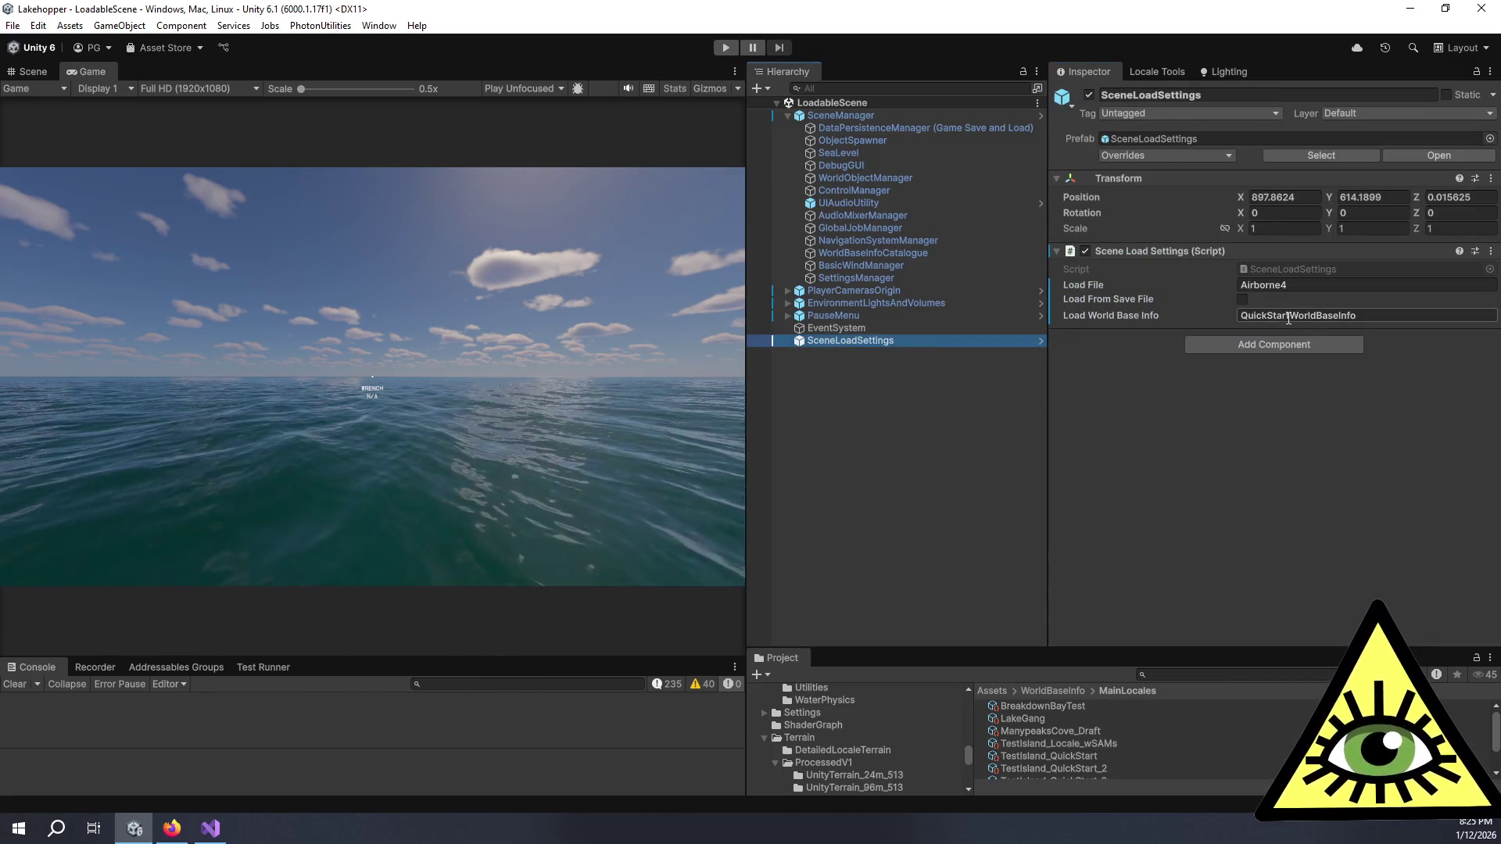
# Step: Change Load World Base Info from QuickStart to MainWorldBaseInfo and play in a wider Game view
pyautogui.moveTo(1288, 317); pyautogui.dragTo(1171, 320)
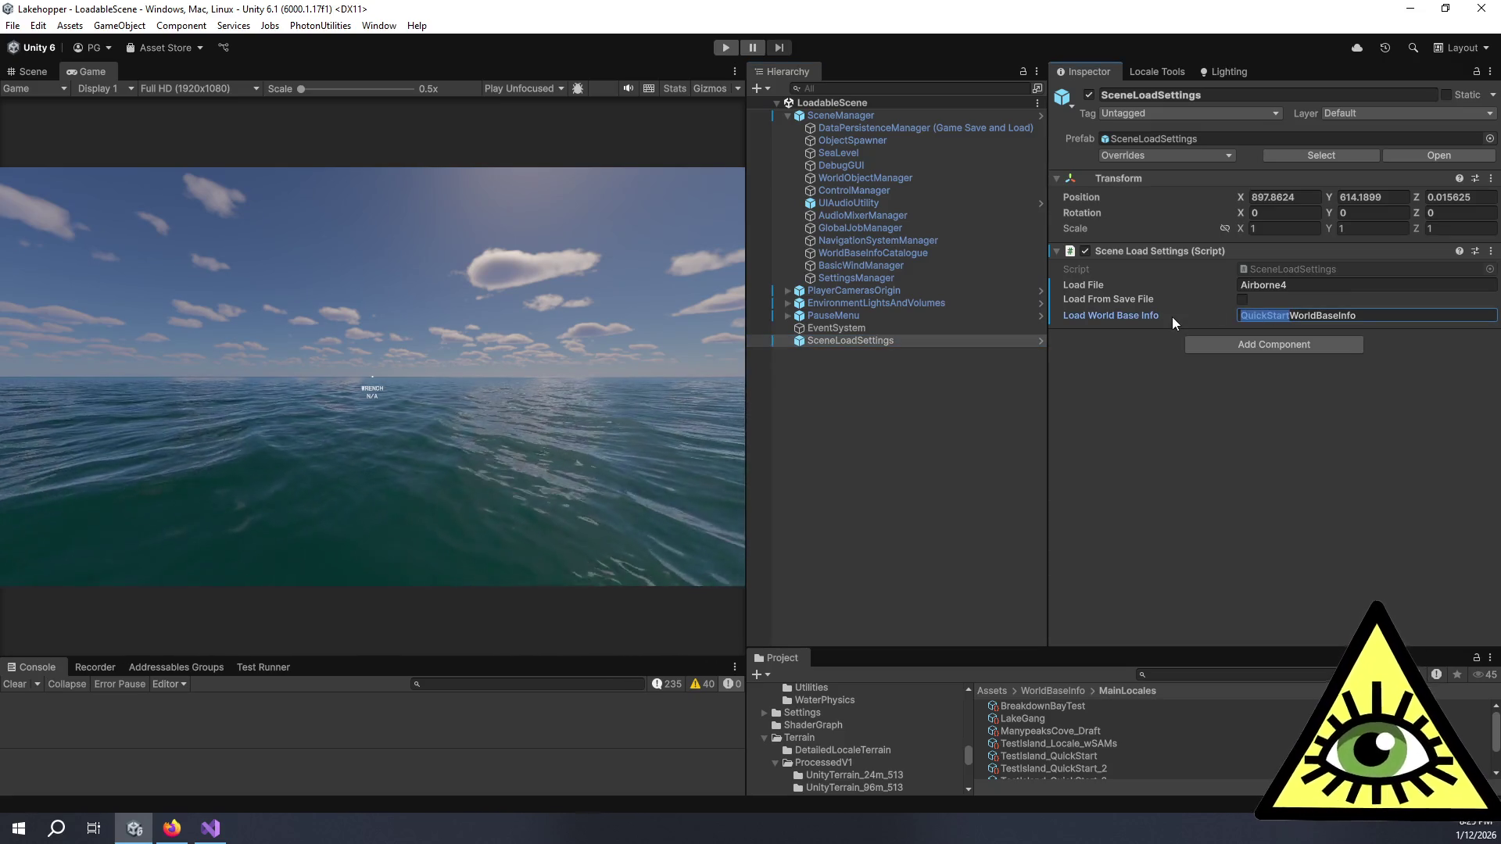
pyautogui.write('Main')
pyautogui.click(1208, 437)
pyautogui.moveTo(746, 154); pyautogui.dragTo(1000, 165)
pyautogui.click(726, 47)
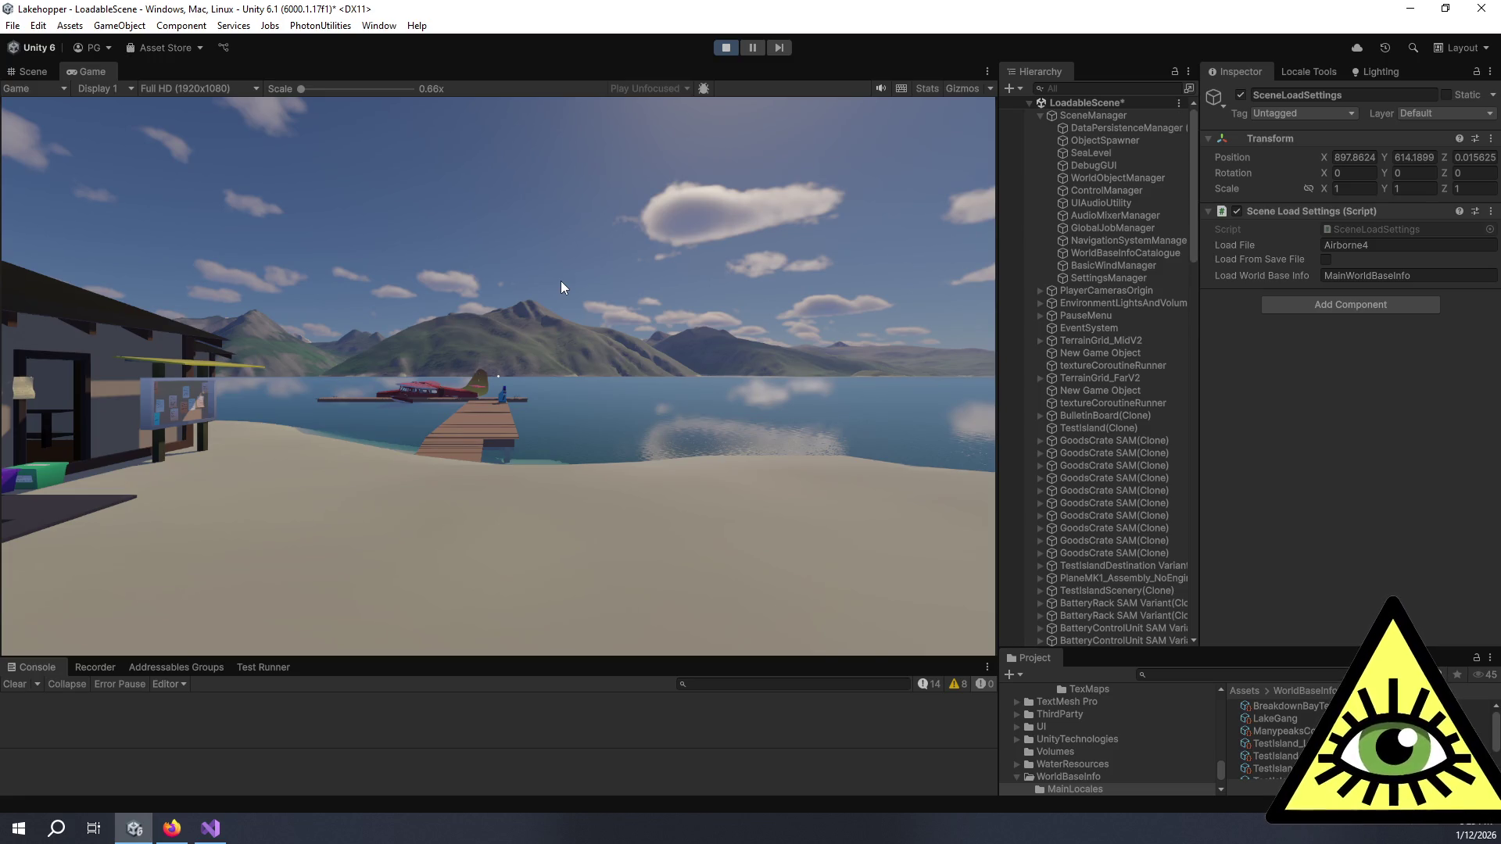
# Step: Walk into the shed along the battery rack shelves to the connector leads
pyautogui.click(561, 292)
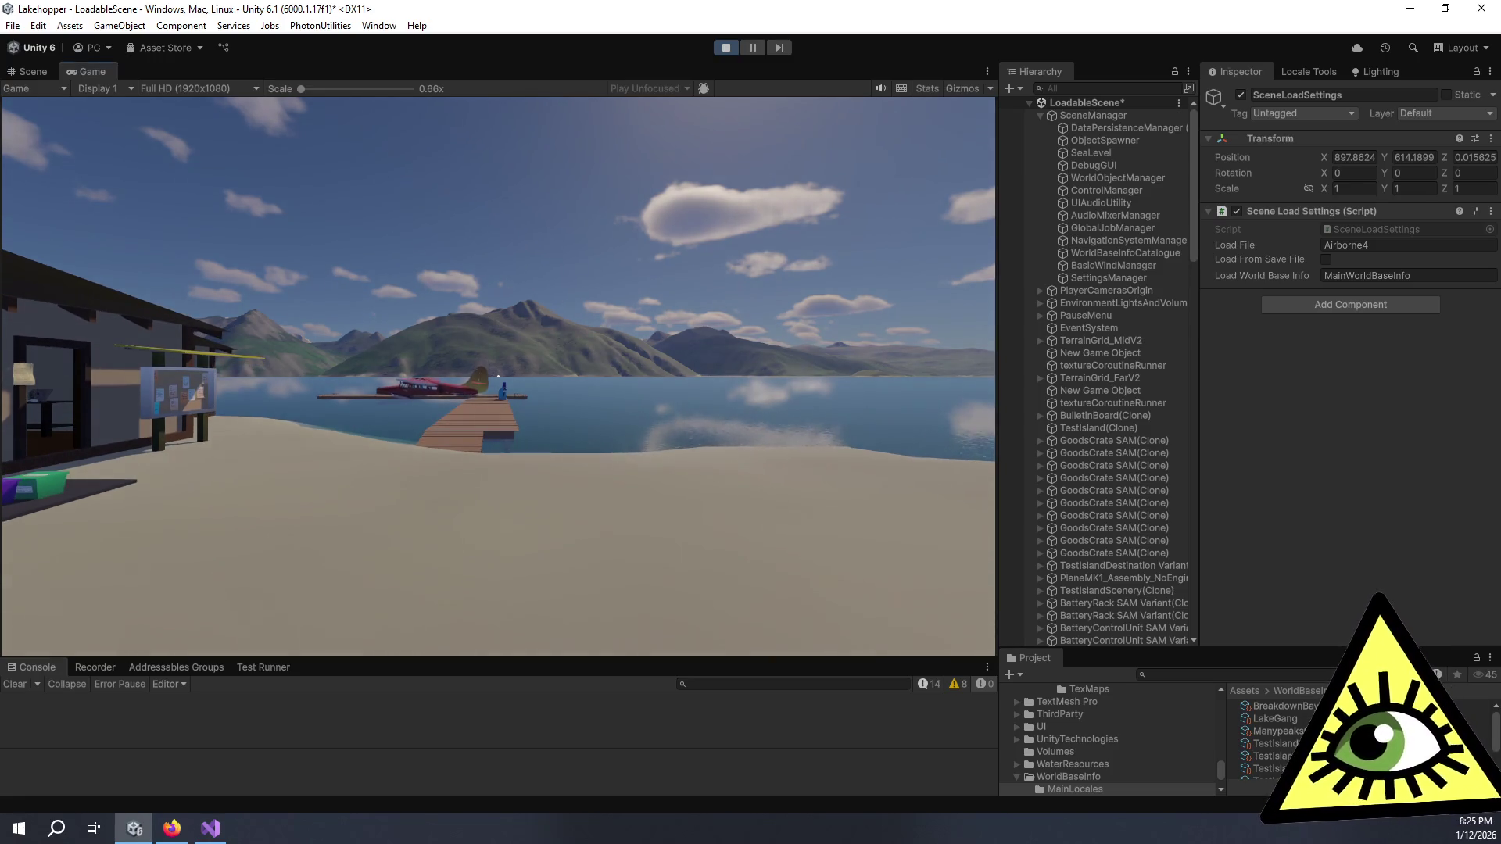
pyautogui.press('w')
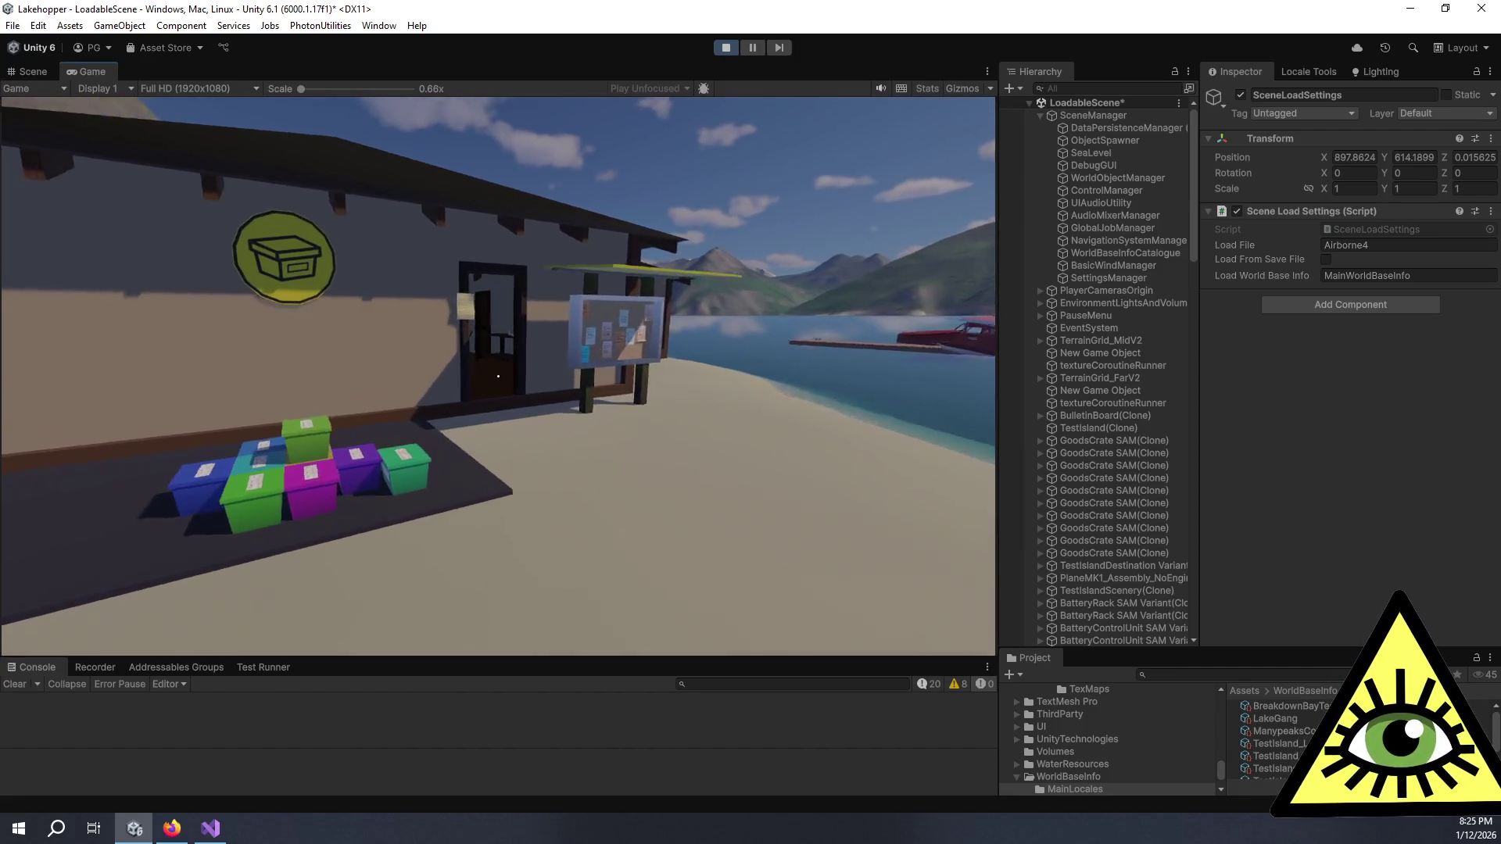
pyautogui.press('w')
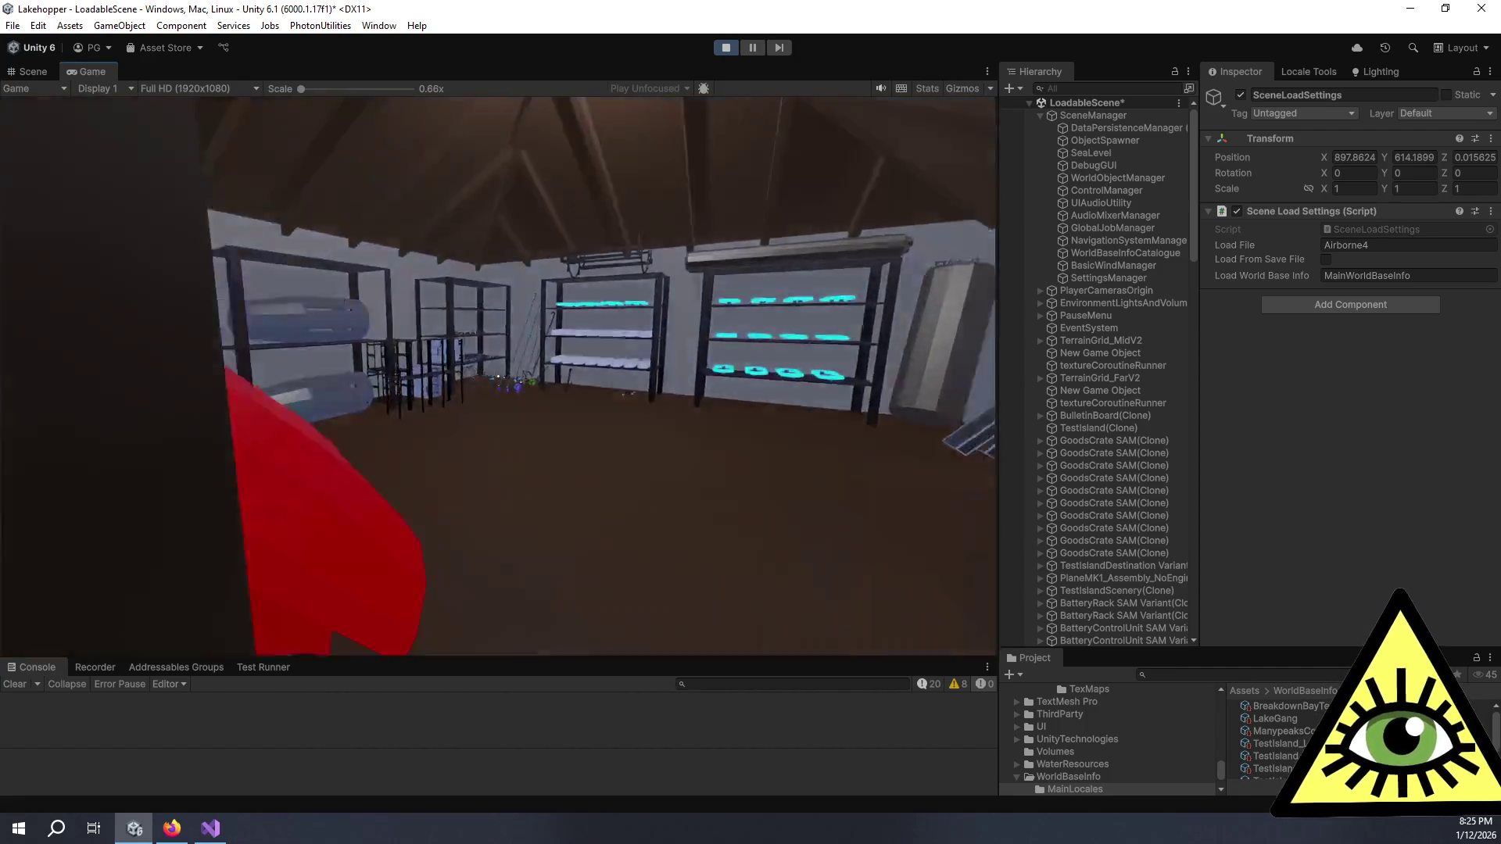
pyautogui.press('w')
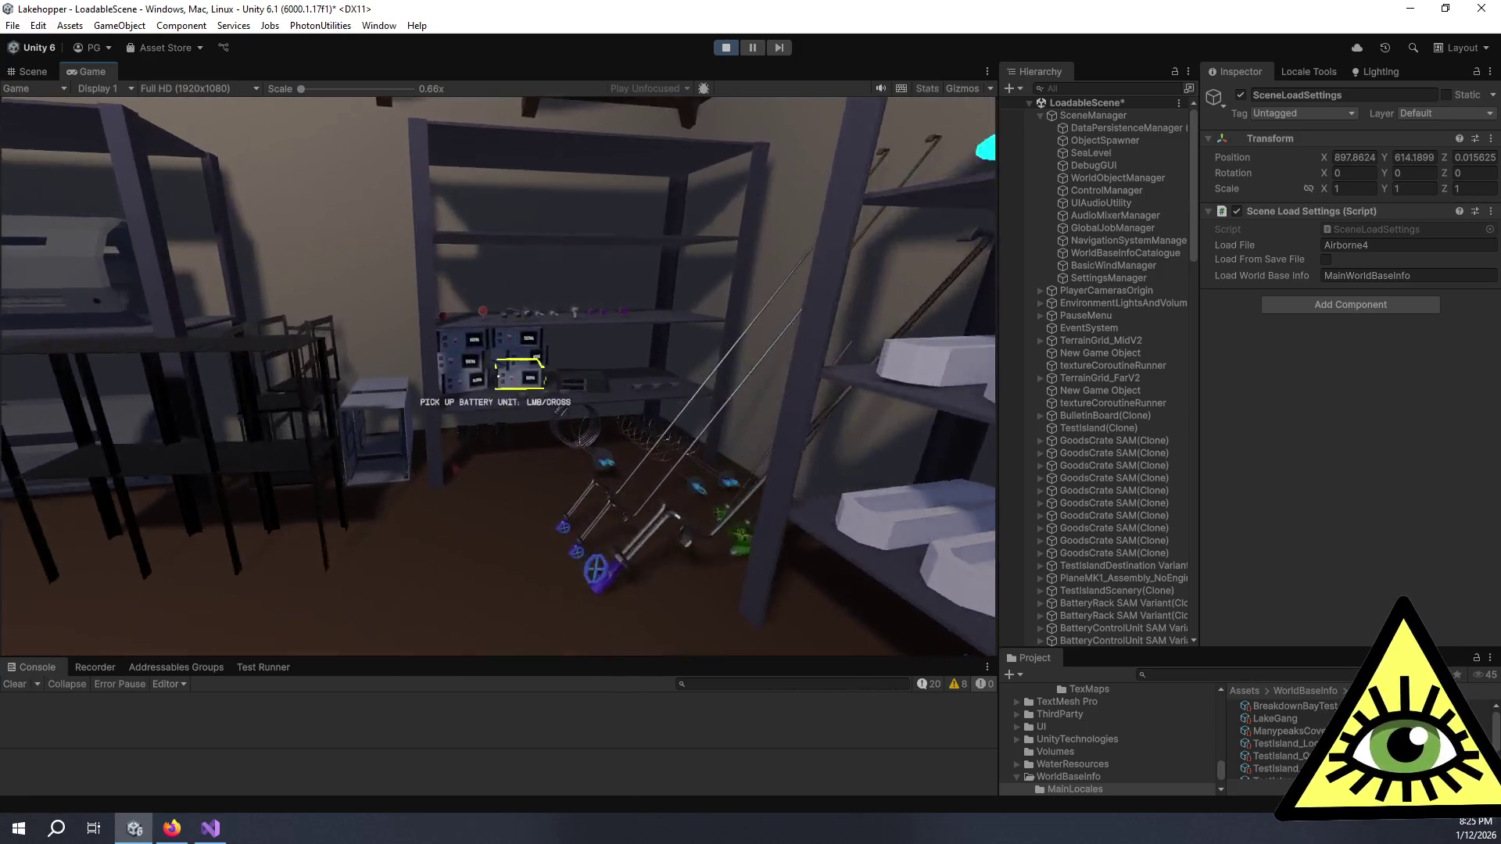
pyautogui.press('d')
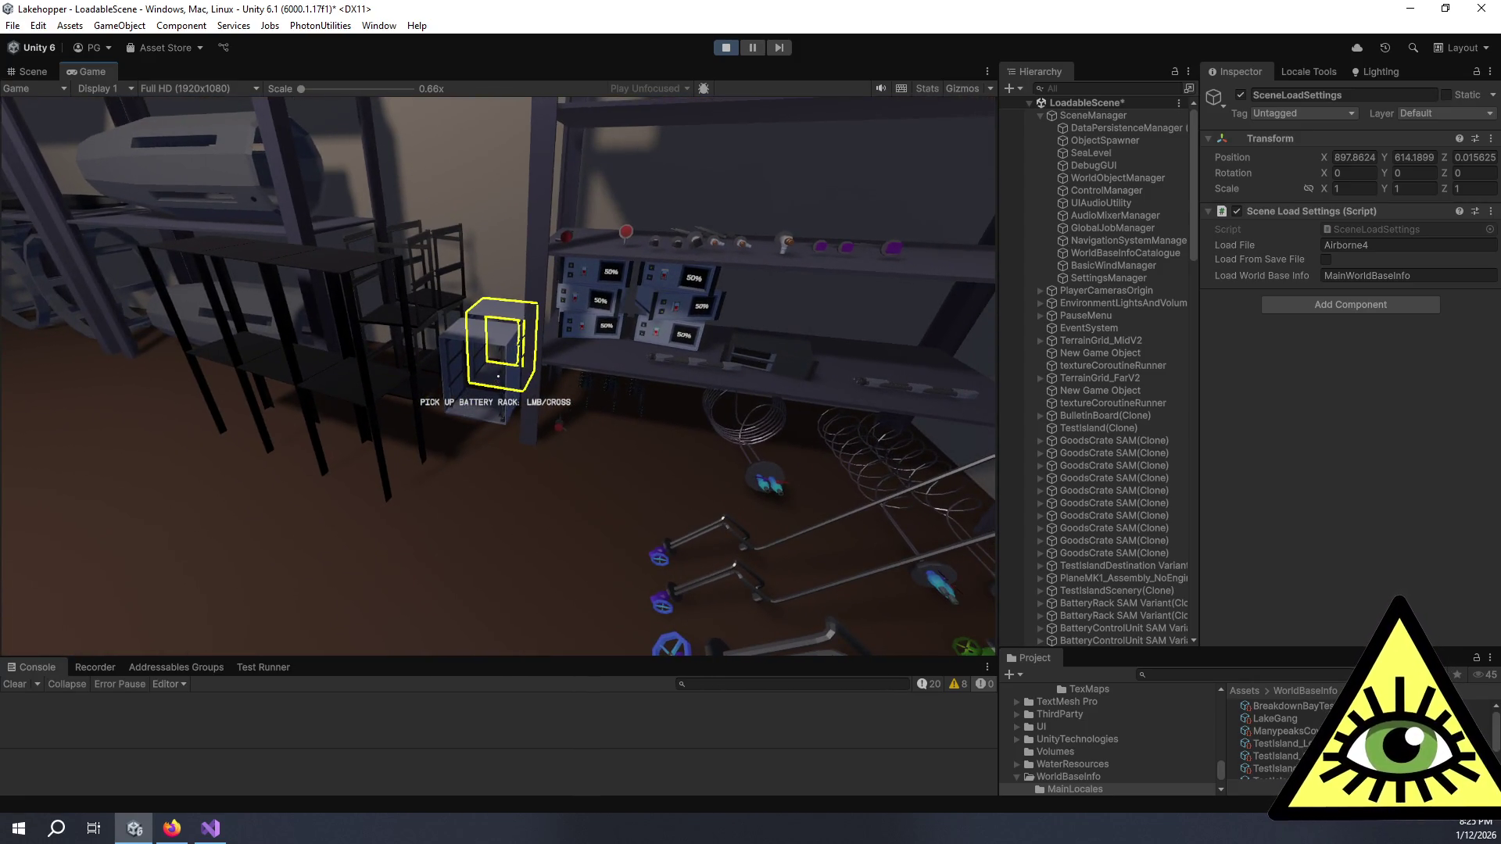
pyautogui.press('d')
pyautogui.press('d')
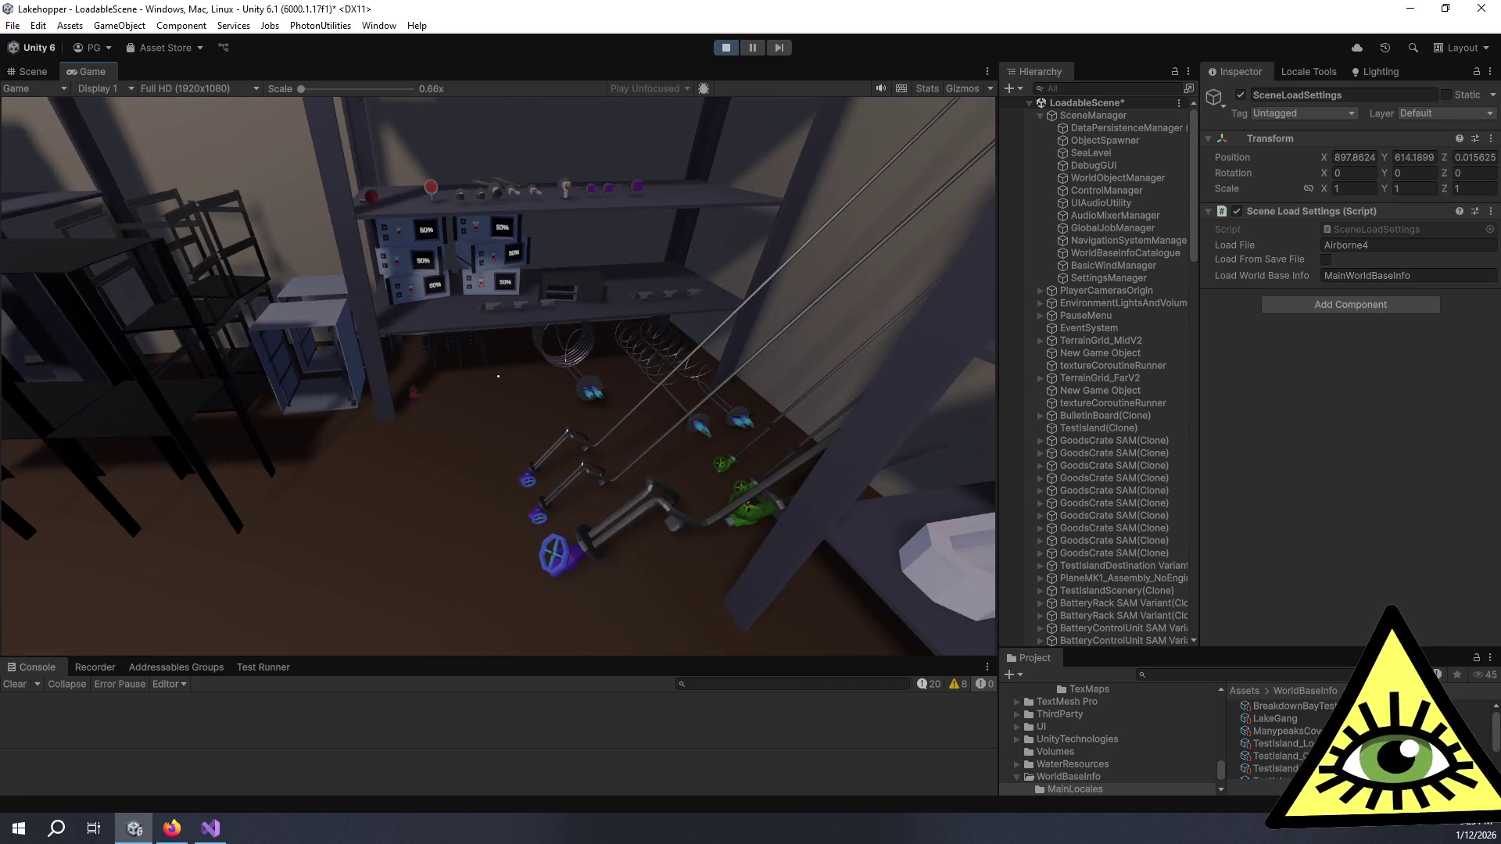
pyautogui.press('w')
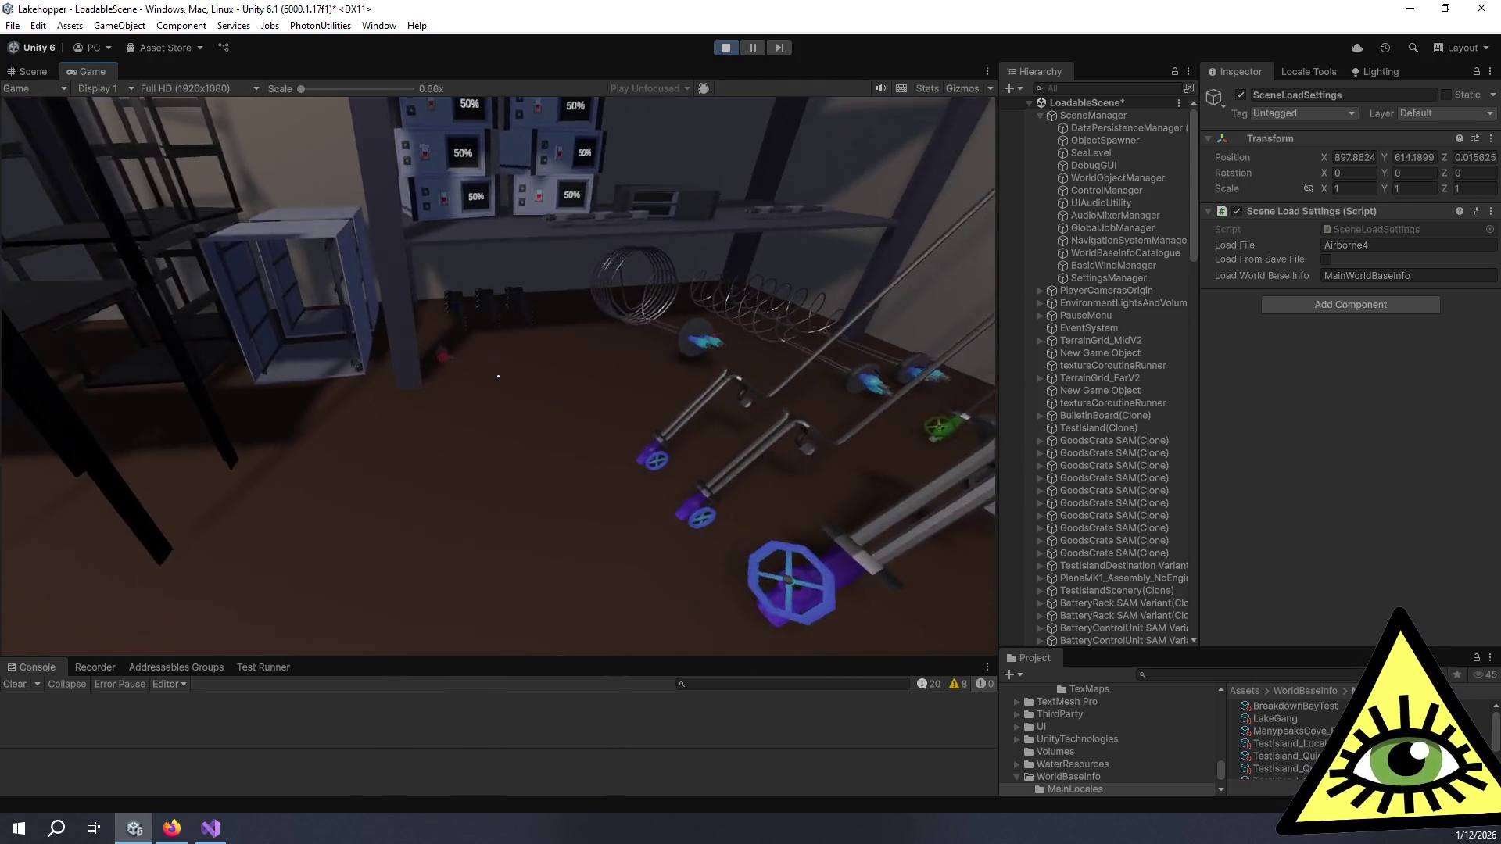
pyautogui.press('w')
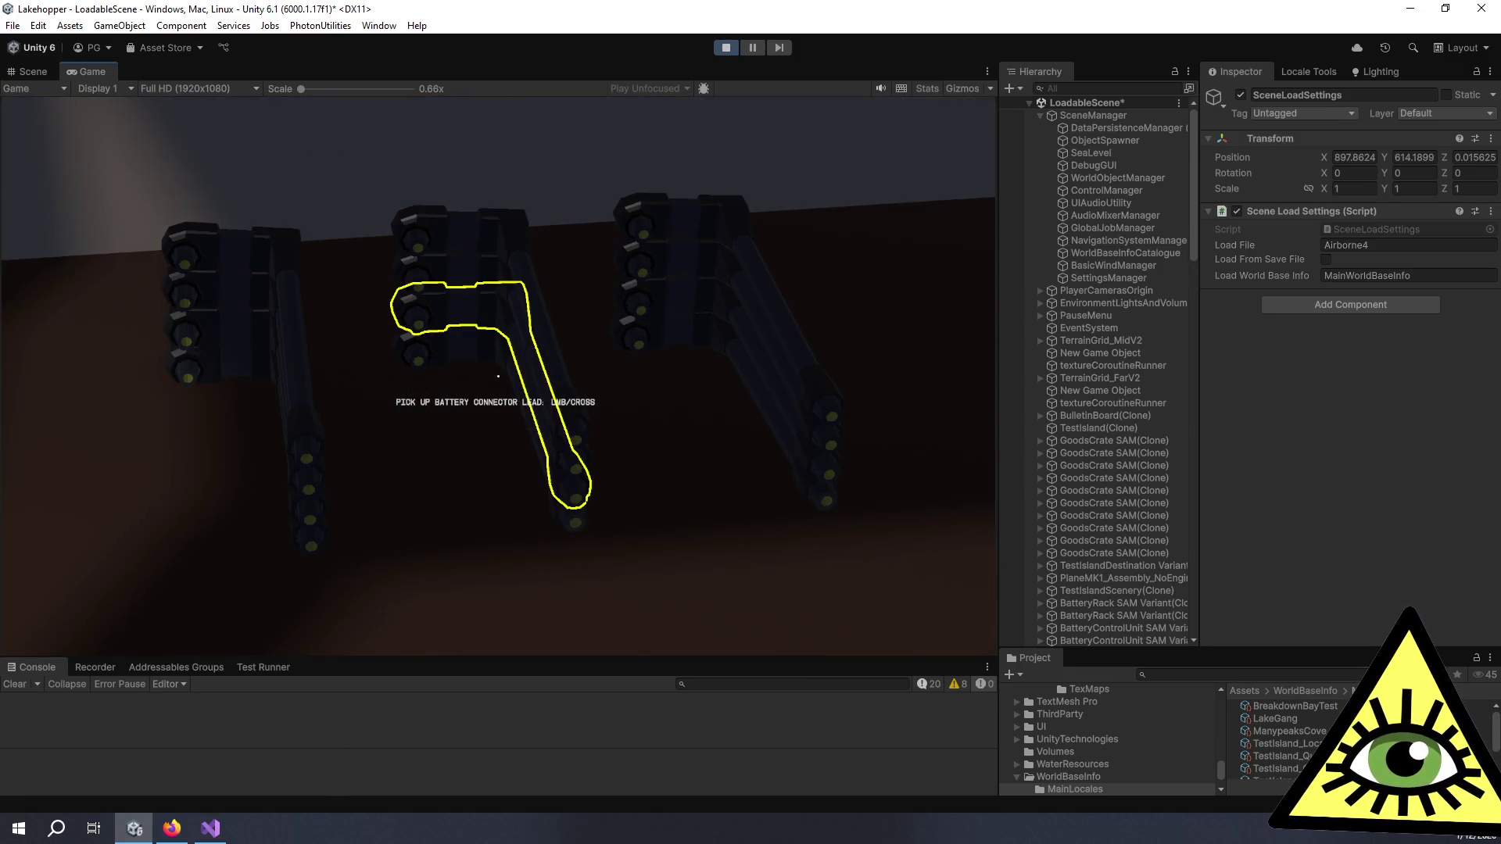
# Step: Look over the battery unit shelf, then stop the play session
pyautogui.press('s')
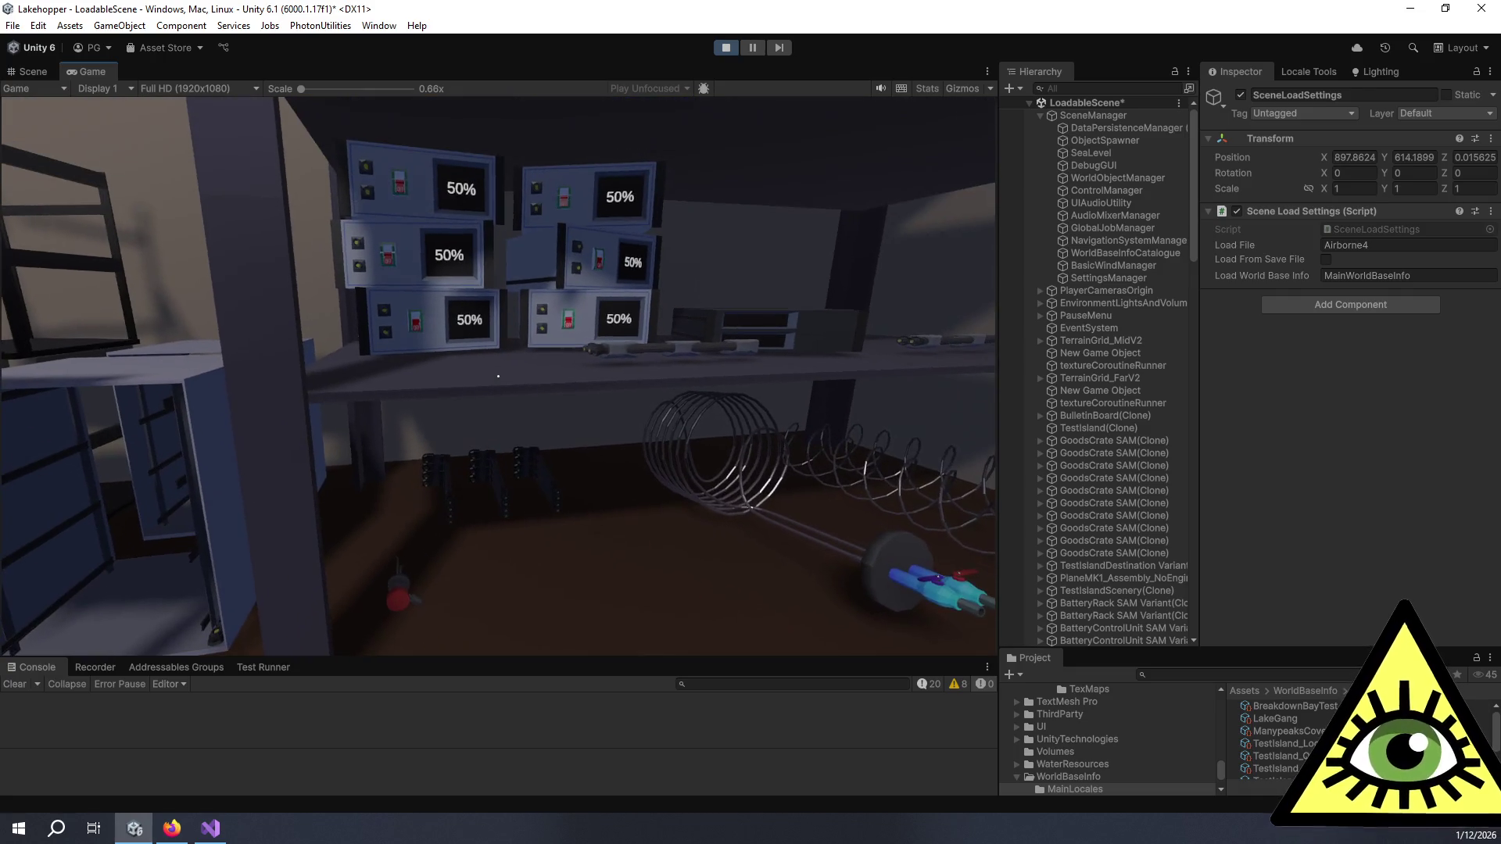
pyautogui.press('w')
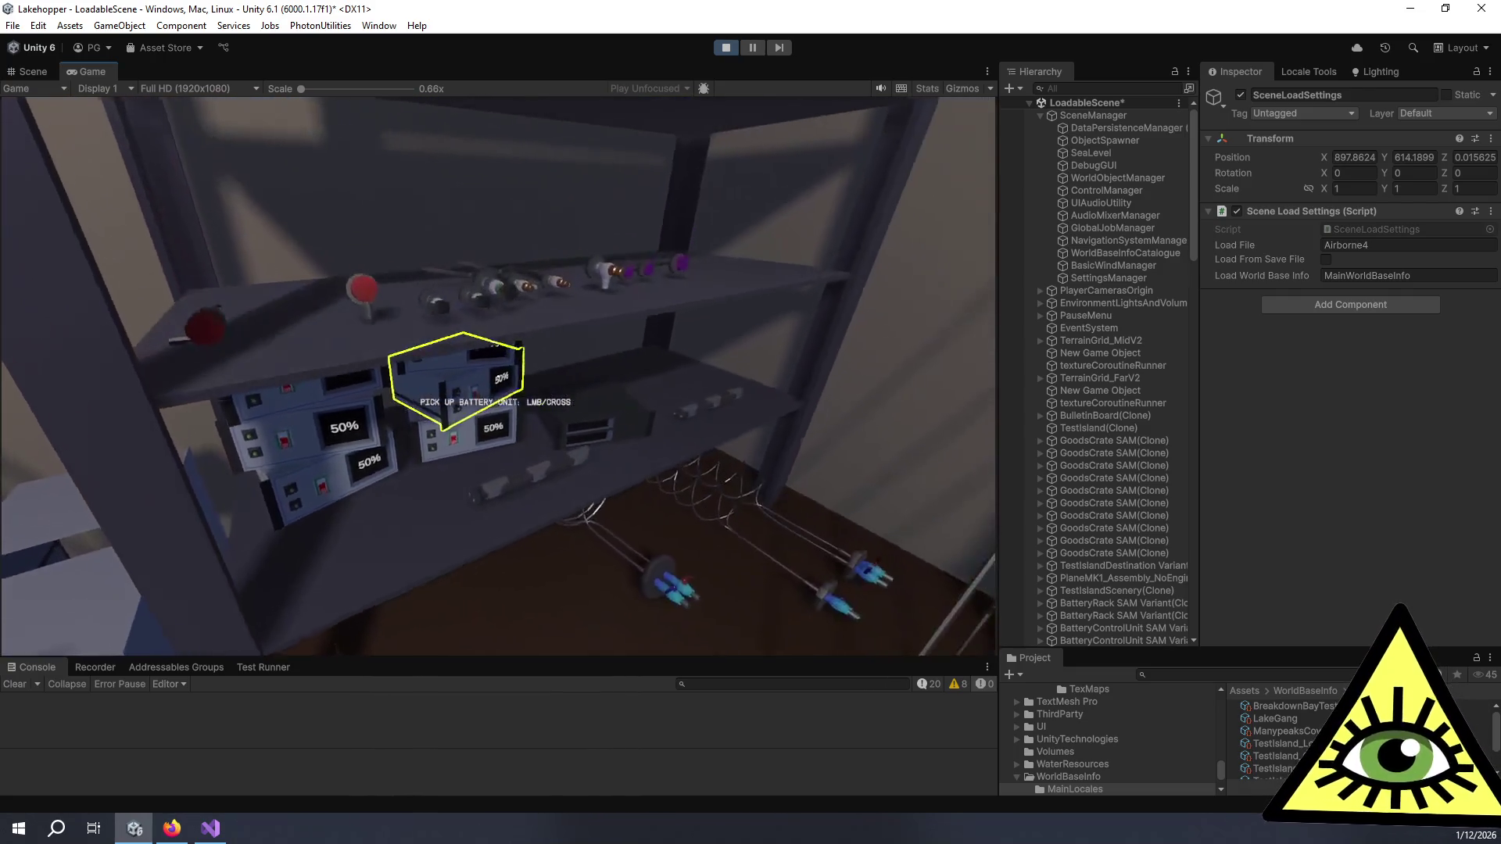
pyautogui.press('s')
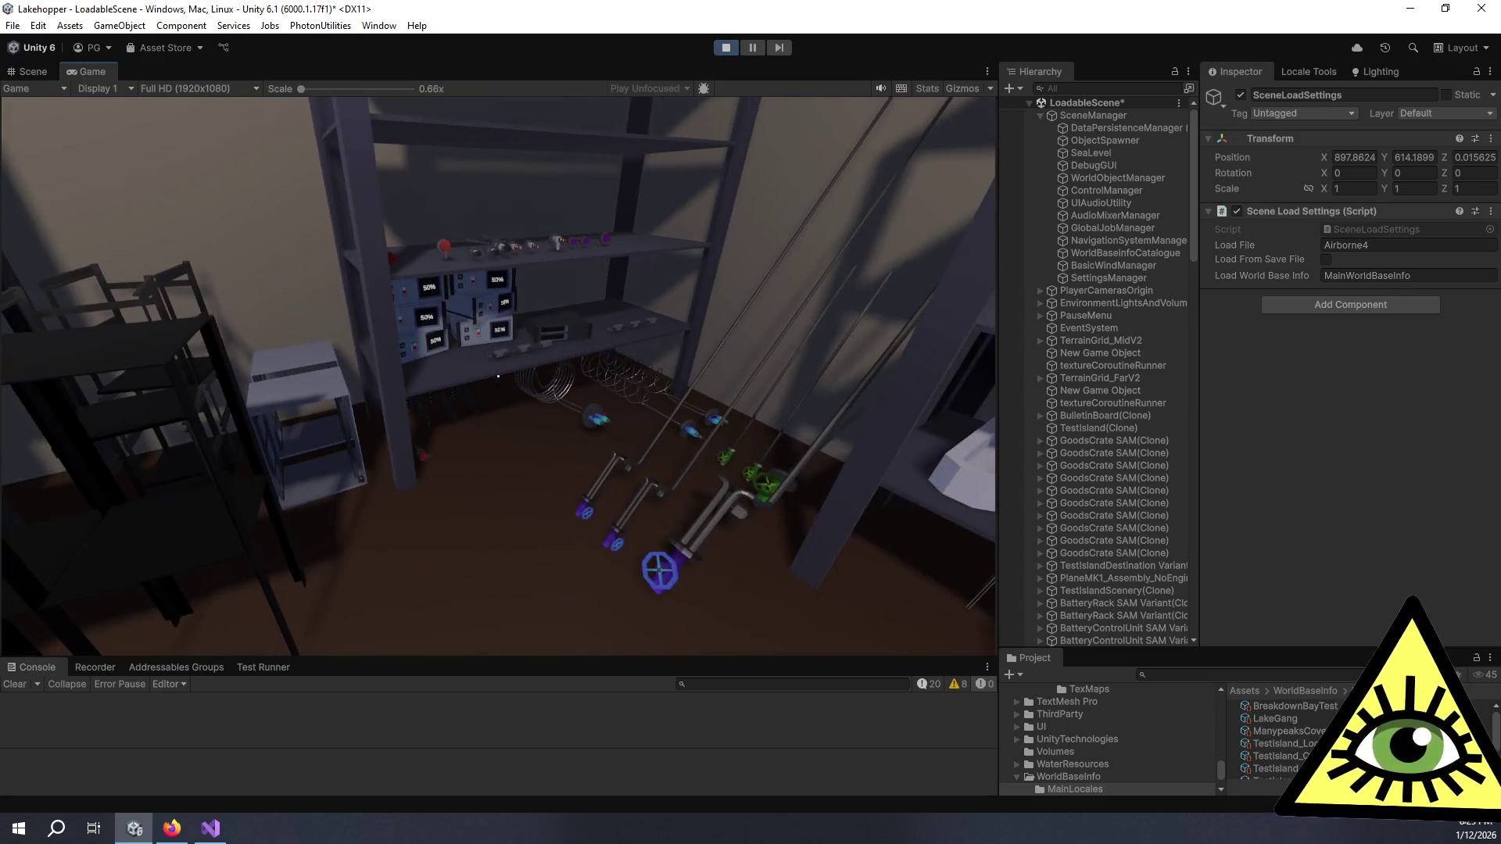
pyautogui.moveTo(498, 376)
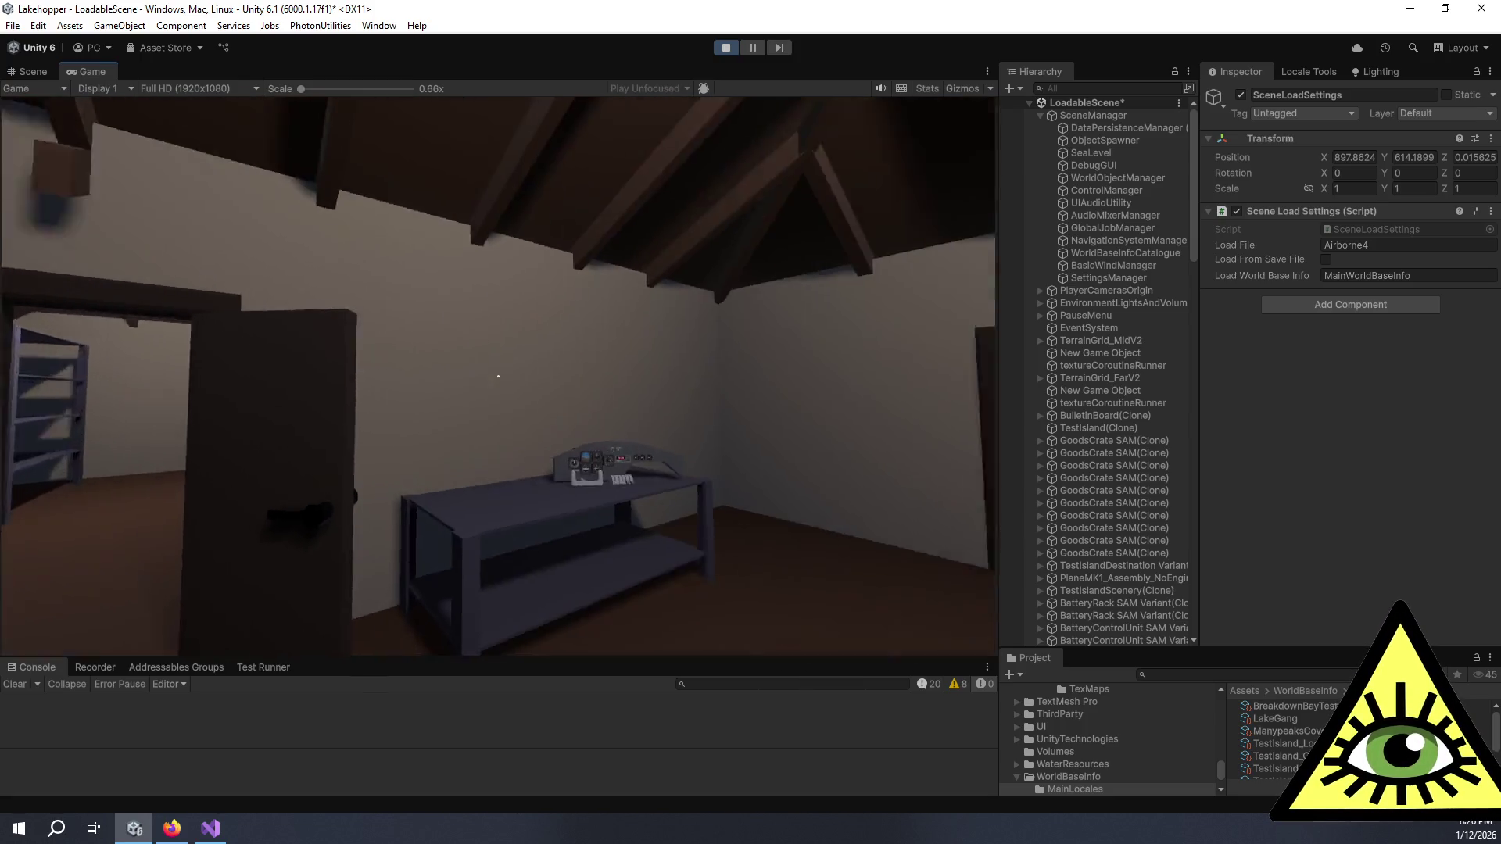
pyautogui.press('Escape')
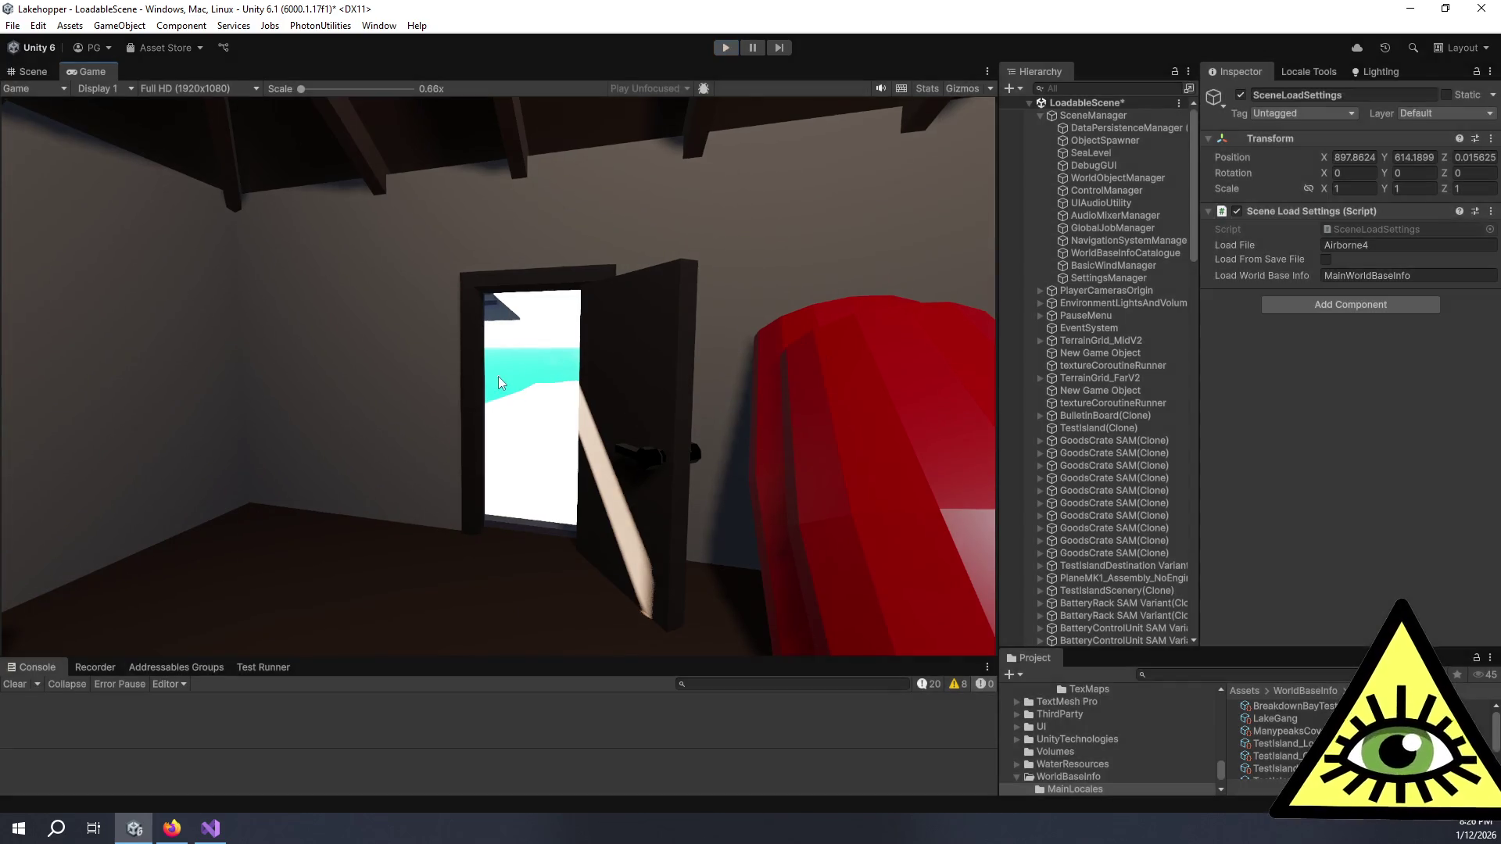
pyautogui.hotkey('ctrl', 'p')
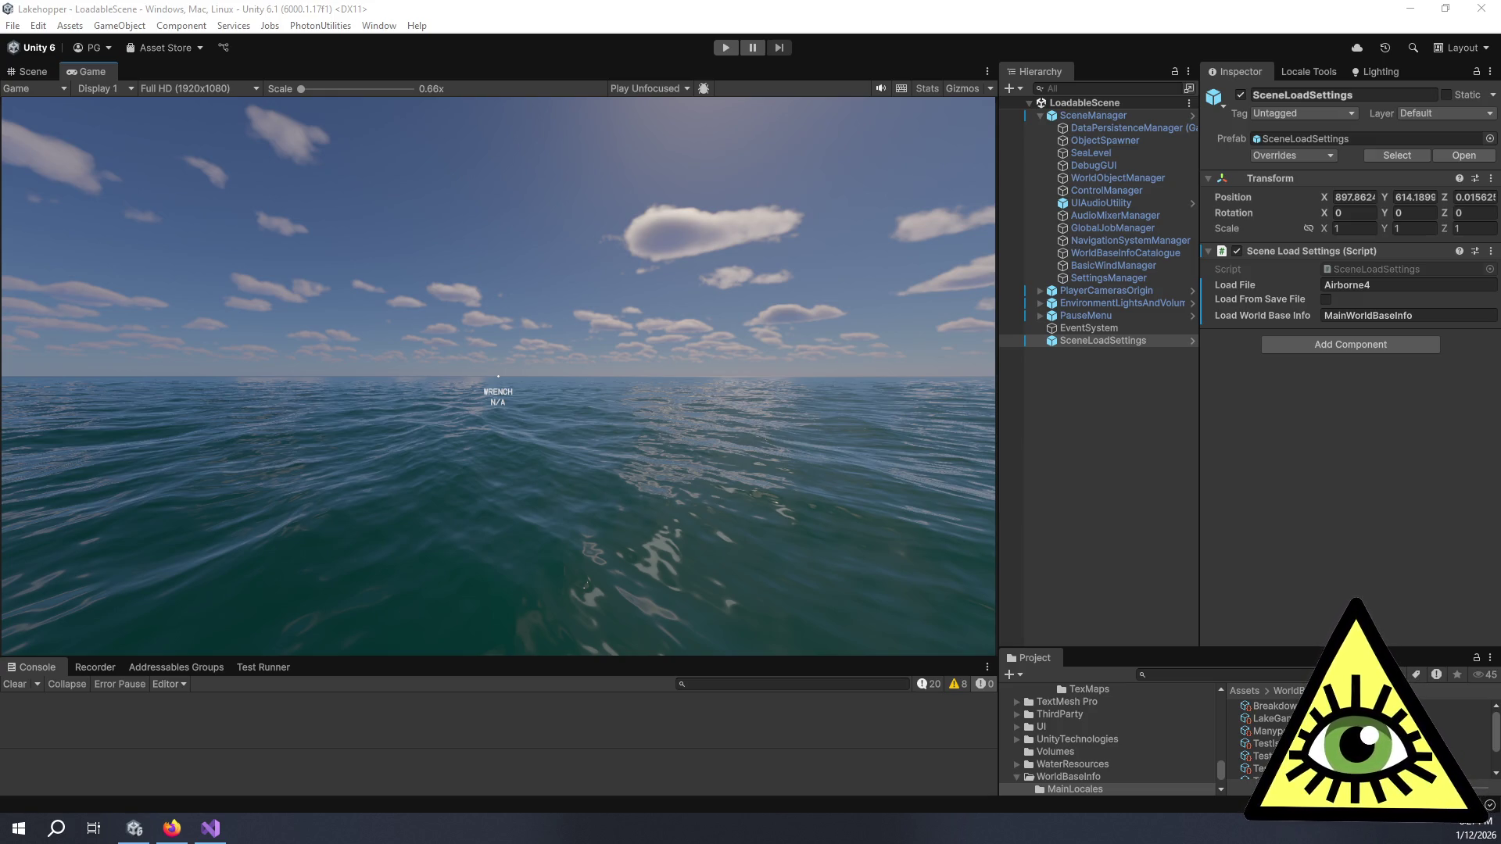
# Step: Bring the Lakehopper Trello board in the browser to the front
pyautogui.click(174, 831)
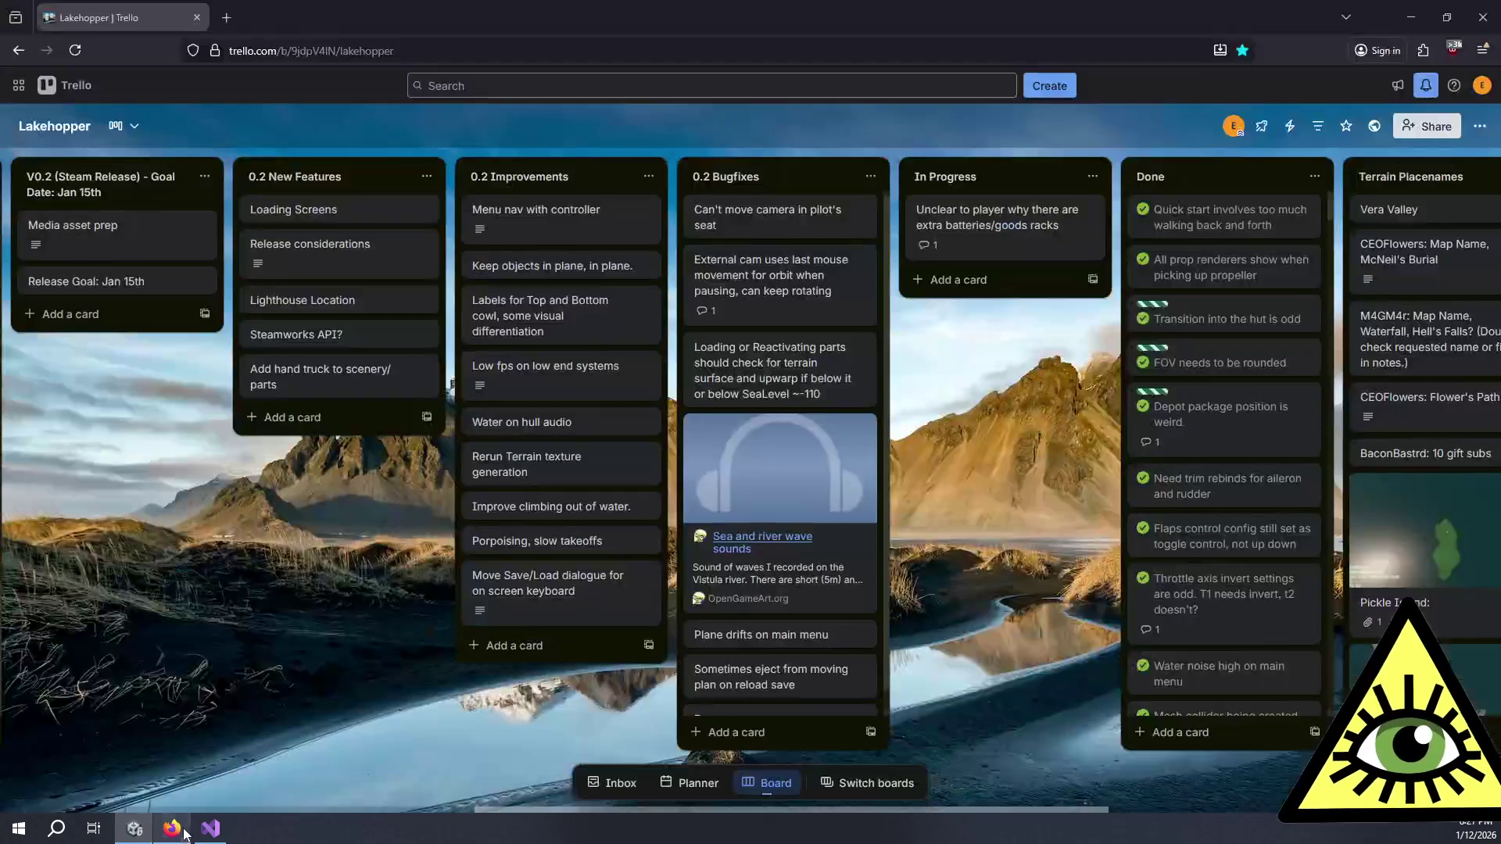
# Step: Mark the extra batteries/goods racks card complete and drag it from In Progress to Done
pyautogui.click(921, 209)
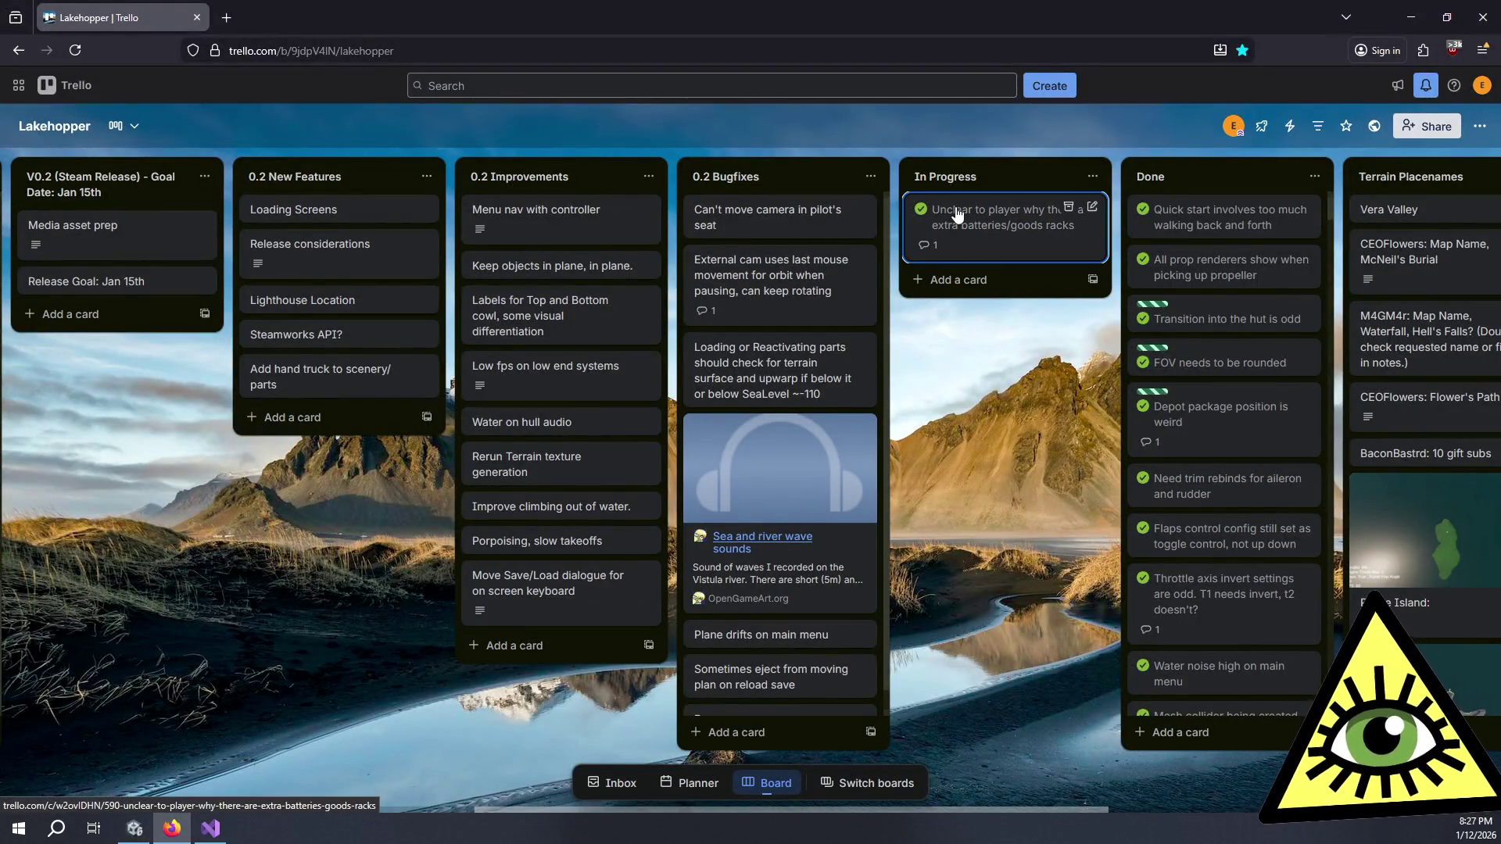
pyautogui.moveTo(957, 215)
pyautogui.mouseDown()
pyautogui.moveTo(1149, 217)
pyautogui.moveTo(1198, 180)
pyautogui.moveTo(1187, 218)
pyautogui.moveTo(1174, 212)
pyautogui.mouseUp()
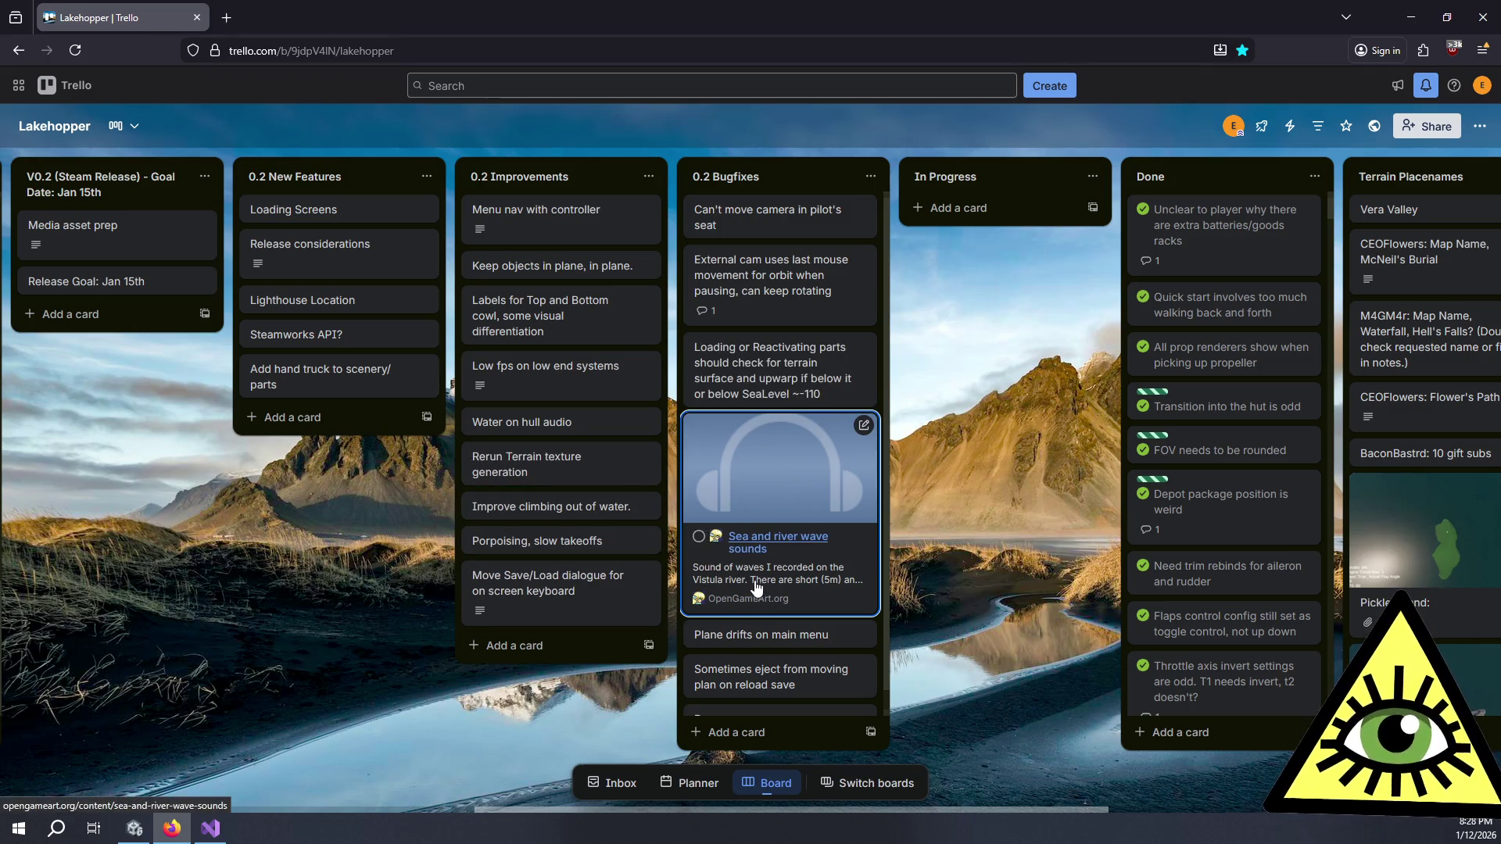
pyautogui.hscroll(-3, 754, 579)
pyautogui.hscroll(-3, 755, 582)
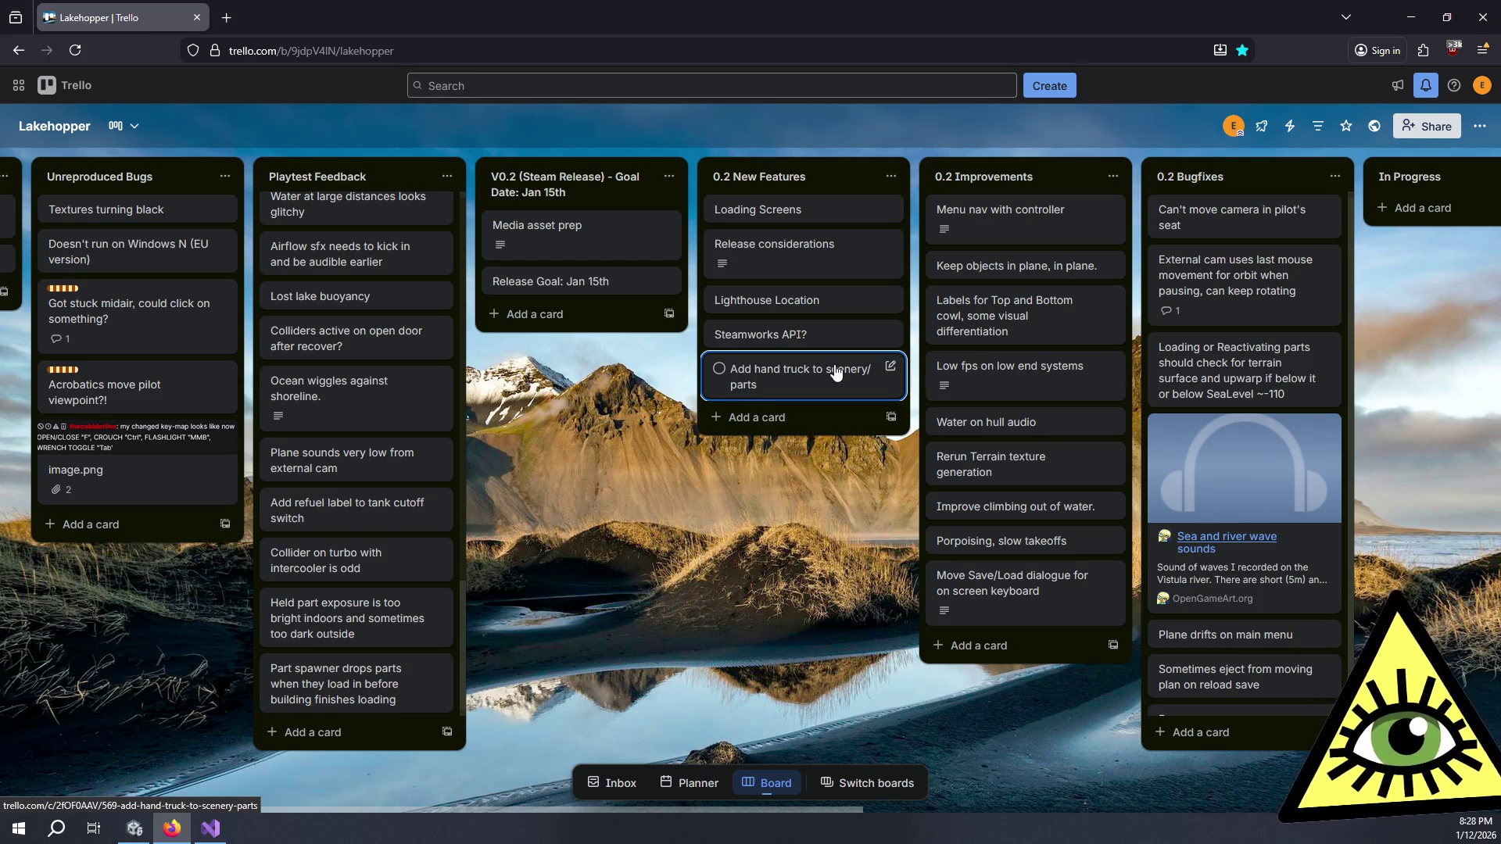
# Step: Move the 'With lots of jobs, annoying to check job id' feedback card into Planned
pyautogui.scroll(3, 361, 418)
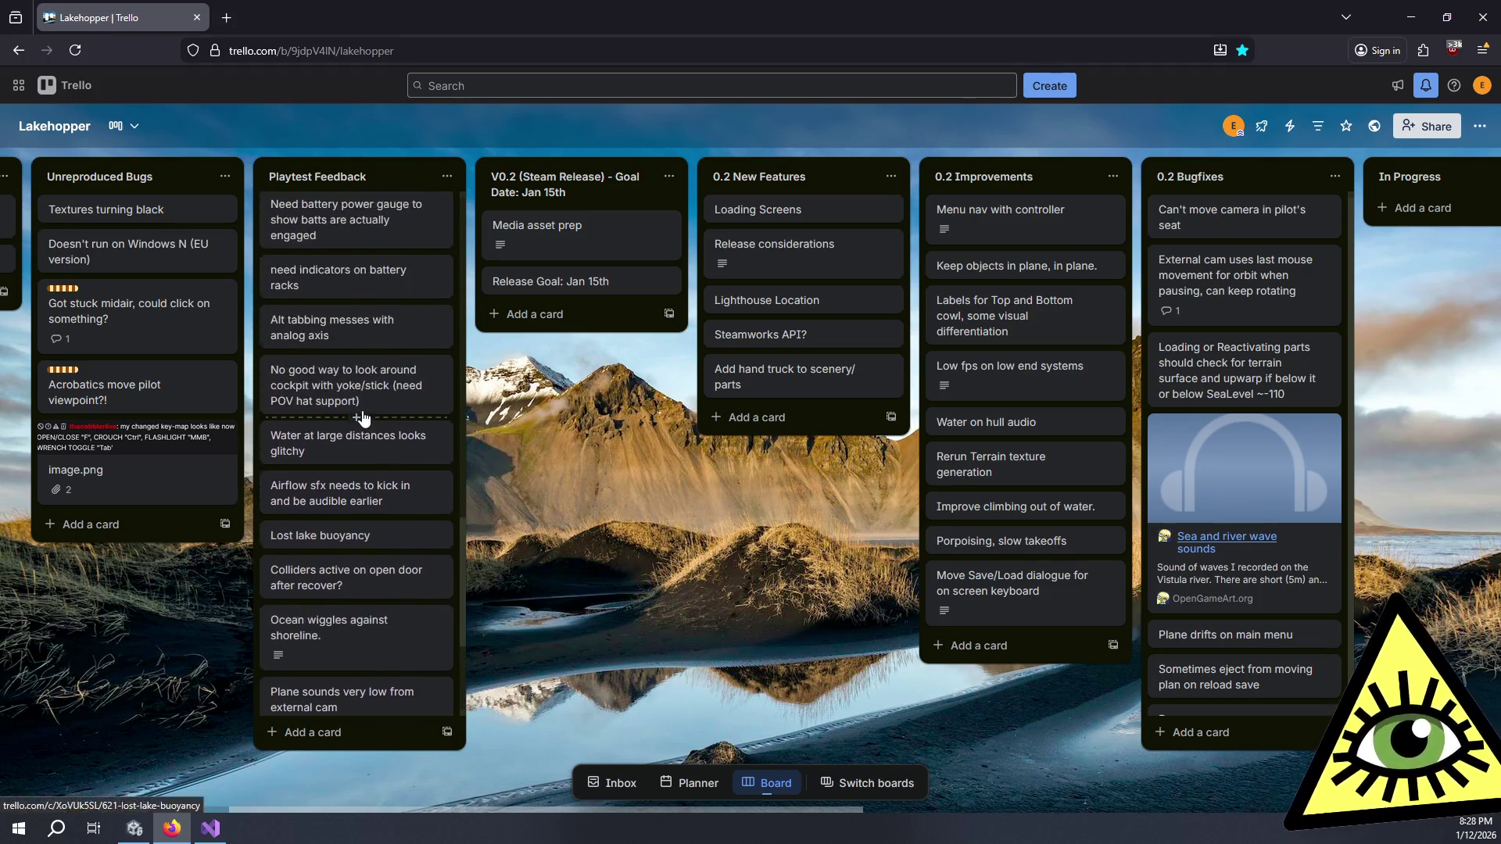
pyautogui.scroll(2, 362, 418)
pyautogui.scroll(3, 362, 418)
pyautogui.scroll(6, 363, 420)
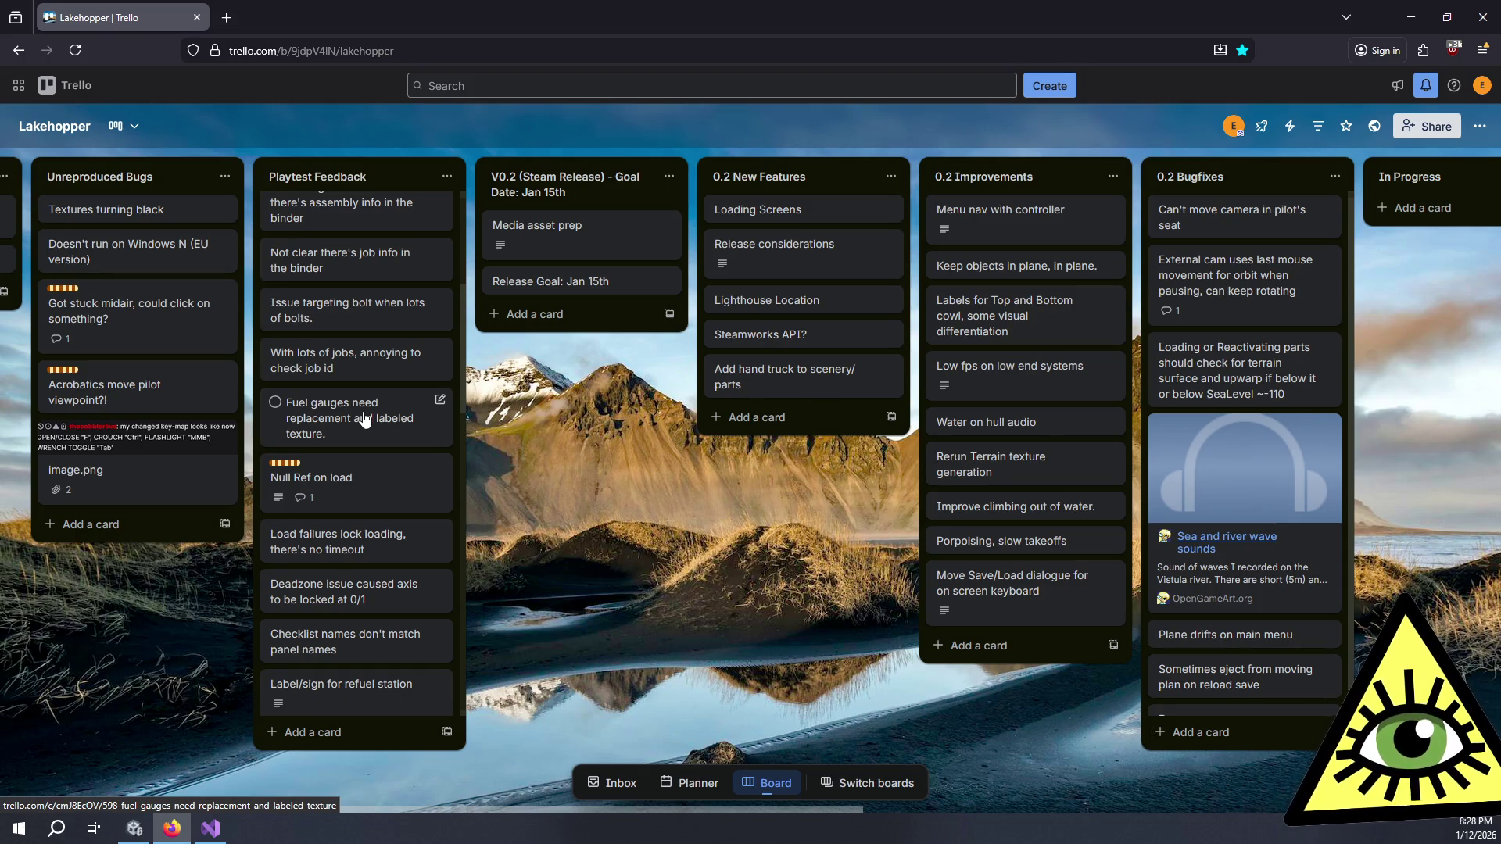
pyautogui.click(366, 420)
pyautogui.scroll(4, 367, 420)
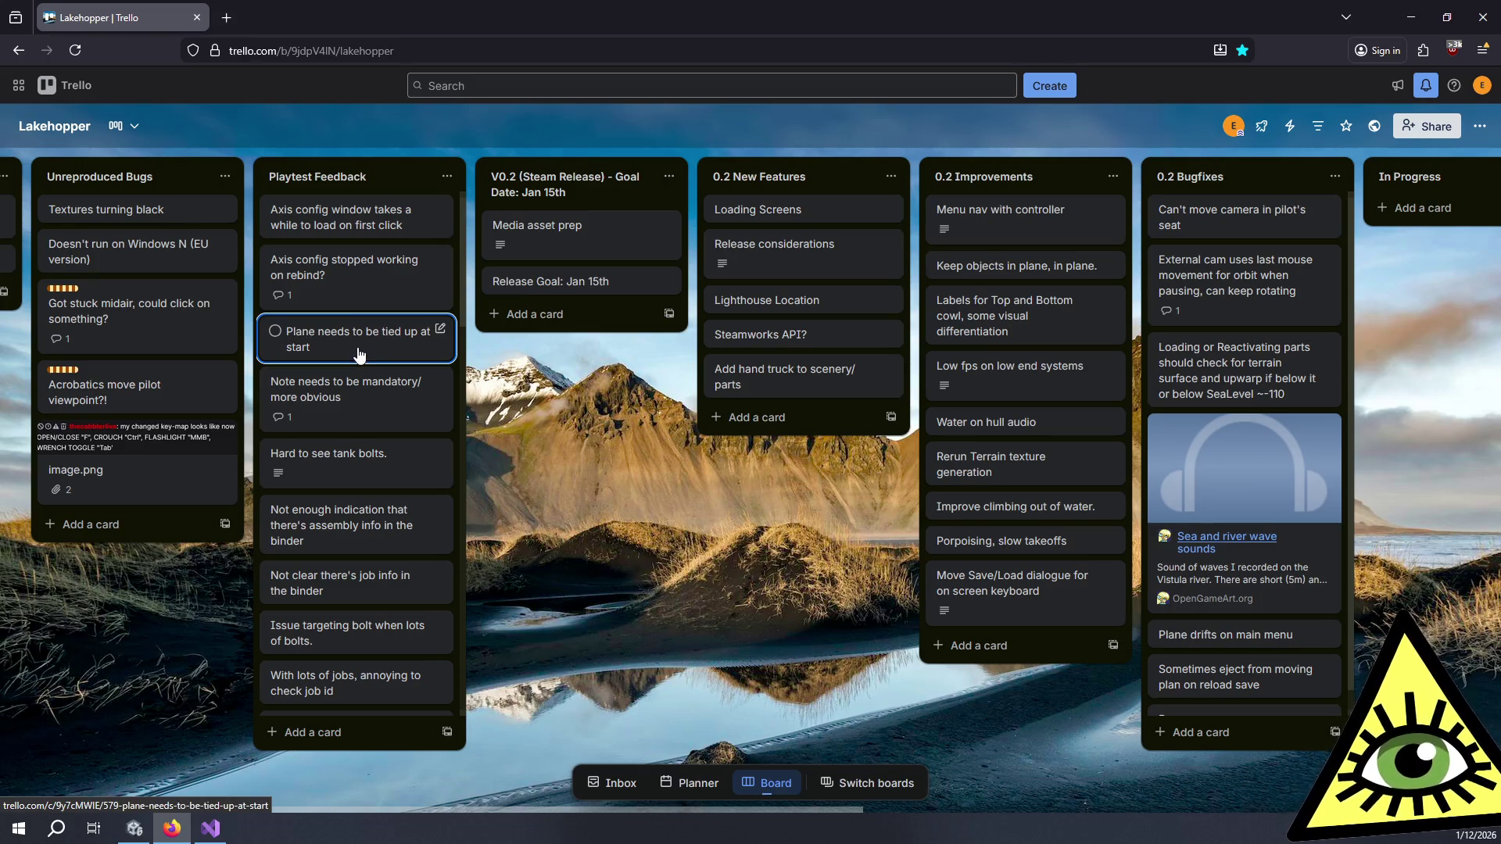
pyautogui.scroll(-5, 362, 380)
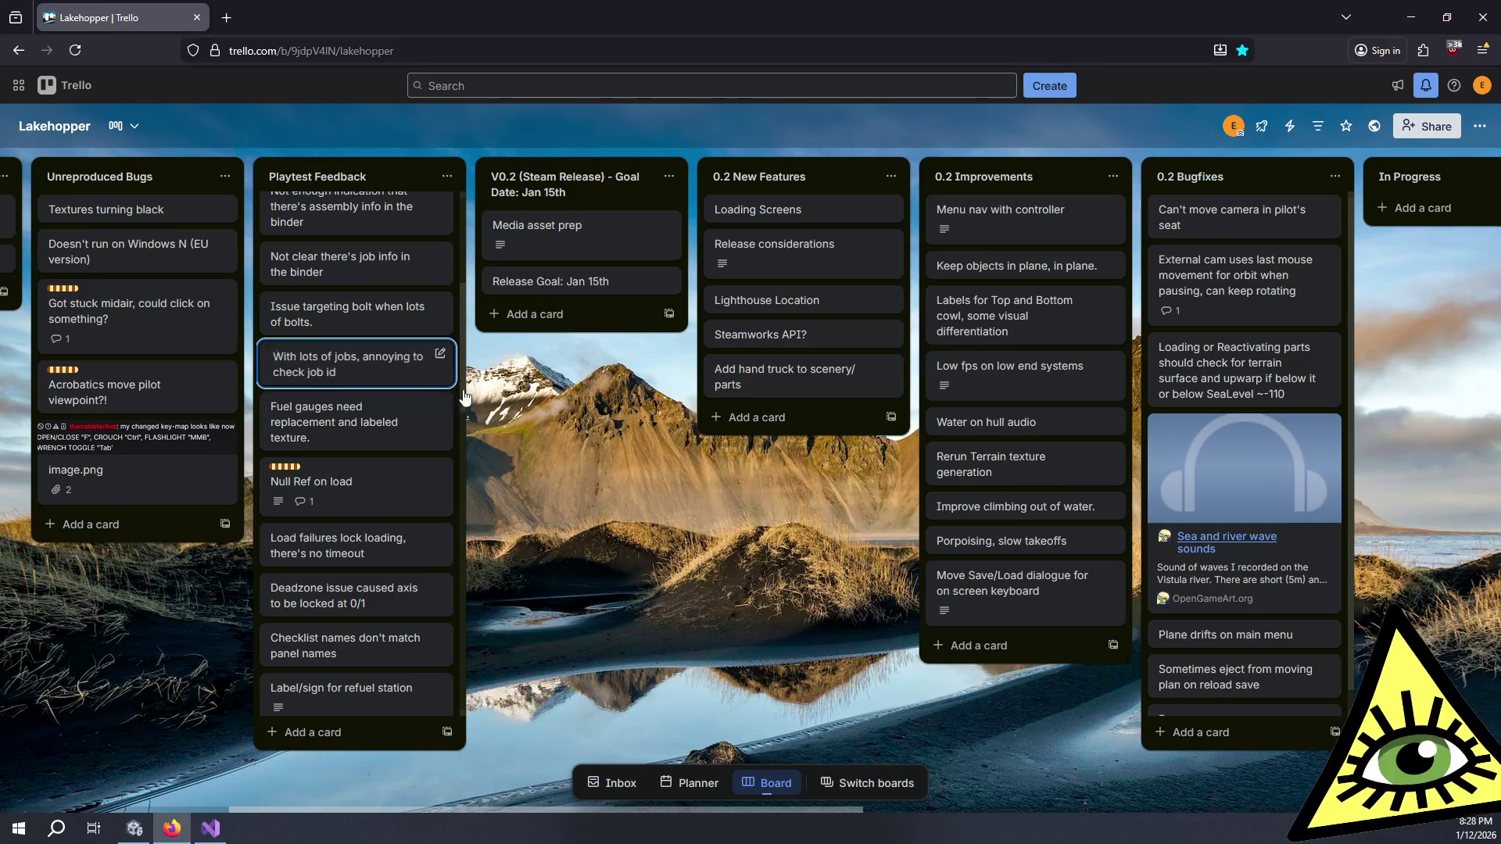
pyautogui.hscroll(-5, 479, 391)
pyautogui.moveTo(766, 365)
pyautogui.mouseDown()
pyautogui.moveTo(217, 290)
pyautogui.moveTo(69, 224)
pyautogui.moveTo(69, 242)
pyautogui.mouseUp()
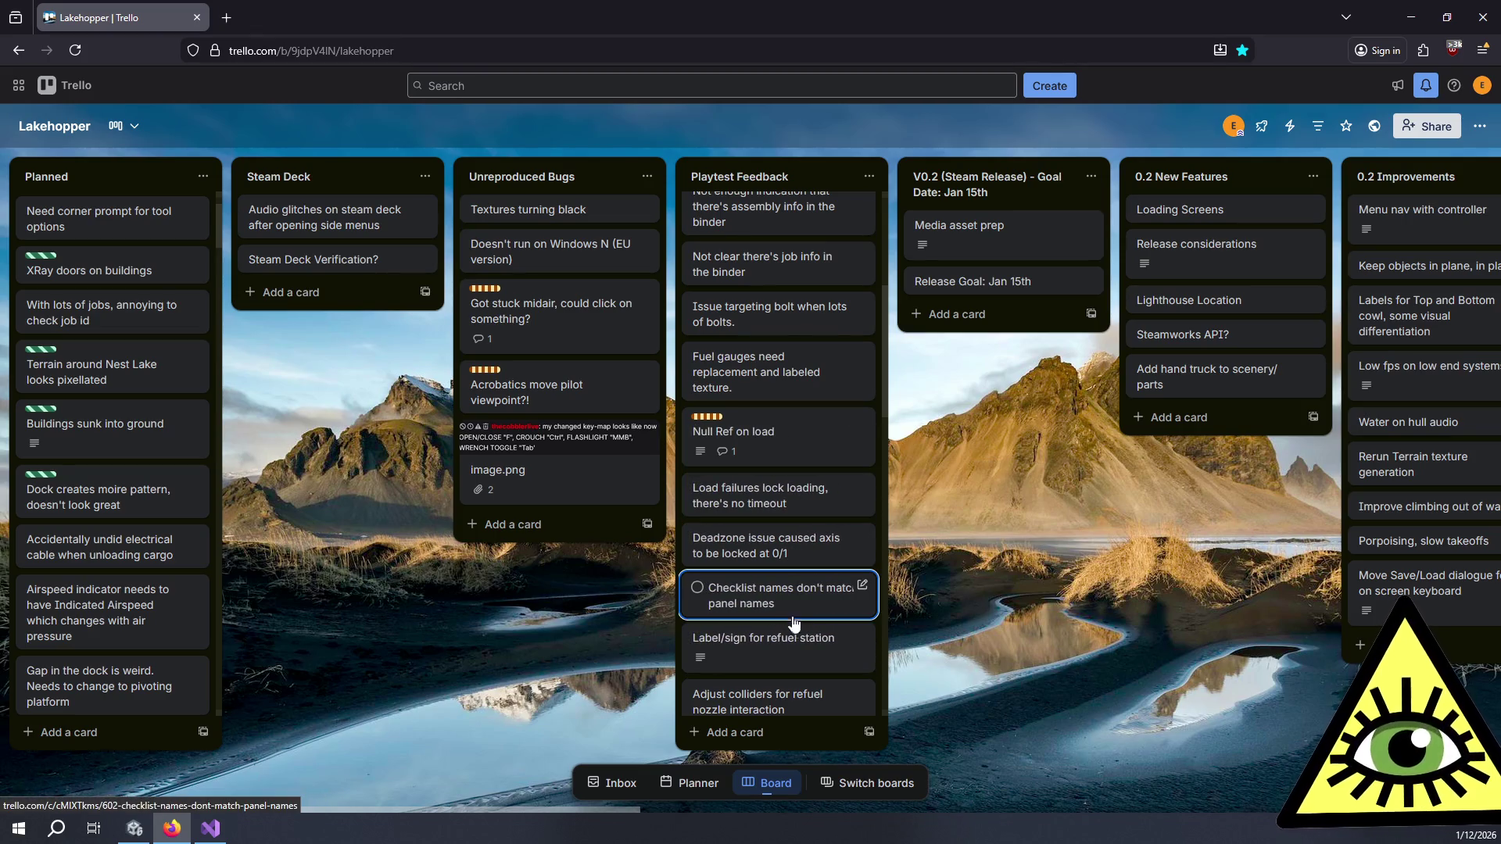
# Step: Move the 'Aileron trim not set. Prefab issue?' card into In Progress
pyautogui.scroll(-2, 803, 659)
pyautogui.scroll(-1, 804, 659)
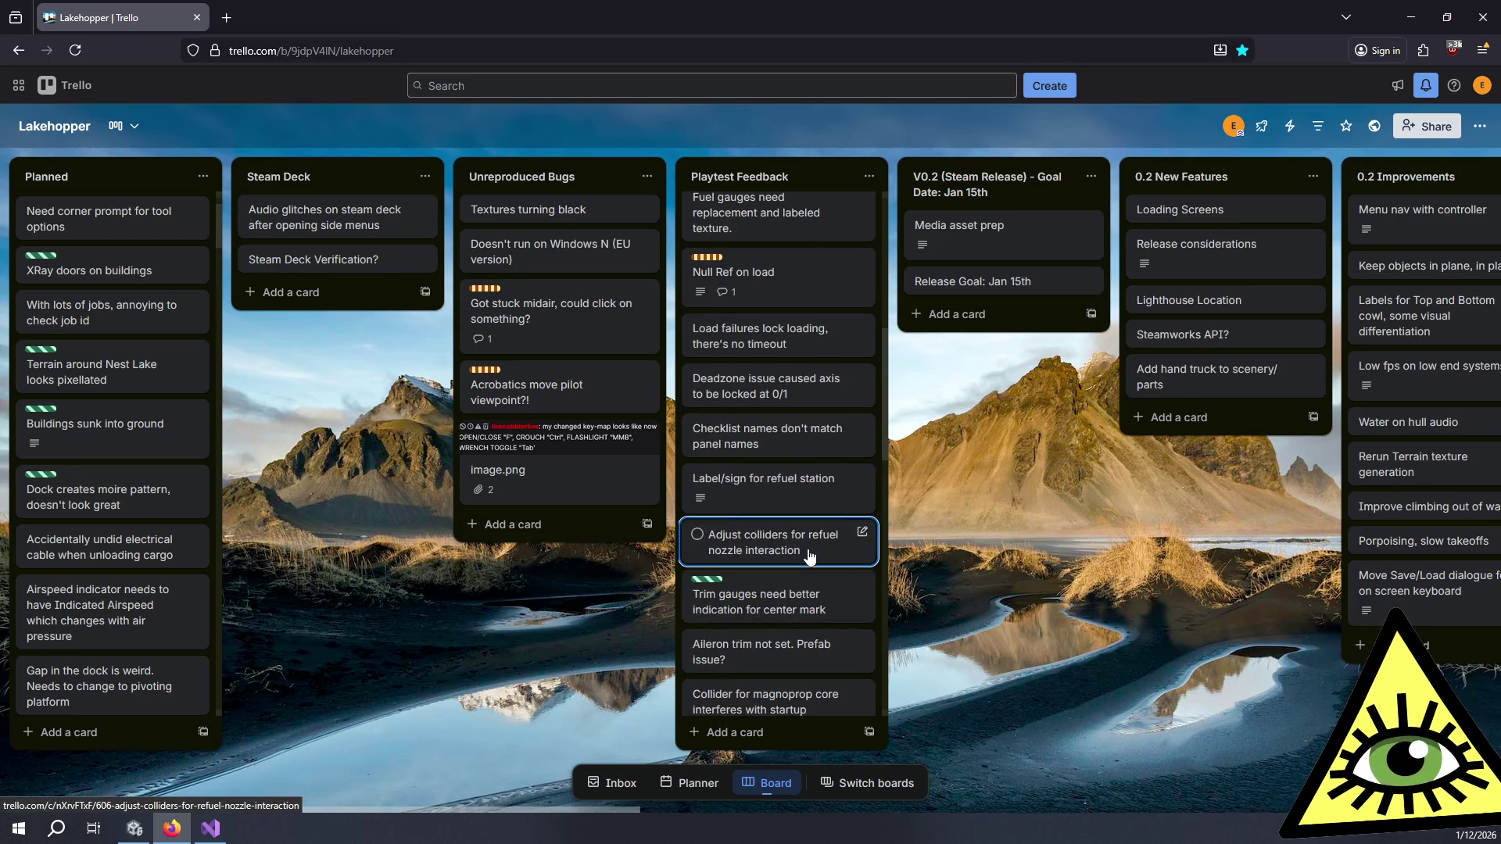
pyautogui.scroll(-3, 813, 650)
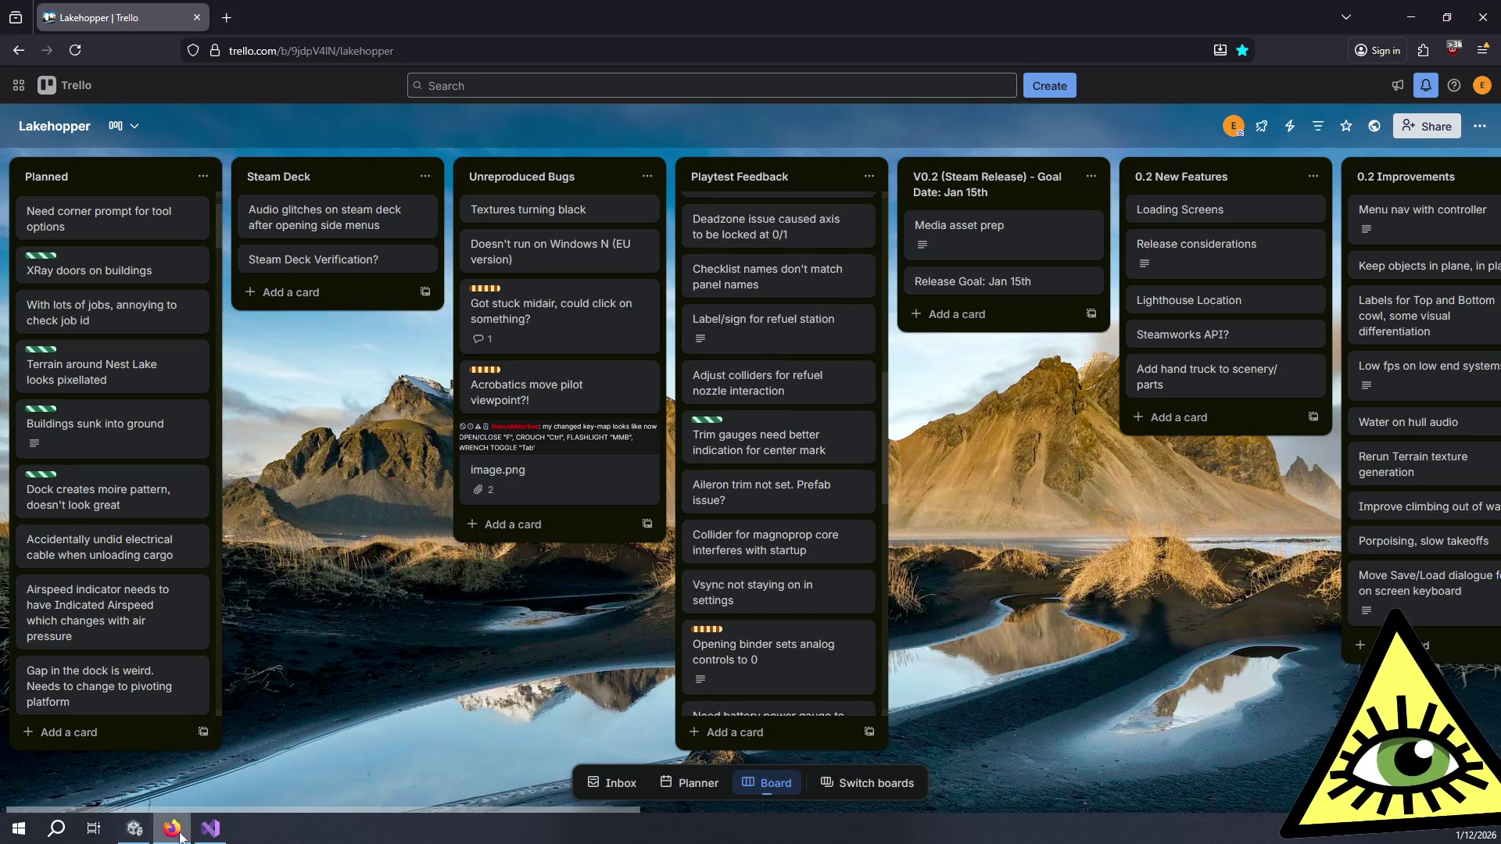
pyautogui.moveTo(774, 491)
pyautogui.mouseDown()
pyautogui.moveTo(1487, 440)
pyautogui.moveTo(1469, 367)
pyautogui.moveTo(1303, 228)
pyautogui.moveTo(1235, 204)
pyautogui.mouseUp()
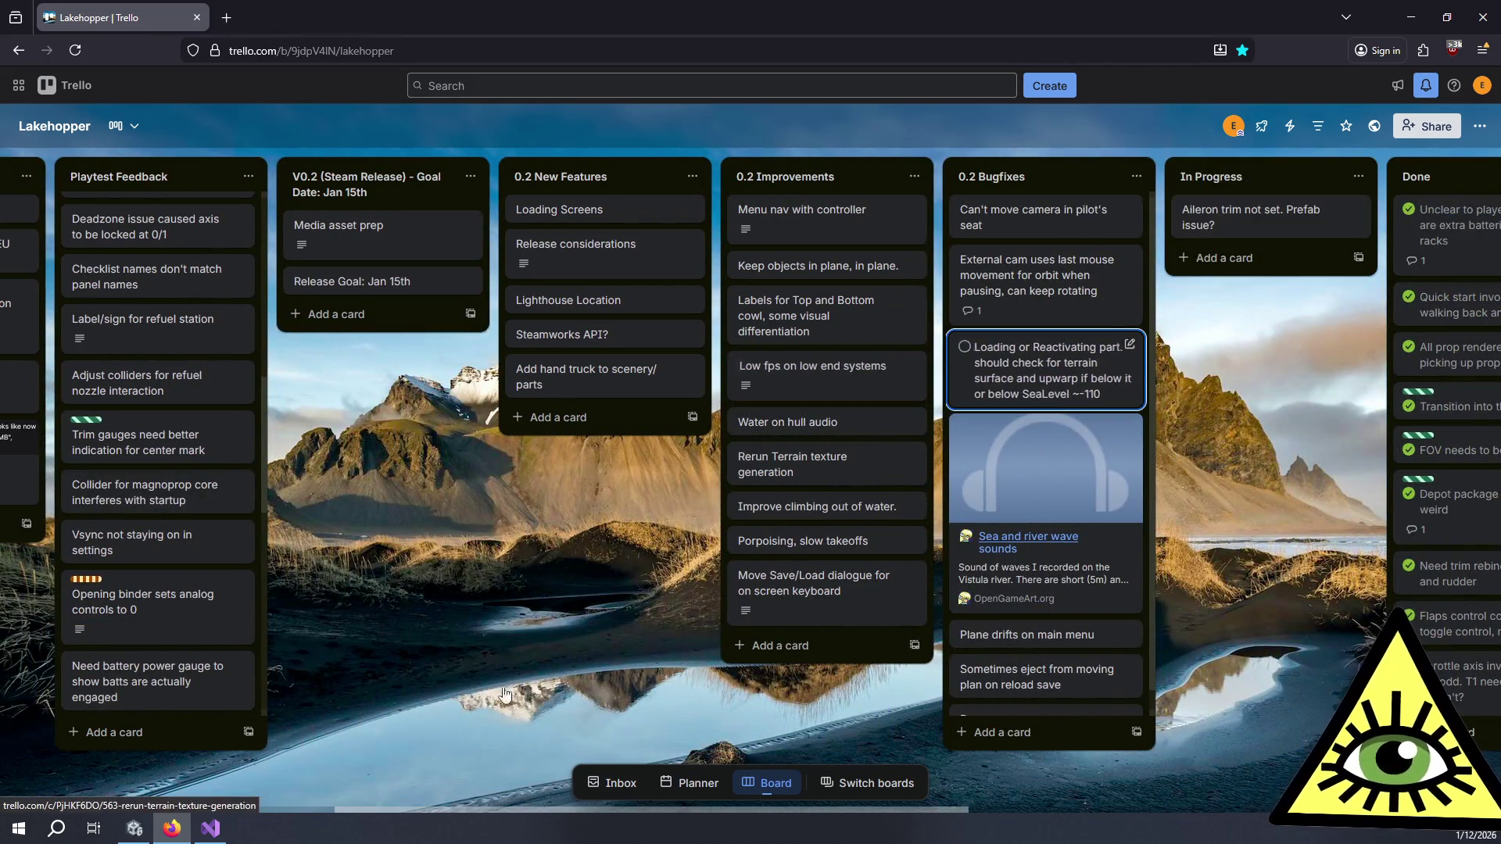
pyautogui.click(210, 828)
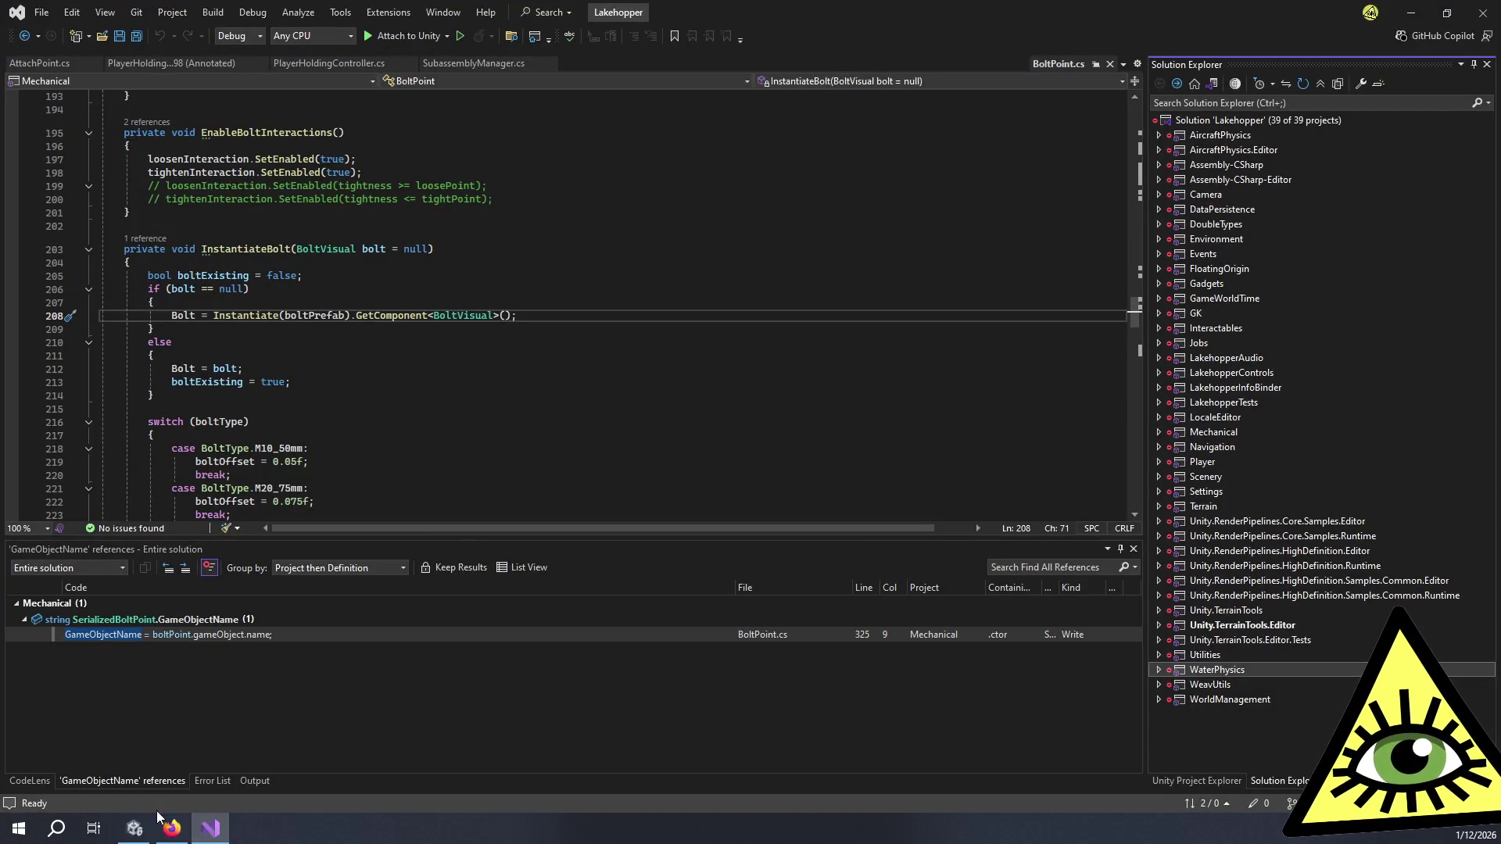
# Step: Search the Project assets for 'plane' and open the PlaneContainer_Goose_V3 prefab
pyautogui.click(134, 828)
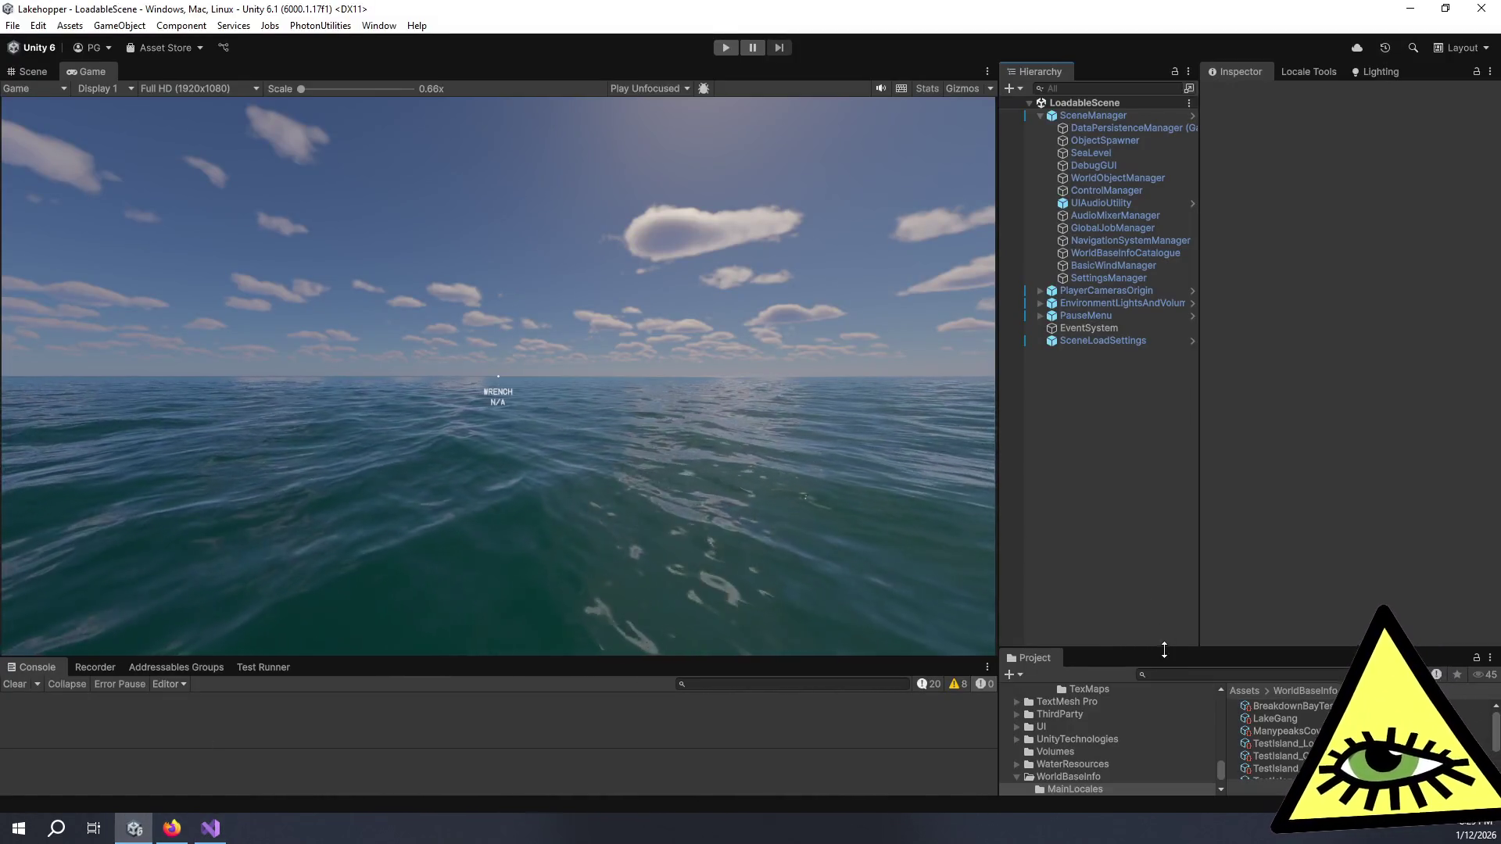
pyautogui.moveTo(1163, 648); pyautogui.dragTo(1144, 393)
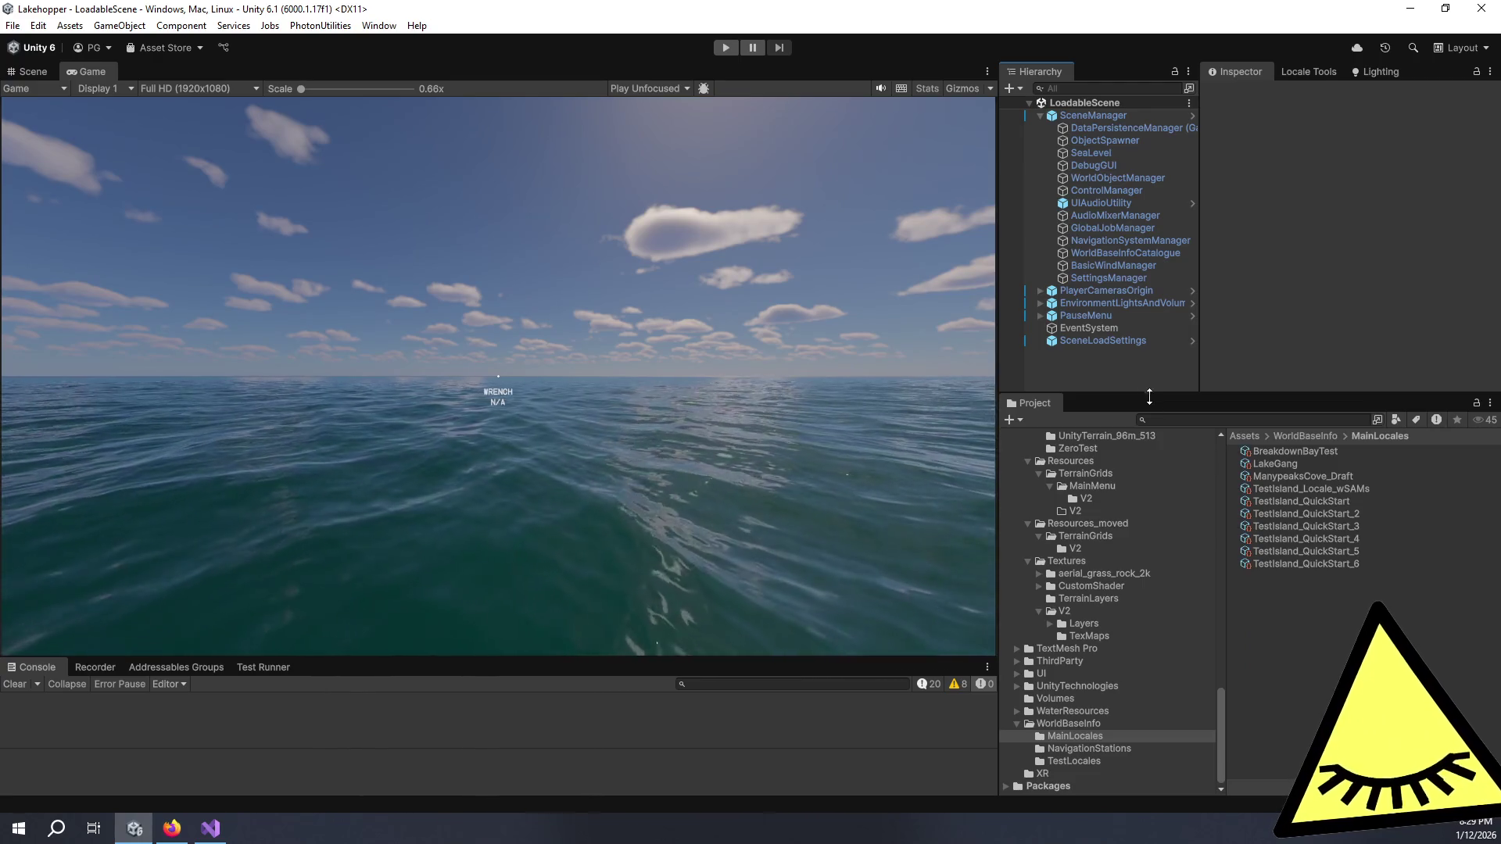
pyautogui.click(1176, 423)
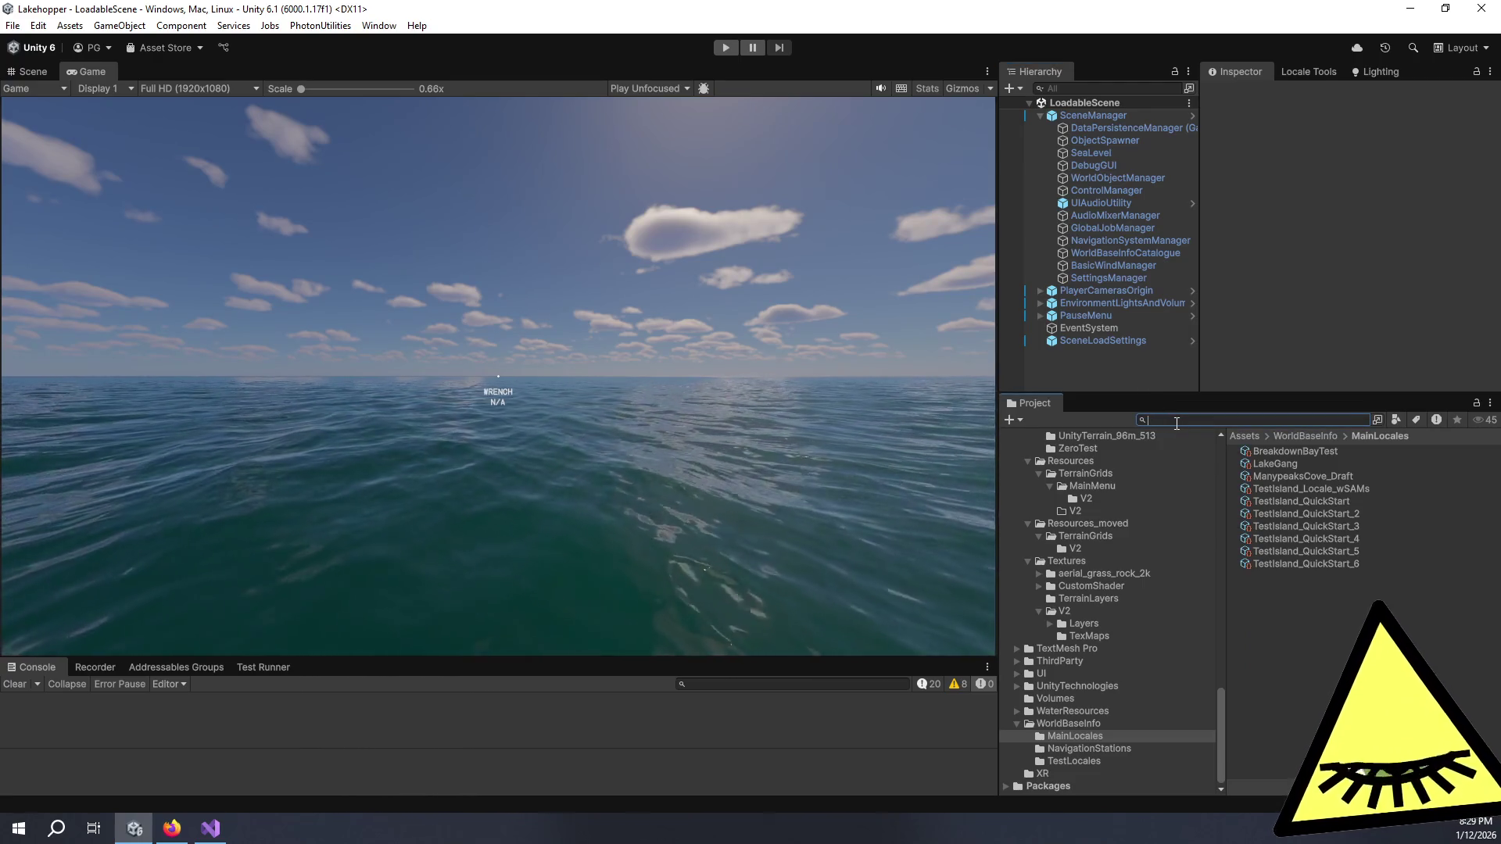
pyautogui.write('plane')
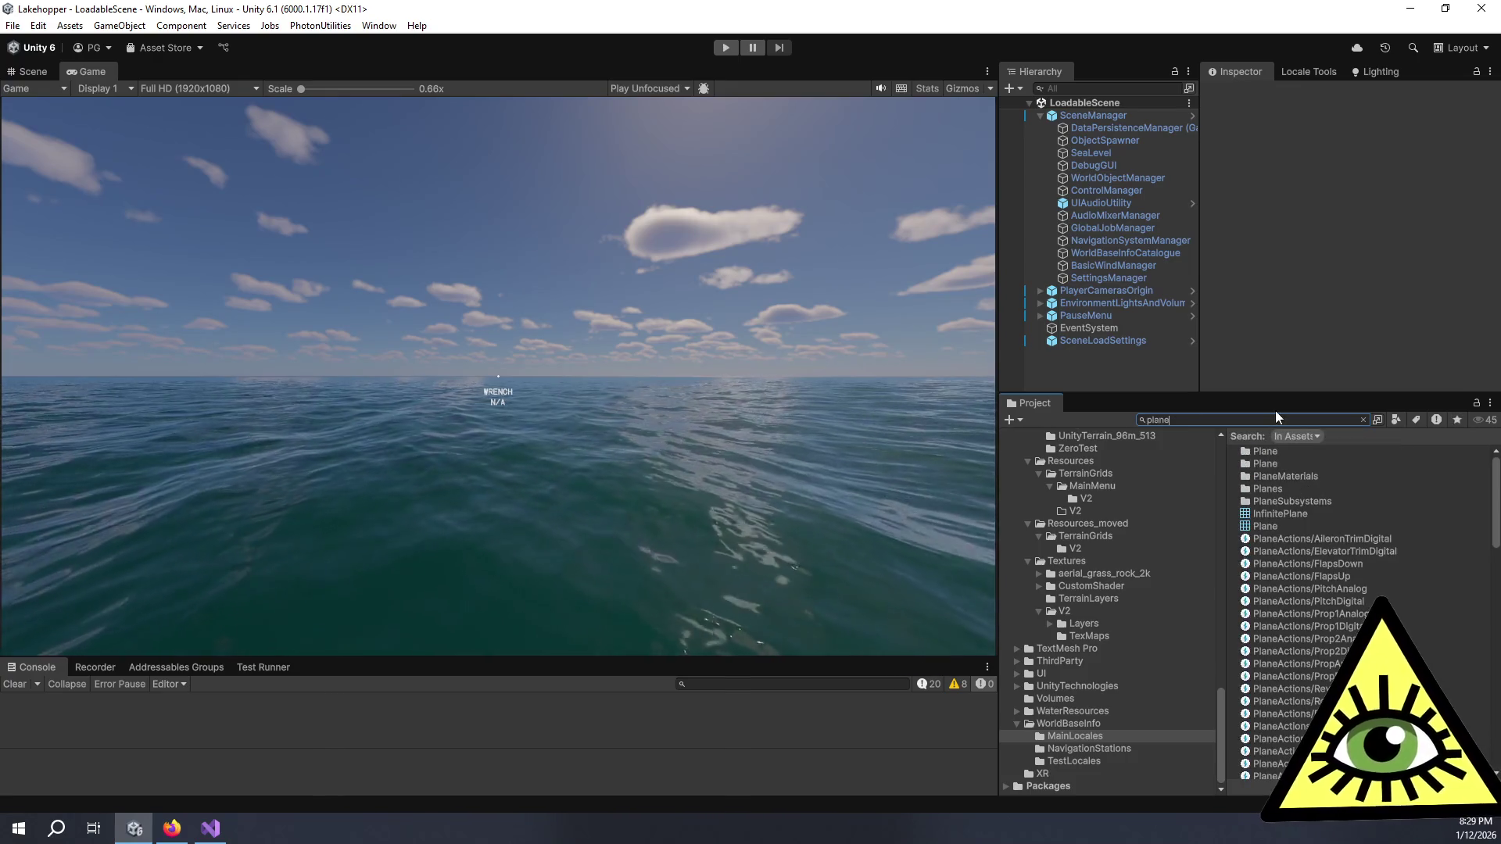
pyautogui.scroll(-10, 1321, 587)
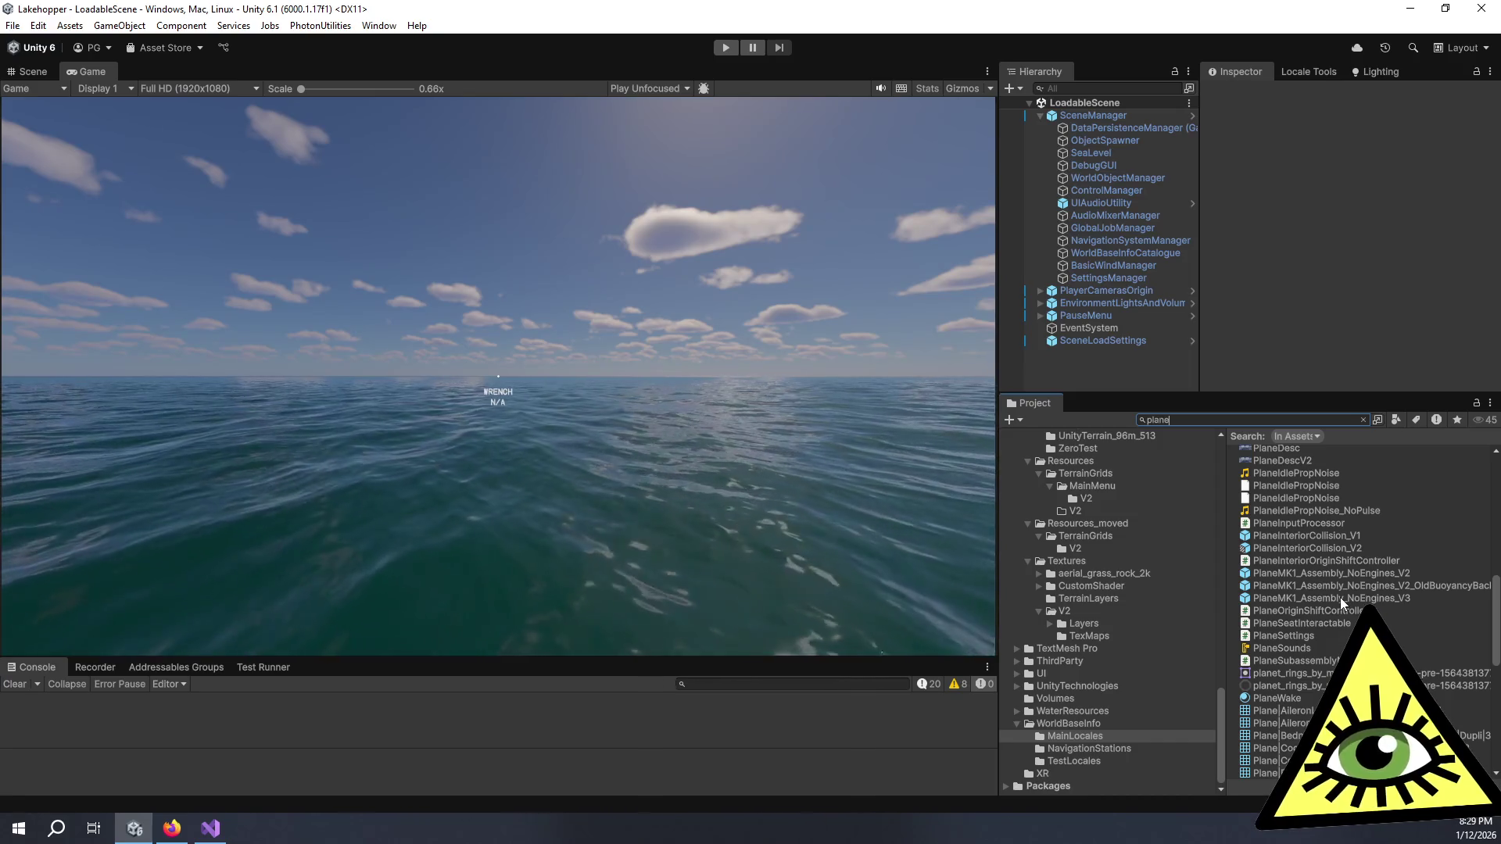
pyautogui.scroll(-5, 1339, 597)
pyautogui.scroll(5, 1340, 597)
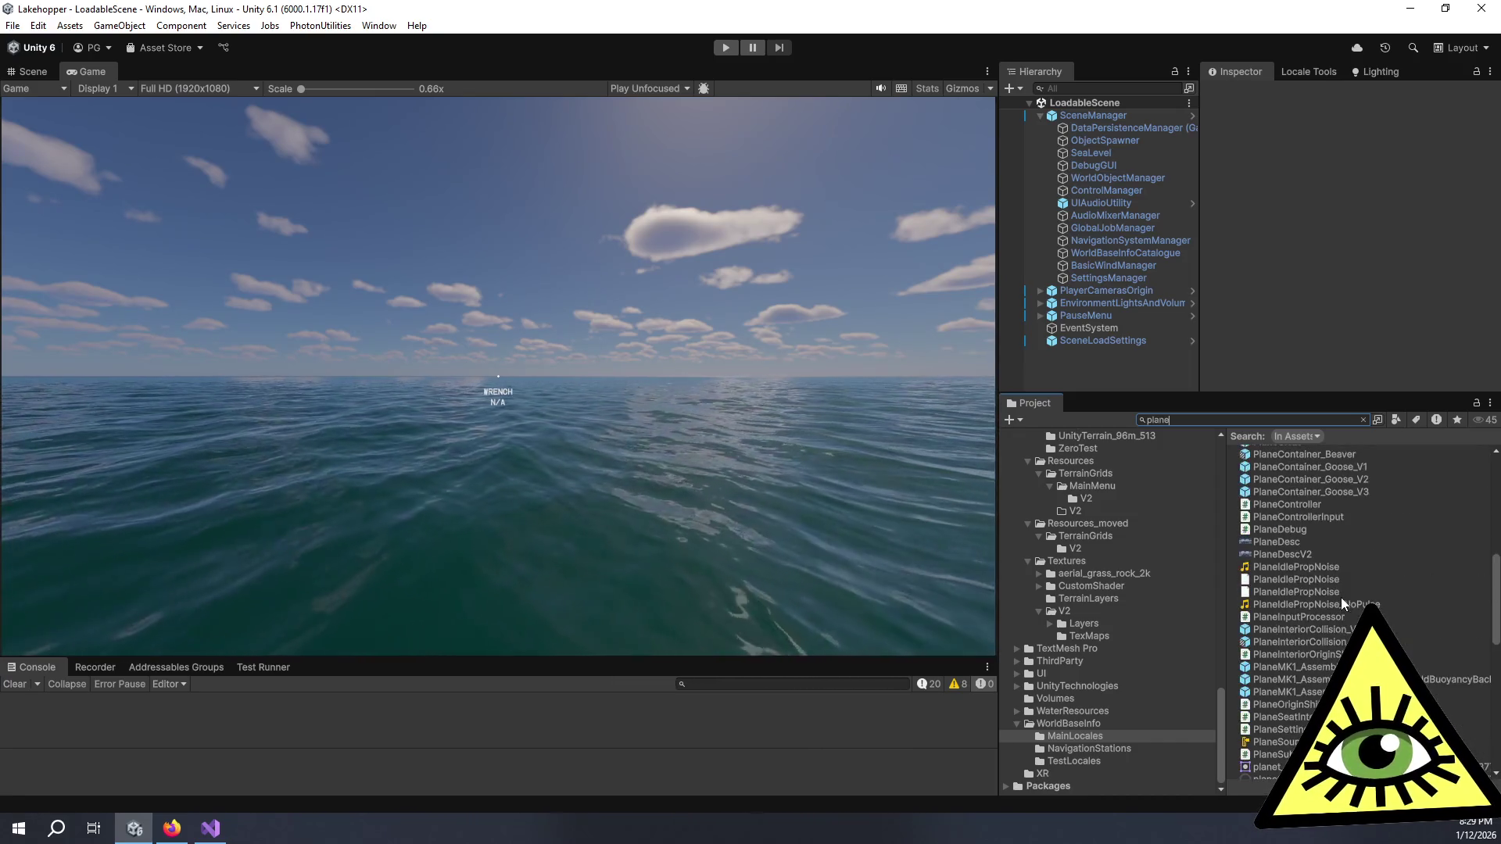
pyautogui.scroll(5, 1334, 530)
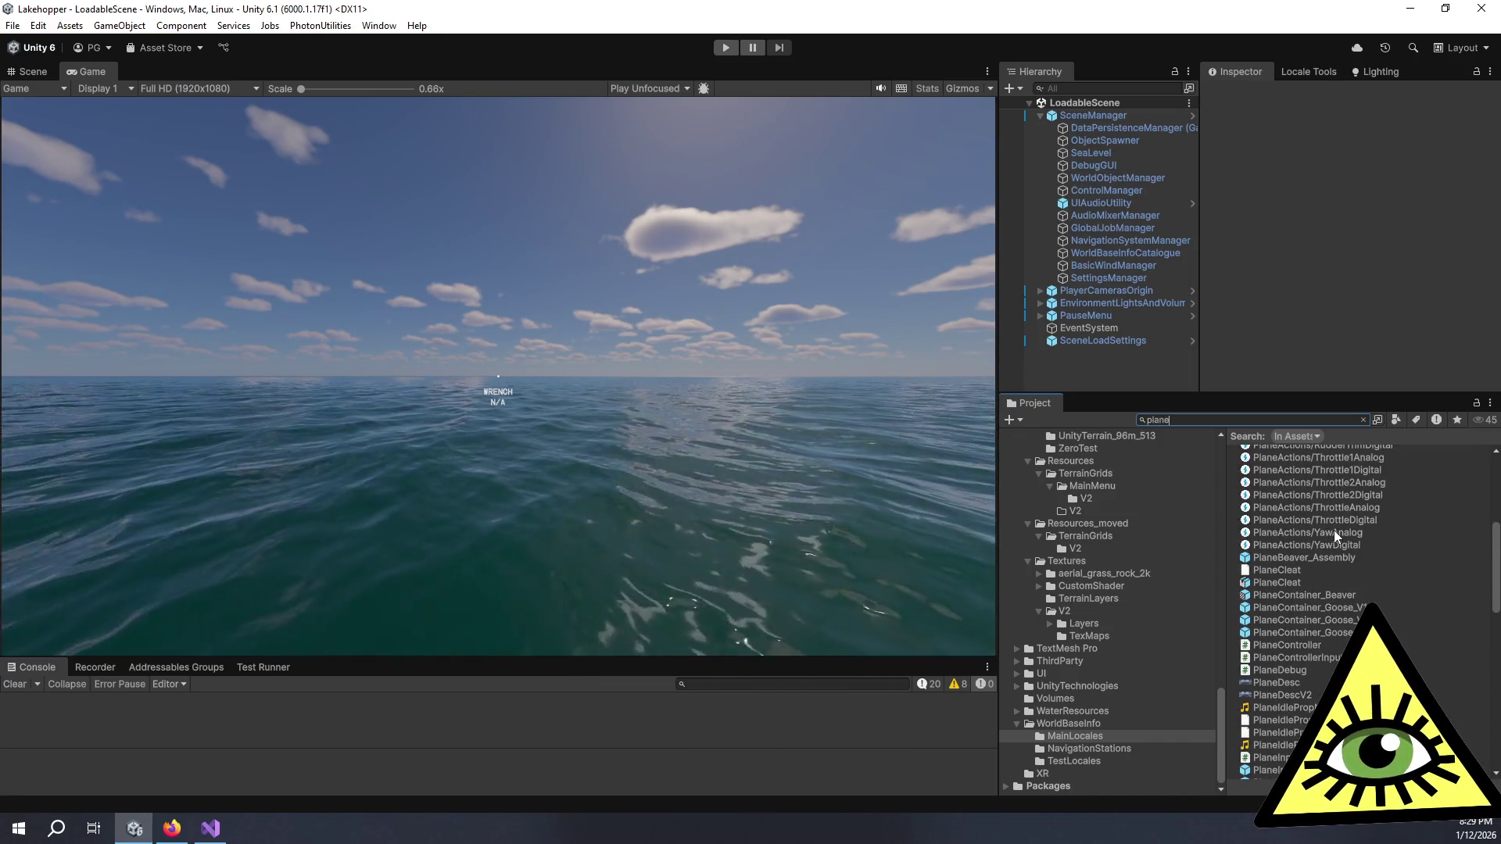
pyautogui.doubleClick(1339, 636)
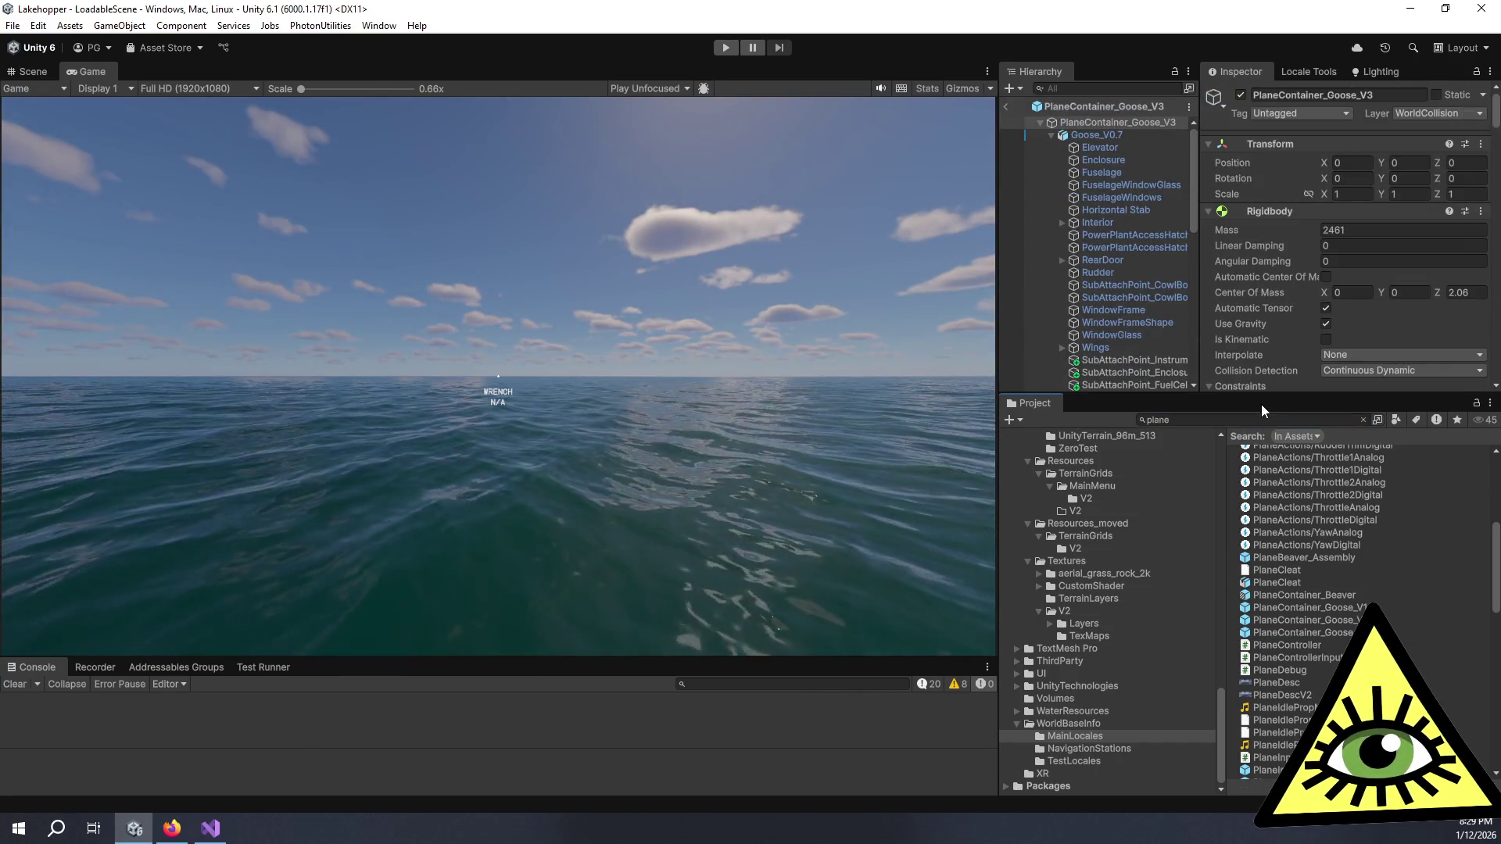
# Step: Locate the Plane Controller's Aileron Trim field in the Inspector and start editing it
pyautogui.moveTo(1250, 396); pyautogui.dragTo(1246, 569)
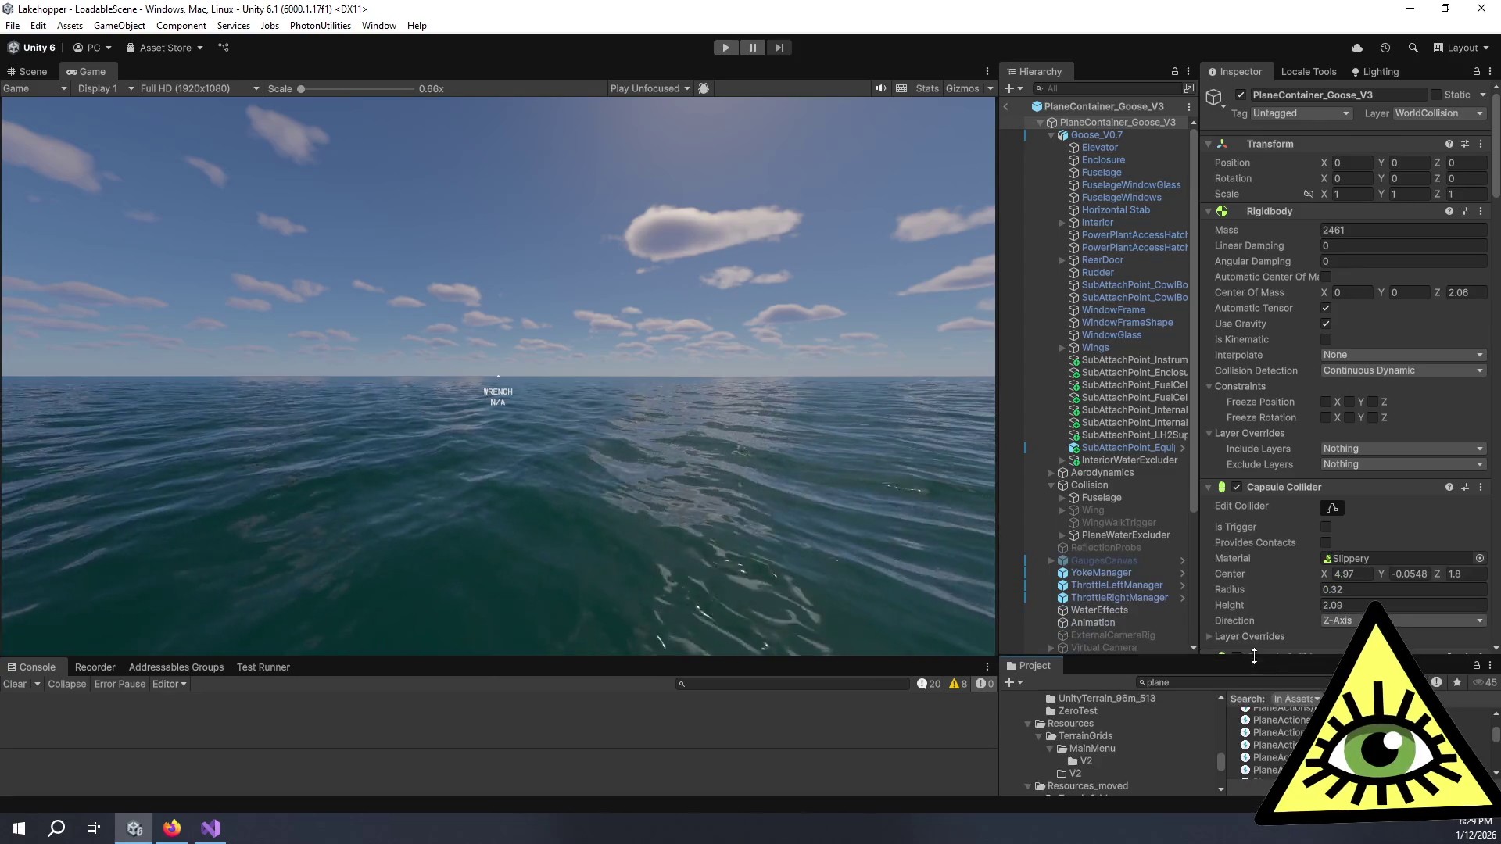
pyautogui.scroll(-10, 1288, 458)
pyautogui.scroll(-1, 1289, 467)
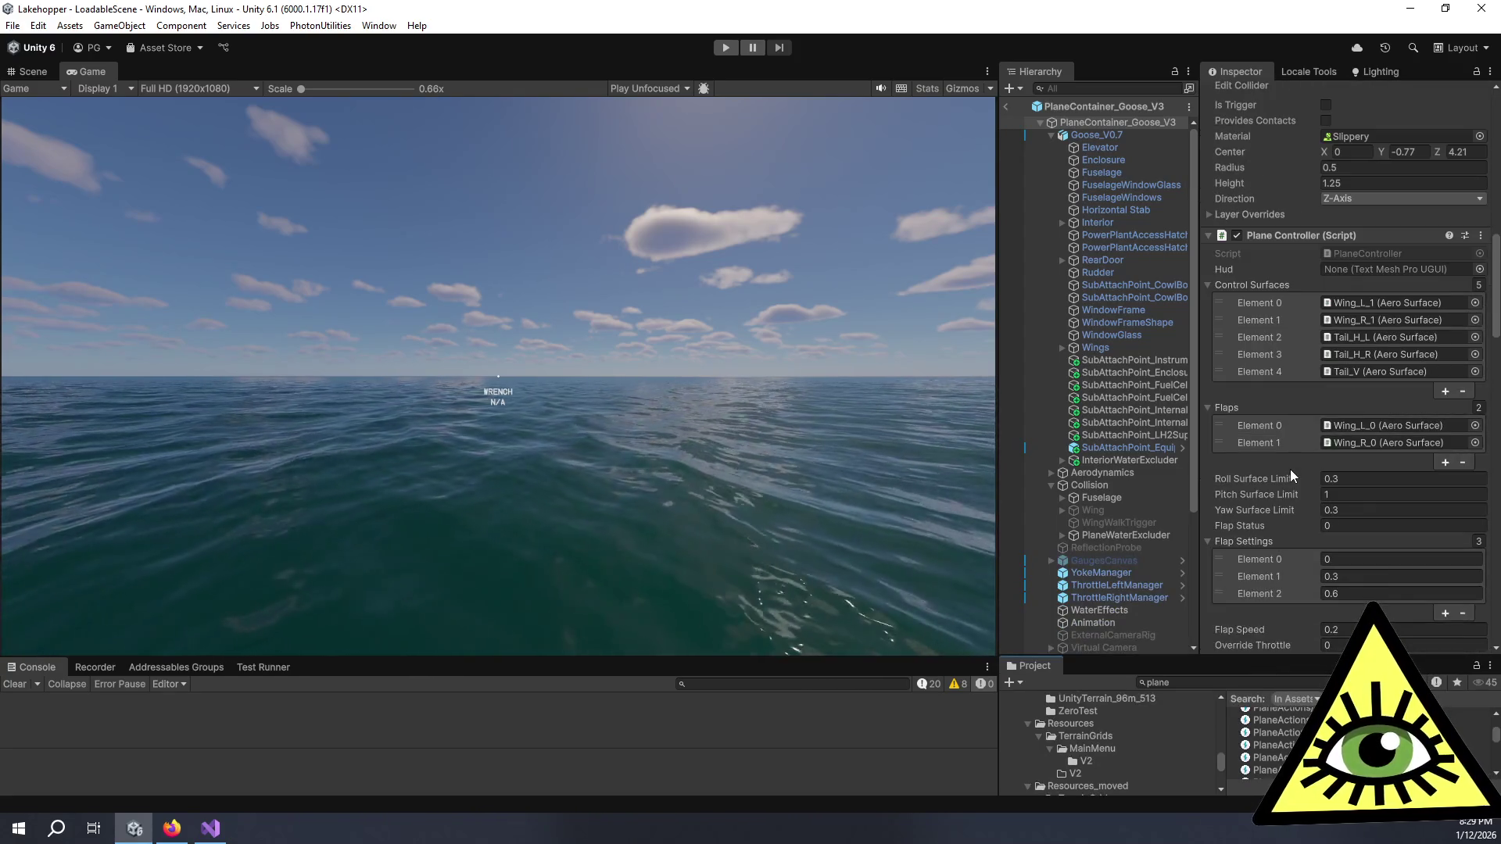
pyautogui.scroll(-3, 1290, 469)
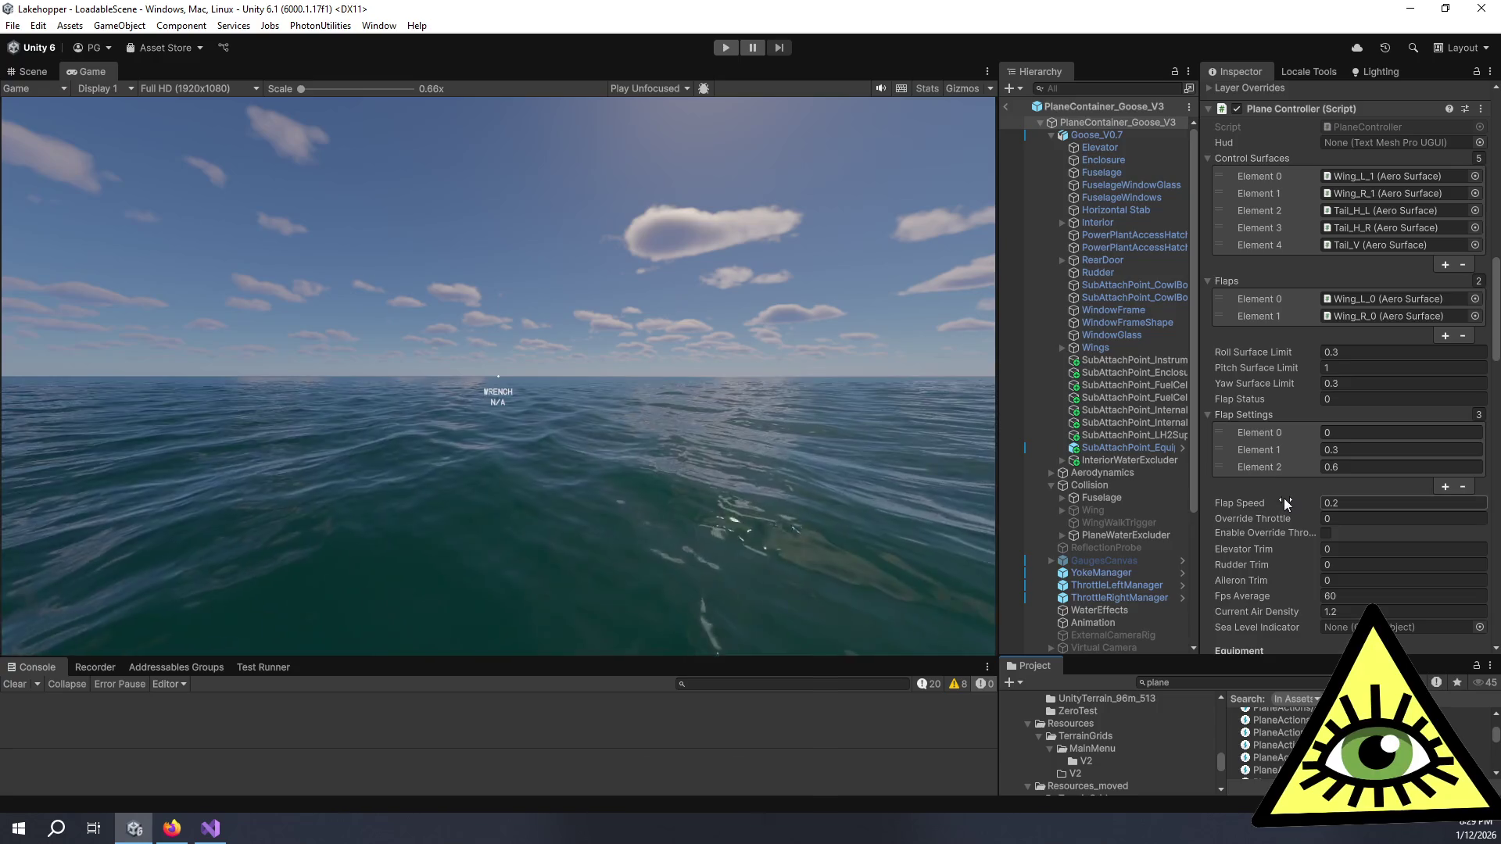
pyautogui.scroll(-2, 1283, 466)
pyautogui.scroll(-1, 1283, 466)
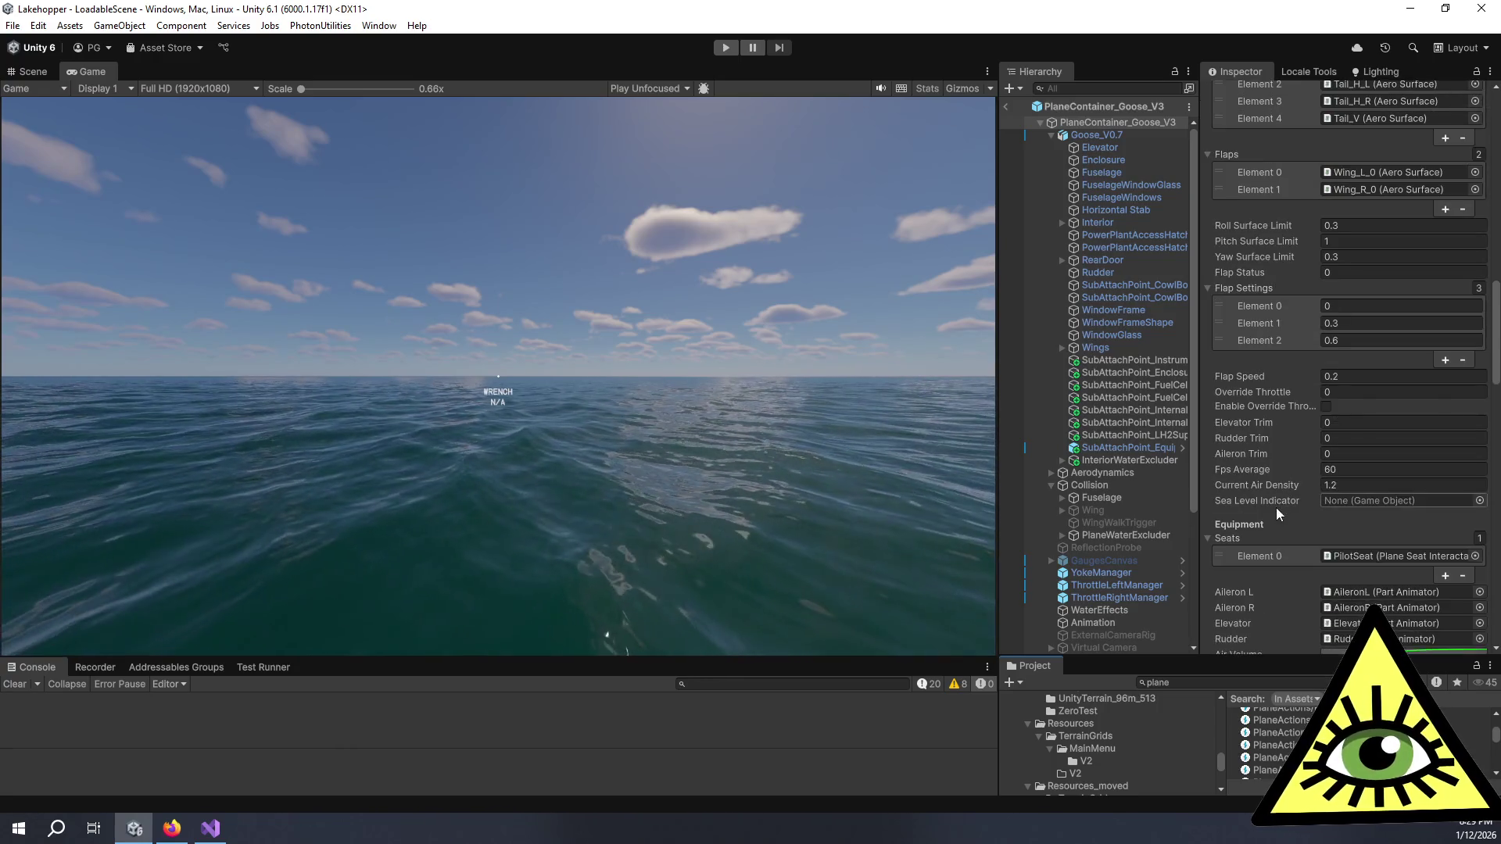
pyautogui.rightClick(1246, 453)
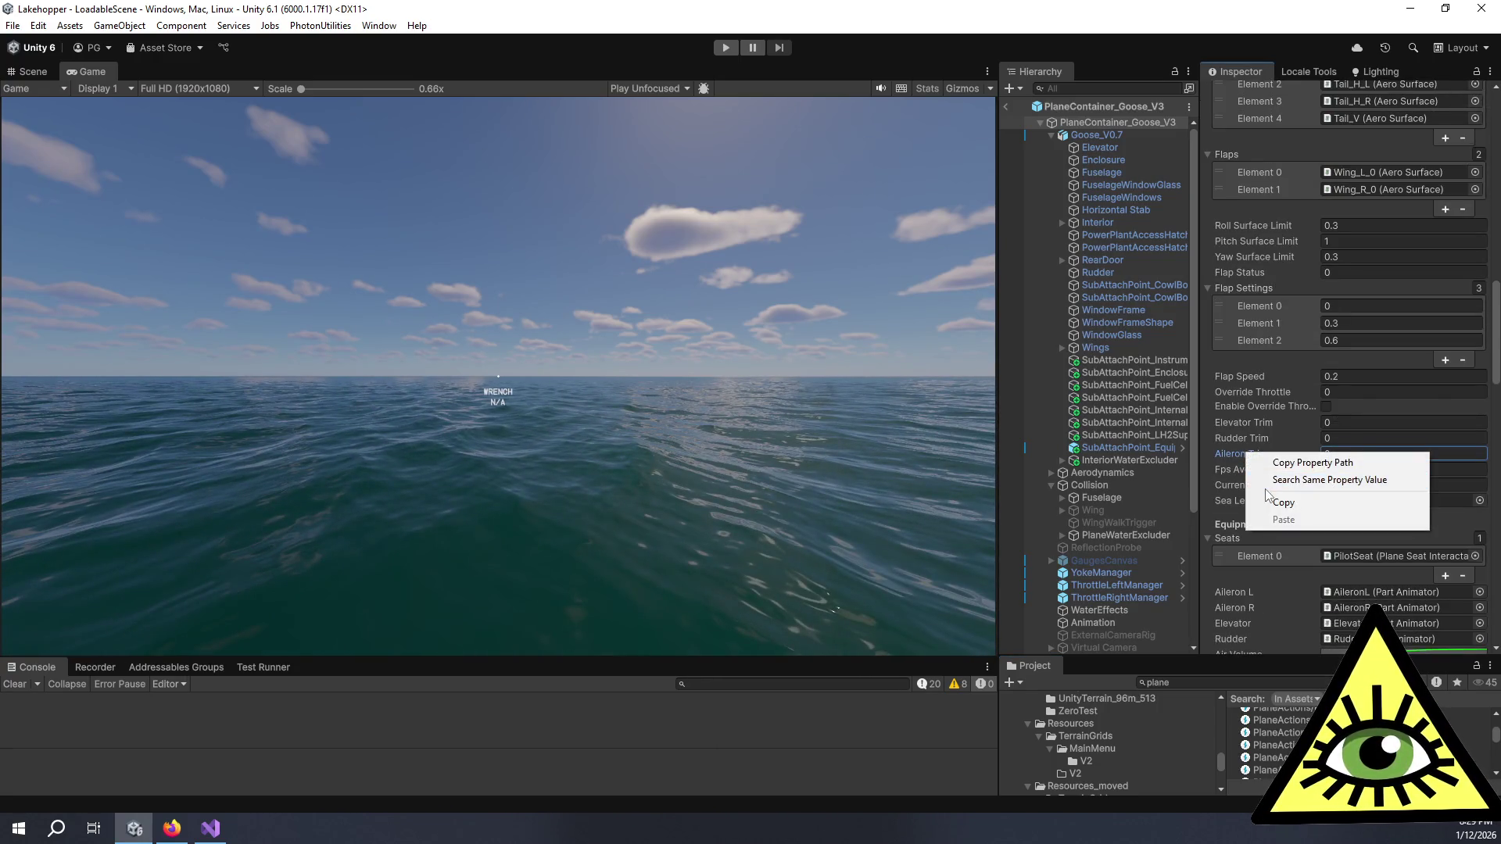
pyautogui.click(1295, 462)
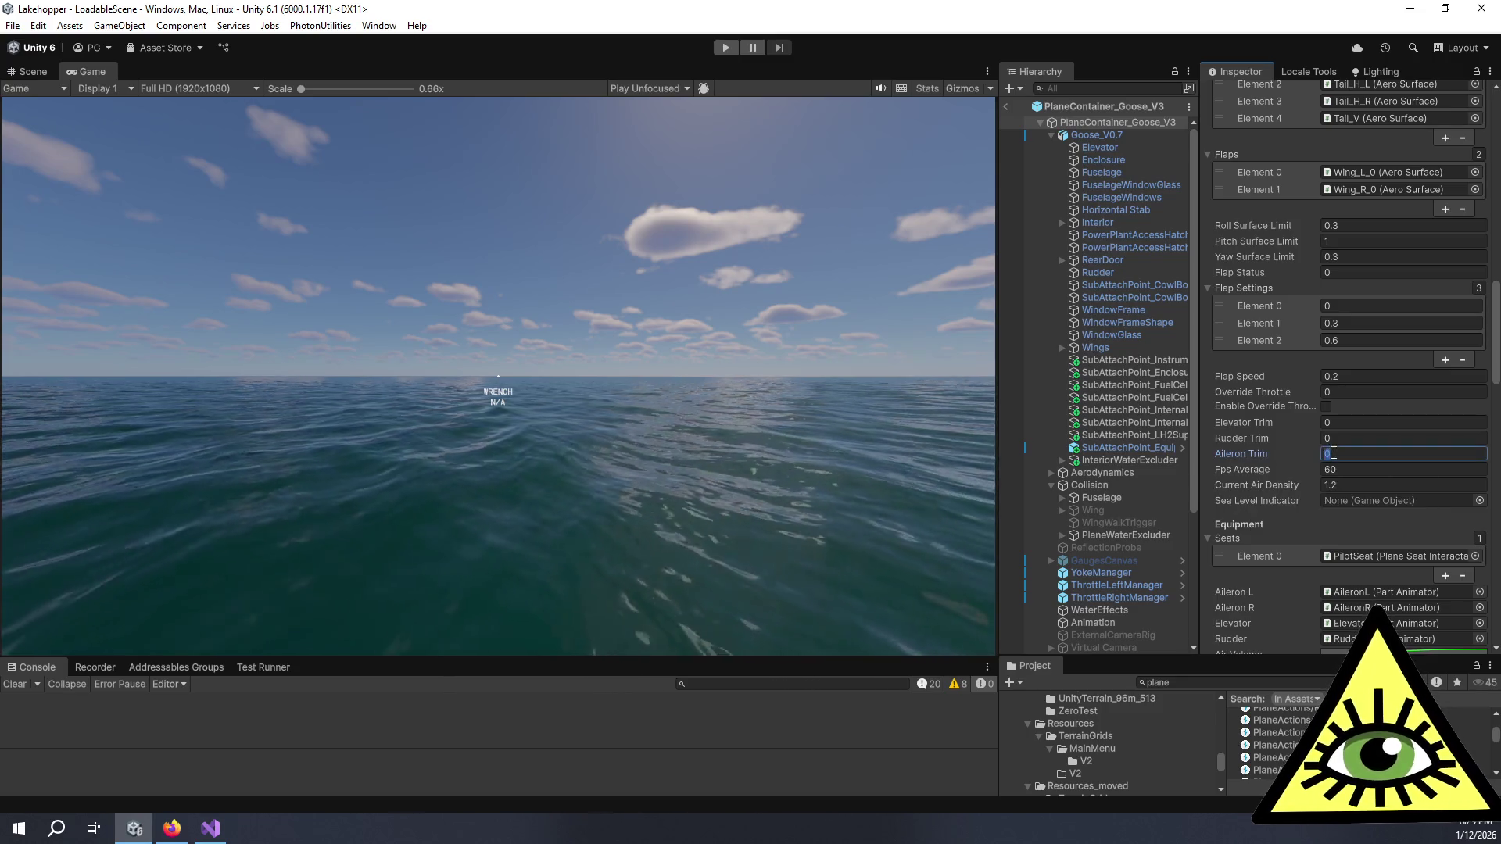
pyautogui.click(1335, 453)
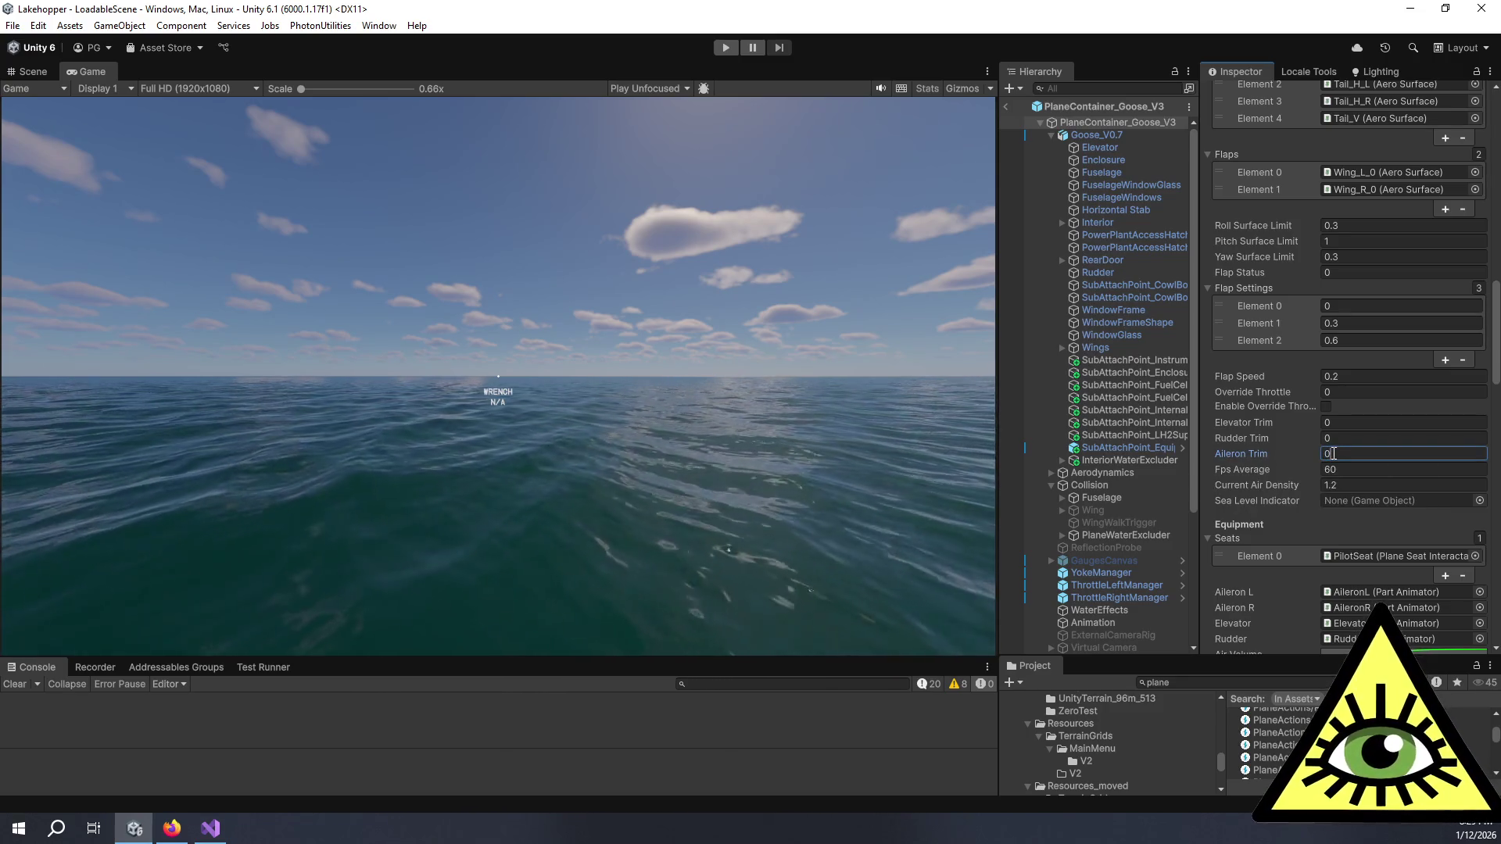
pyautogui.rightClick(1255, 456)
pyautogui.click(1241, 455)
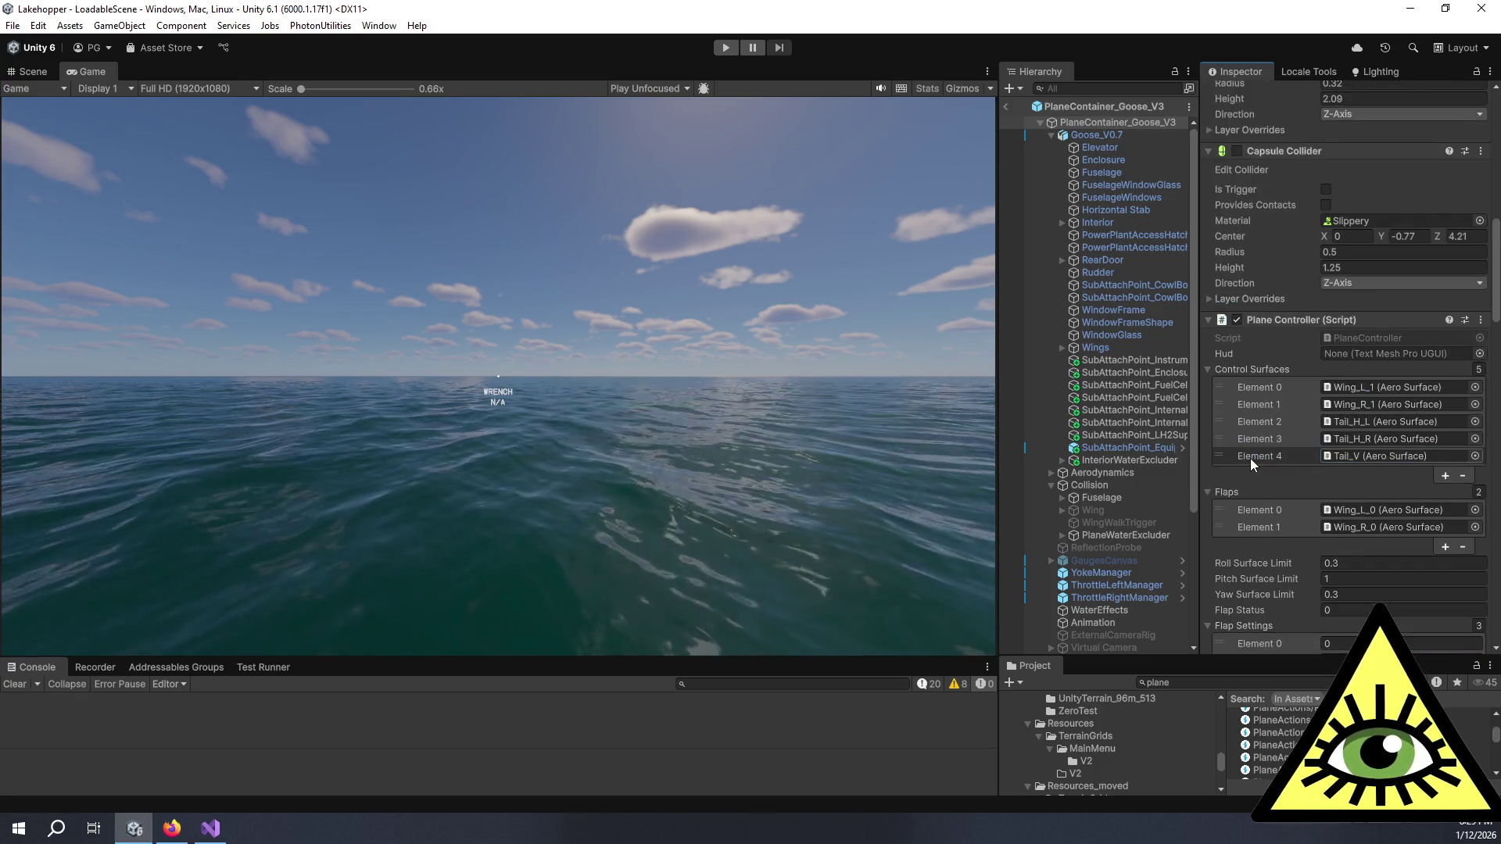
pyautogui.scroll(8, 1245, 264)
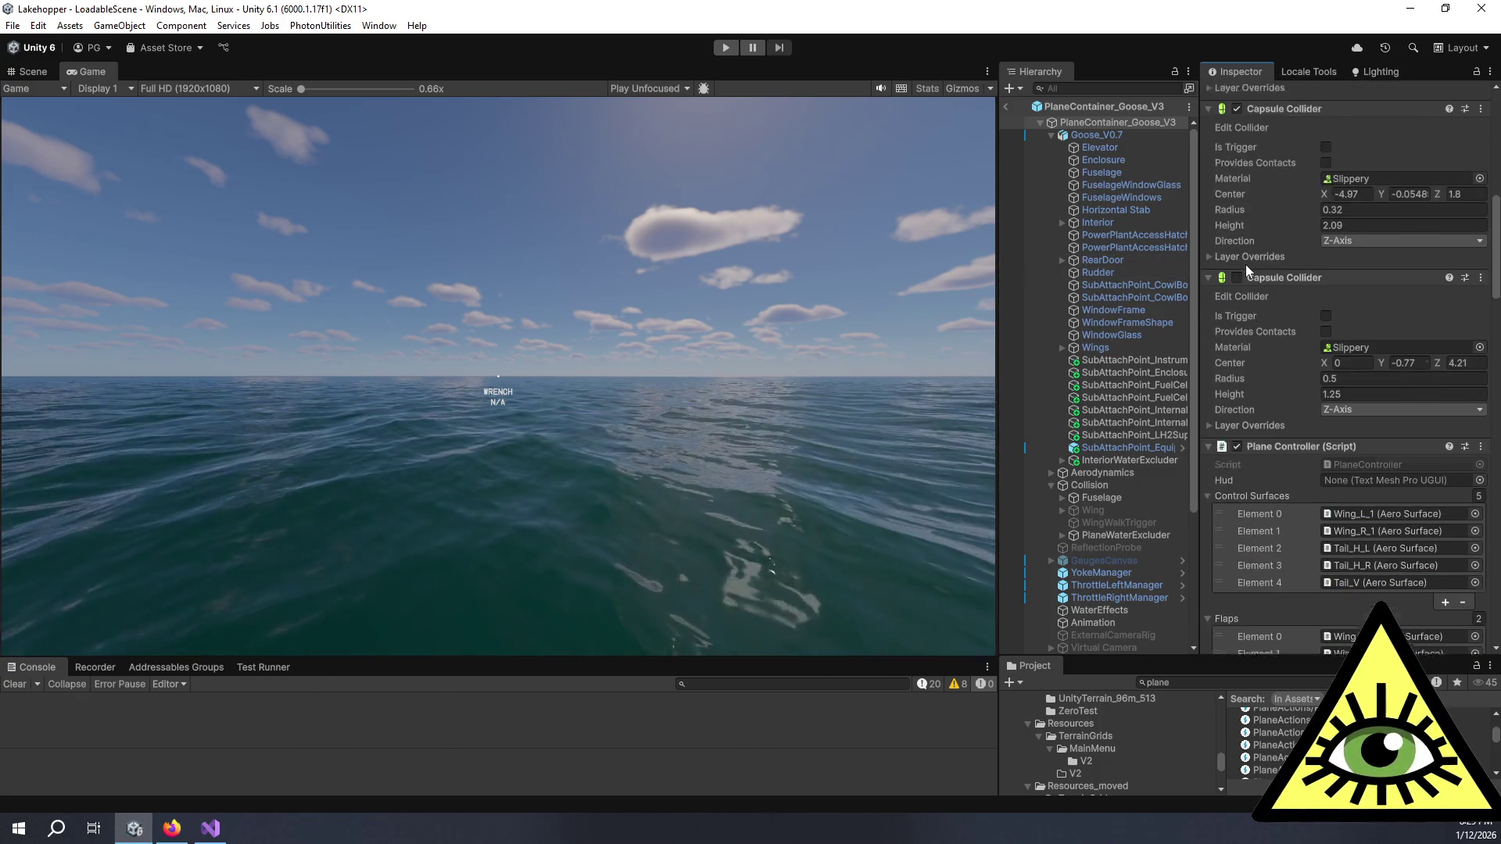
pyautogui.scroll(-10, 1246, 264)
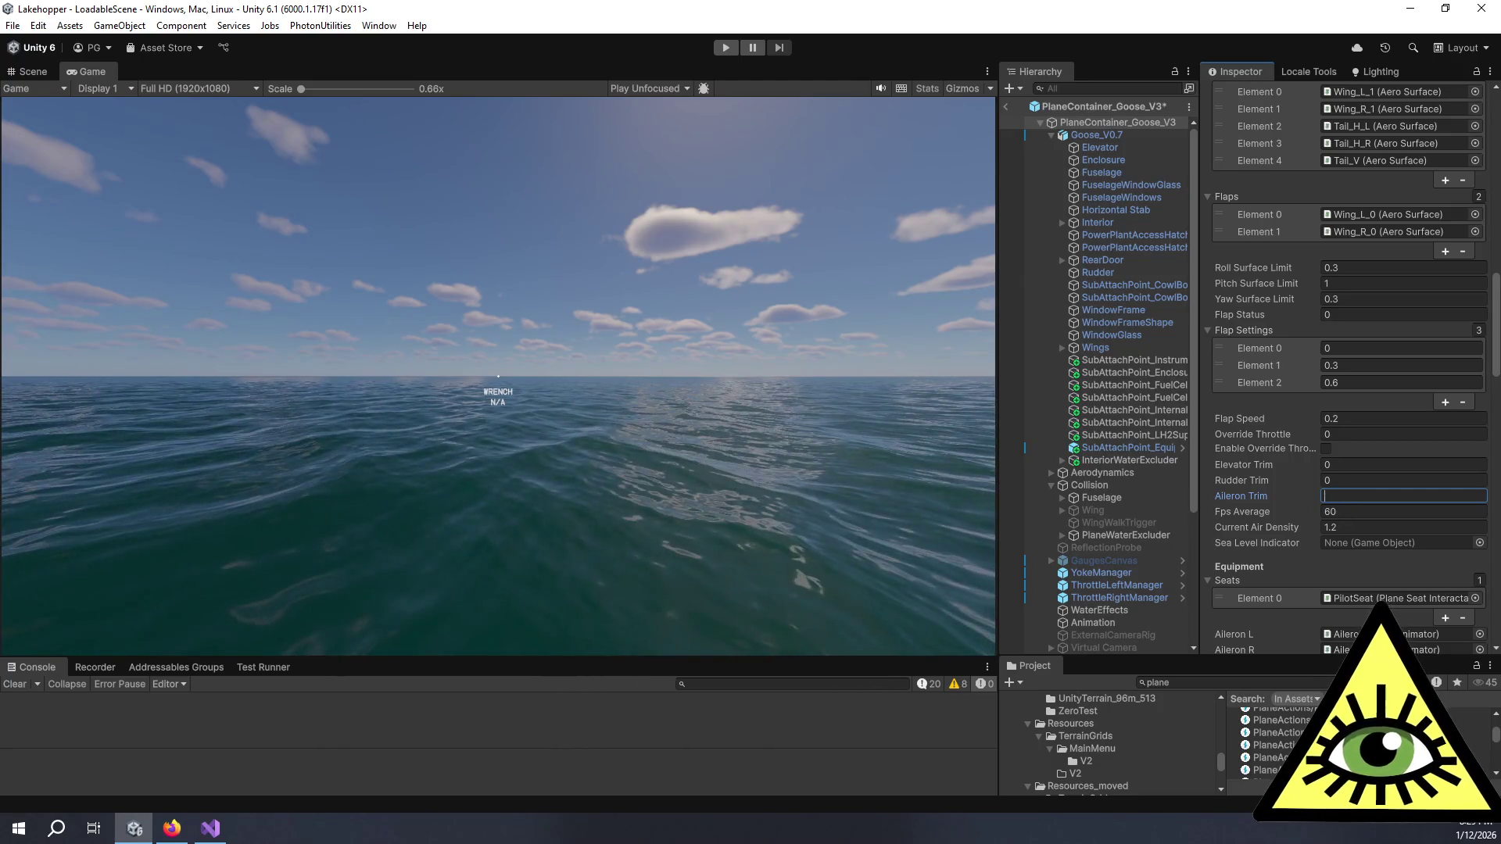
pyautogui.hotkey('alt', 'Tab')
pyautogui.click(701, 213)
# Step: Open PlaneController.cs through Code Search for 'planecontroller'
pyautogui.hotkey('ctrl', 't')
pyautogui.write('planecontroller')
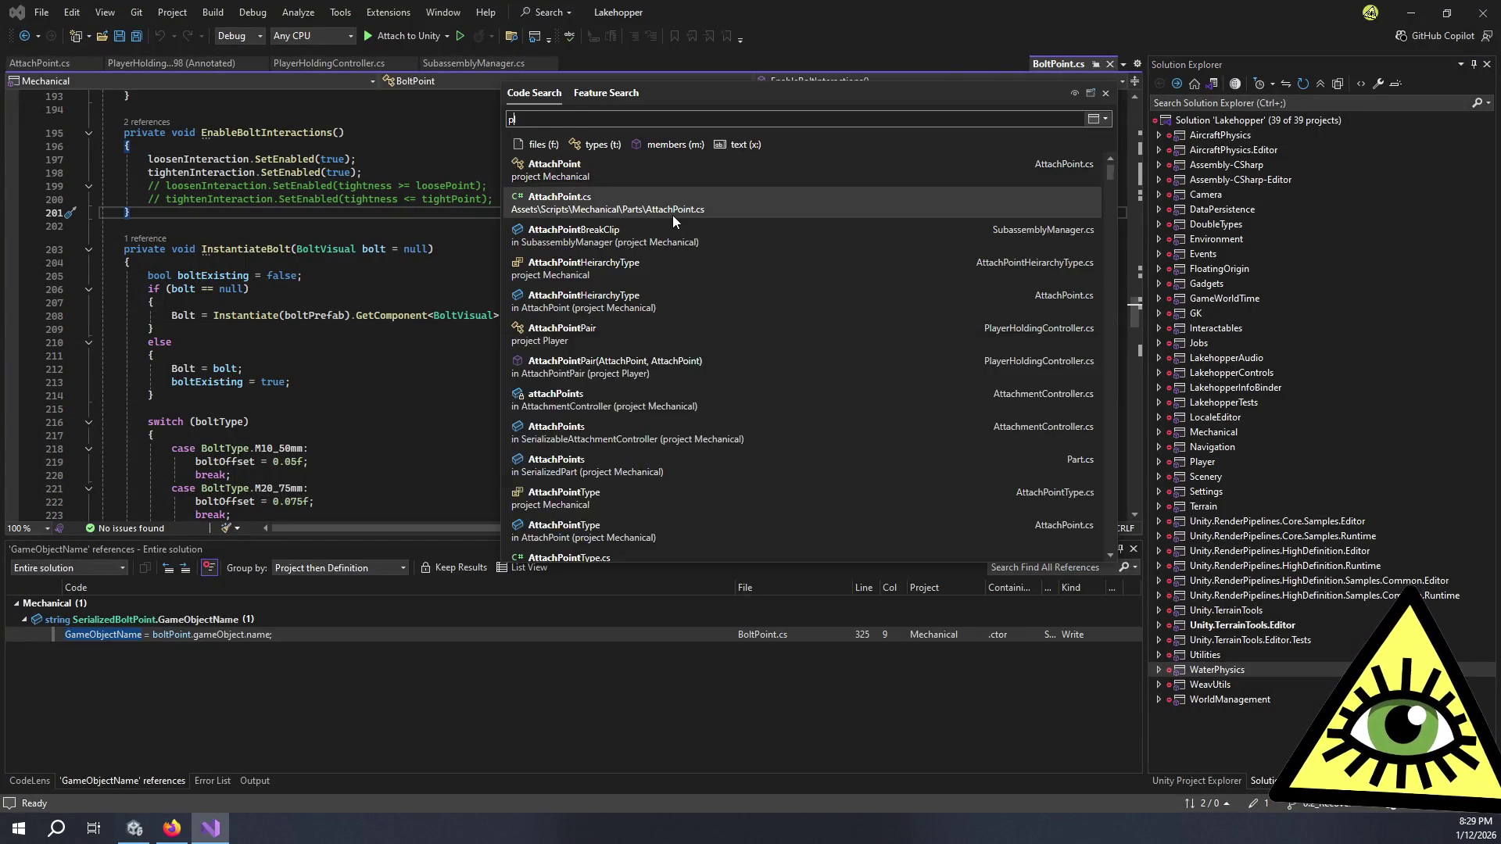
pyautogui.click(603, 298)
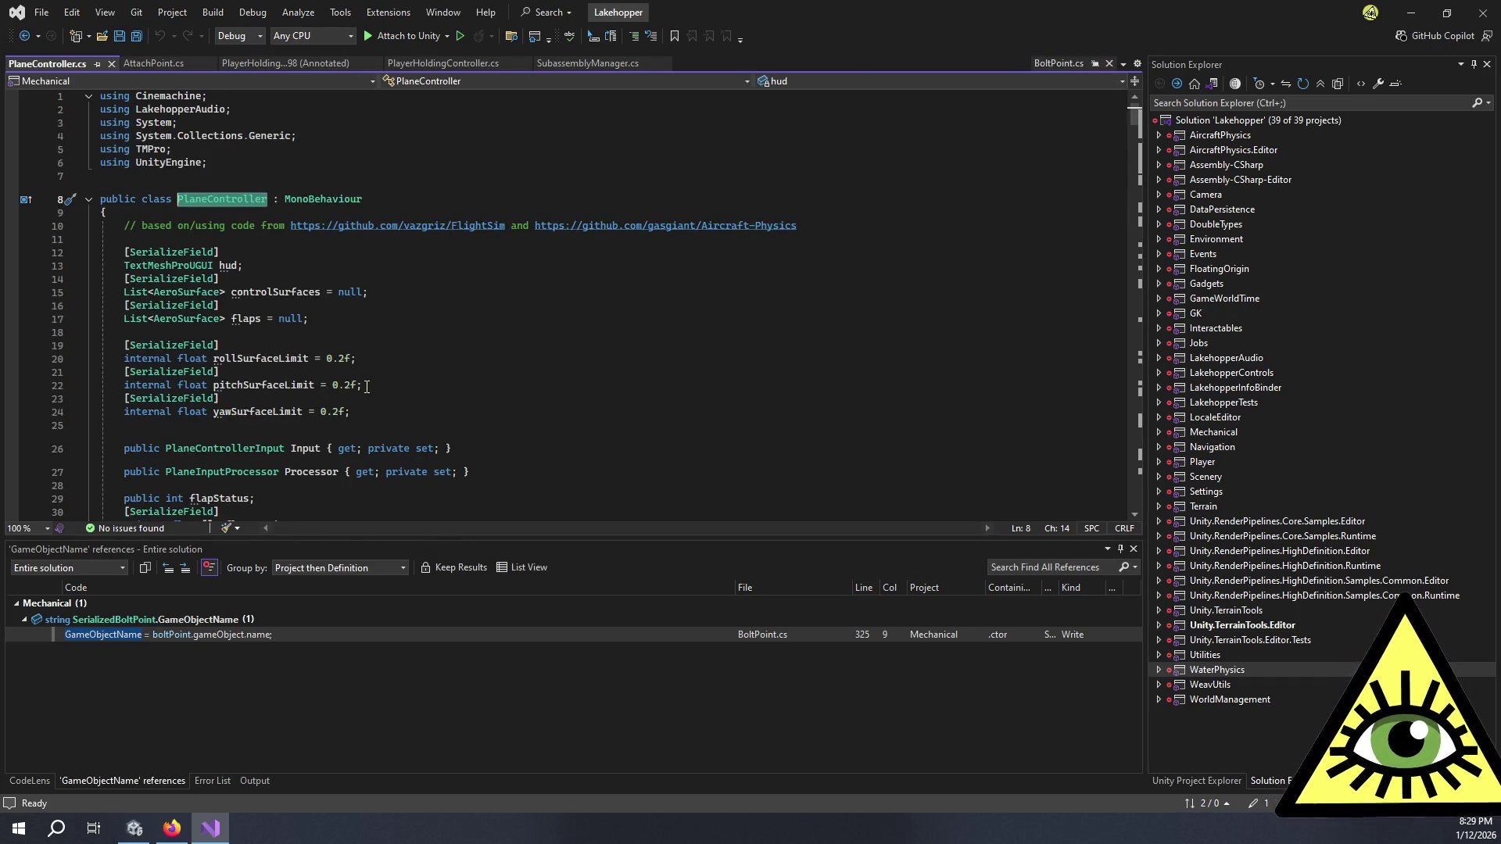
pyautogui.scroll(-4, 384, 400)
pyautogui.click(380, 396)
# Step: Find the trim fields with a 'trim' search, where AileronTrim defaults to 0.028f
pyautogui.scroll(-13, 391, 392)
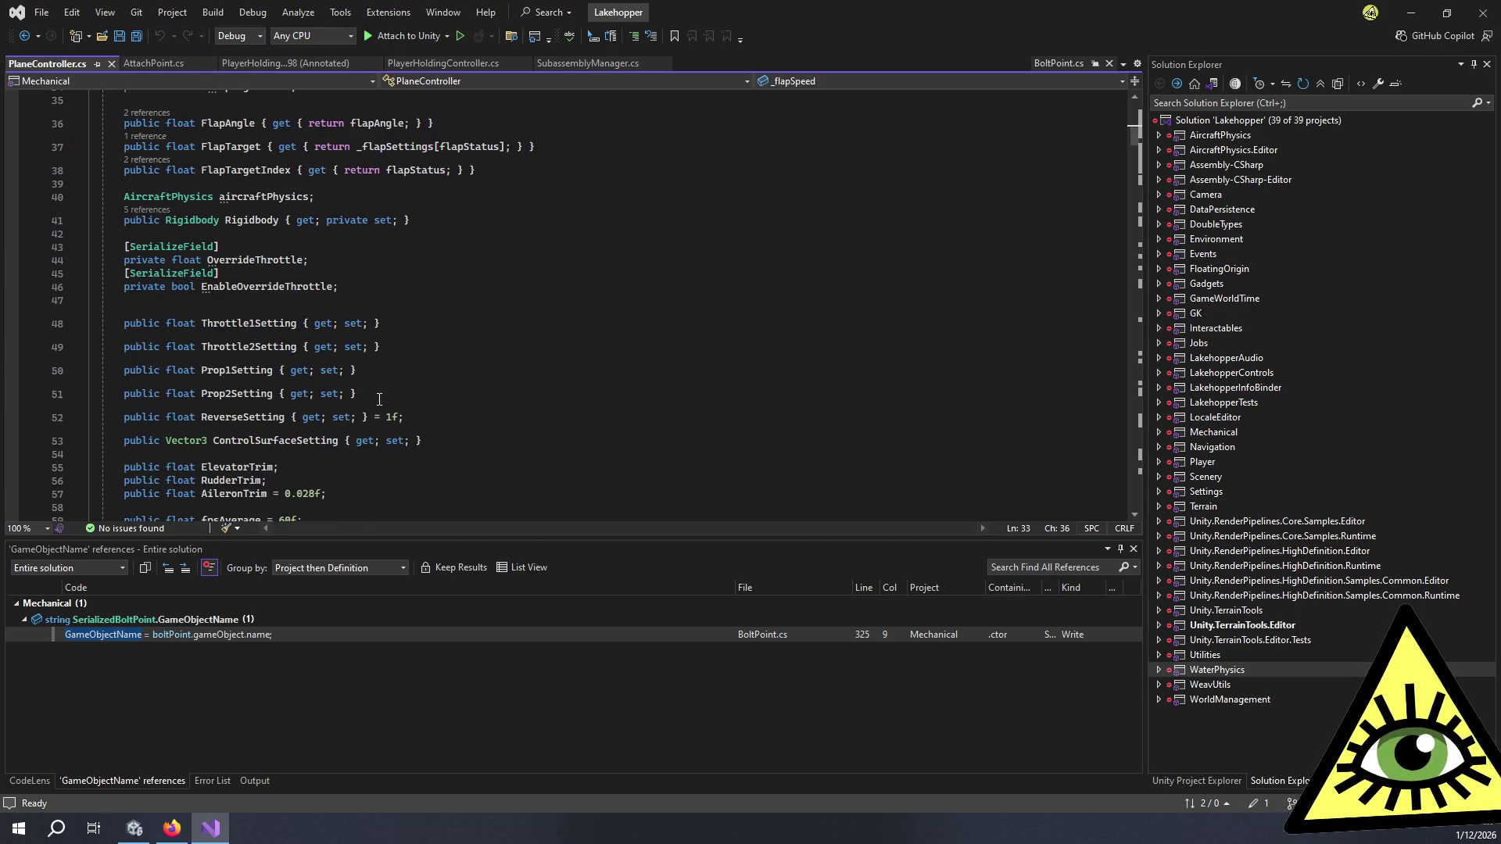
pyautogui.scroll(-12, 400, 390)
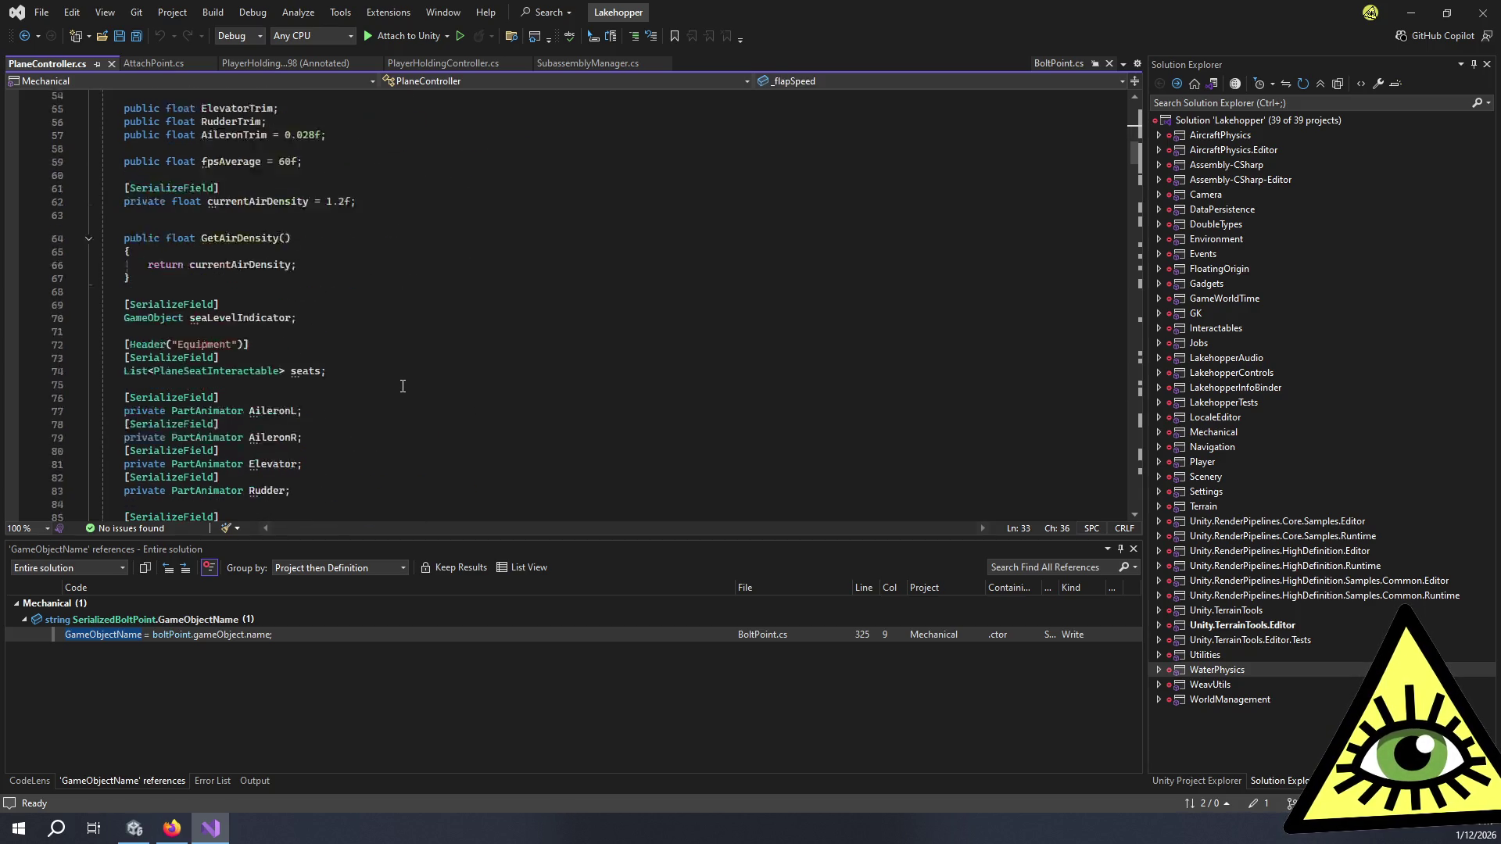
pyautogui.scroll(-4, 408, 379)
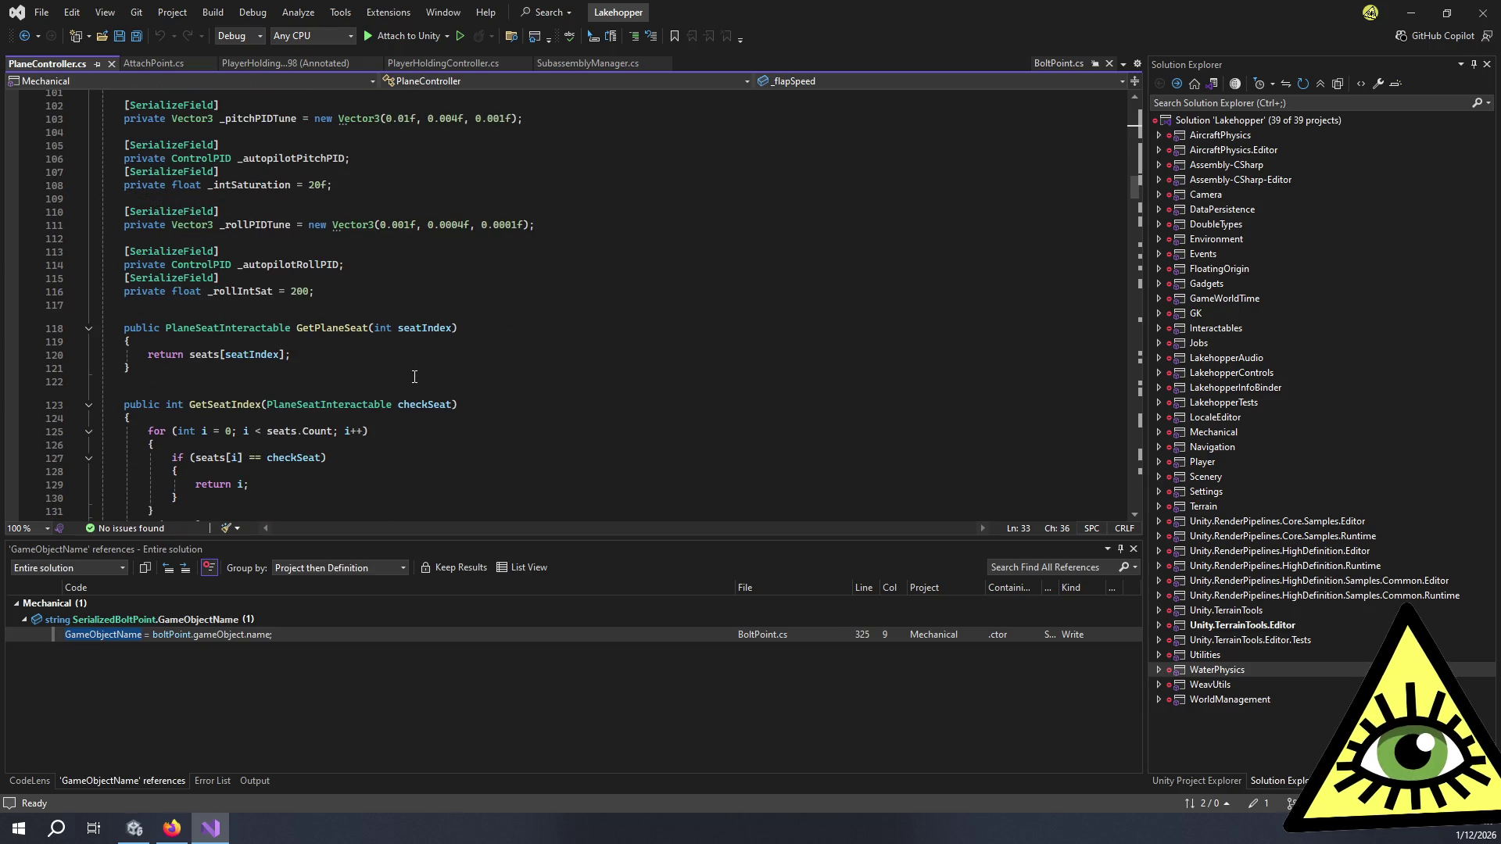
pyautogui.scroll(-6, 414, 377)
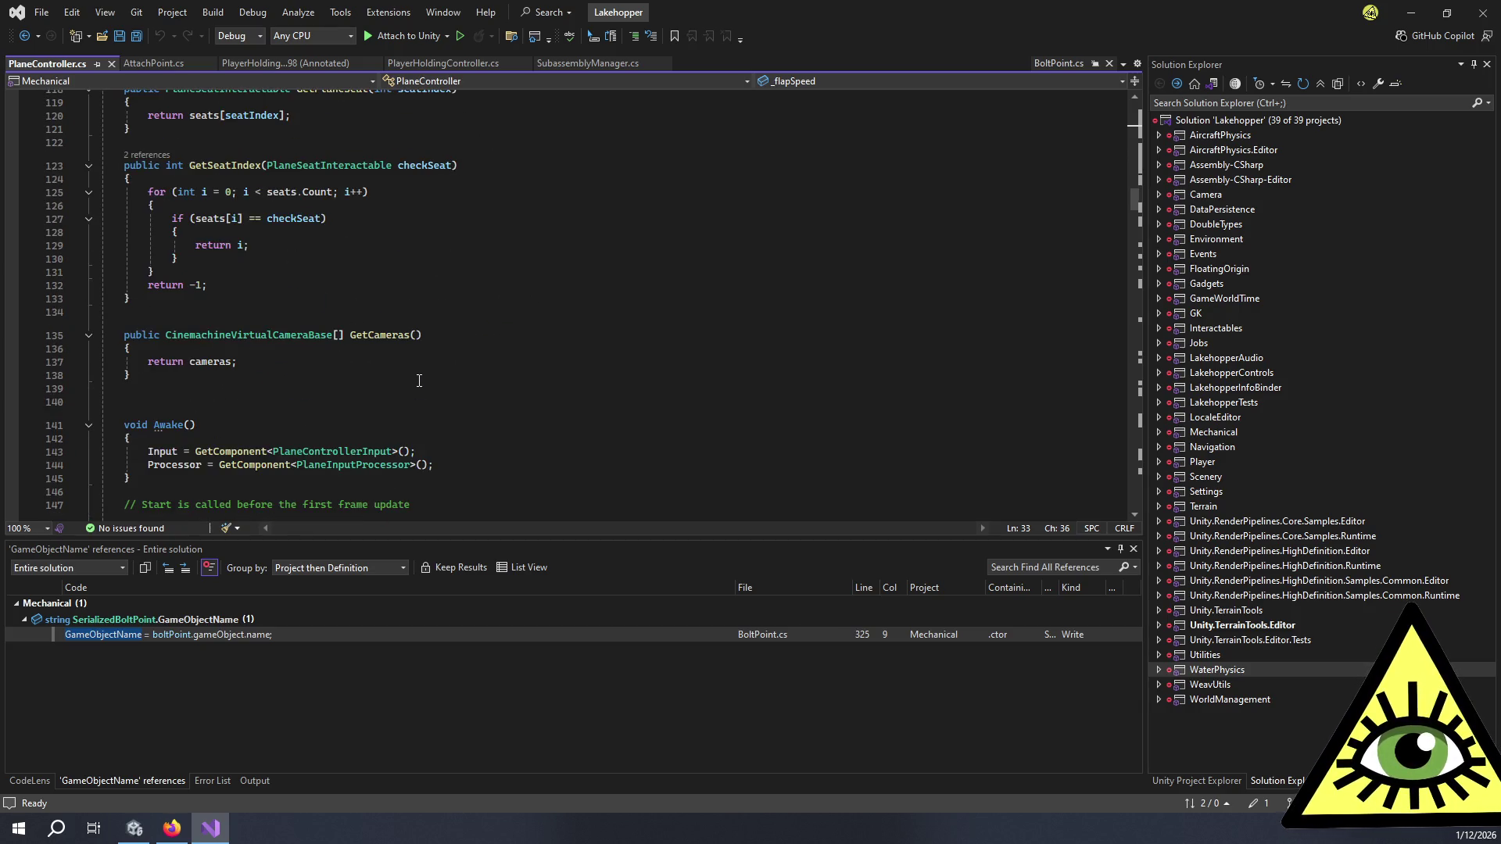
pyautogui.scroll(8, 419, 380)
pyautogui.scroll(2, 419, 379)
pyautogui.click(432, 329)
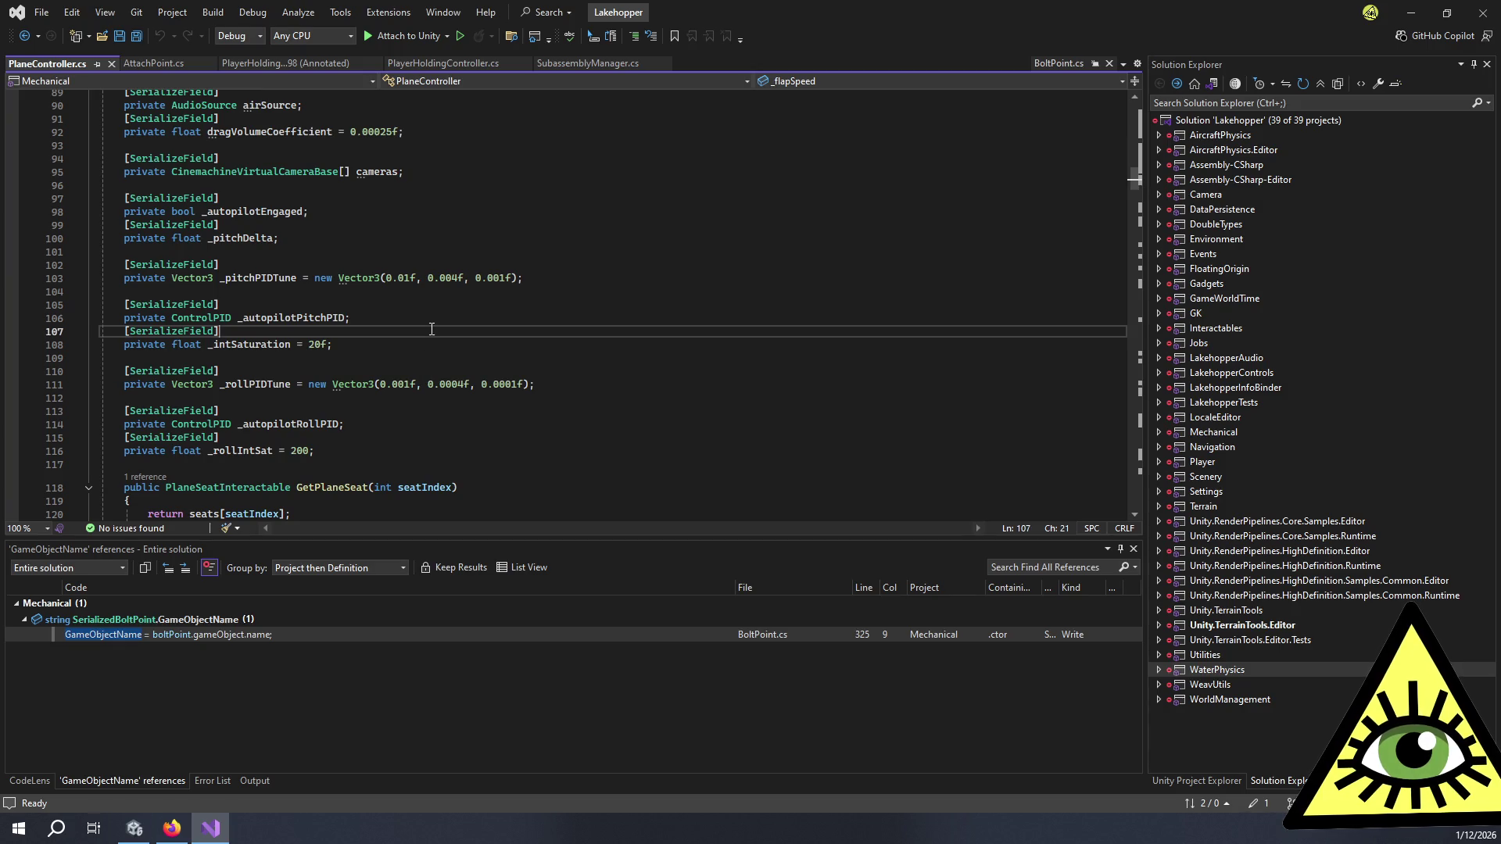
pyautogui.hotkey('ctrl', 'f')
pyautogui.write('trim')
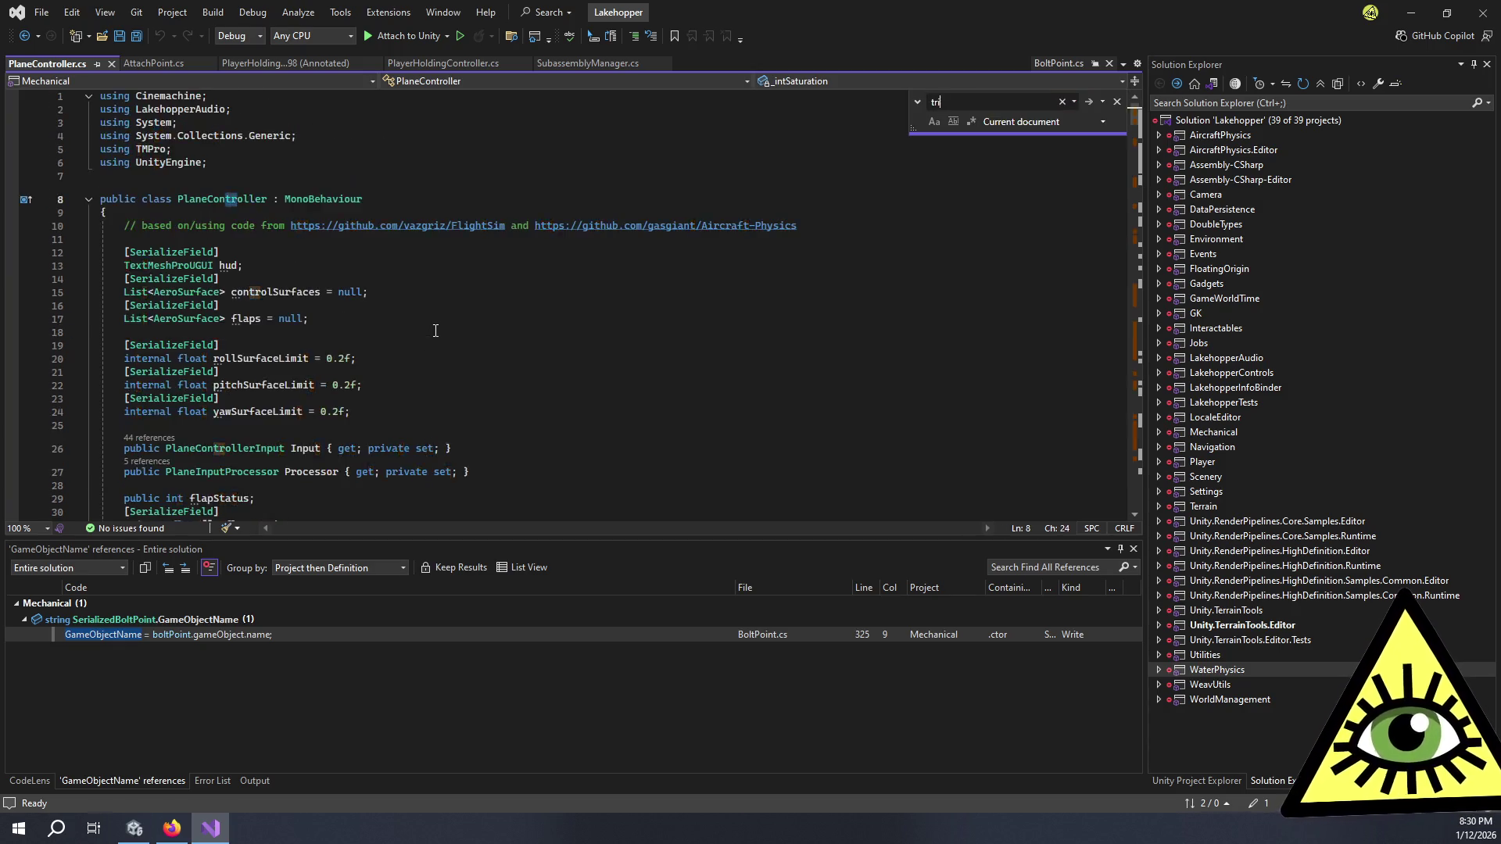
pyautogui.hotkey('alt', 'Tab')
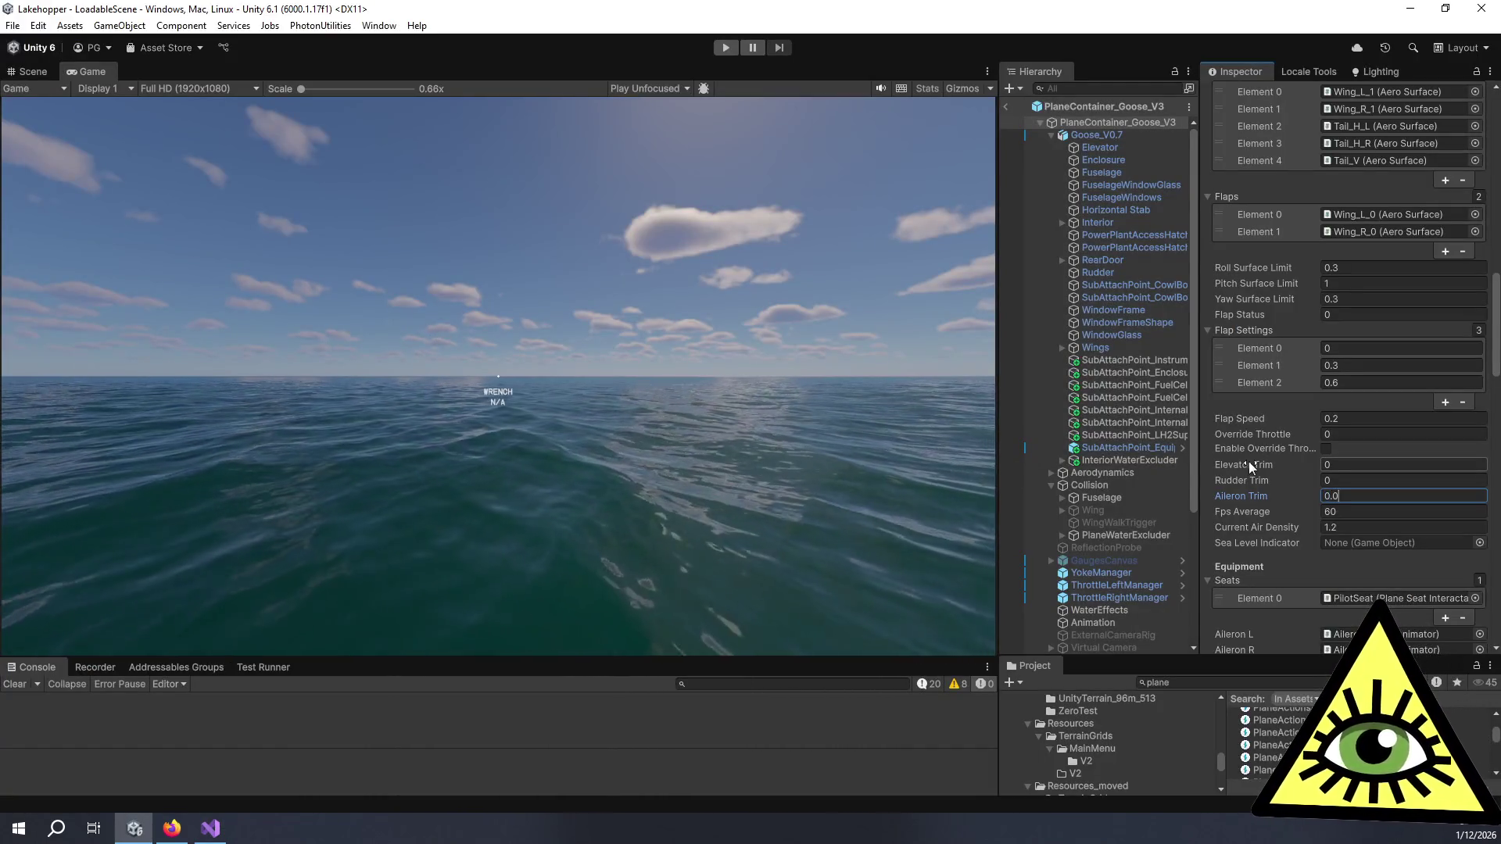
# Step: Enter 0.028 as the Goose prefab's Aileron Trim and enlarge the Project file list
pyautogui.write('0.028')
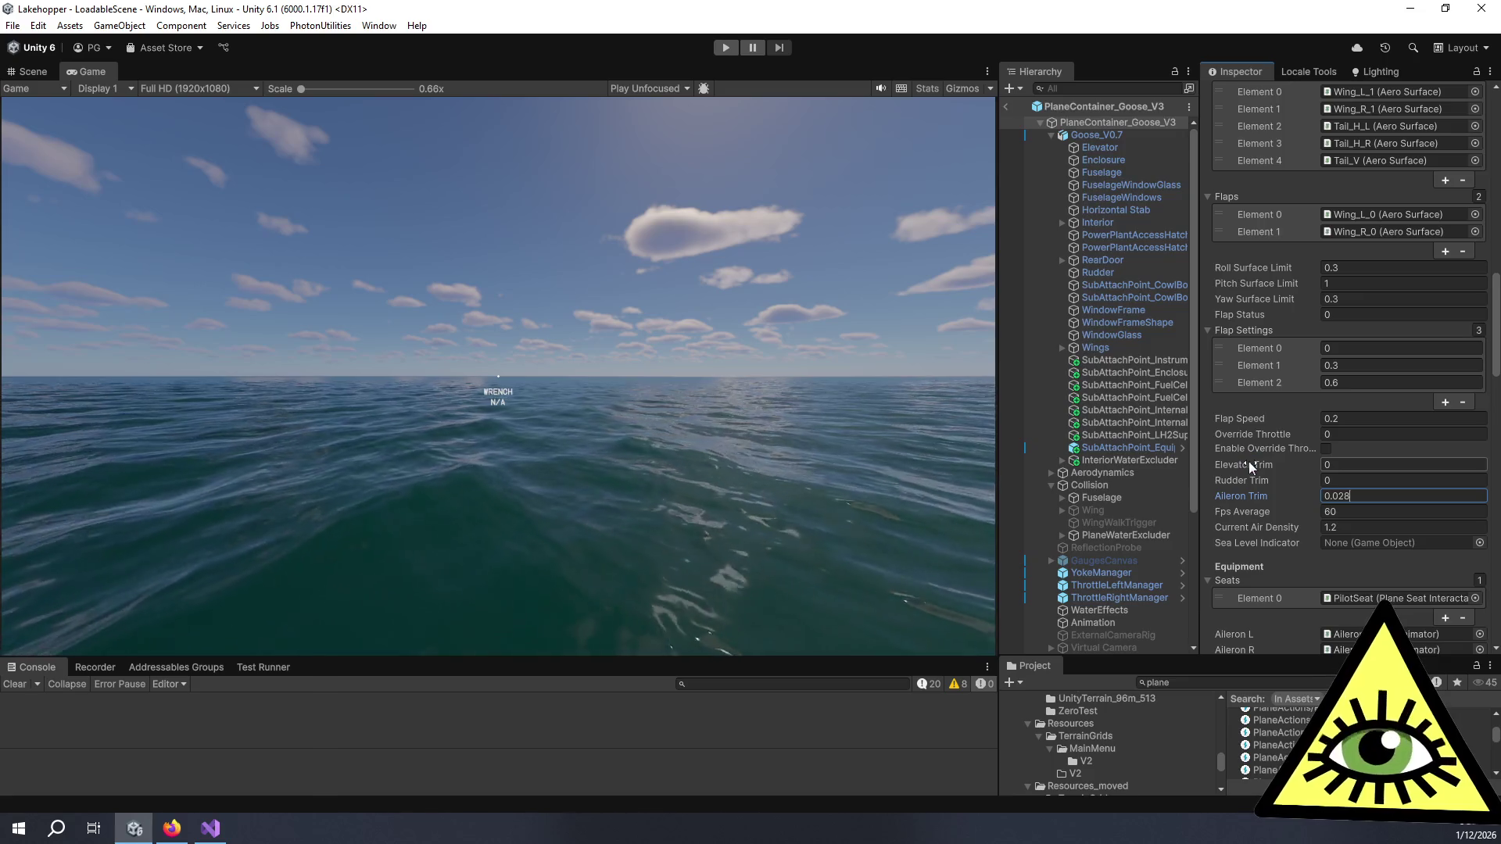
pyautogui.moveTo(1263, 659); pyautogui.dragTo(1233, 461)
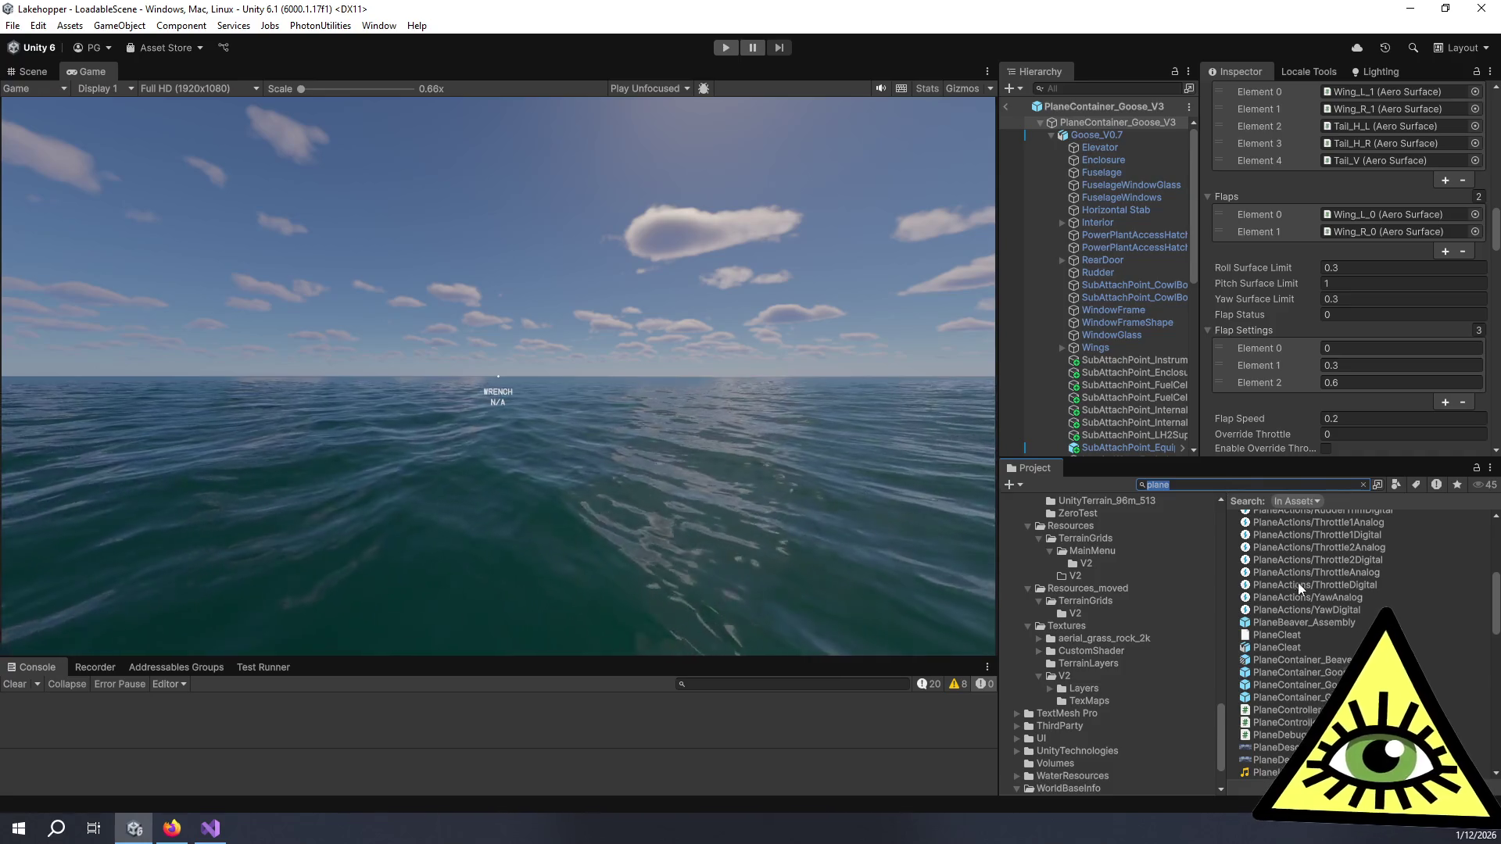
pyautogui.scroll(-3, 1234, 547)
pyautogui.hotkey('ctrl', 'f')
pyautogui.click(1006, 106)
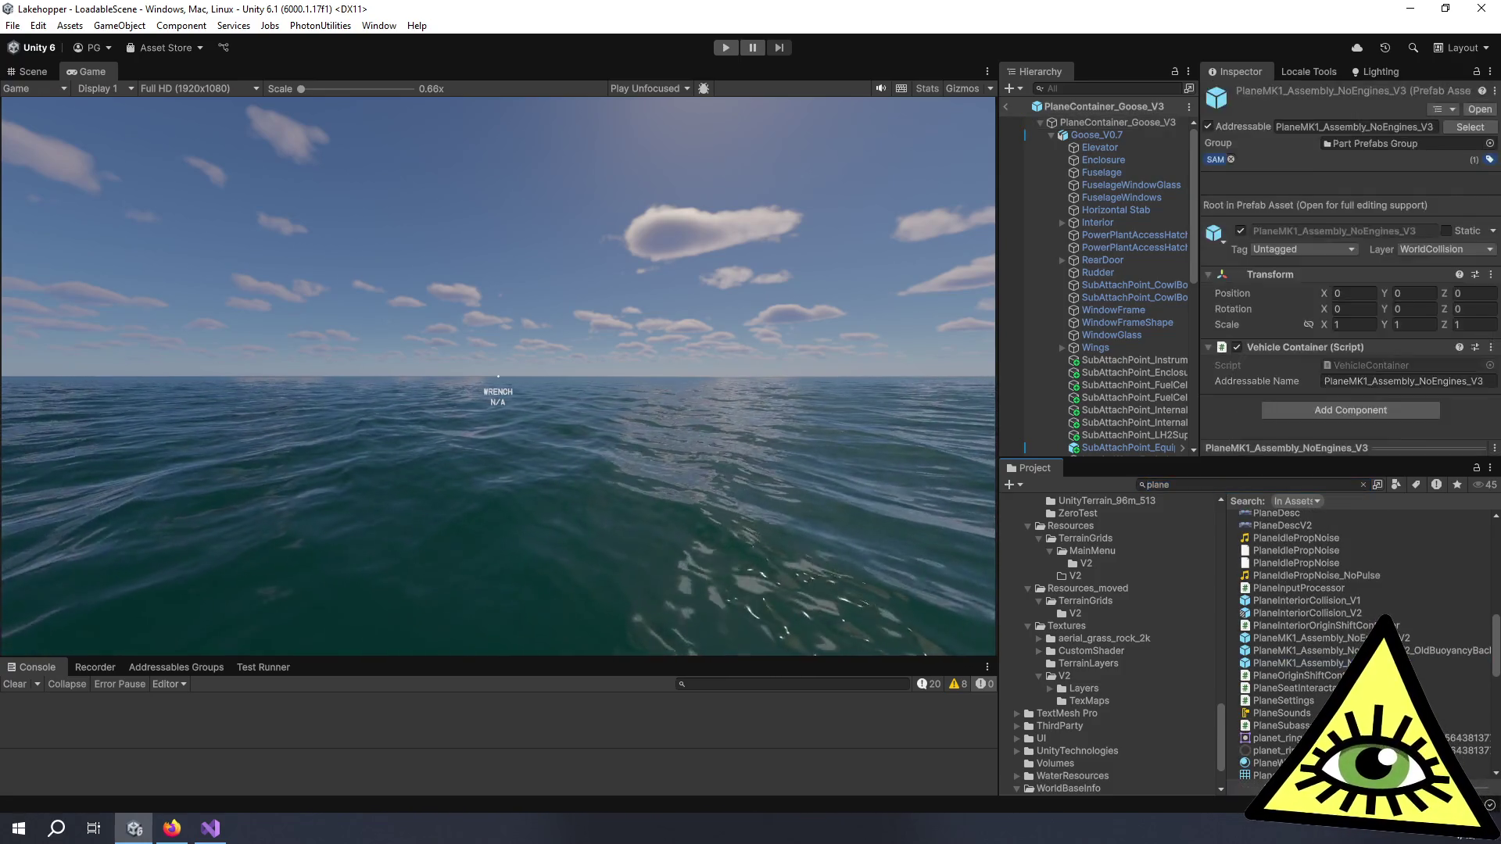
pyautogui.click(1106, 135)
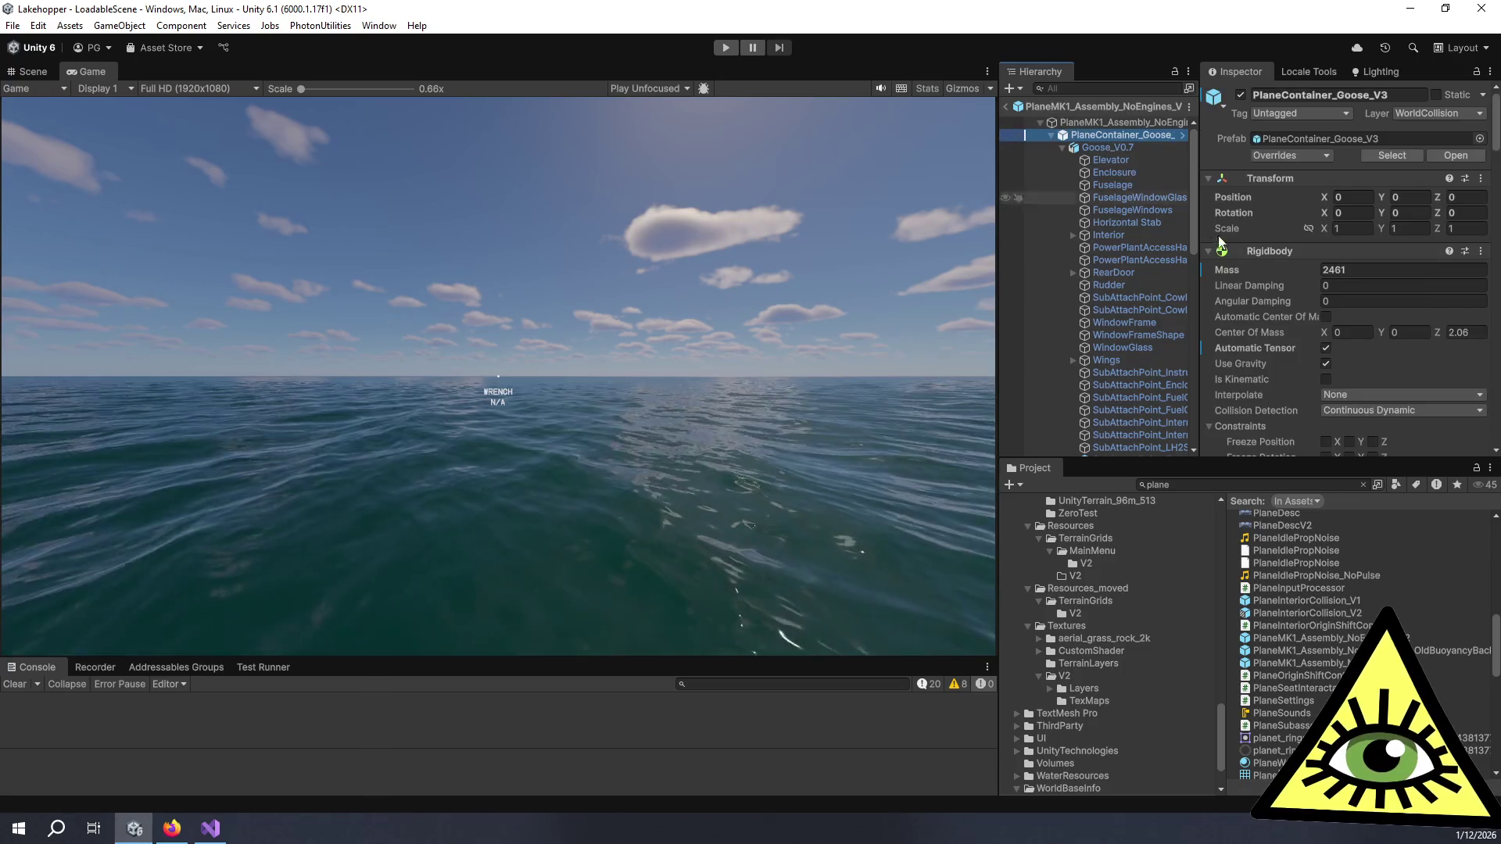
pyautogui.scroll(-10, 1231, 273)
pyautogui.scroll(-10, 1250, 327)
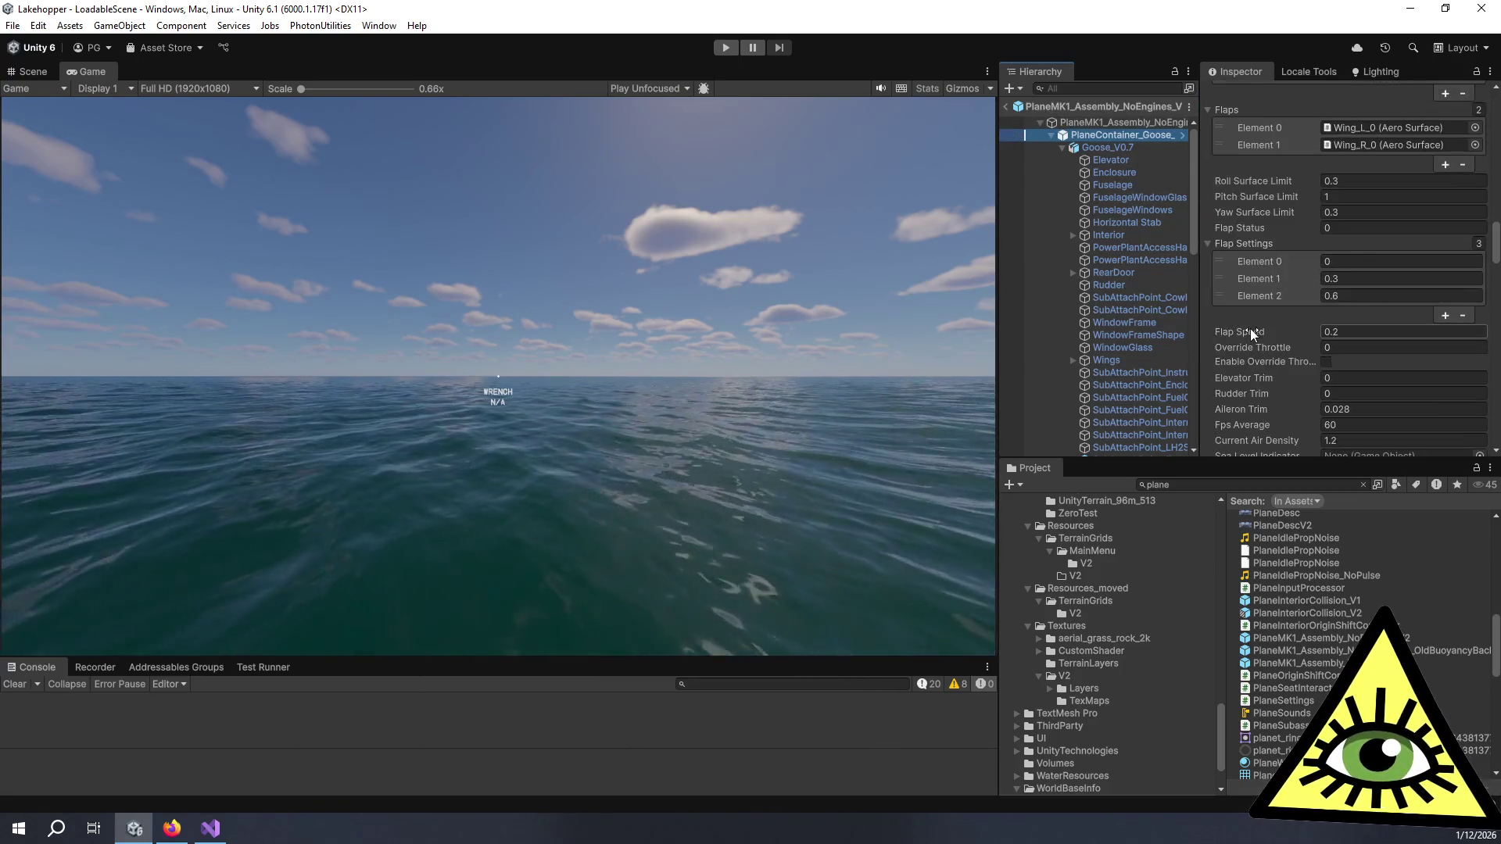
pyautogui.scroll(-5, 1250, 329)
pyautogui.scroll(-2, 1250, 326)
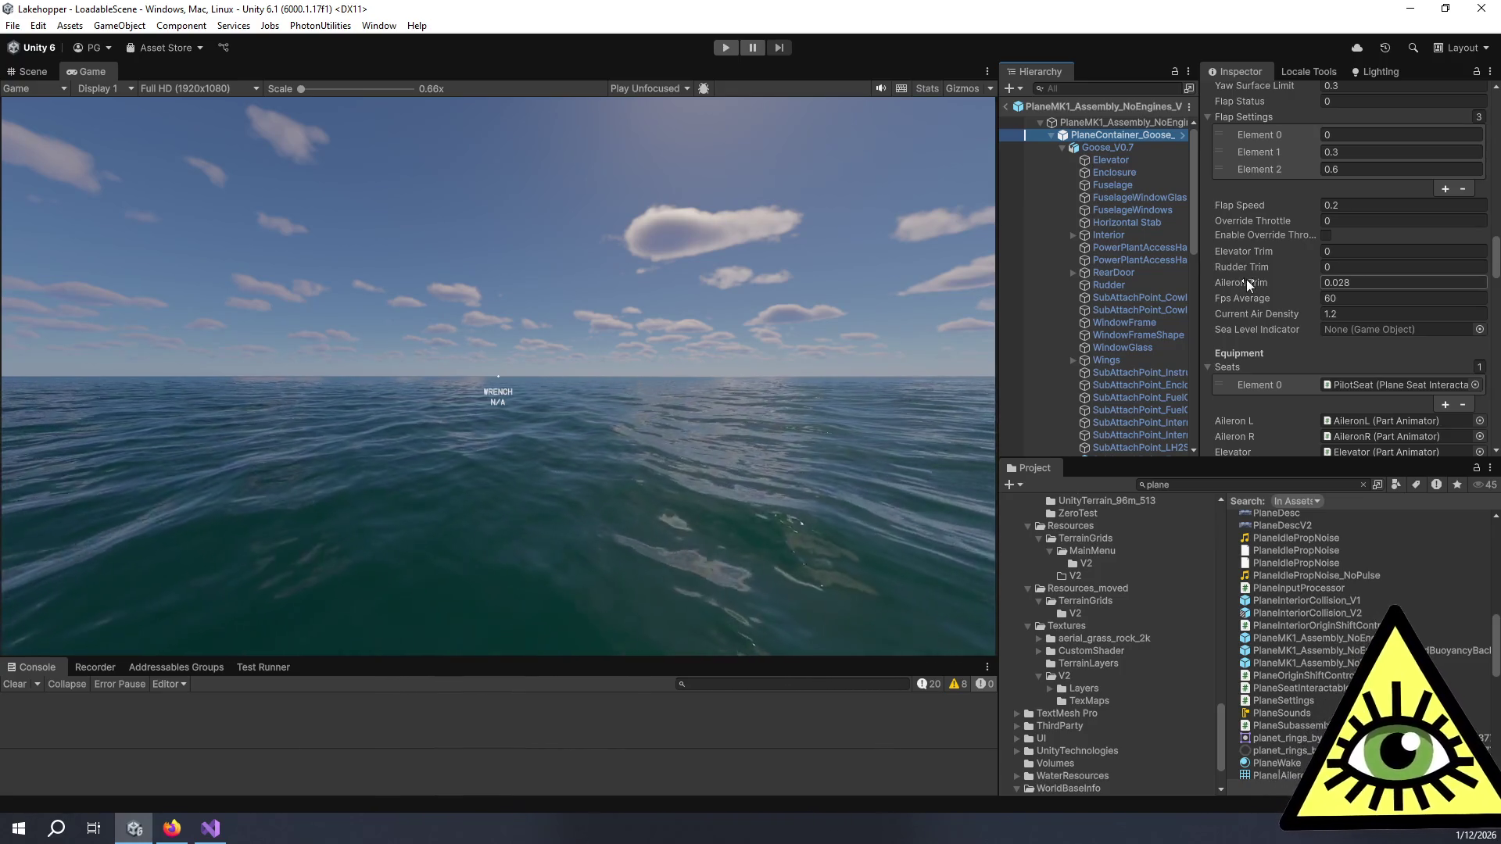
pyautogui.rightClick(1247, 281)
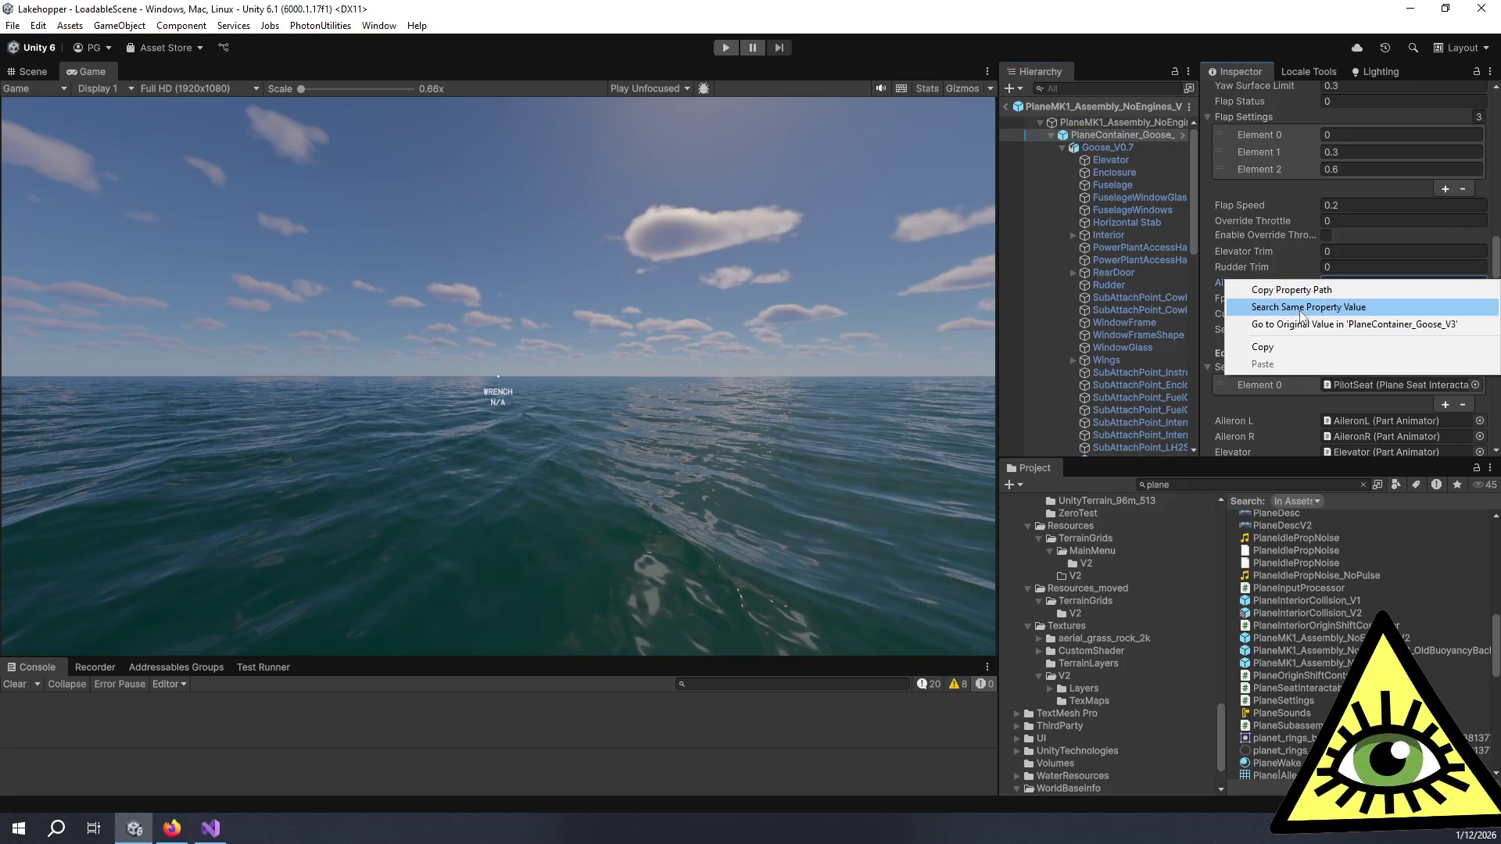
pyautogui.click(1212, 284)
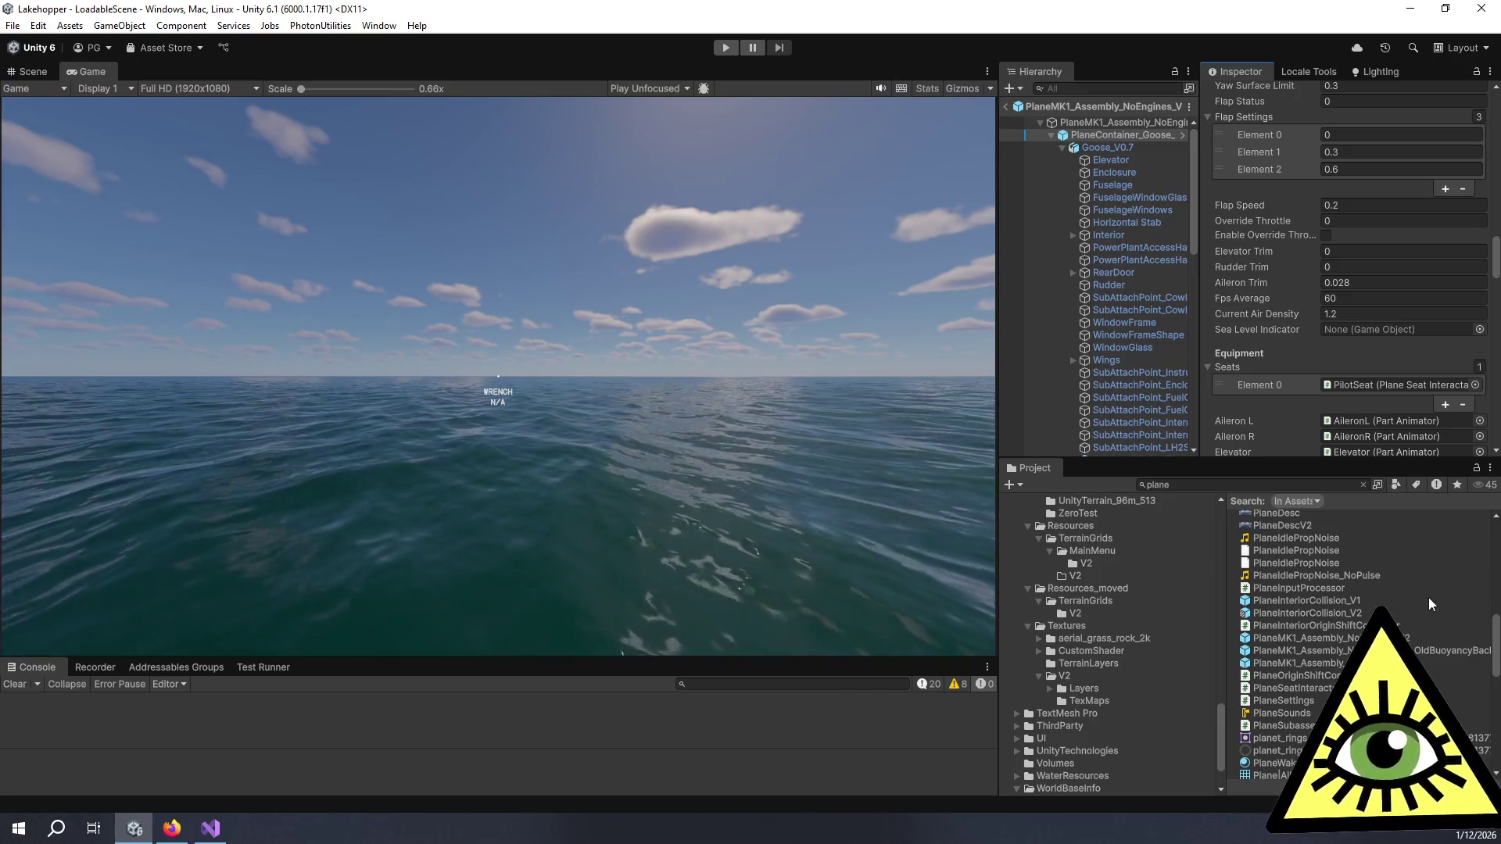
pyautogui.scroll(-4, 1402, 599)
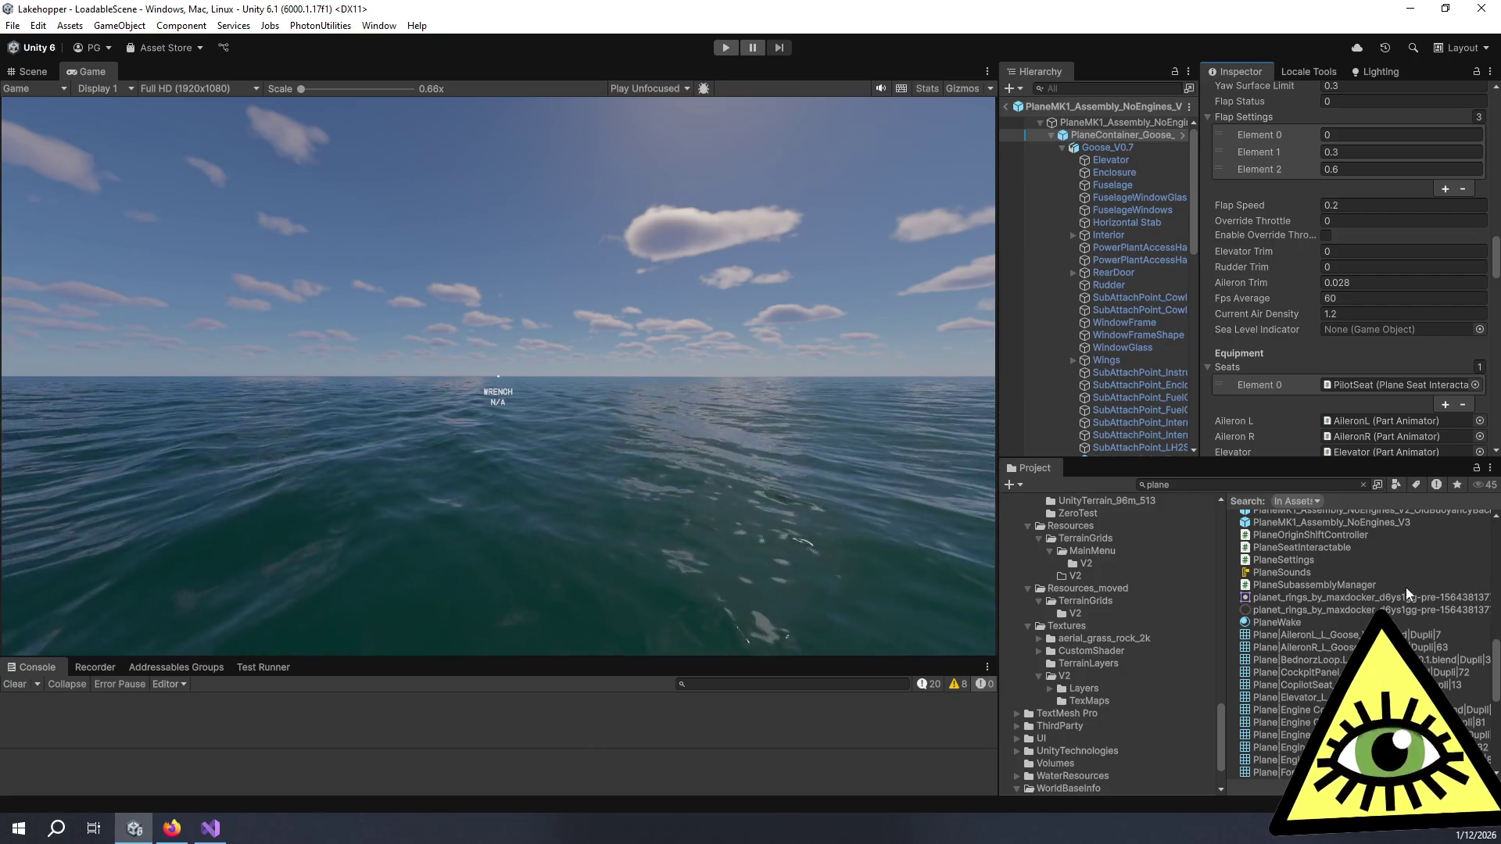
pyautogui.click(1315, 486)
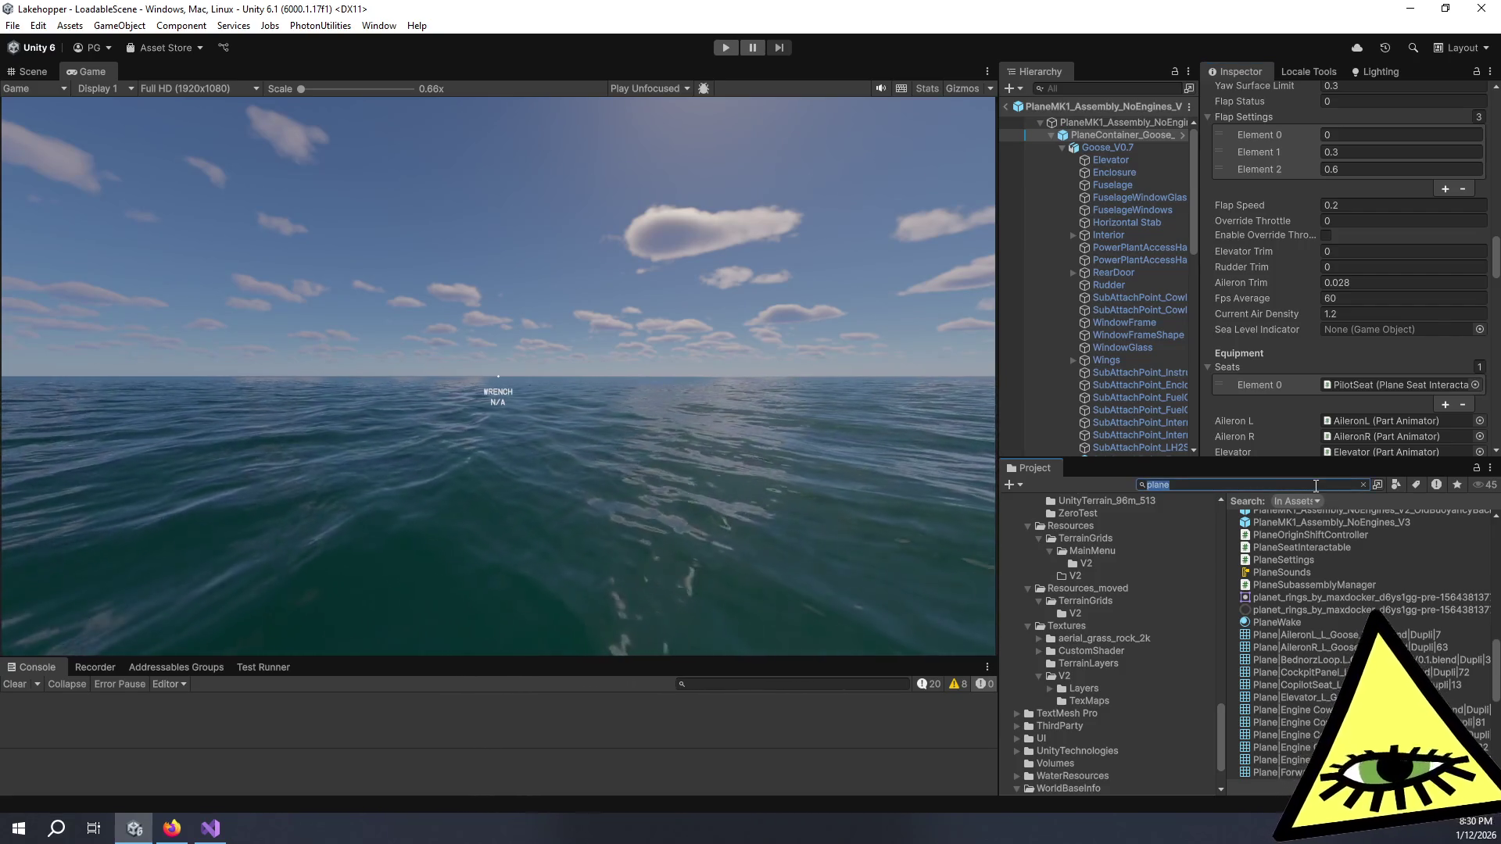
# Step: Open the InstrumentPanel Variant prefab found by 'instrument', review its three fuel gauges, then return to LoadableScene
pyautogui.write('instrument')
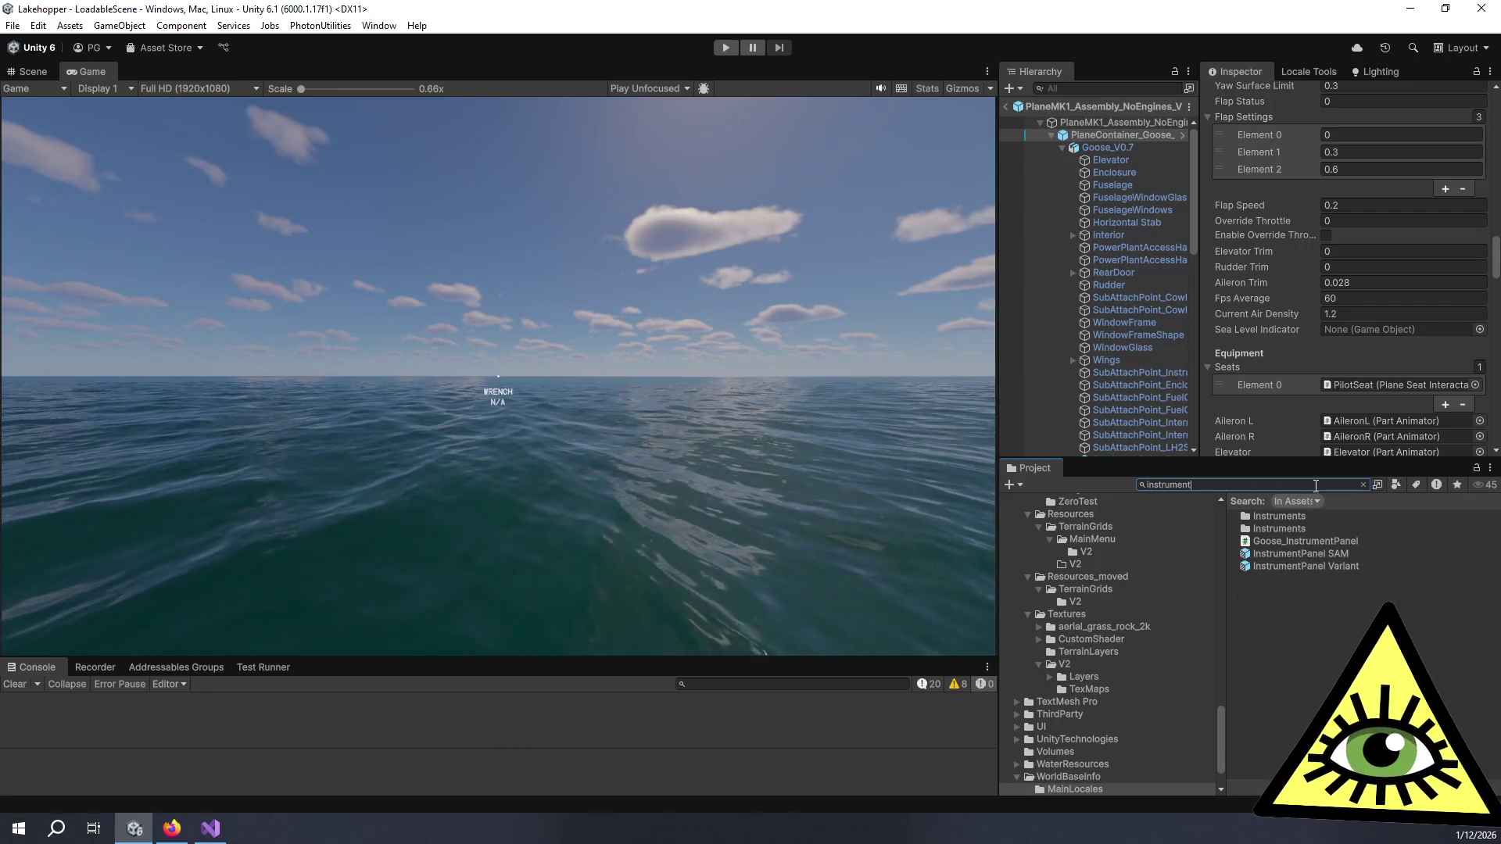
pyautogui.doubleClick(1306, 566)
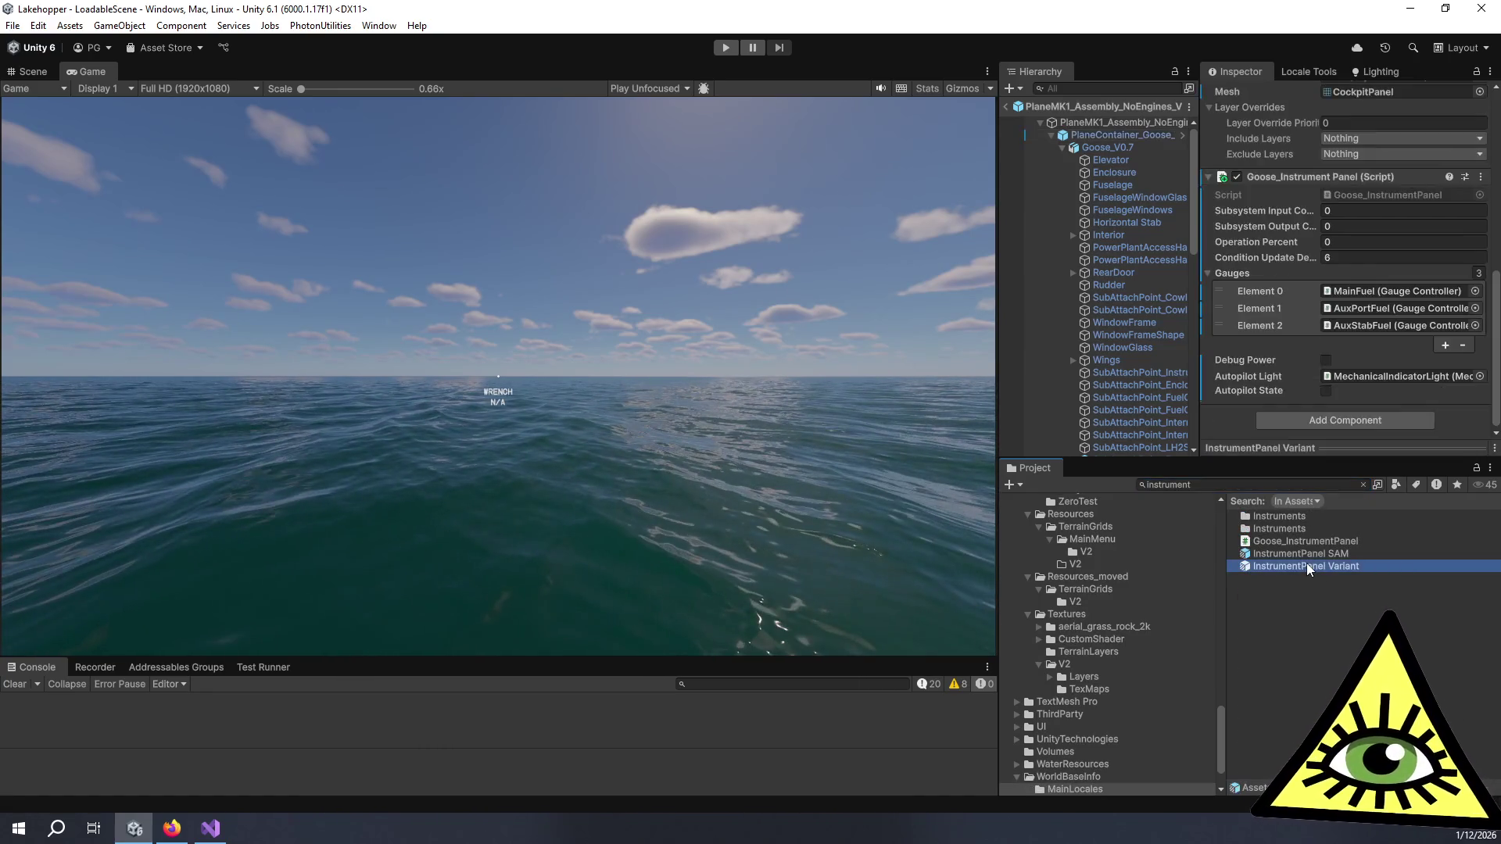
pyautogui.scroll(-1, 1247, 334)
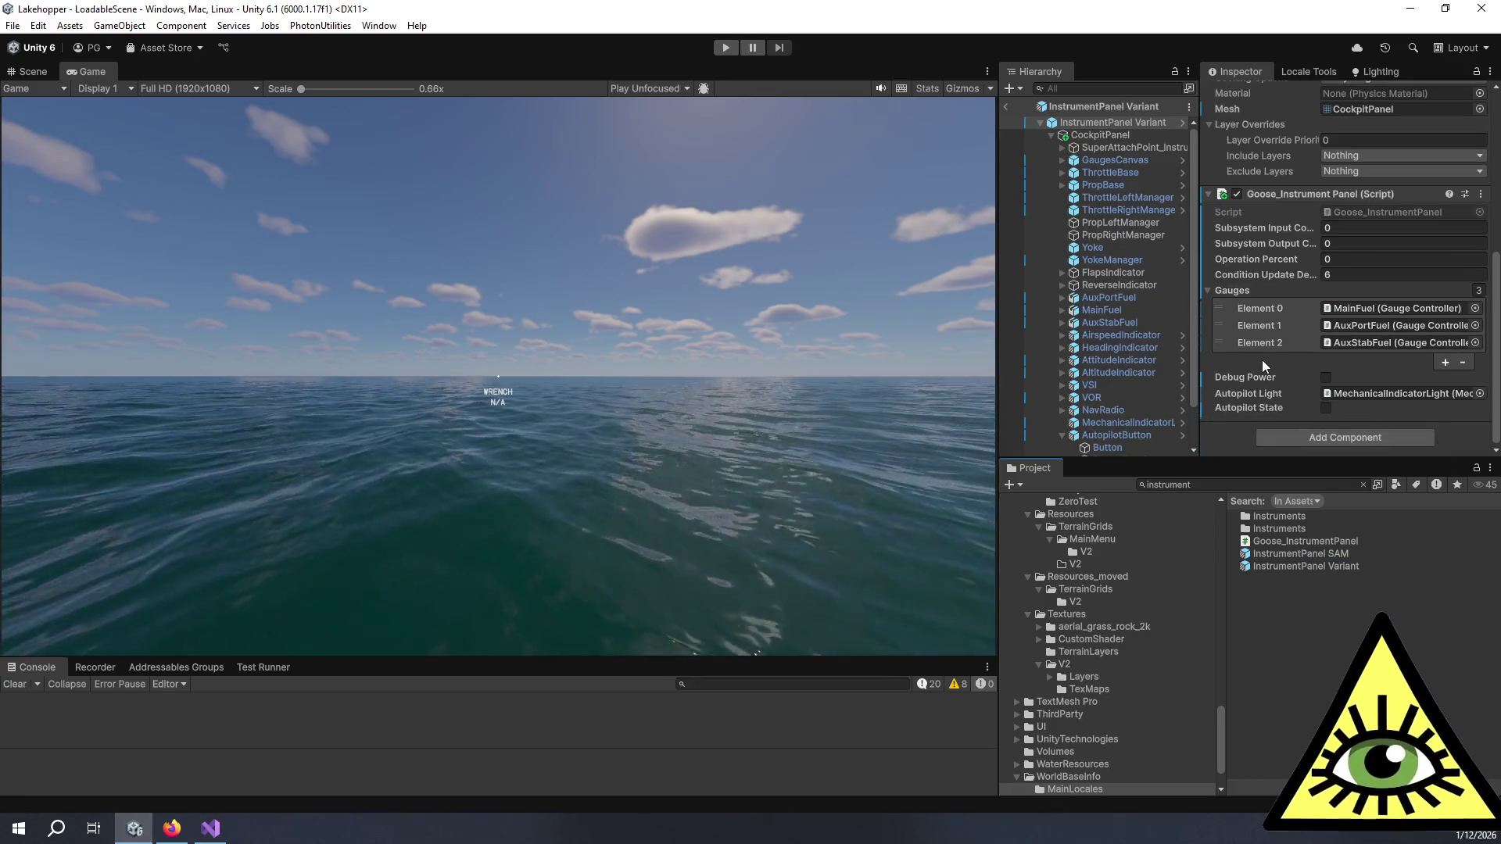
pyautogui.scroll(5, 1261, 360)
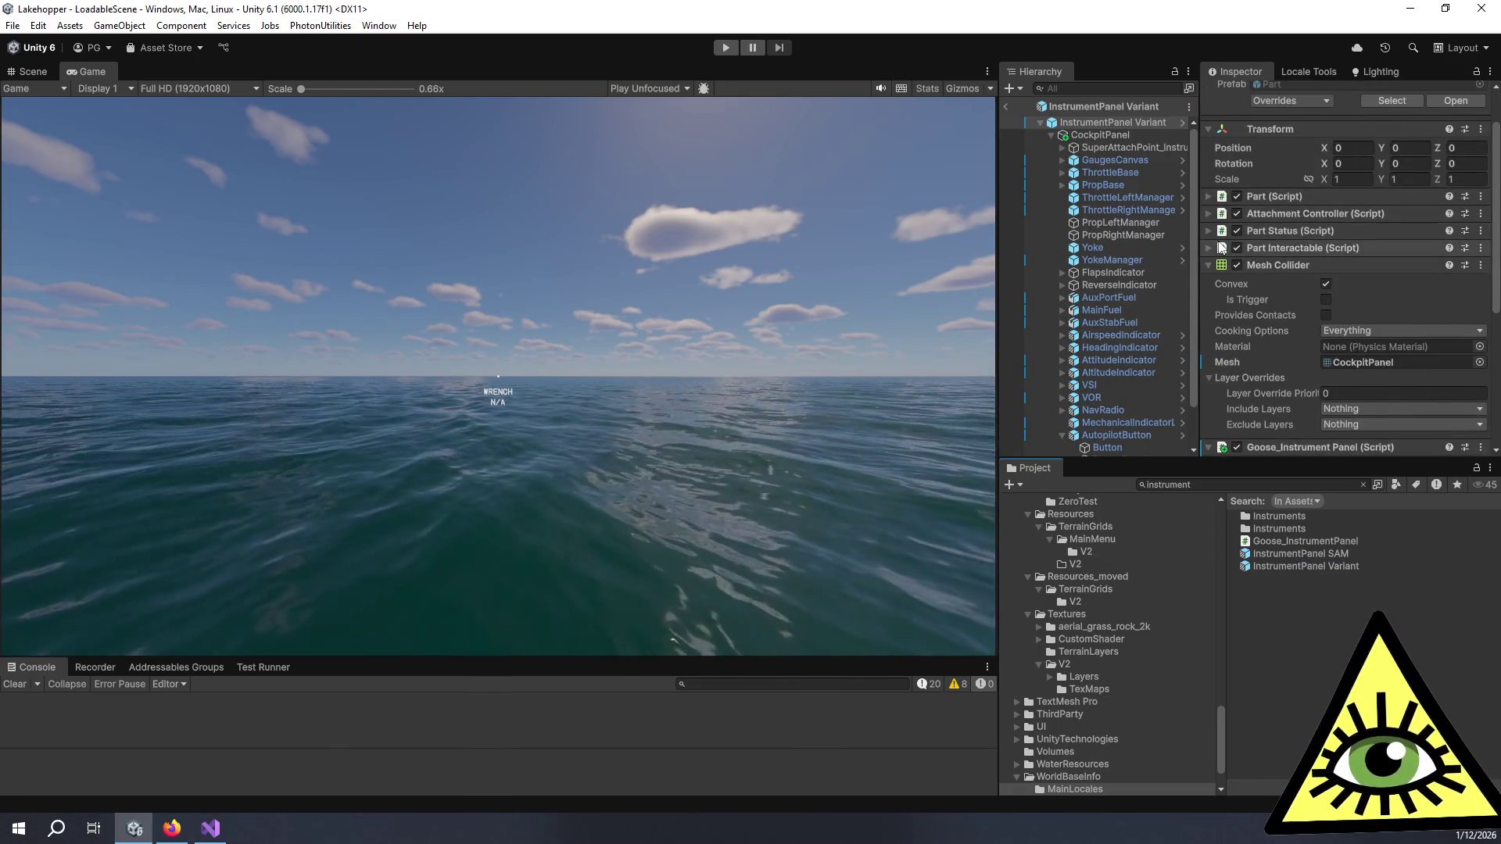
pyautogui.scroll(-4, 1236, 277)
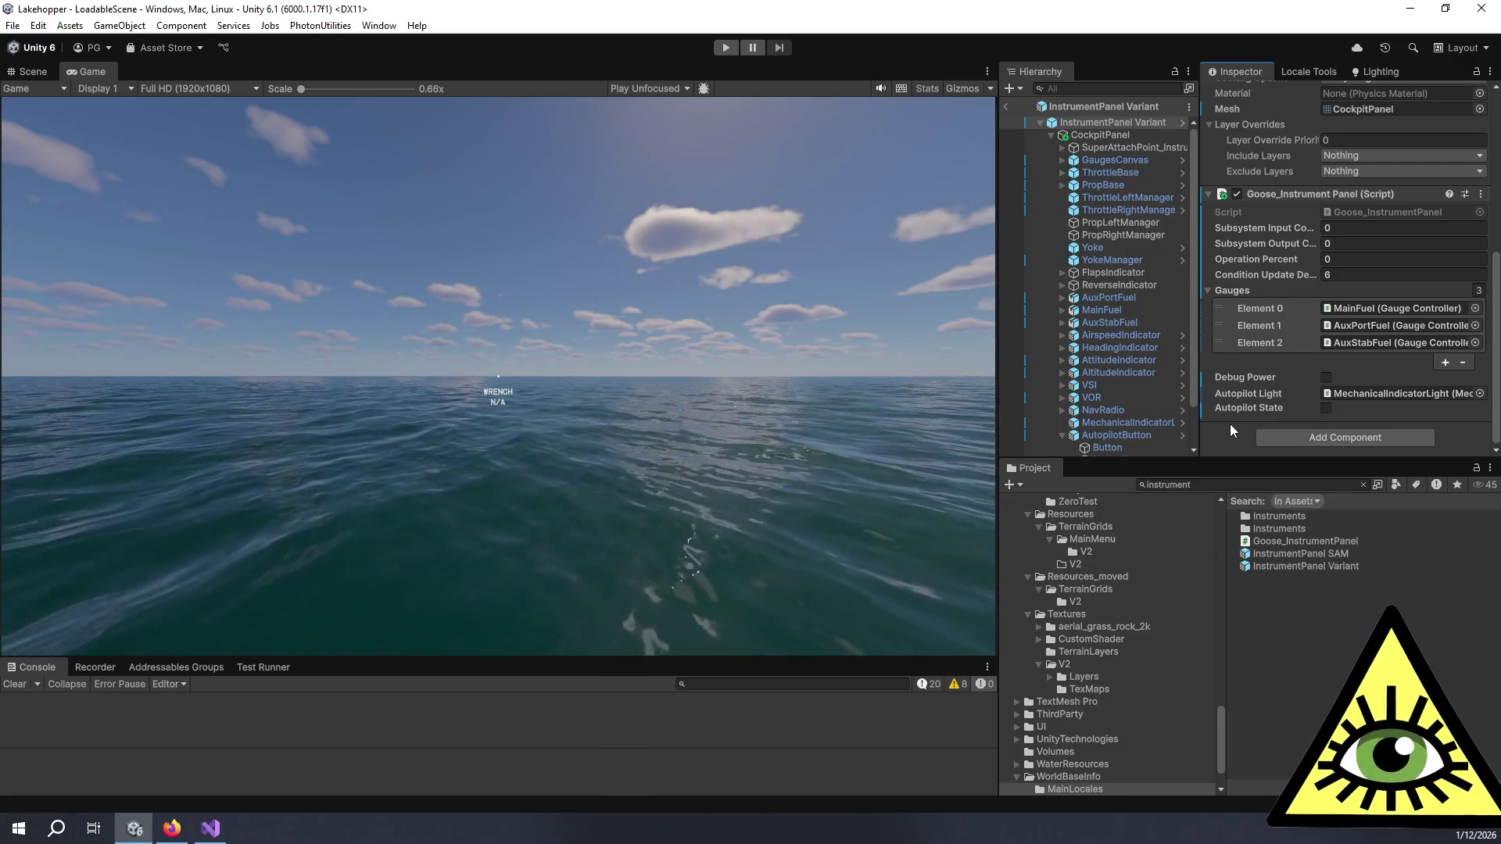
pyautogui.scroll(-3, 1165, 419)
pyautogui.click(1062, 389)
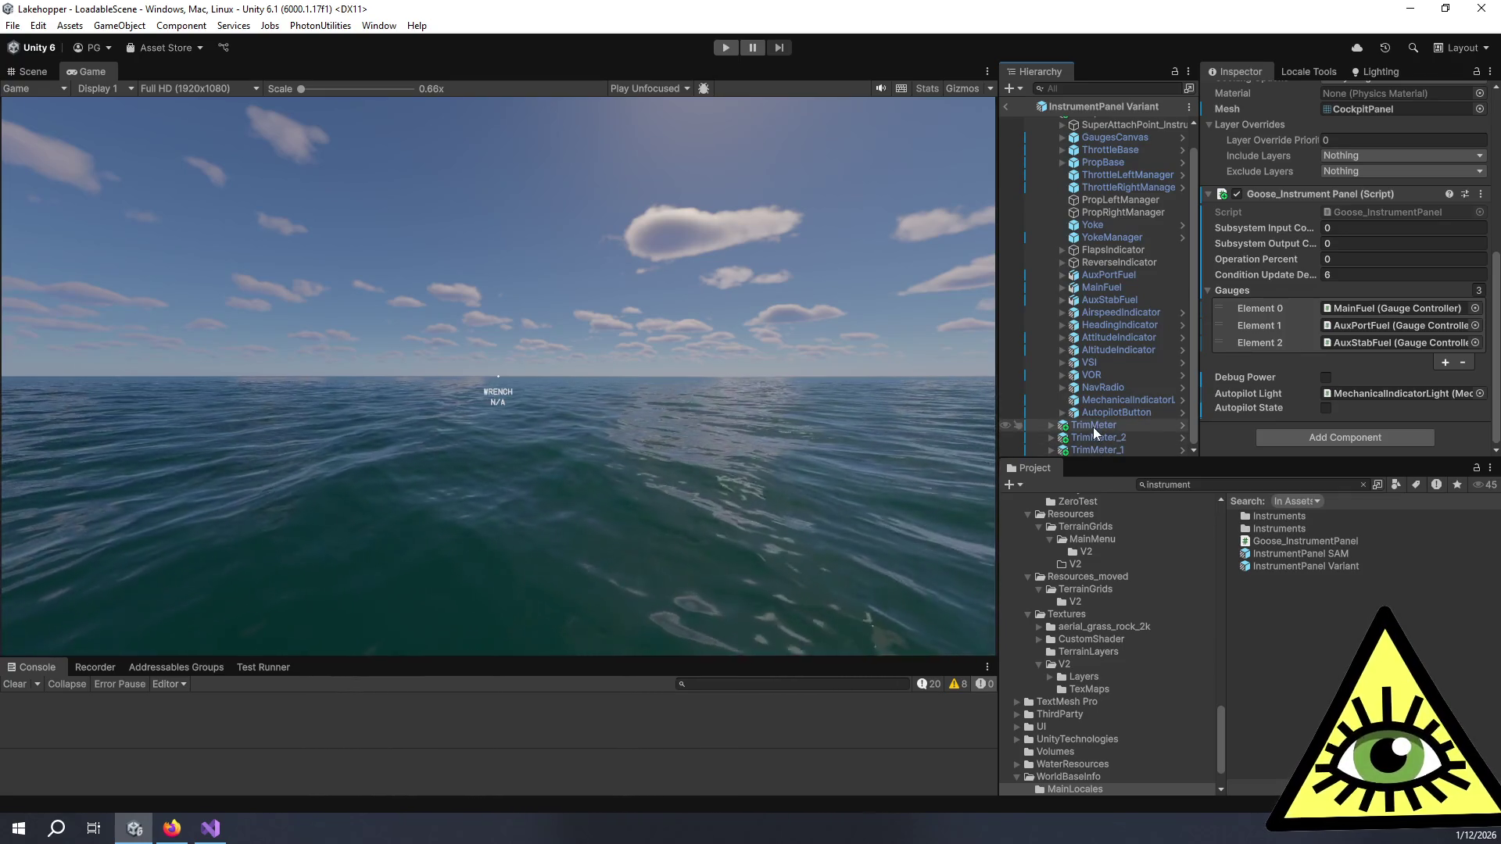
pyautogui.scroll(2, 1093, 429)
pyautogui.click(1005, 106)
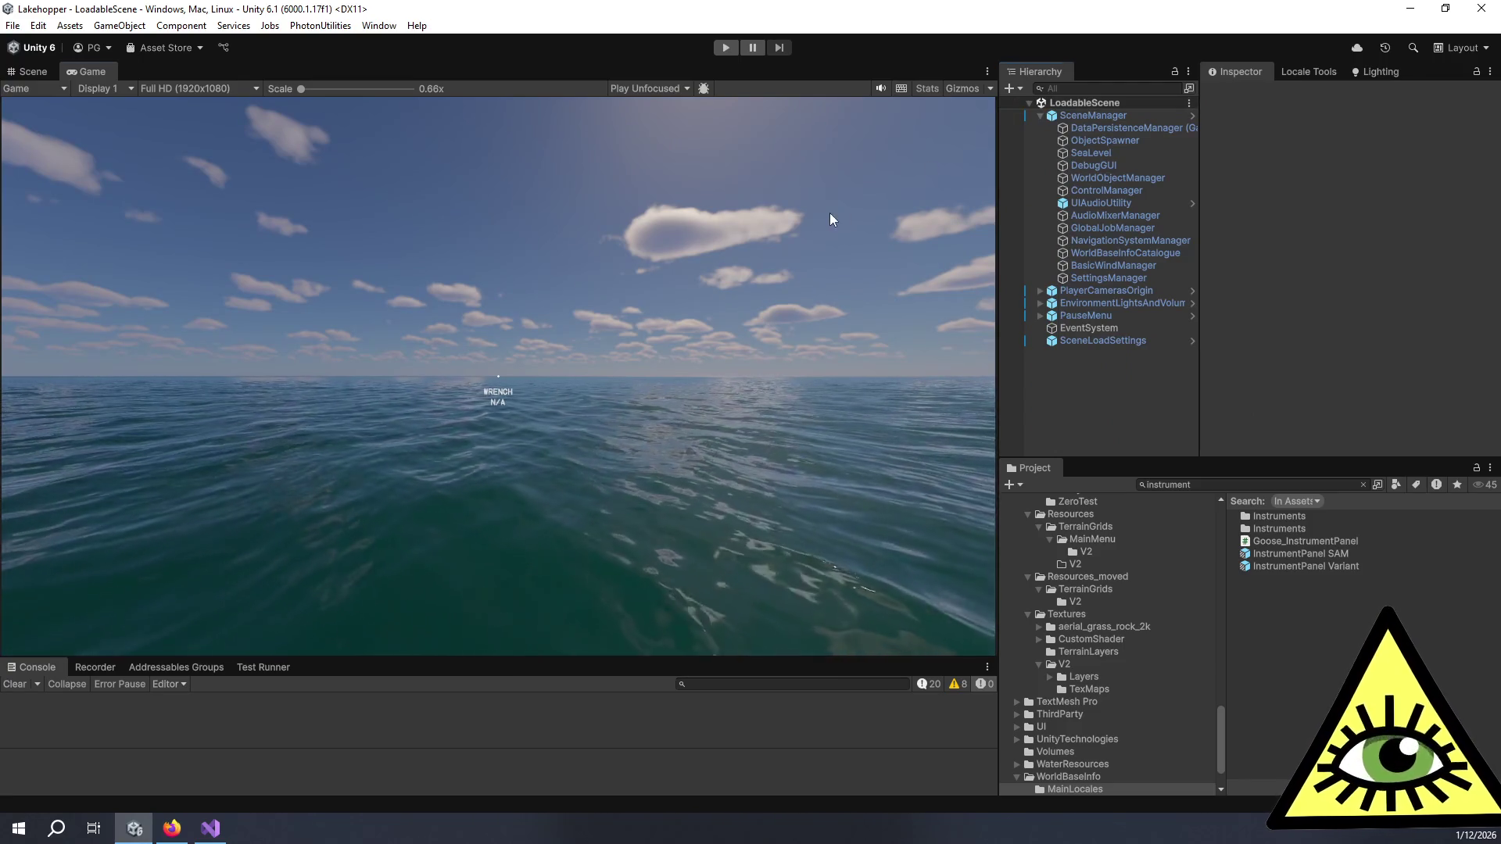
# Step: Select SceneLoadSettings and start Play mode to test the Goose plane
pyautogui.click(1097, 343)
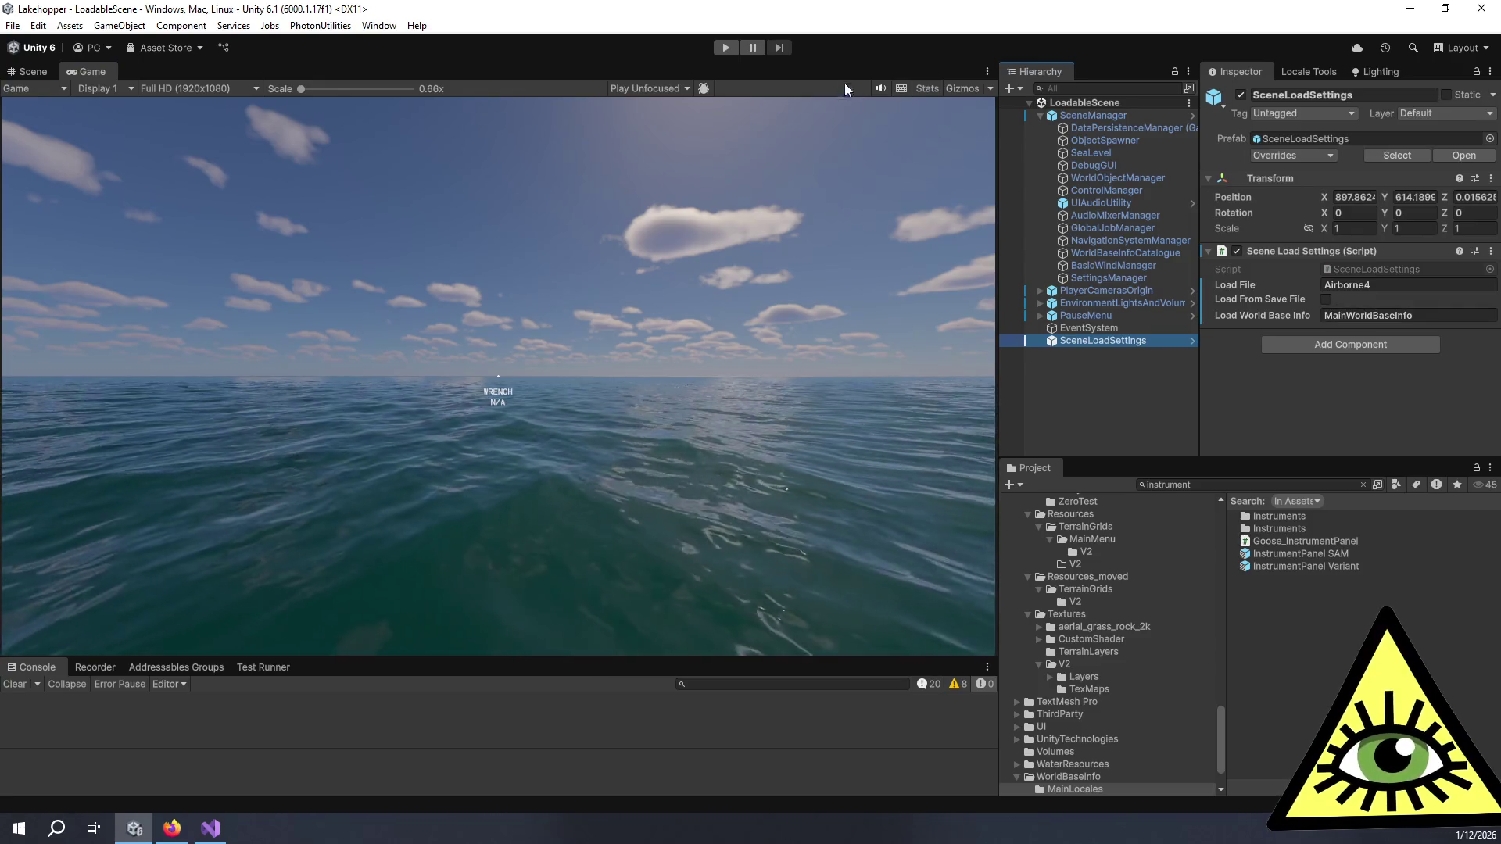
pyautogui.click(821, 49)
pyautogui.click(720, 49)
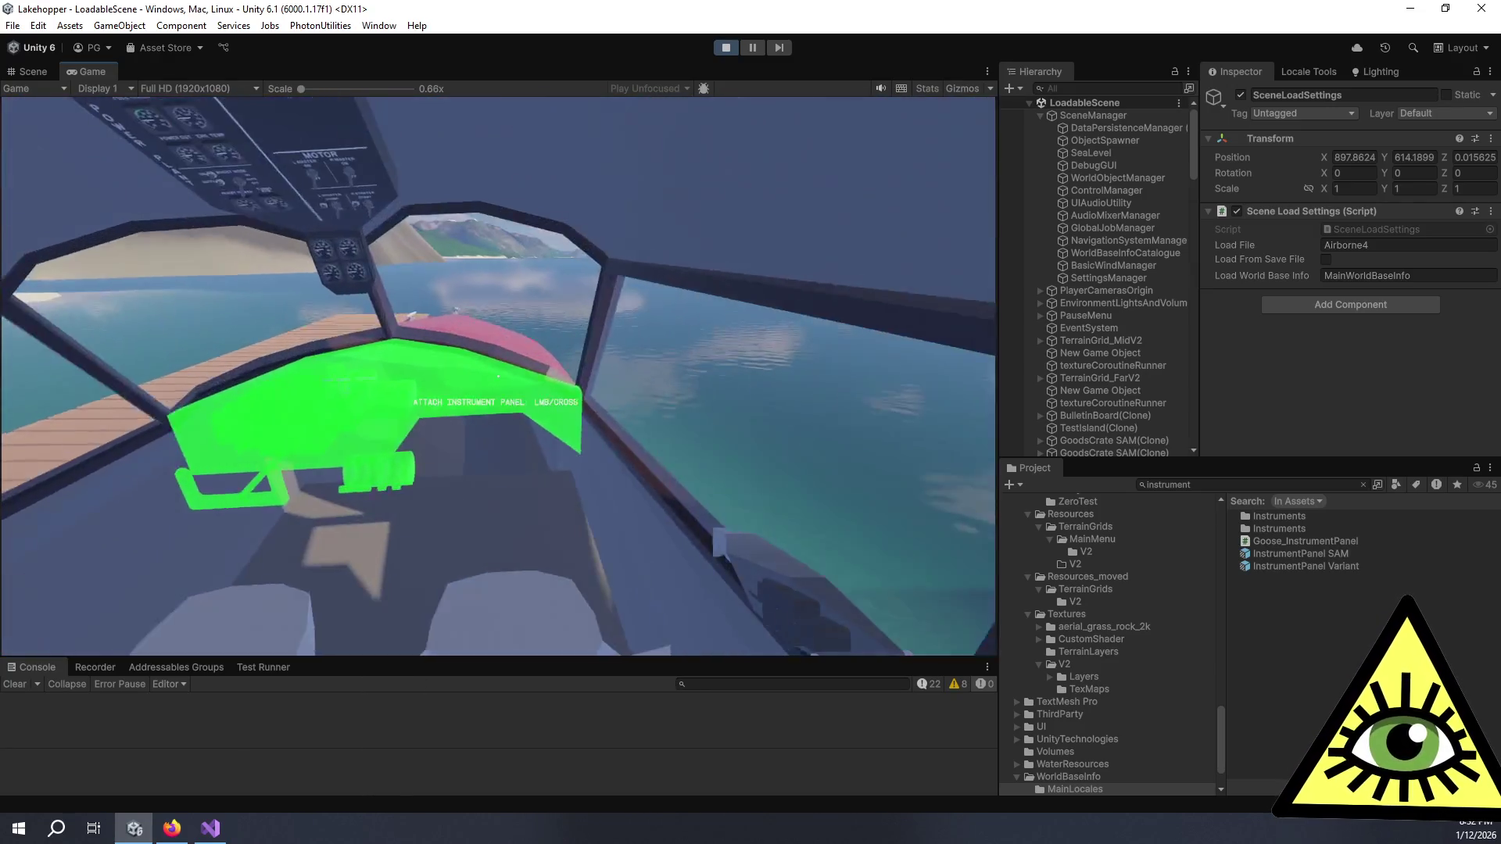
# Step: Fit the instrument panel, sit in the pilot seat to check the gauges, then stop Play mode
pyautogui.click(498, 376)
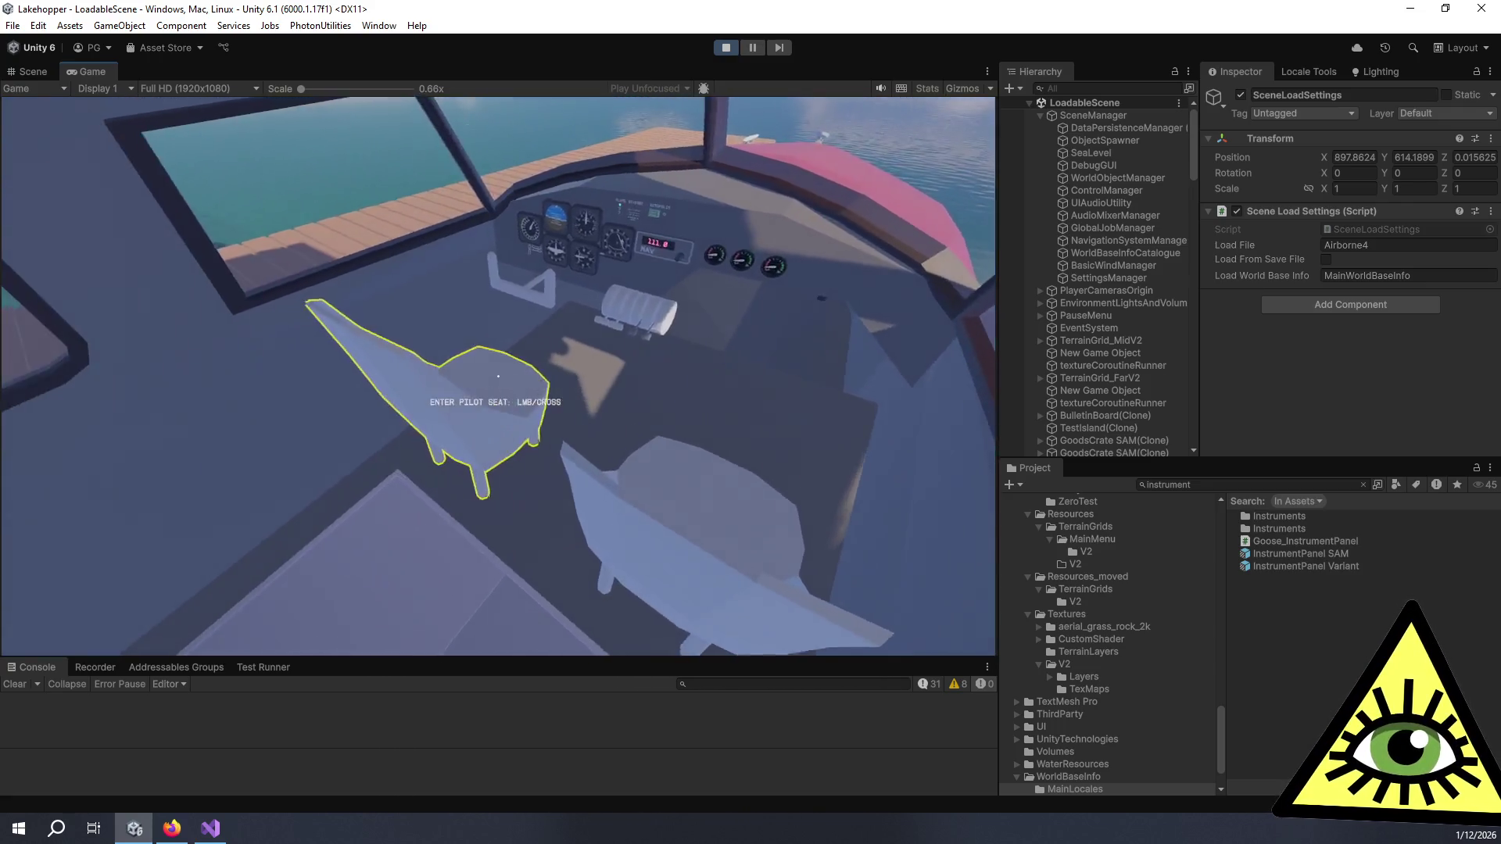
pyautogui.click(498, 376)
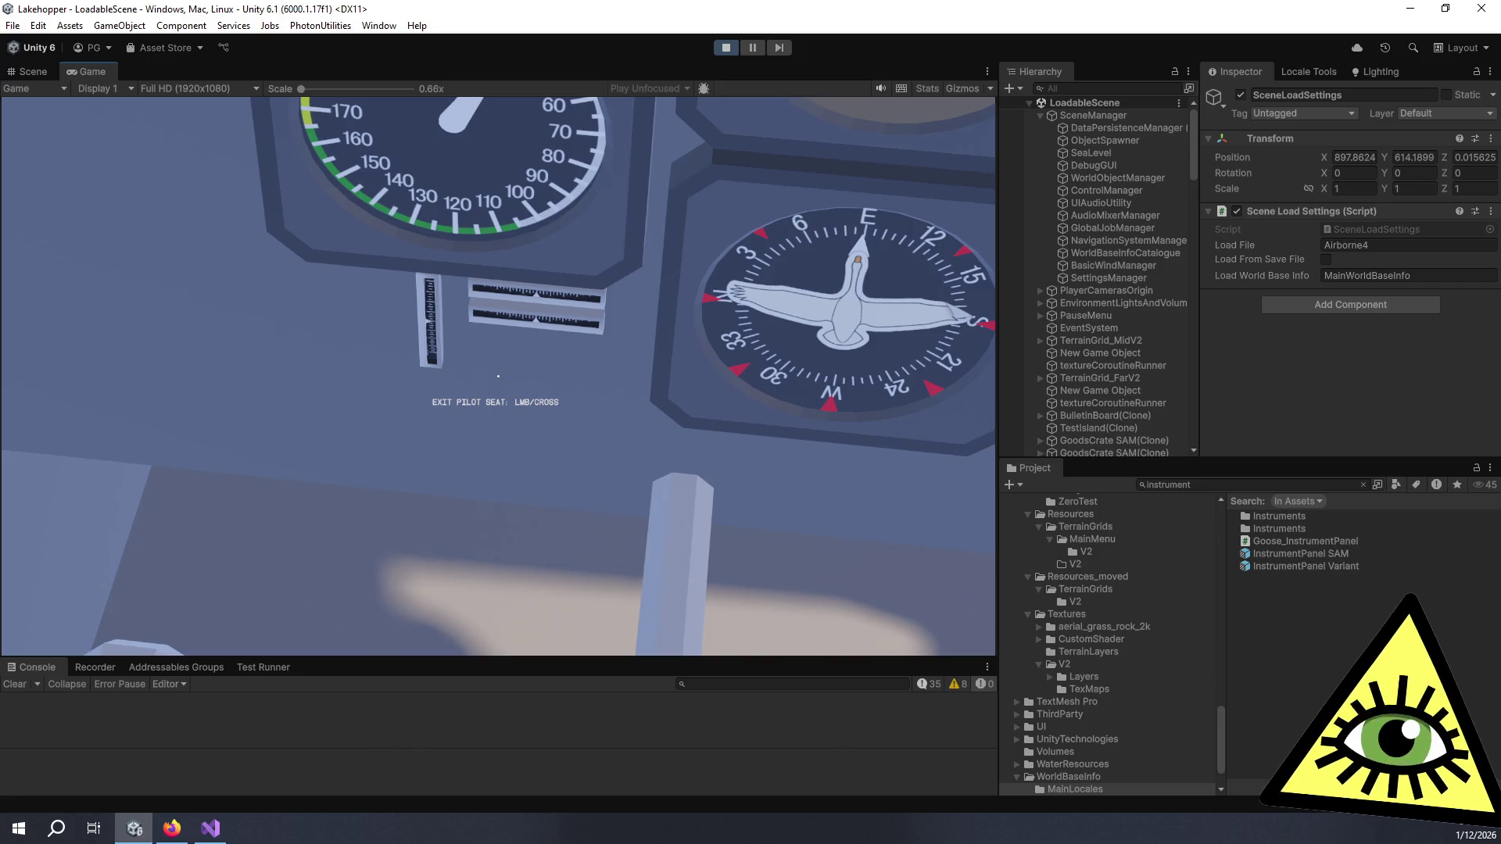
pyautogui.scroll(-3, 498, 376)
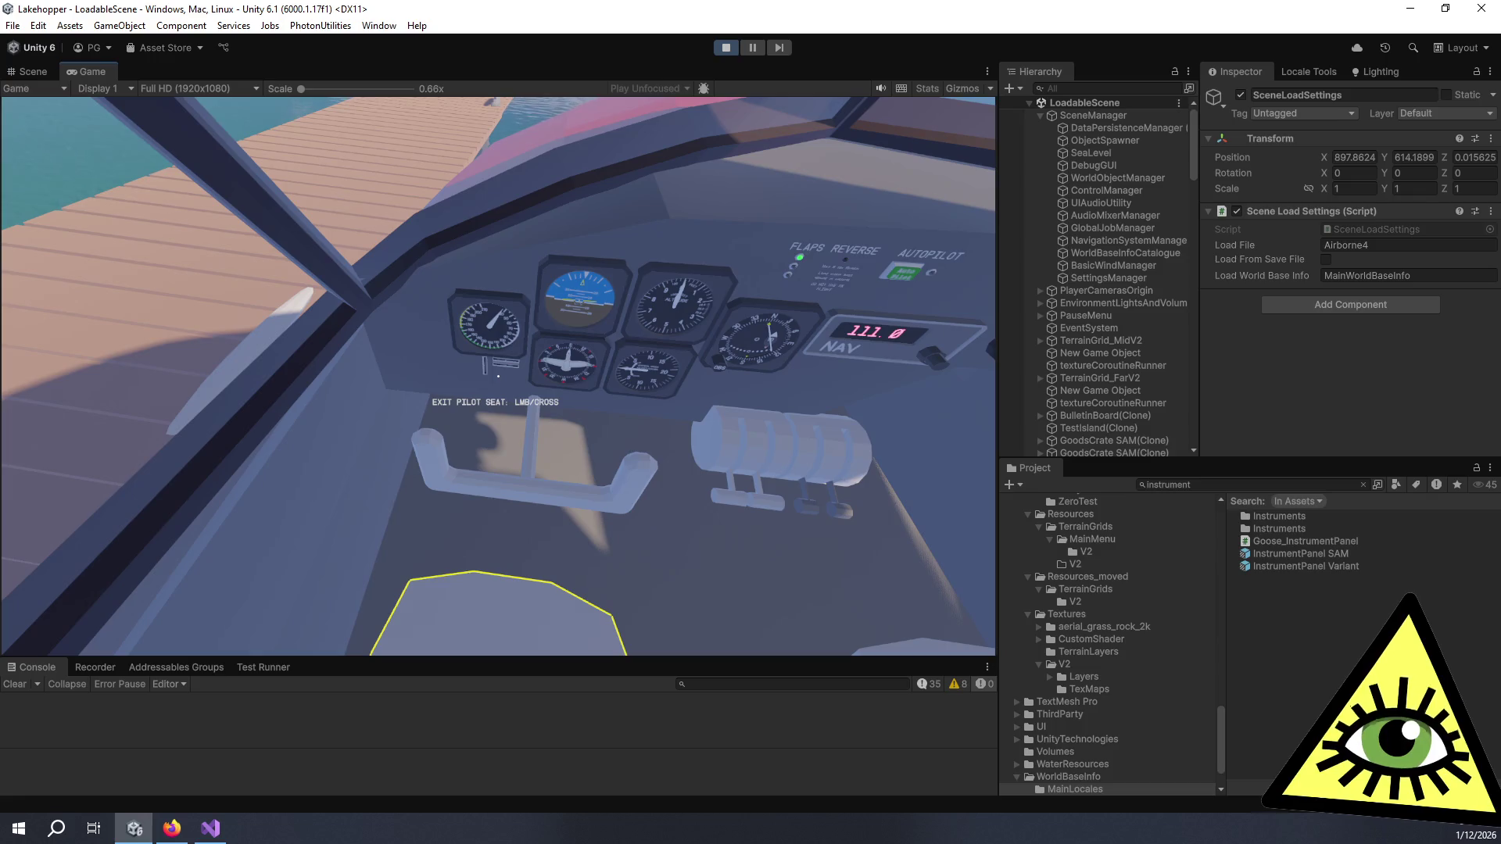
pyautogui.hotkey('ctrl', 'p')
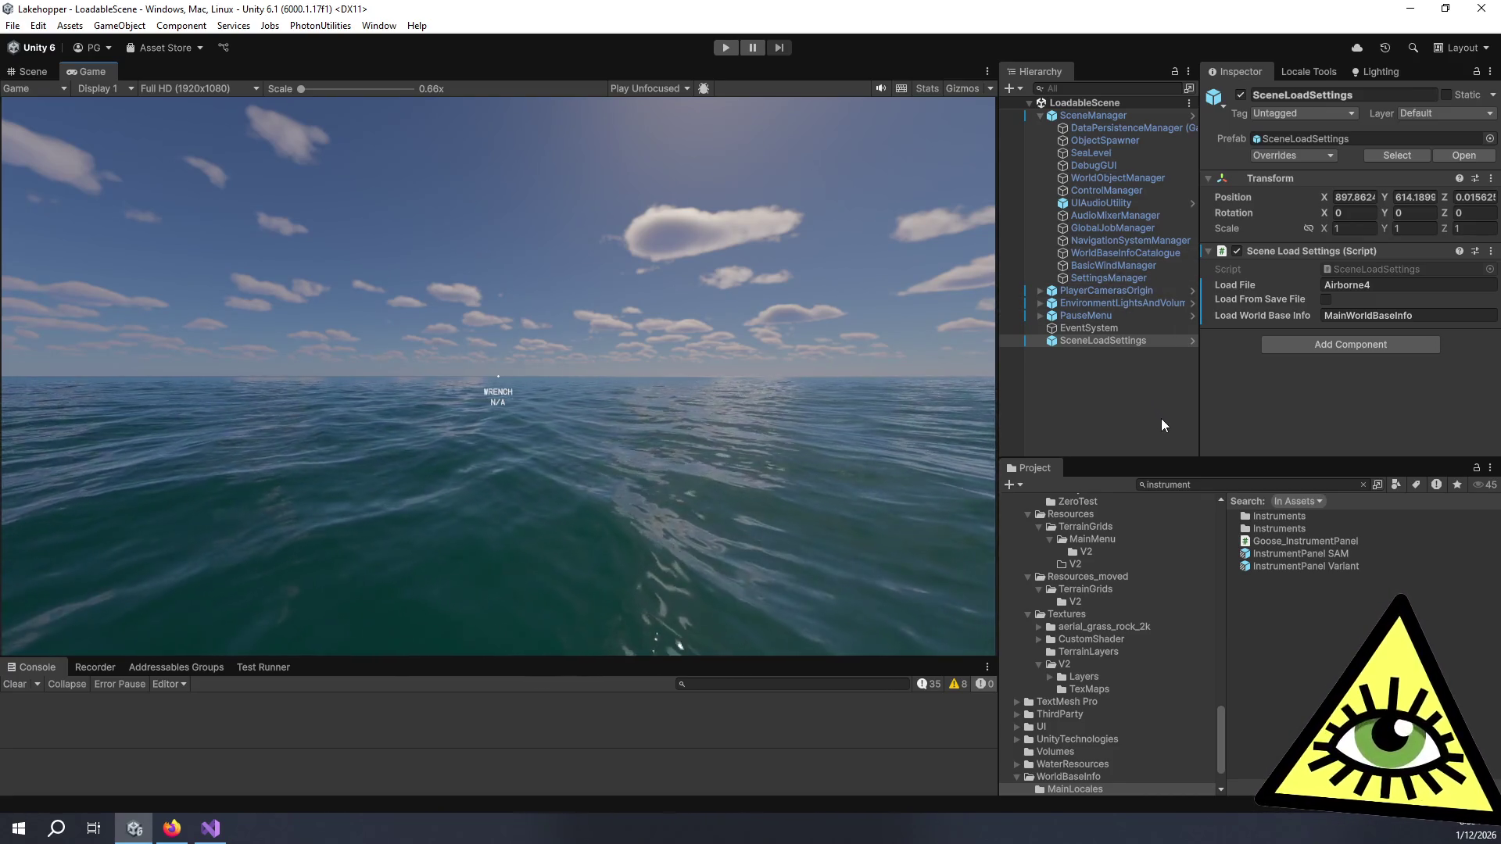
pyautogui.click(207, 833)
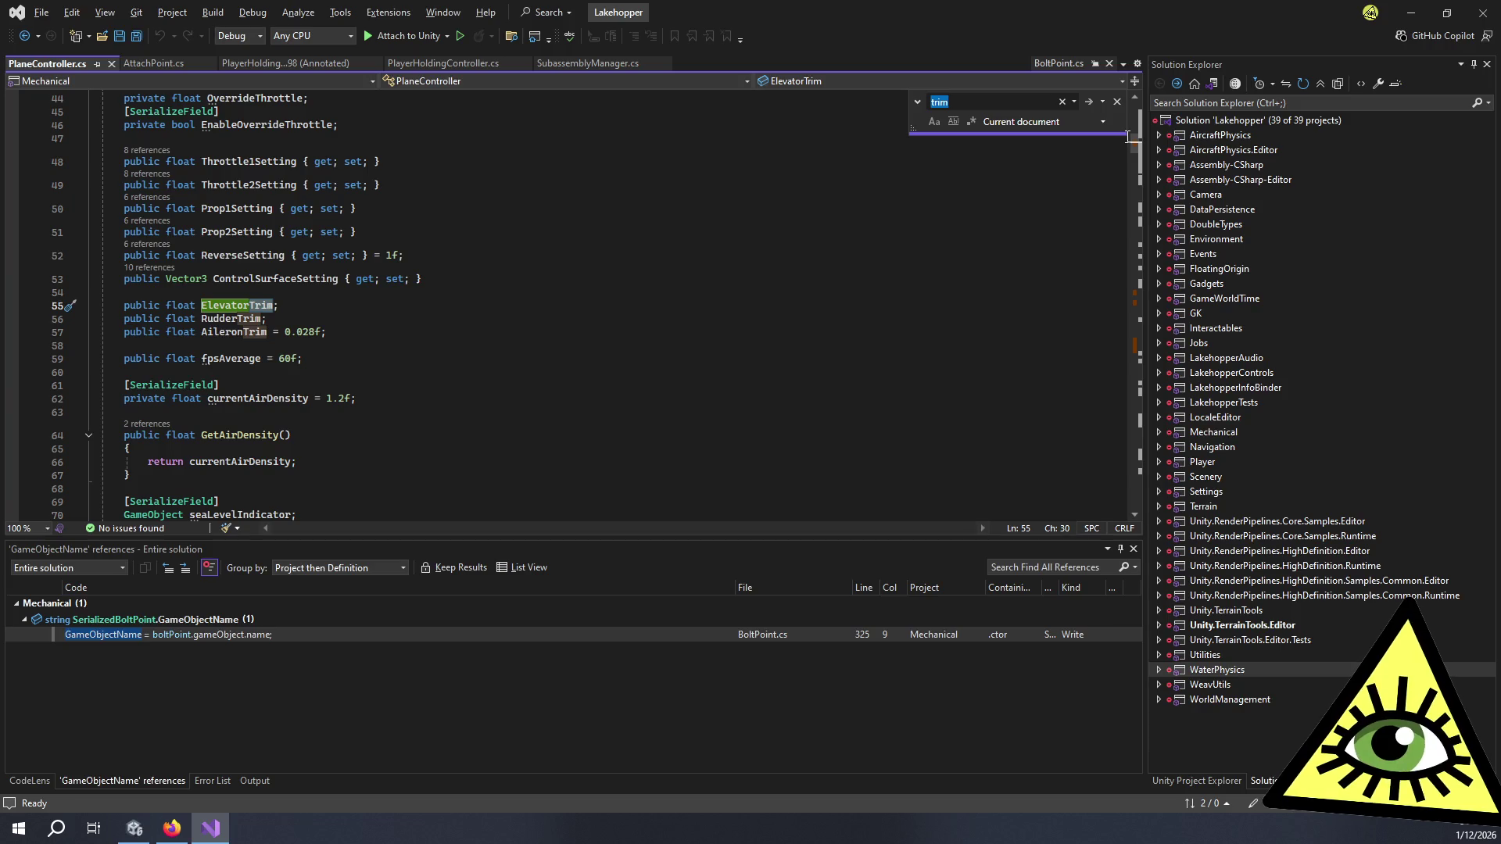
# Step: Open PlaneSubassemblyManager.cs and read how the plane's trim values are saved
pyautogui.moveTo(1132, 143)
pyautogui.mouseDown()
pyautogui.moveTo(1124, 495)
pyautogui.moveTo(1115, 469)
pyautogui.mouseUp()
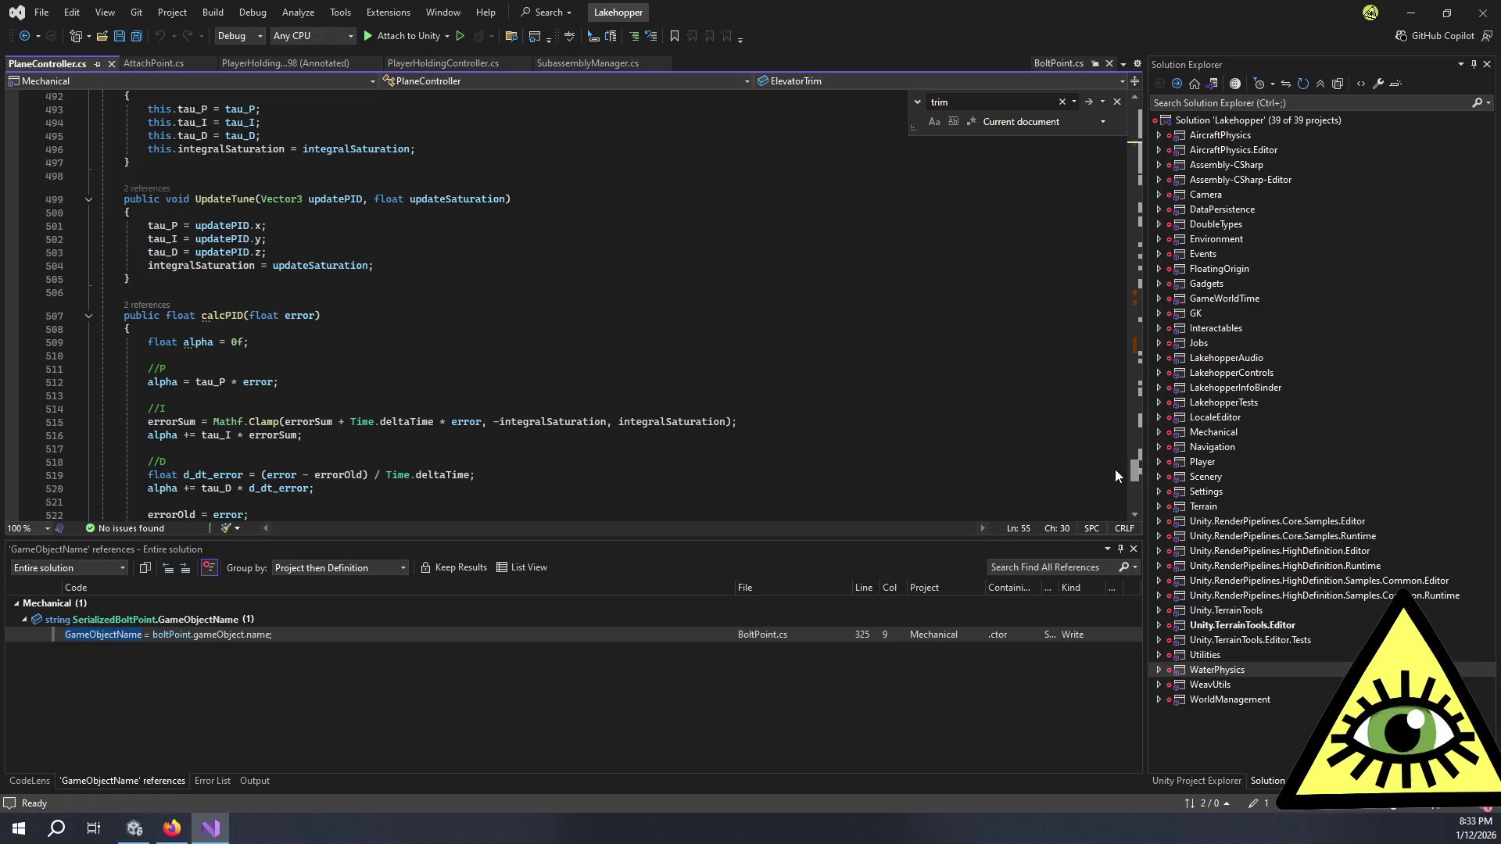
pyautogui.click(663, 209)
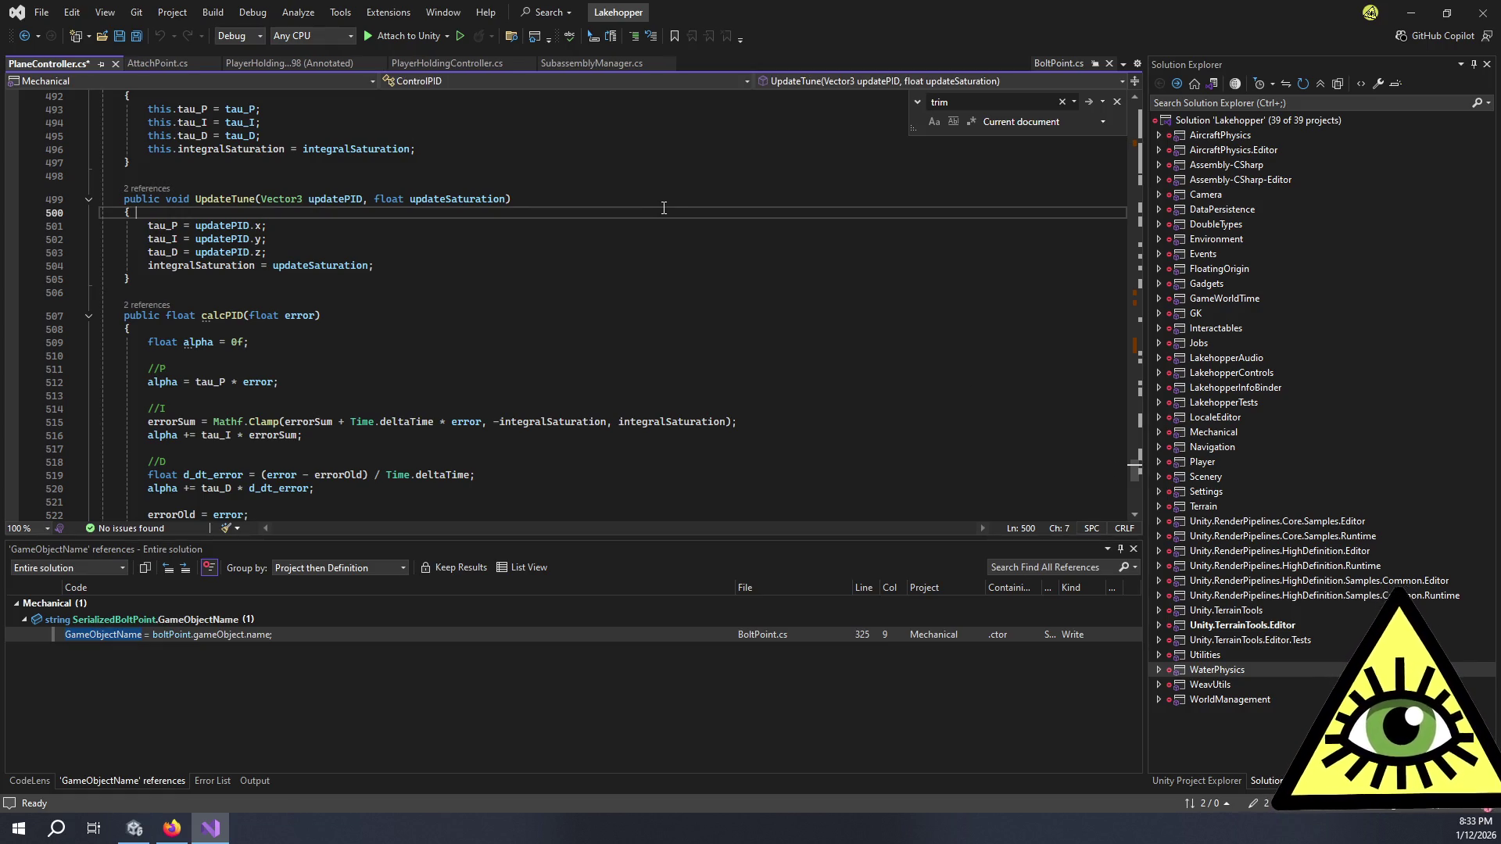
pyautogui.write('planesubas')
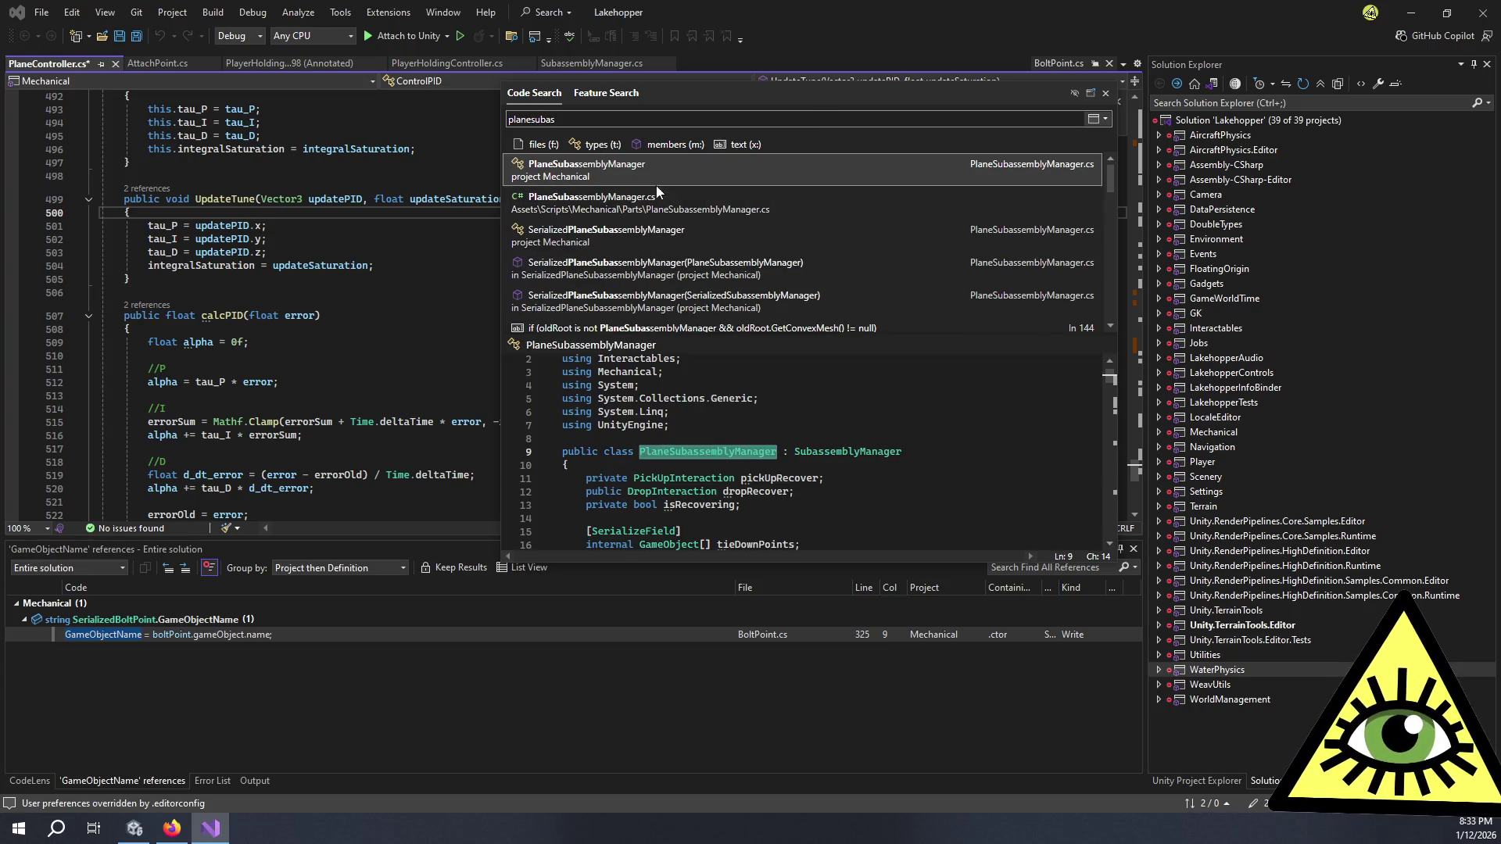
pyautogui.doubleClick(662, 196)
pyautogui.moveTo(1136, 146)
pyautogui.mouseDown()
pyautogui.moveTo(1121, 479)
pyautogui.moveTo(1113, 353)
pyautogui.moveTo(1123, 382)
pyautogui.mouseUp()
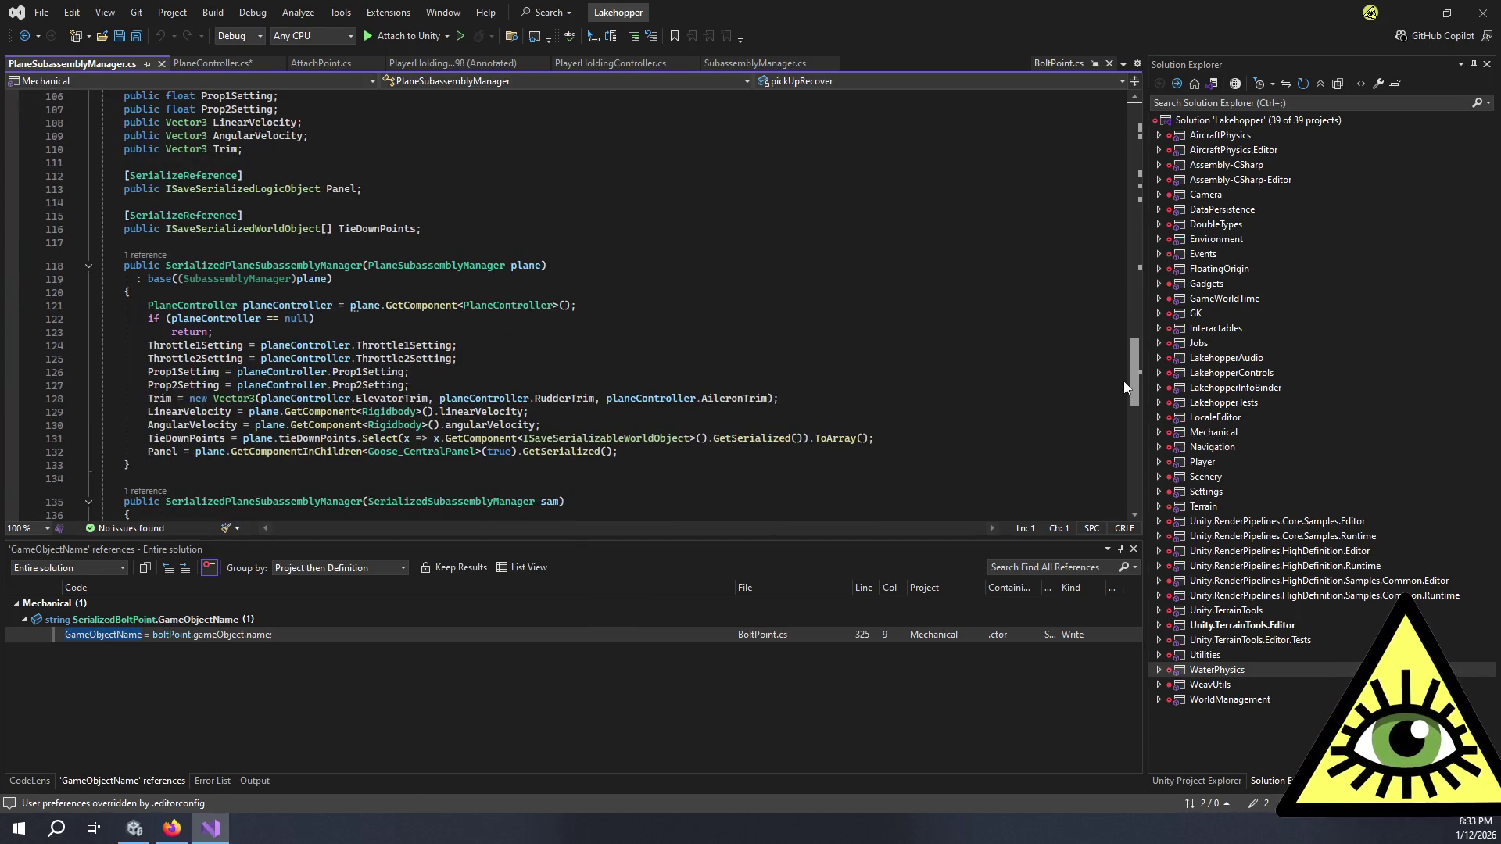
pyautogui.moveTo(1123, 382); pyautogui.dragTo(1123, 378)
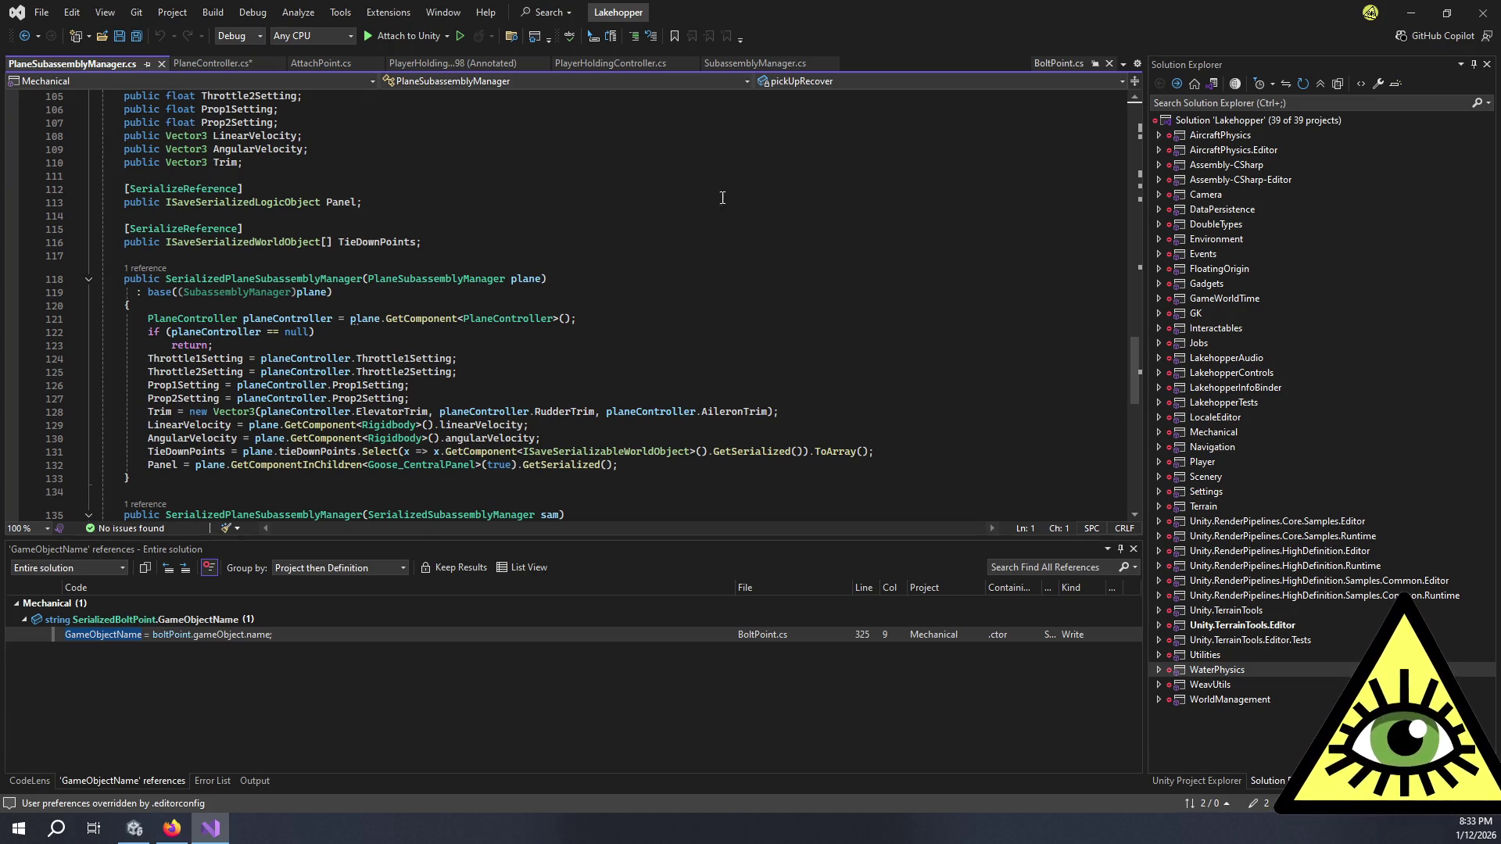
# Step: Undo the stray edit in PlaneController.cs and return to Unity
pyautogui.click(242, 69)
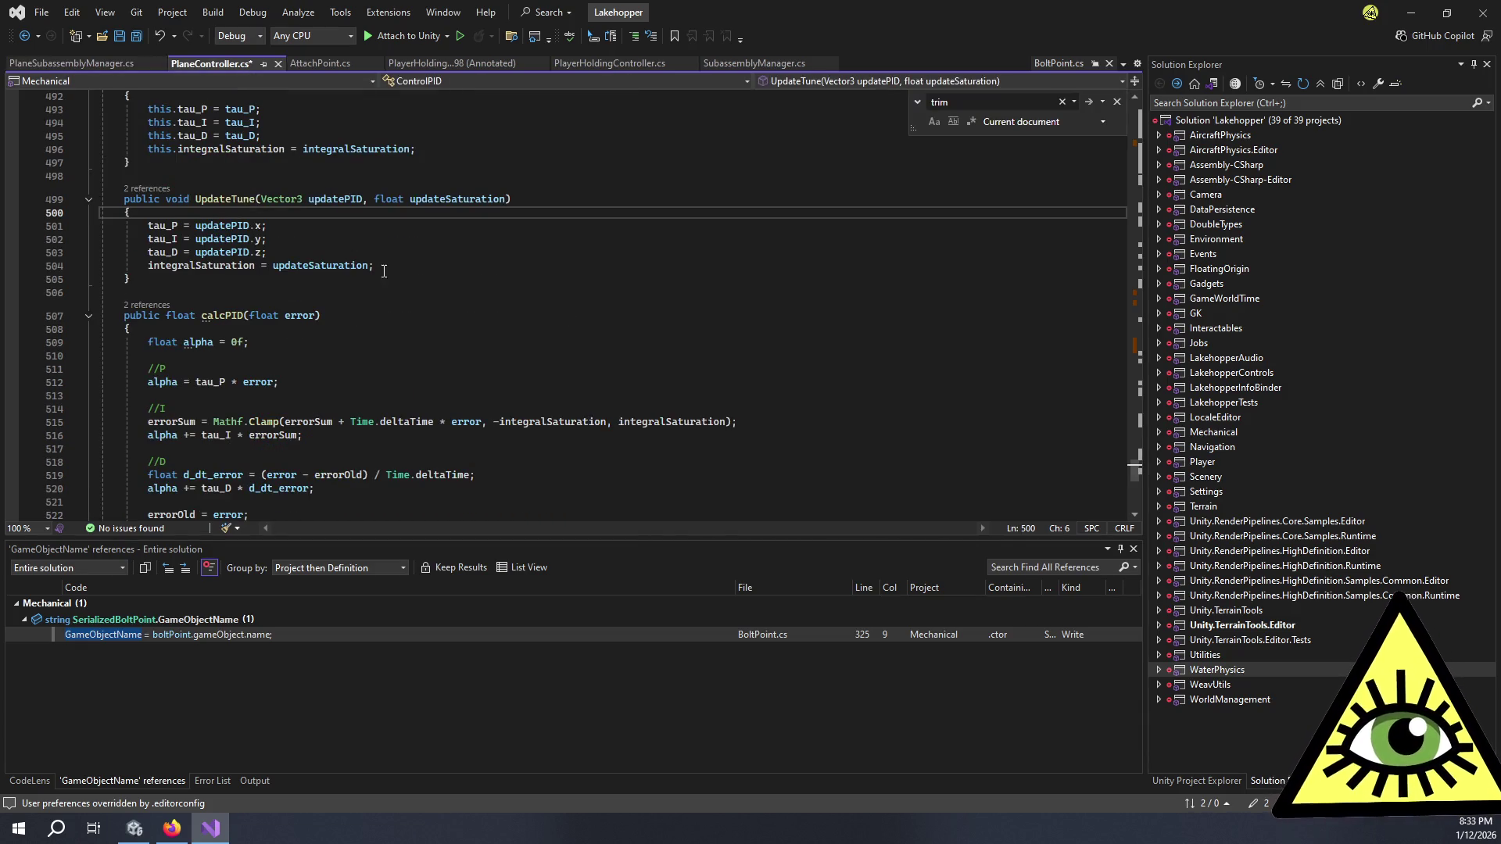
pyautogui.hotkey('ctrl', 'z')
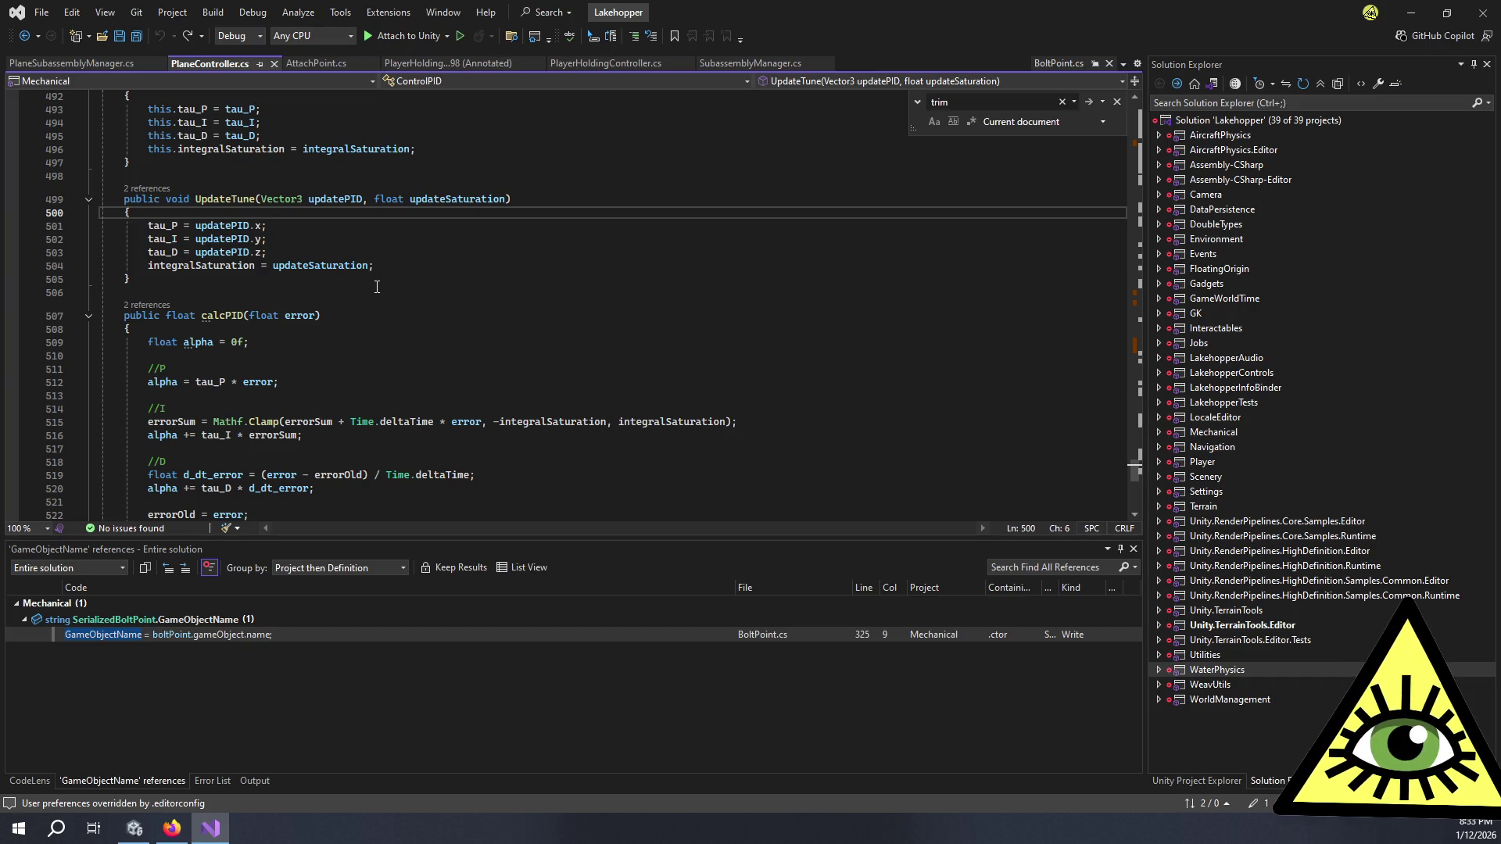
pyautogui.click(134, 828)
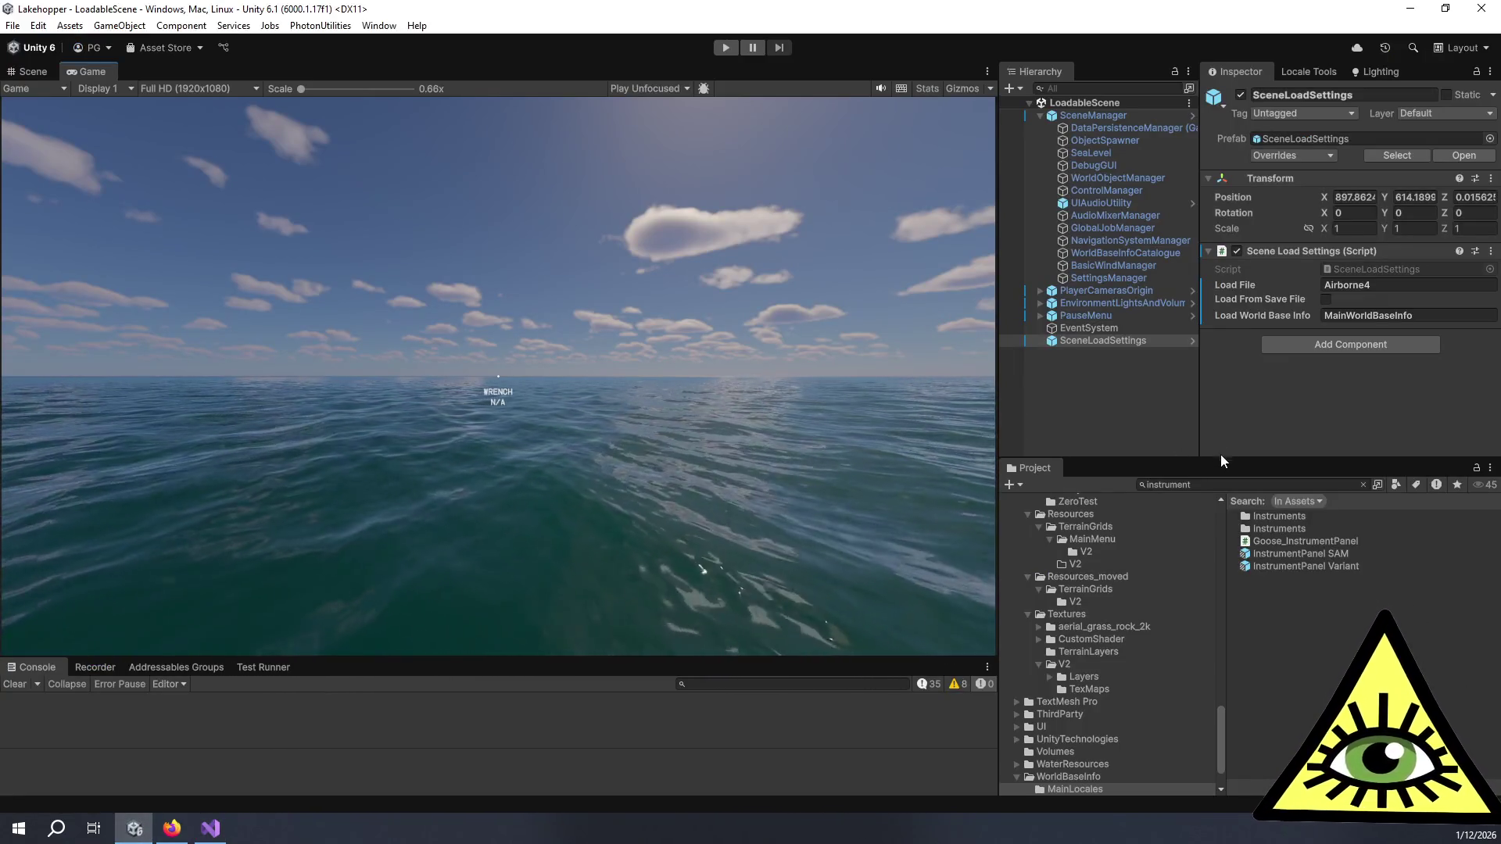
# Step: Select the TestIsland_Locale_wSAMs locale in the MainLocales folder and enlarge the Inspector
pyautogui.scroll(-2, 1105, 715)
pyautogui.click(1100, 735)
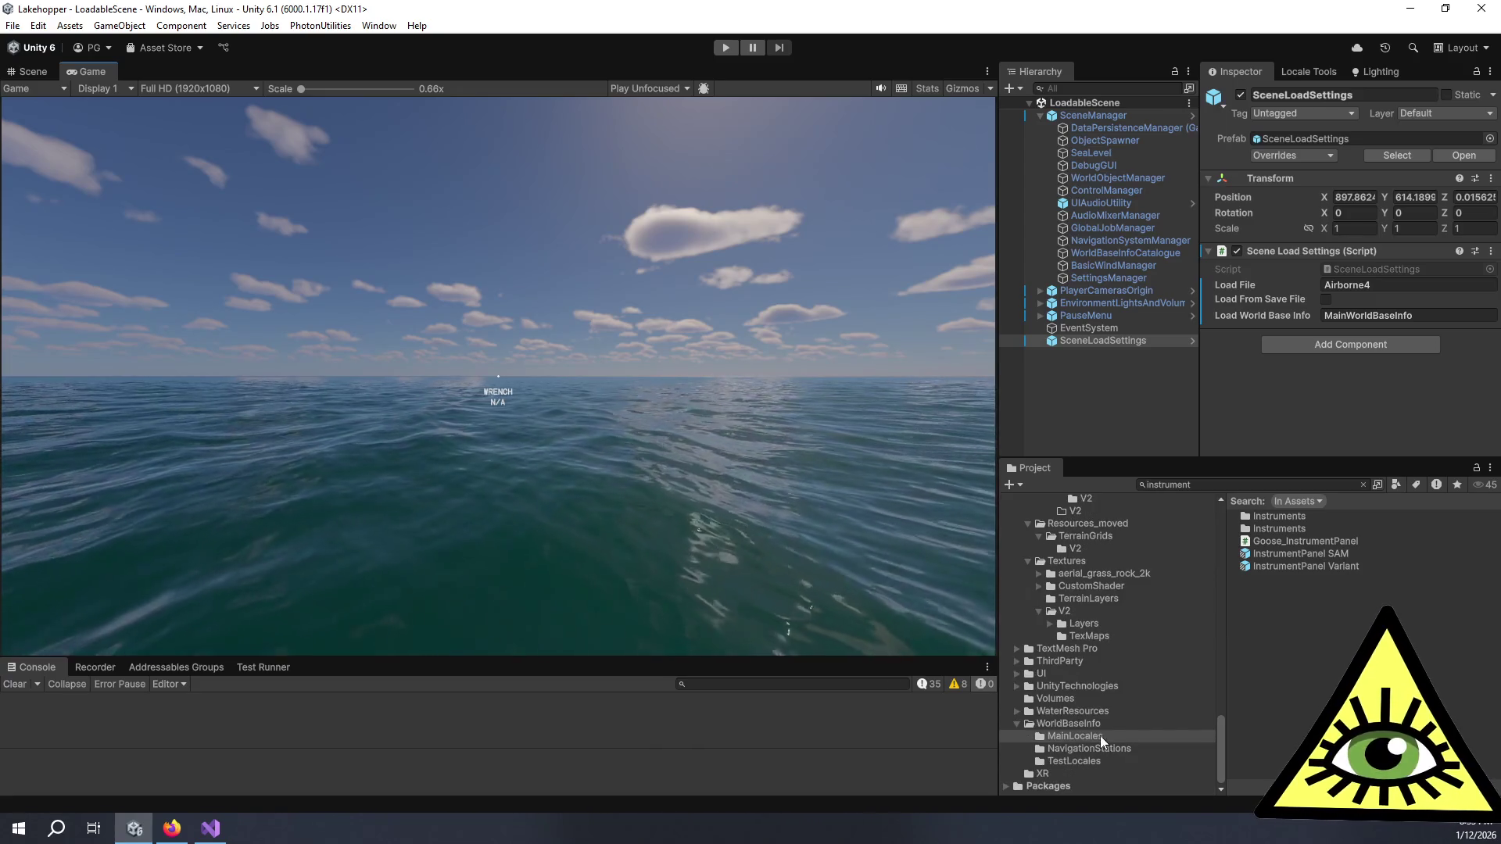
pyautogui.click(1362, 485)
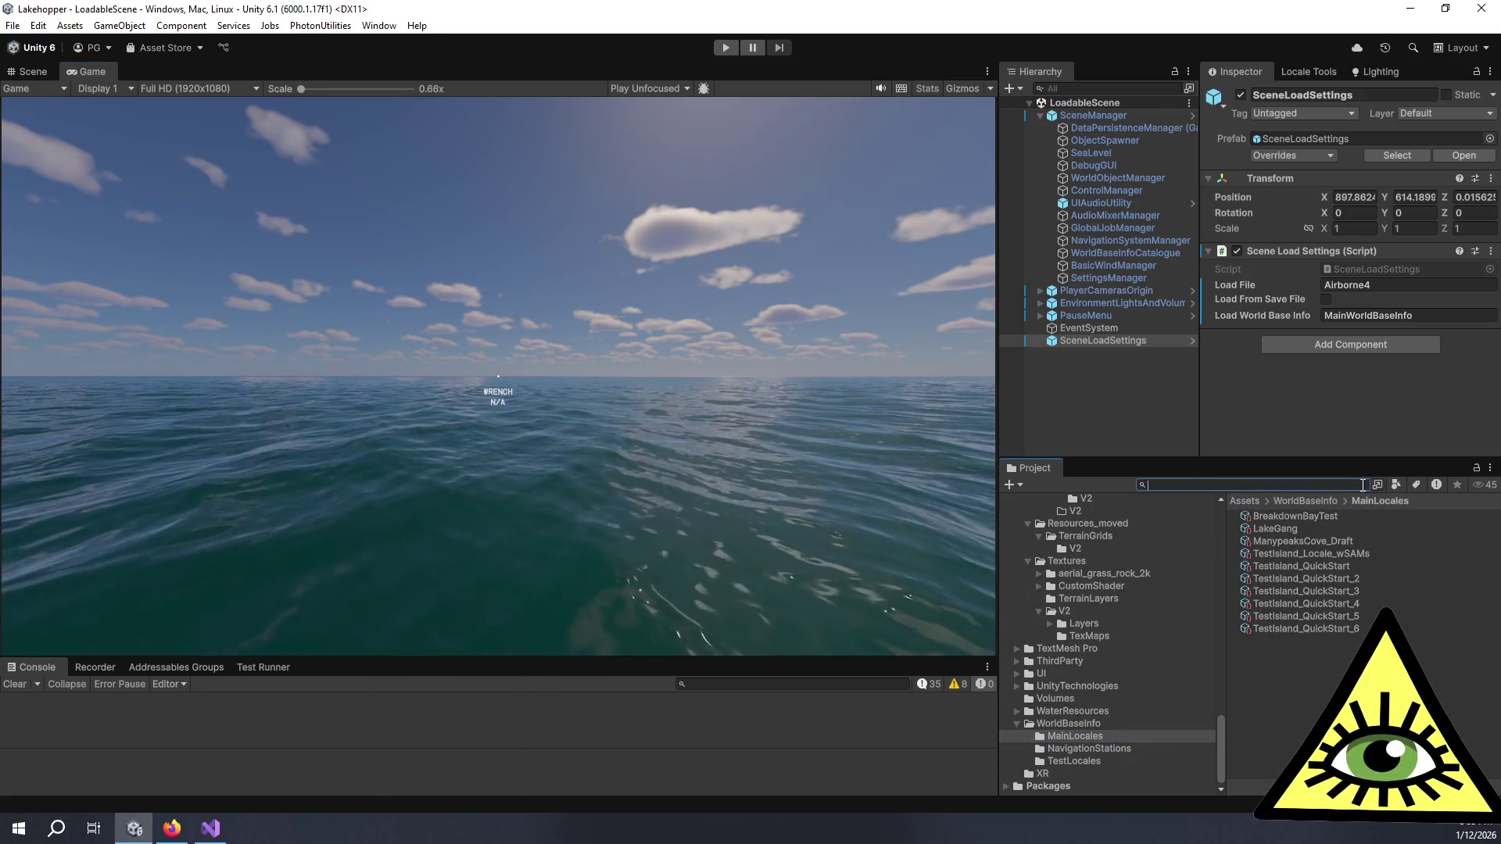
pyautogui.click(1324, 551)
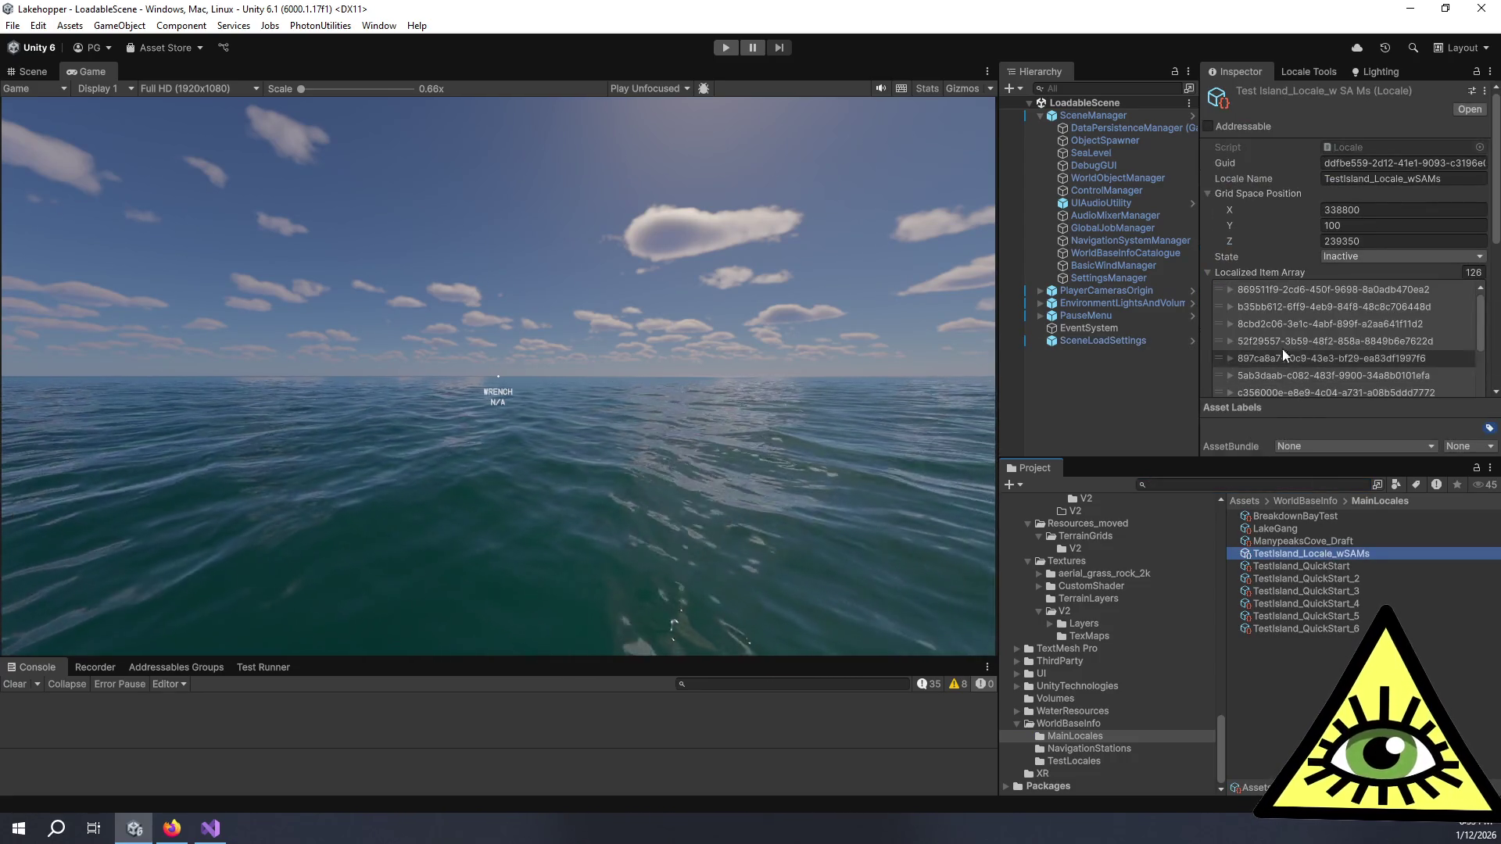
pyautogui.moveTo(1157, 459); pyautogui.dragTo(1126, 665)
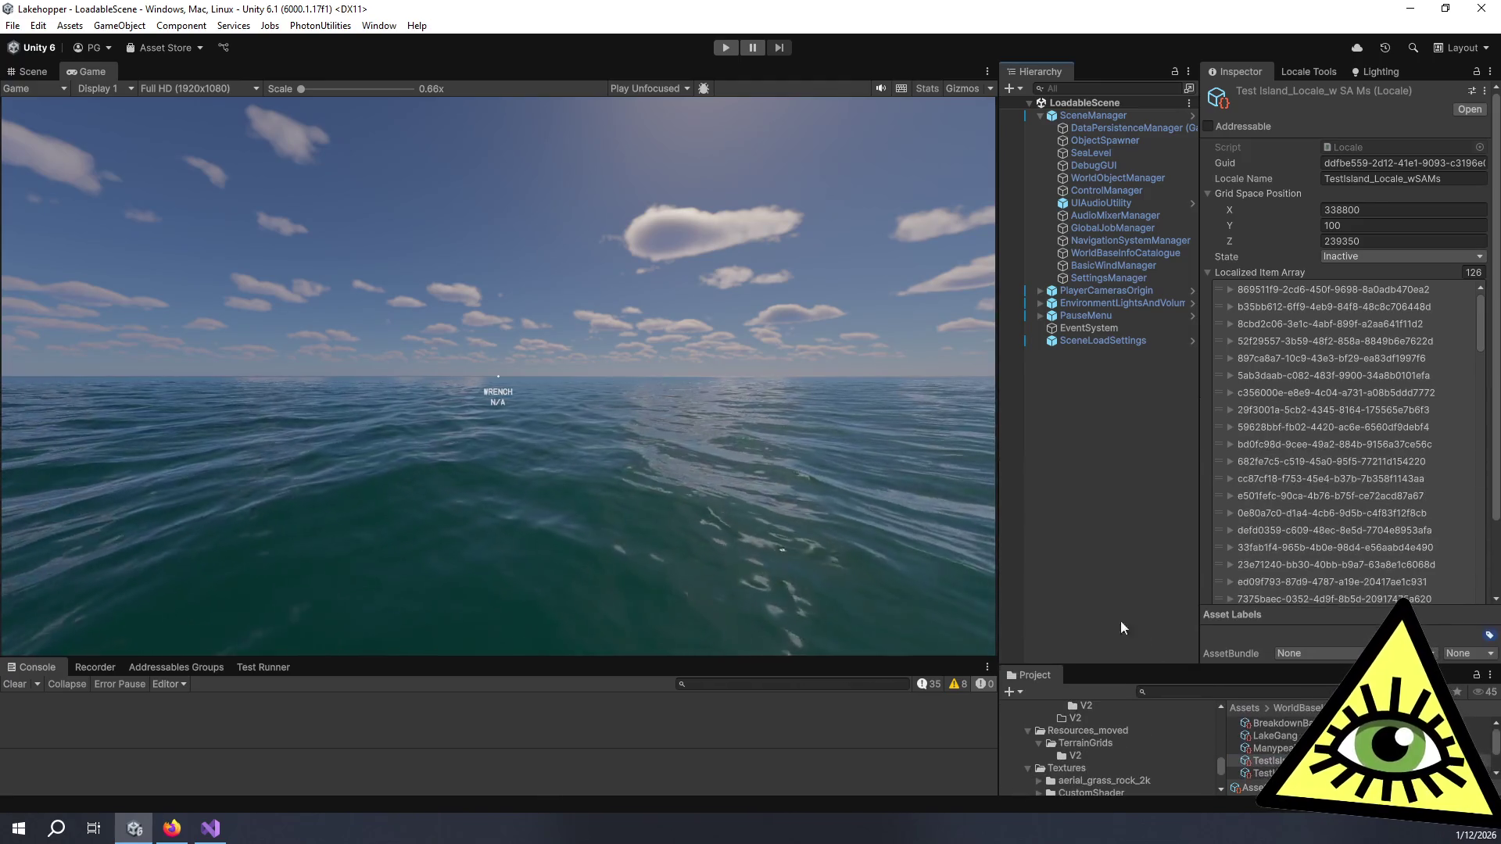
pyautogui.moveTo(996, 544); pyautogui.dragTo(786, 547)
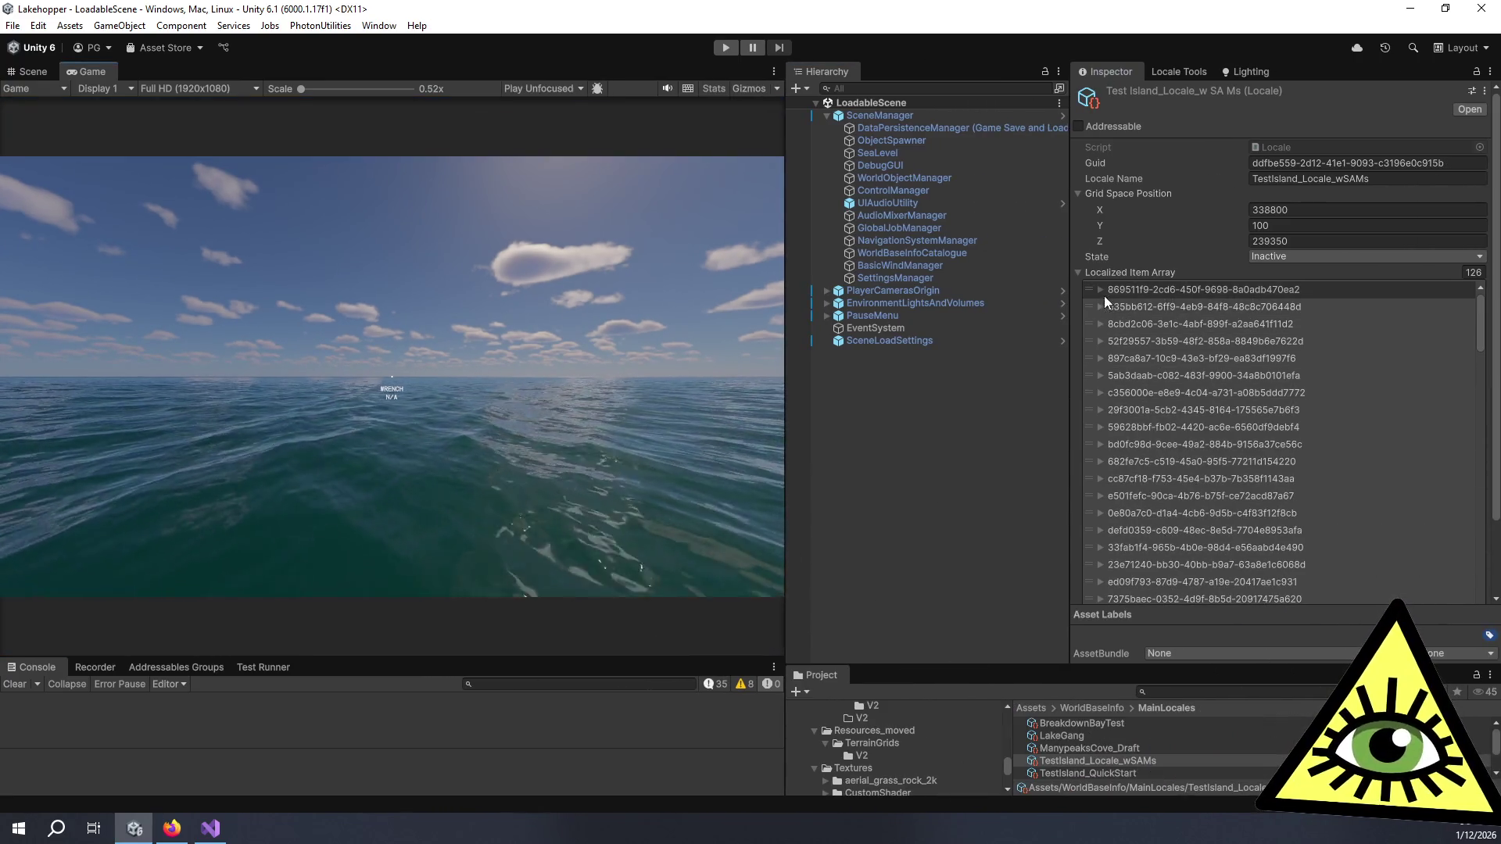
# Step: Expand the Localized Item Array entries to the plane assembly's Plane SAM fields
pyautogui.click(1101, 289)
pyautogui.click(1100, 292)
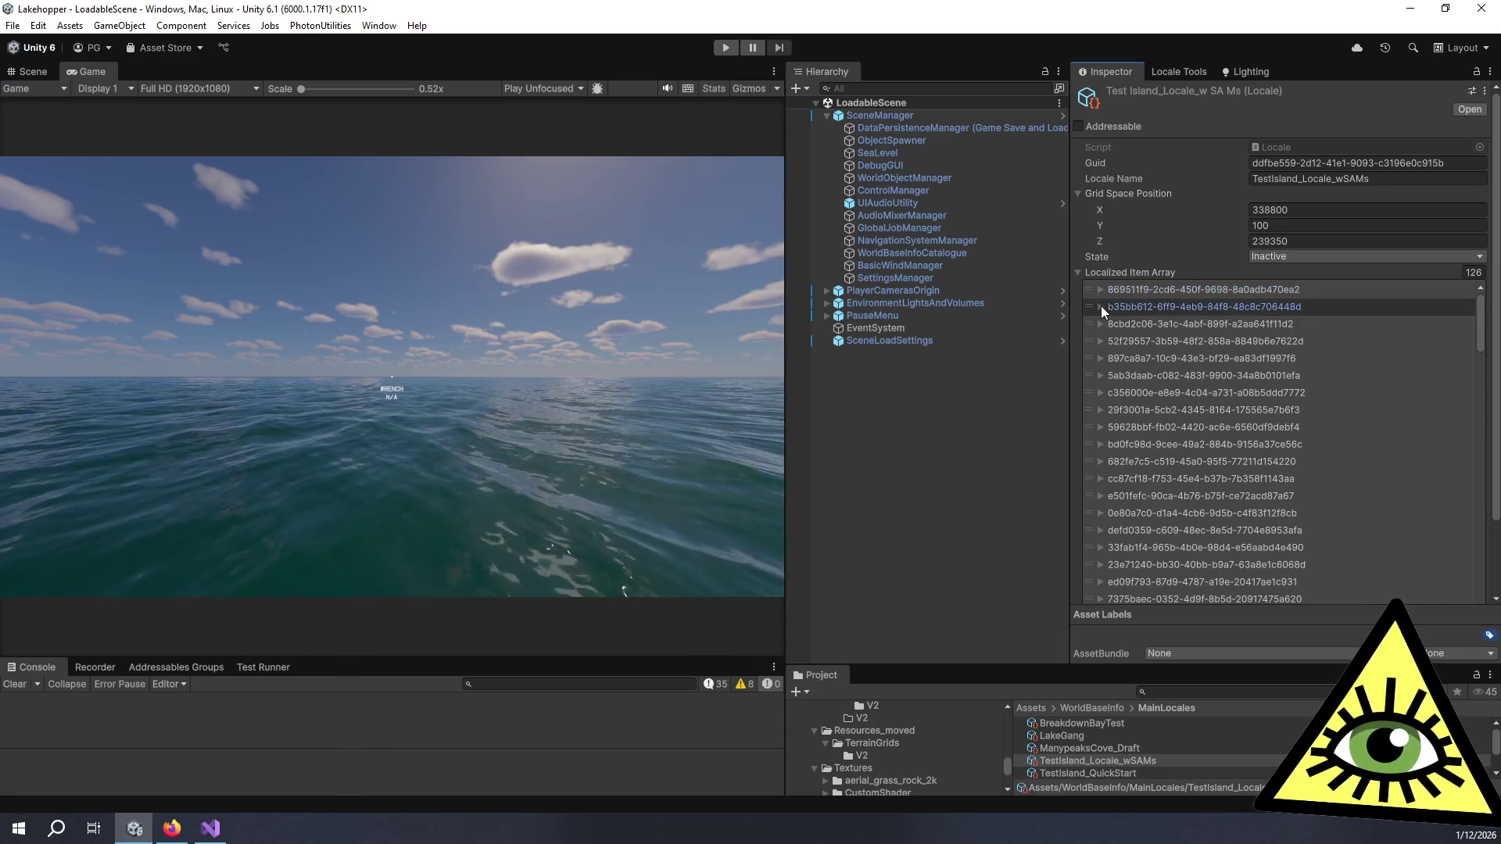
pyautogui.click(1101, 306)
pyautogui.click(1100, 306)
pyautogui.click(1101, 322)
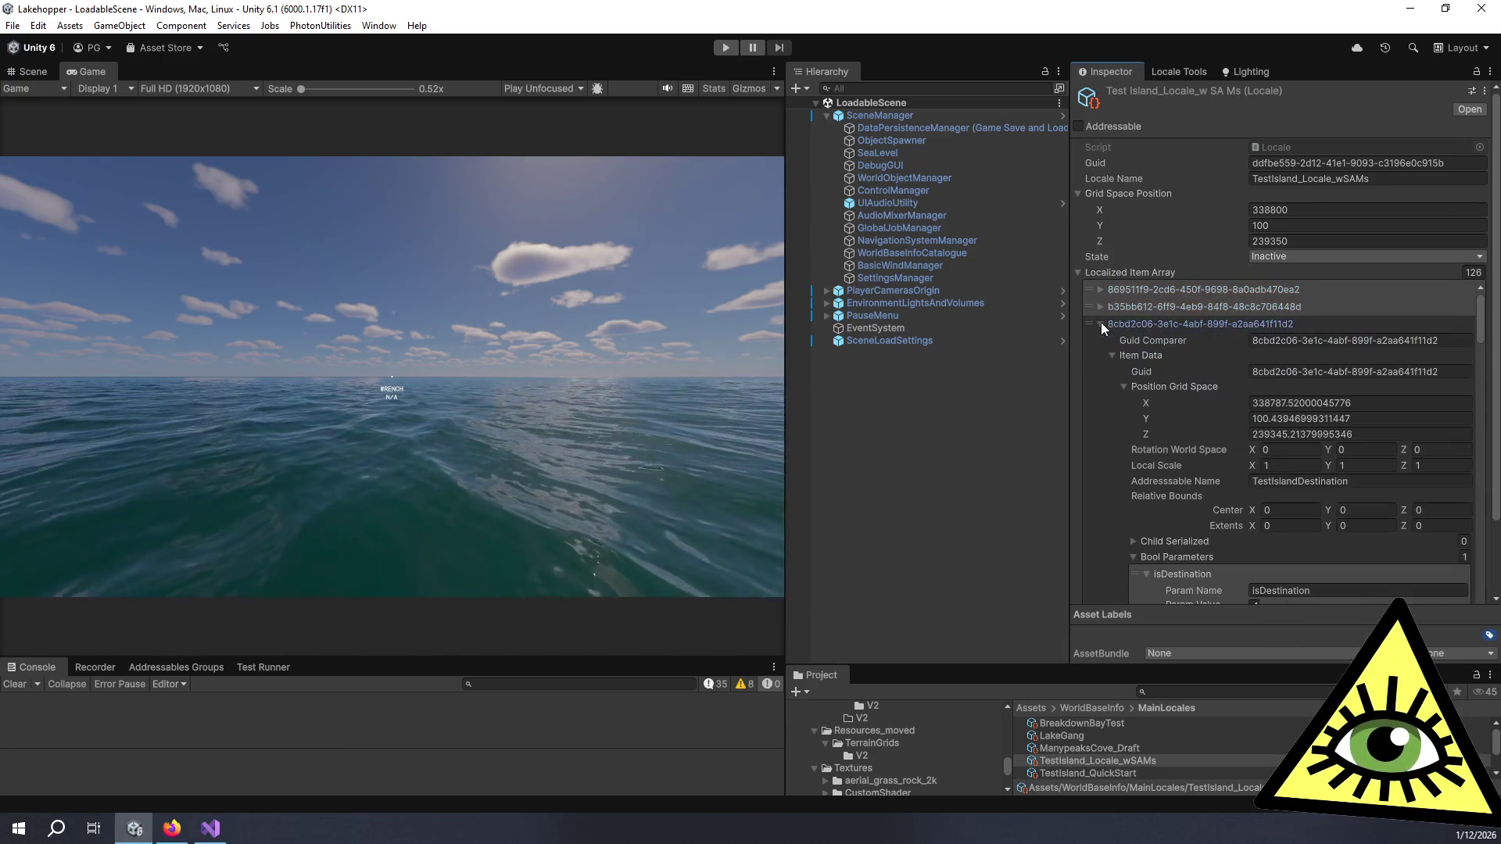
pyautogui.click(1101, 322)
pyautogui.click(1099, 343)
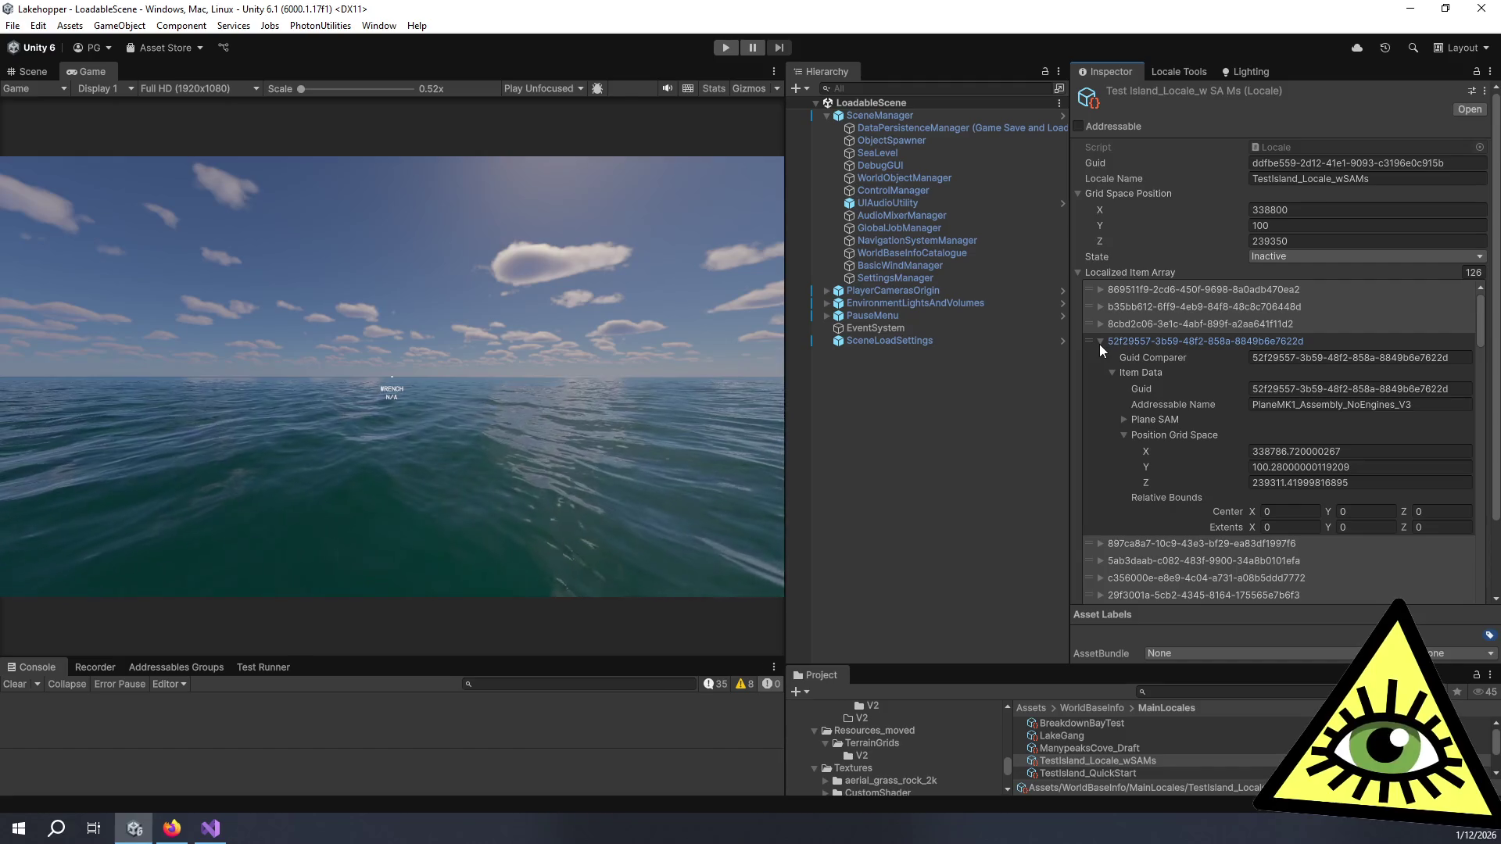
pyautogui.click(1124, 419)
pyautogui.scroll(-3, 1203, 448)
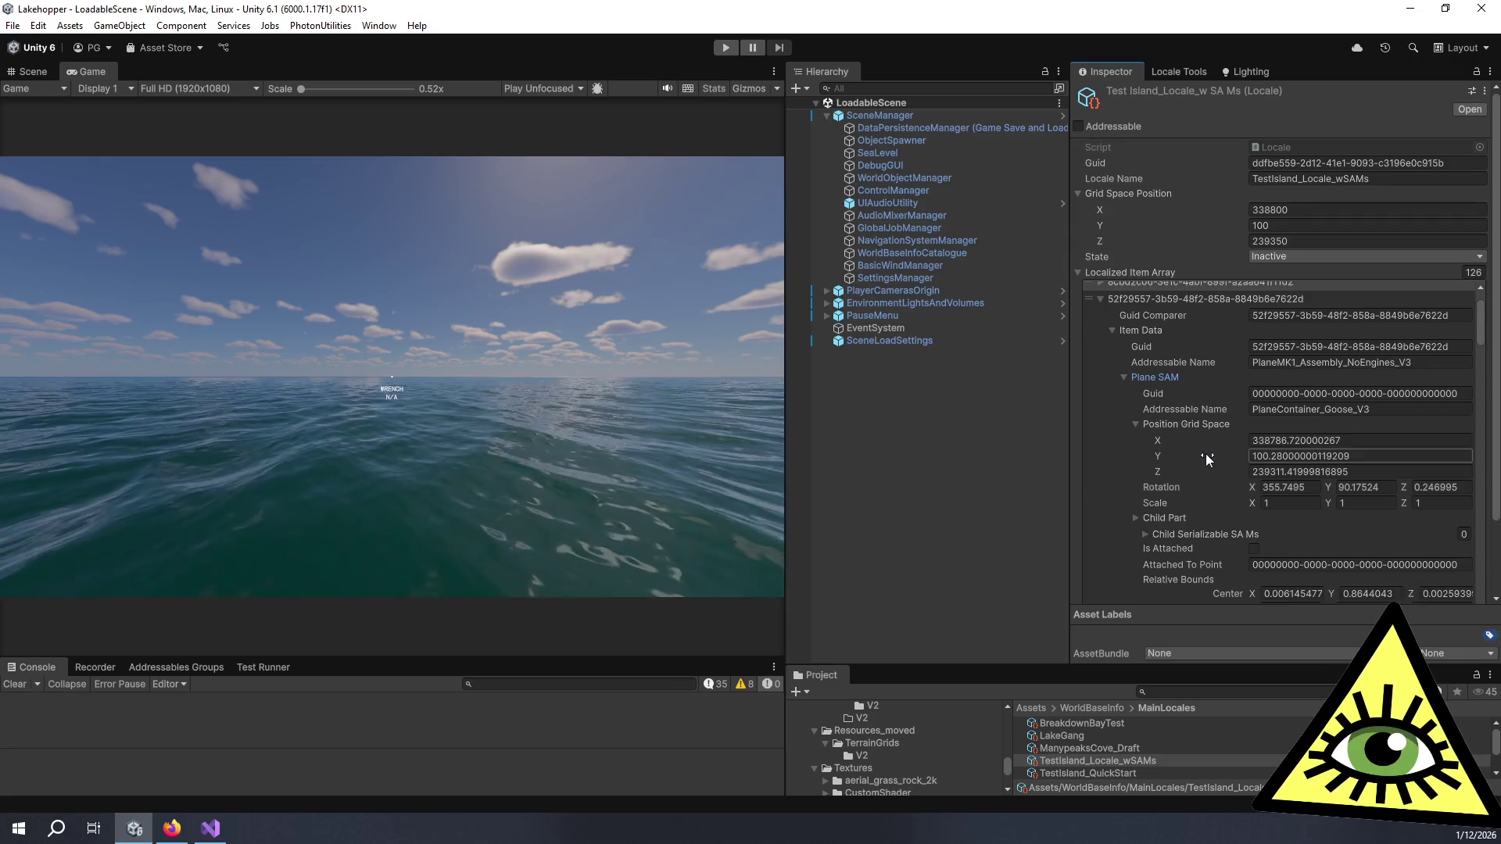
pyautogui.scroll(-2, 1205, 458)
pyautogui.scroll(-3, 1246, 522)
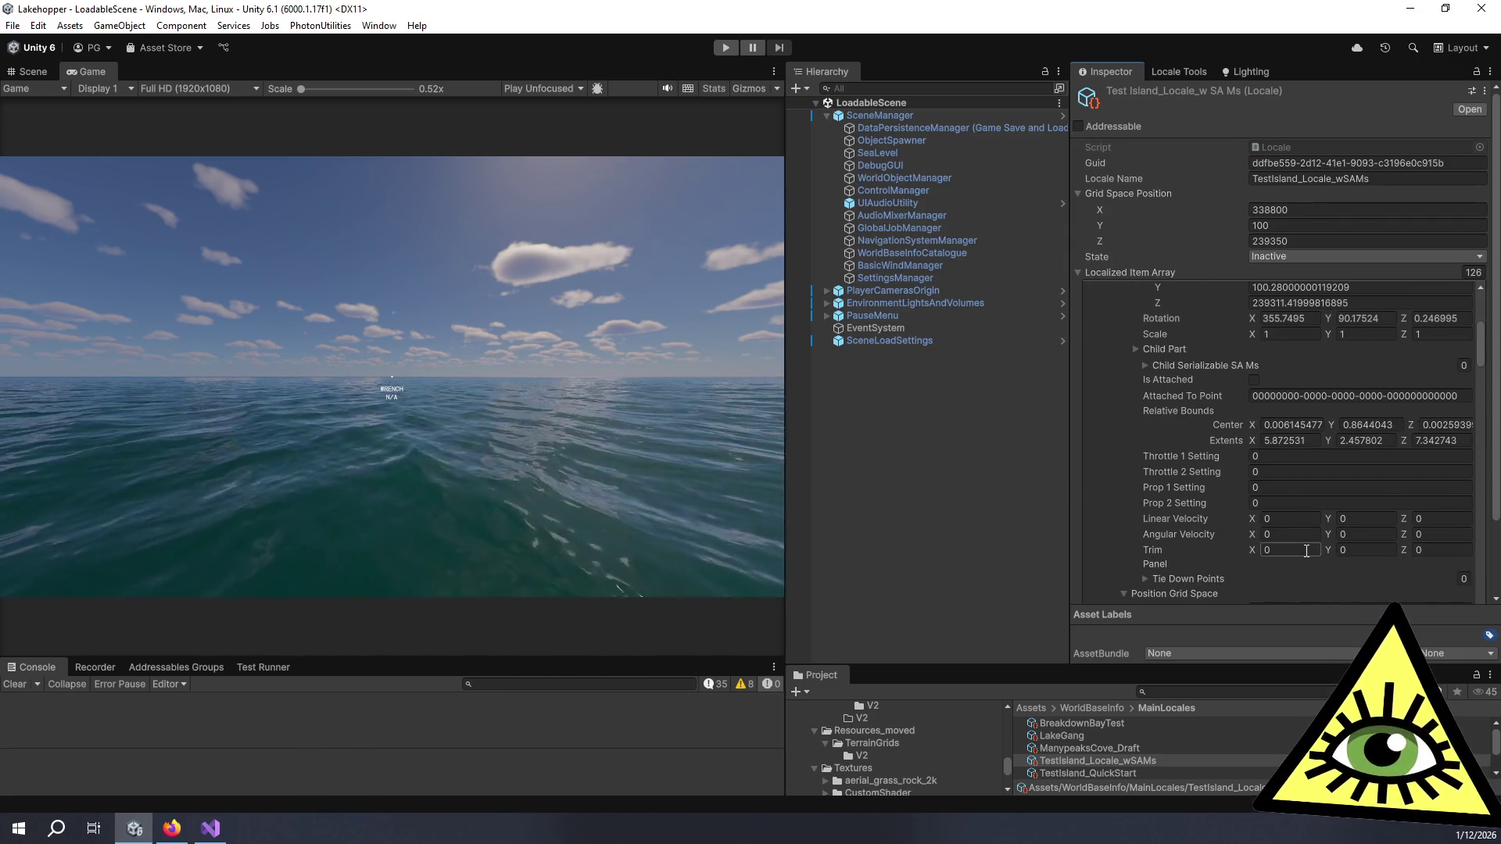
# Step: Set the plane's Trim Z to 0.028
pyautogui.click(1440, 551)
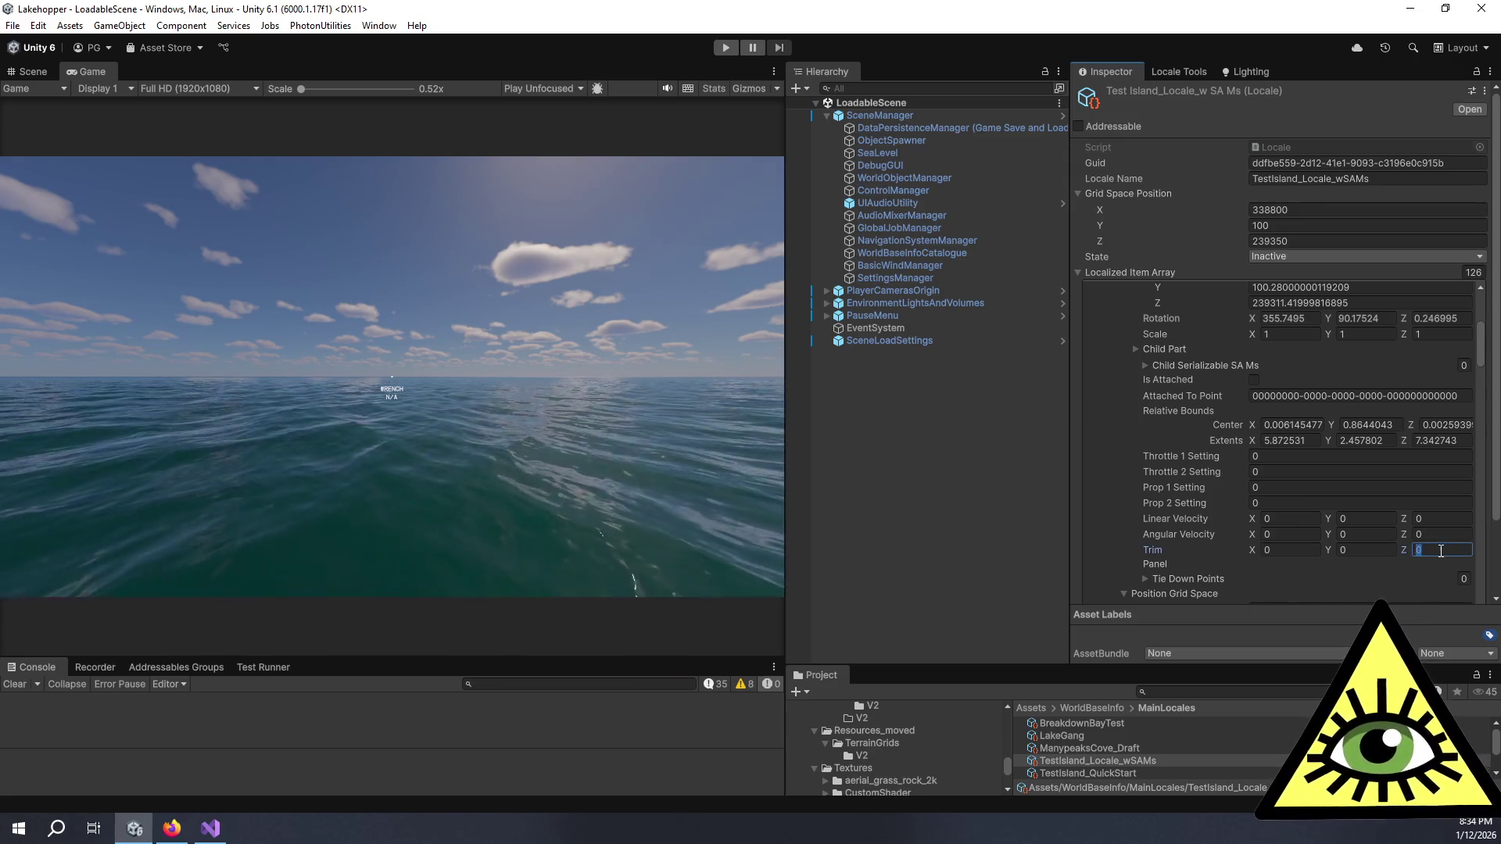
pyautogui.write('0.028')
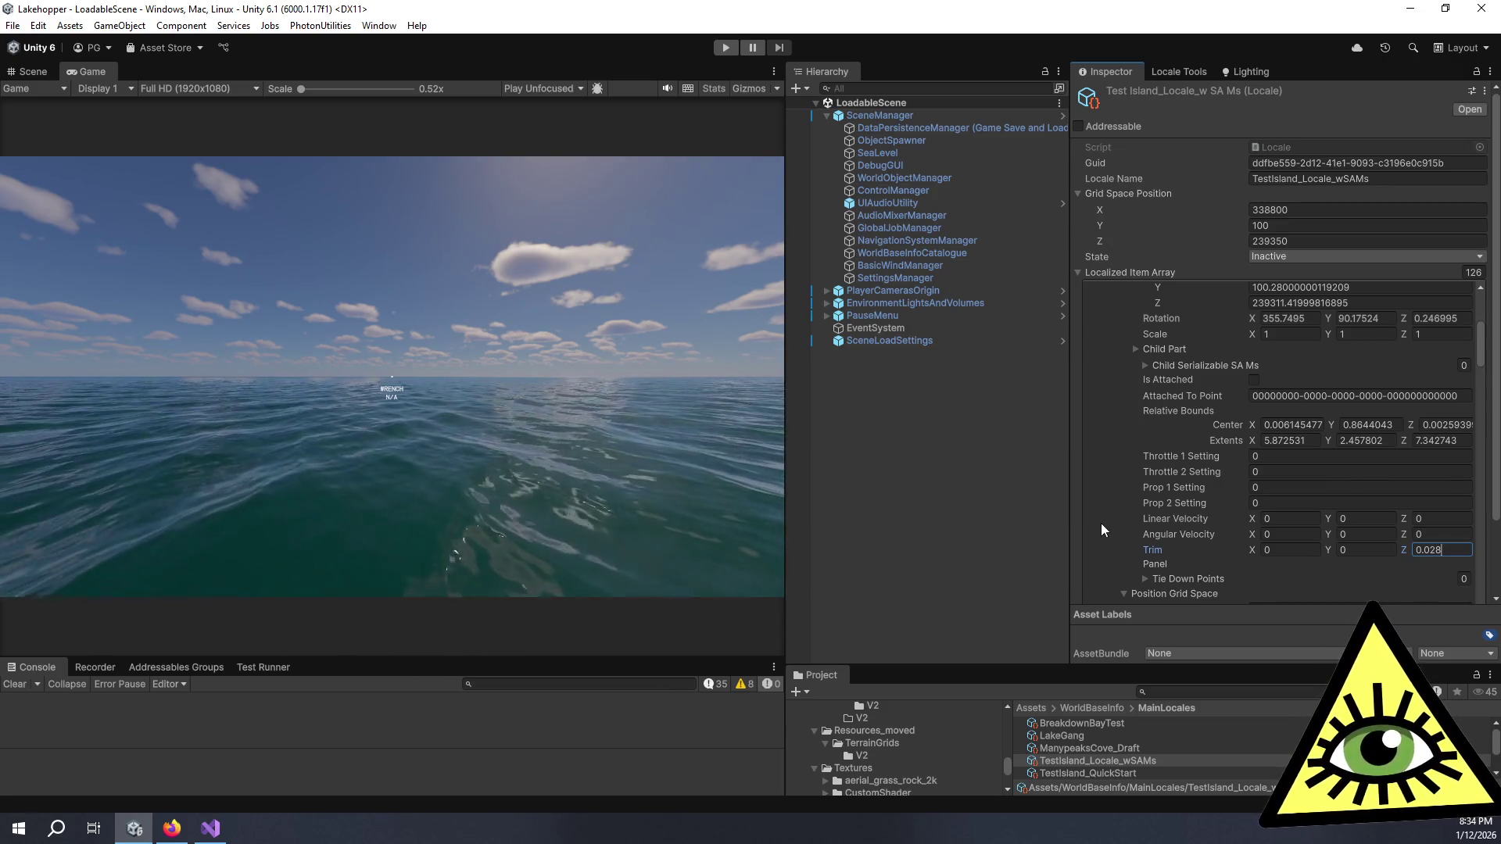
pyautogui.click(1071, 529)
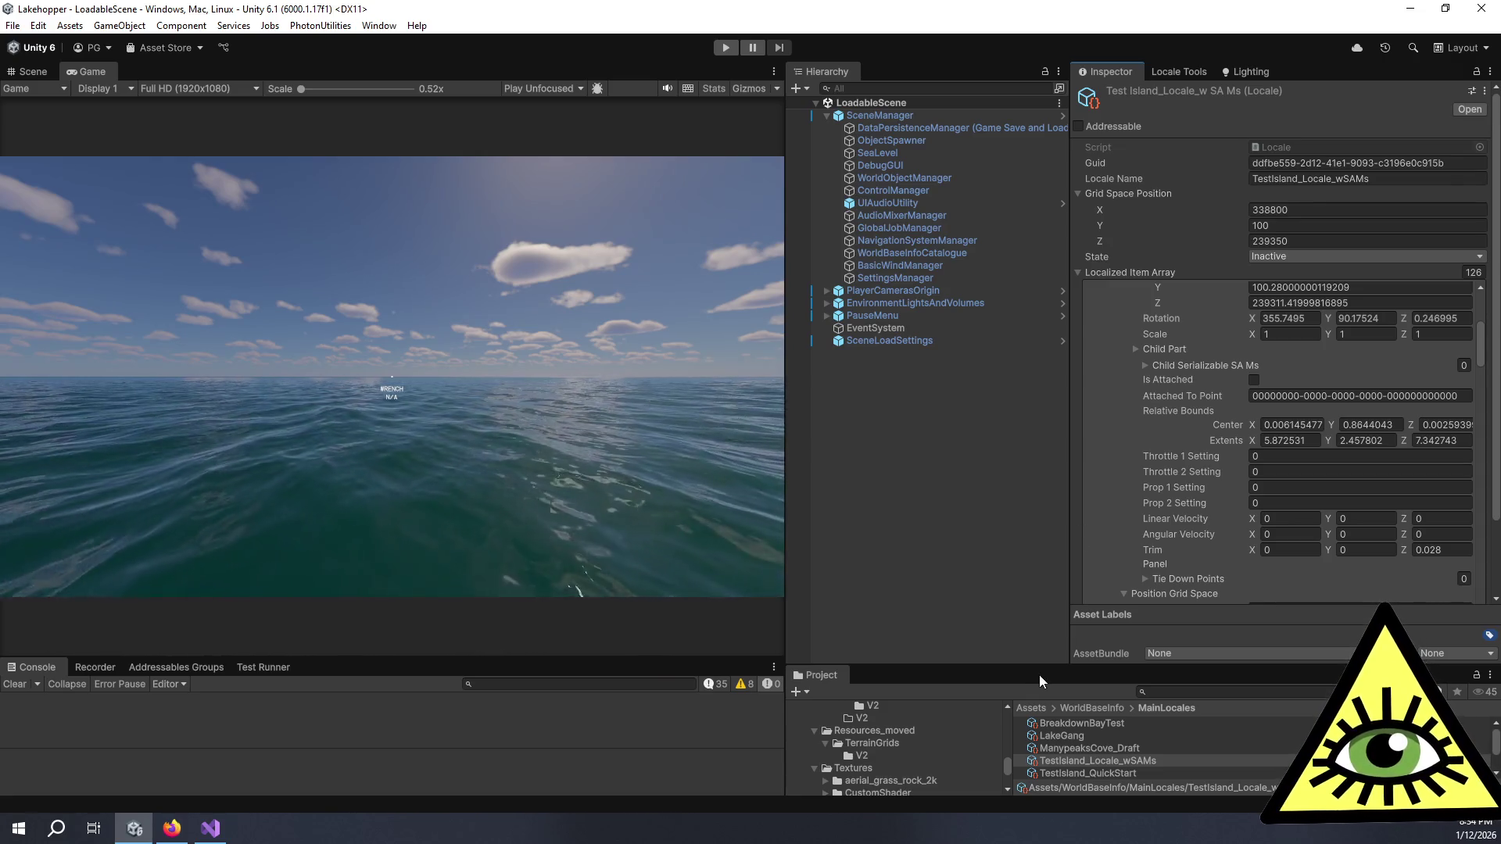
pyautogui.moveTo(1040, 676)
pyautogui.mouseDown()
pyautogui.moveTo(1047, 658)
pyautogui.moveTo(1067, 727)
pyautogui.moveTo(1079, 671)
pyautogui.mouseUp()
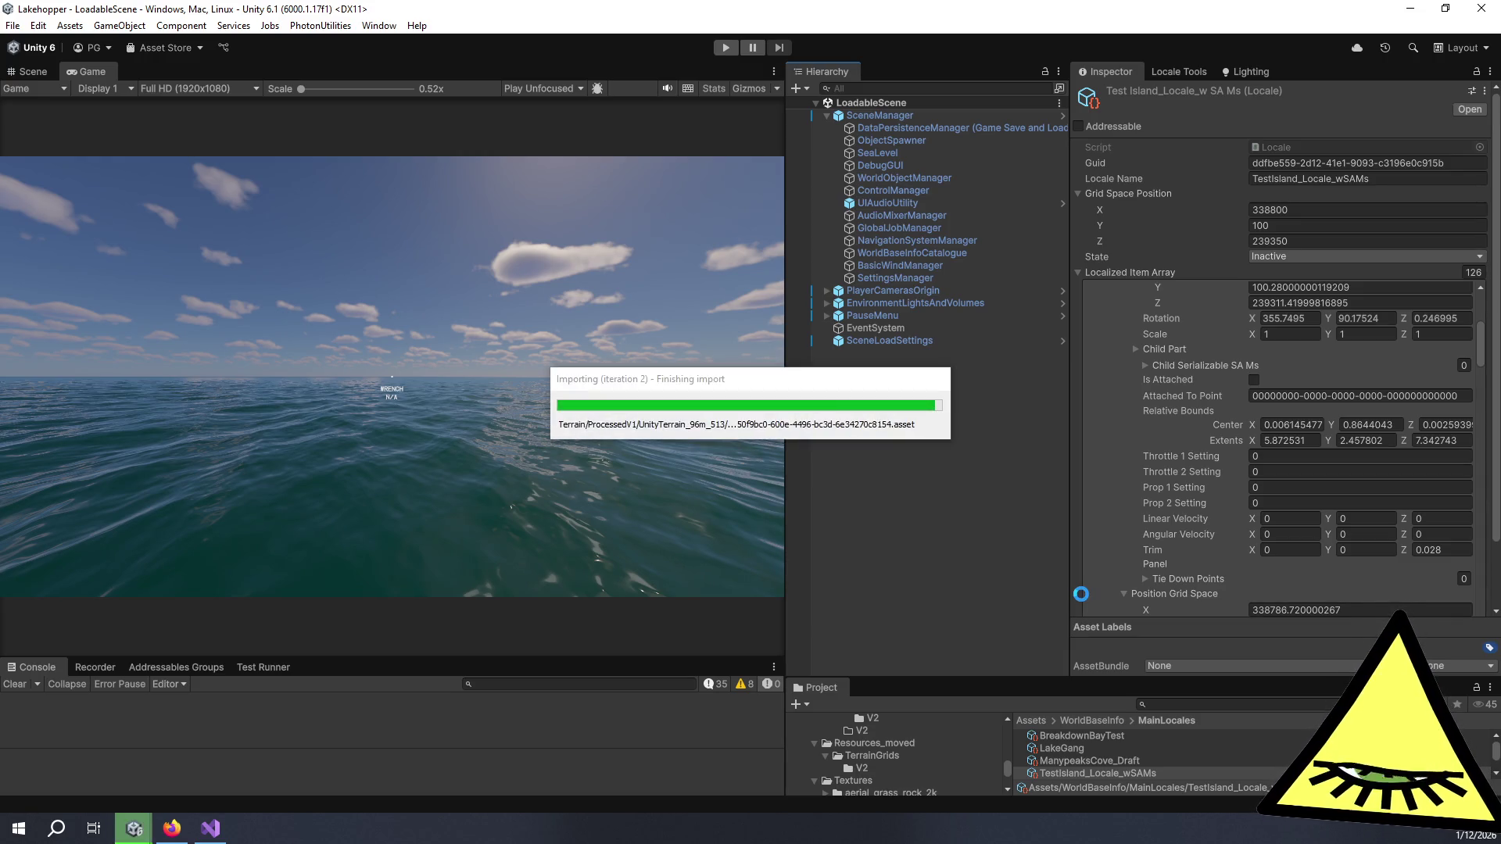
# Step: Change SceneLoadSettings' Load World Base Info from MainWorldBaseInfo to QuickStartWorldBaseInfo
pyautogui.click(941, 340)
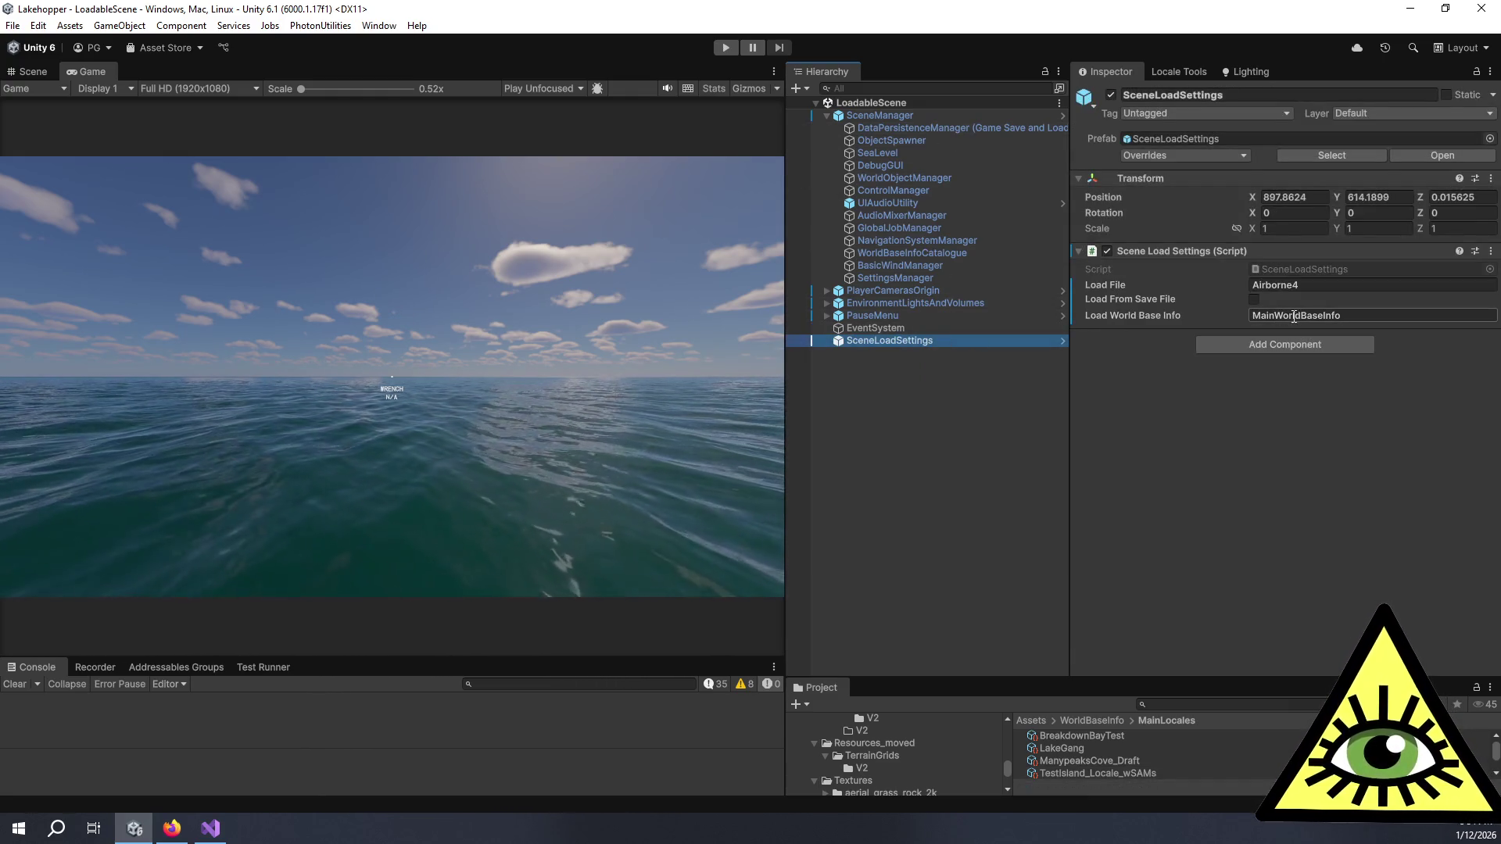
pyautogui.click(1271, 317)
pyautogui.click(1271, 317)
pyautogui.press('BackSpace')
pyautogui.press('BackSpace')
pyautogui.press('BackSpace')
pyautogui.write('Quick')
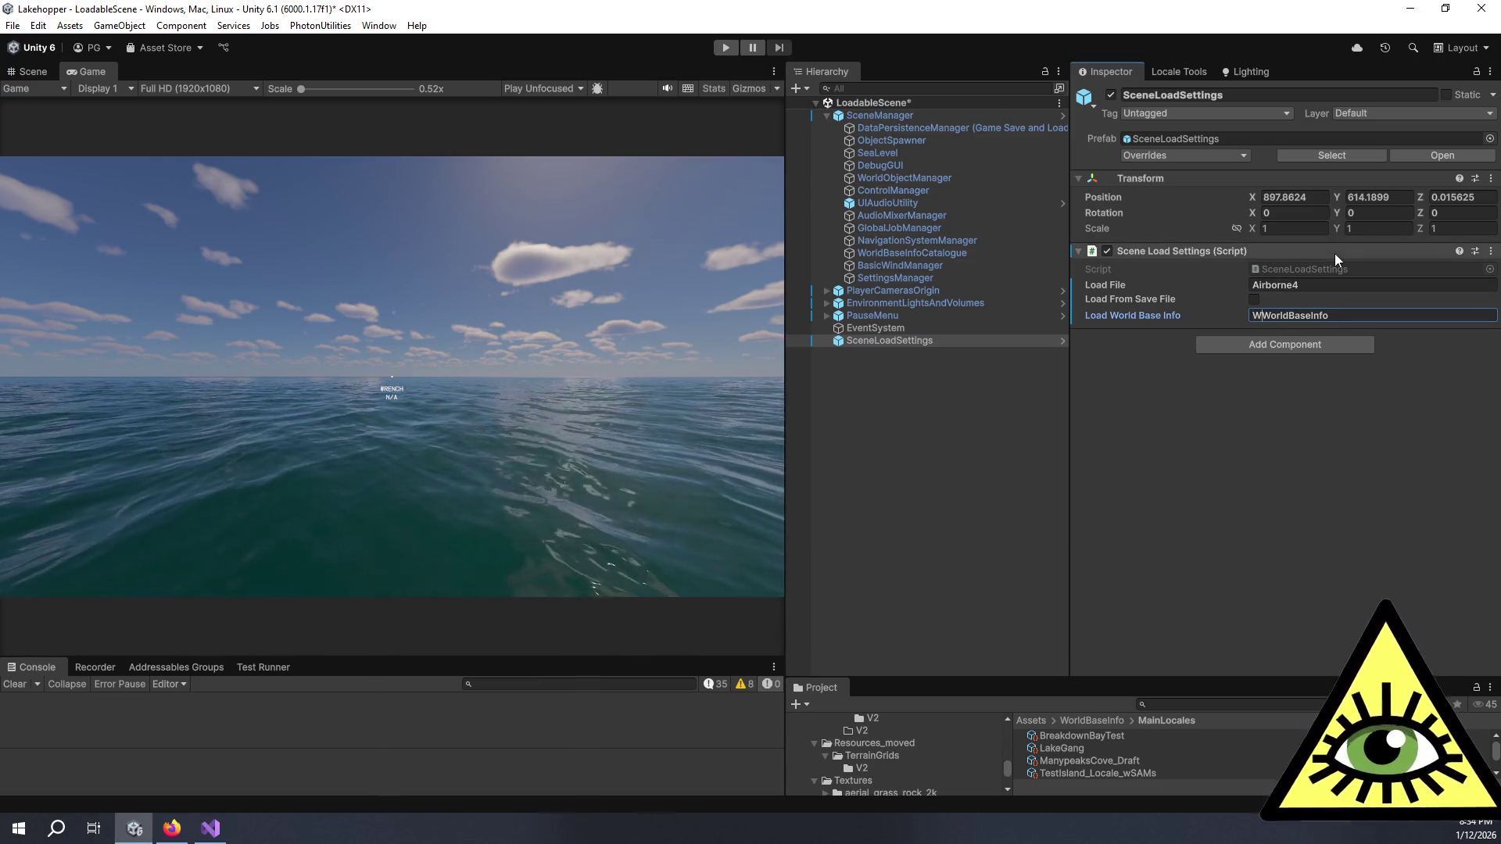
pyautogui.write('Start')
pyautogui.press('Return')
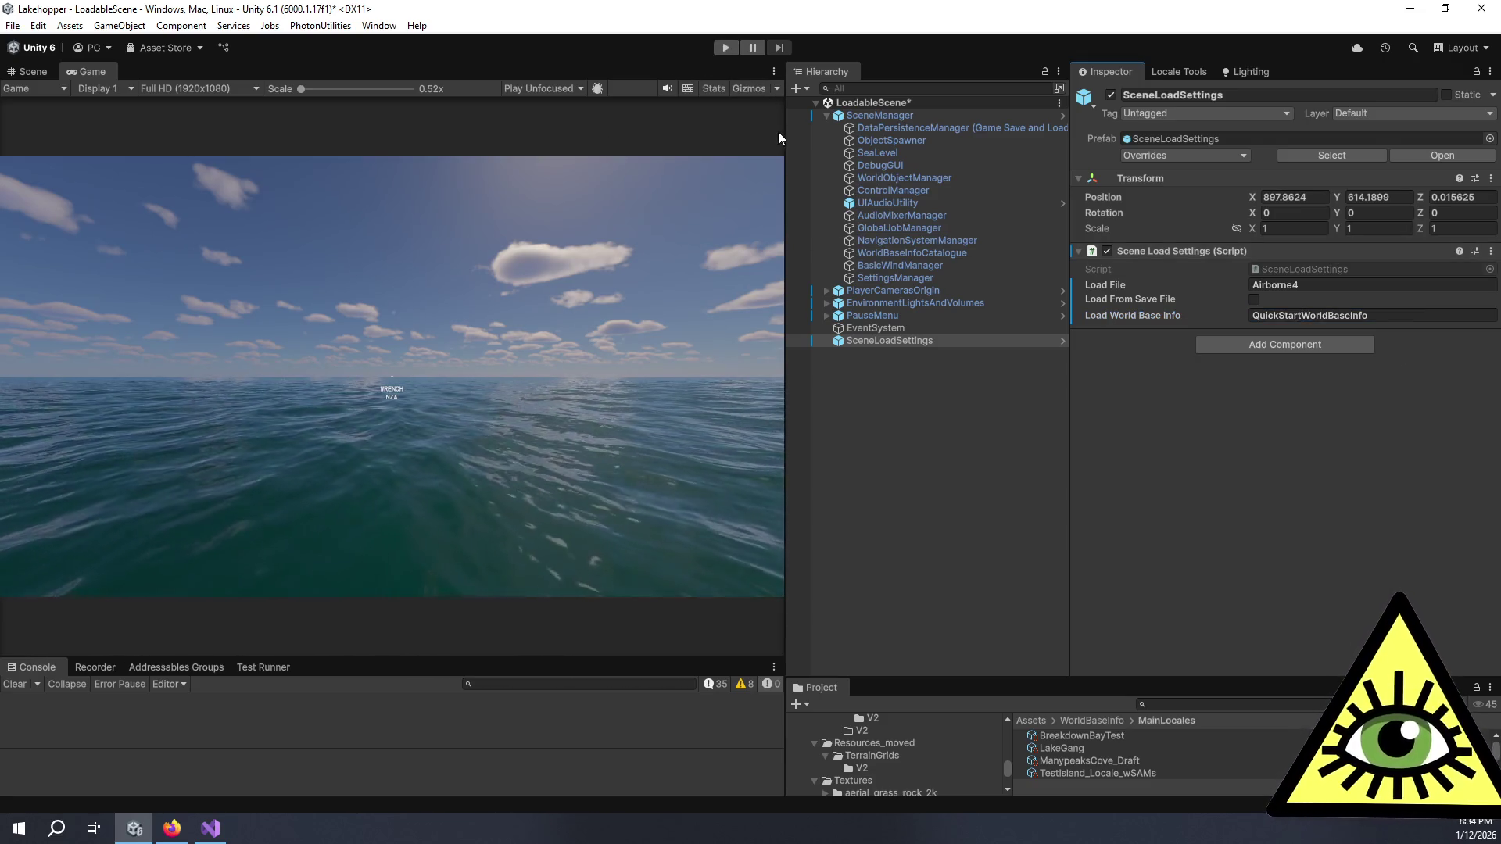
# Step: Widen the game view and enter play mode to test the quick-start scene
pyautogui.moveTo(786, 127); pyautogui.dragTo(1004, 127)
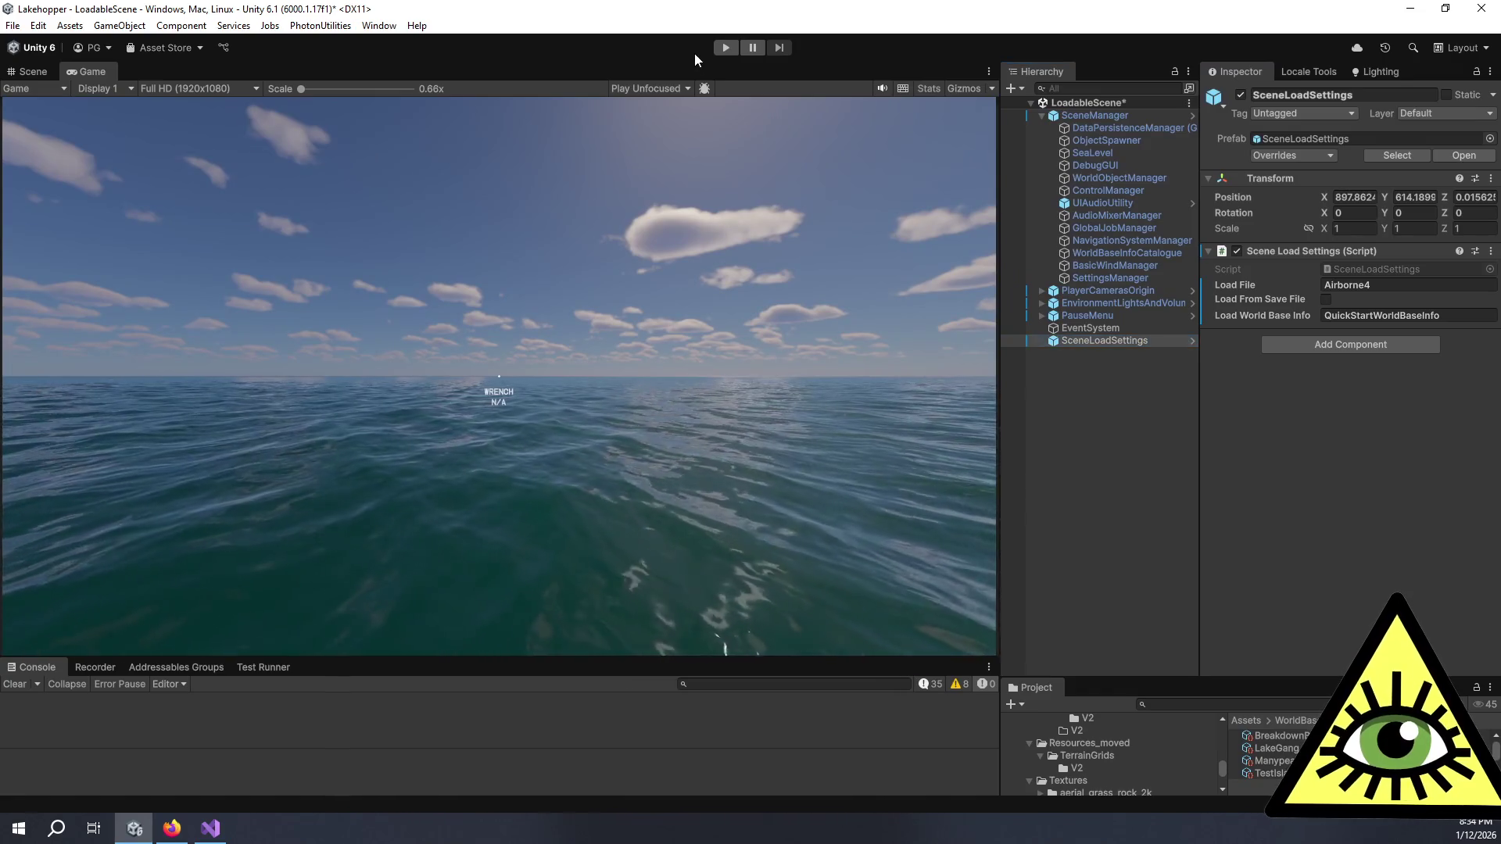
pyautogui.click(725, 48)
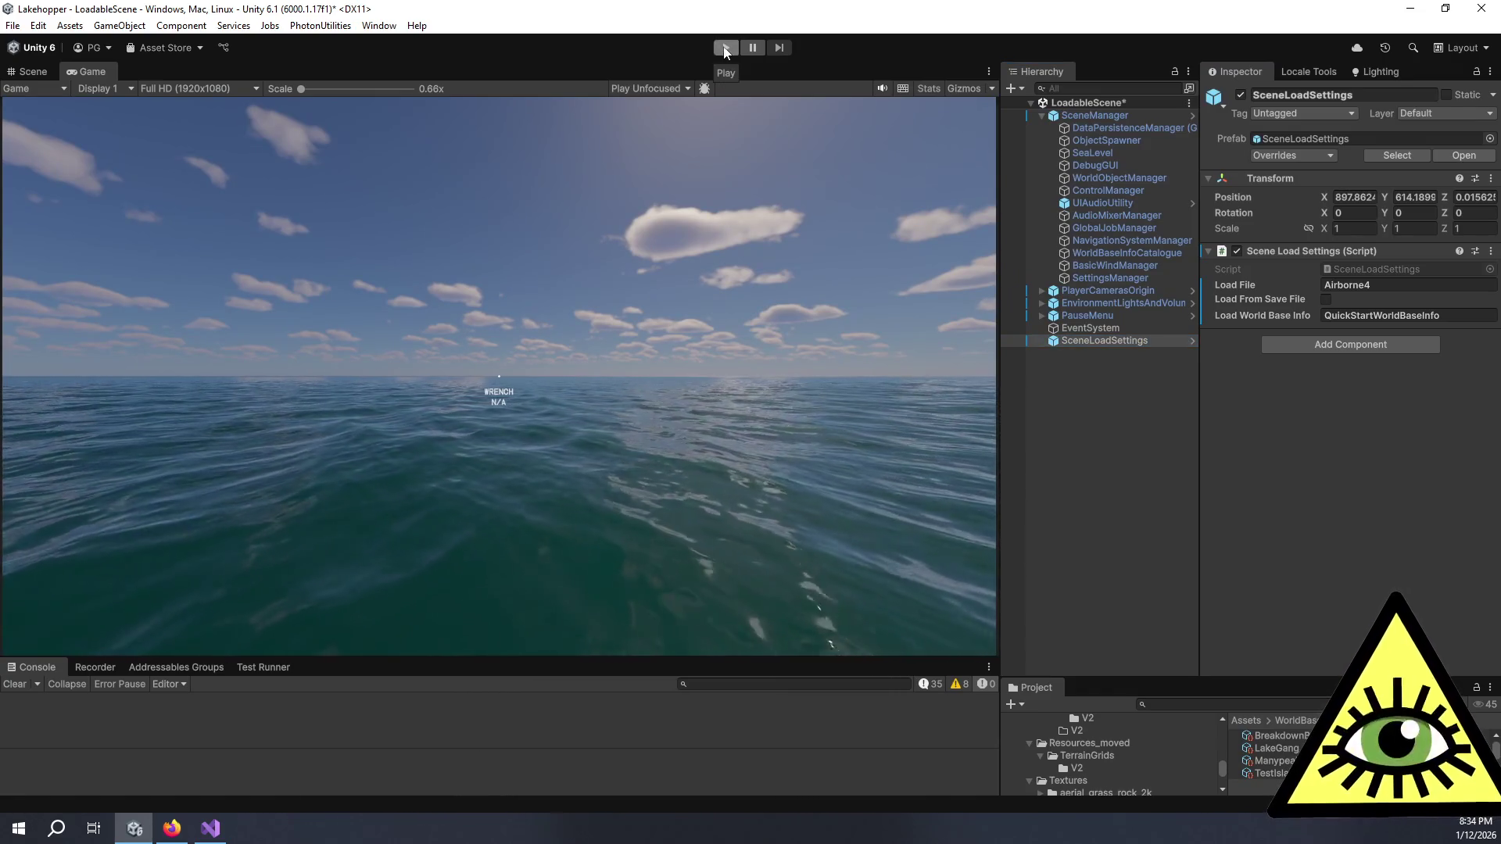
pyautogui.click(726, 48)
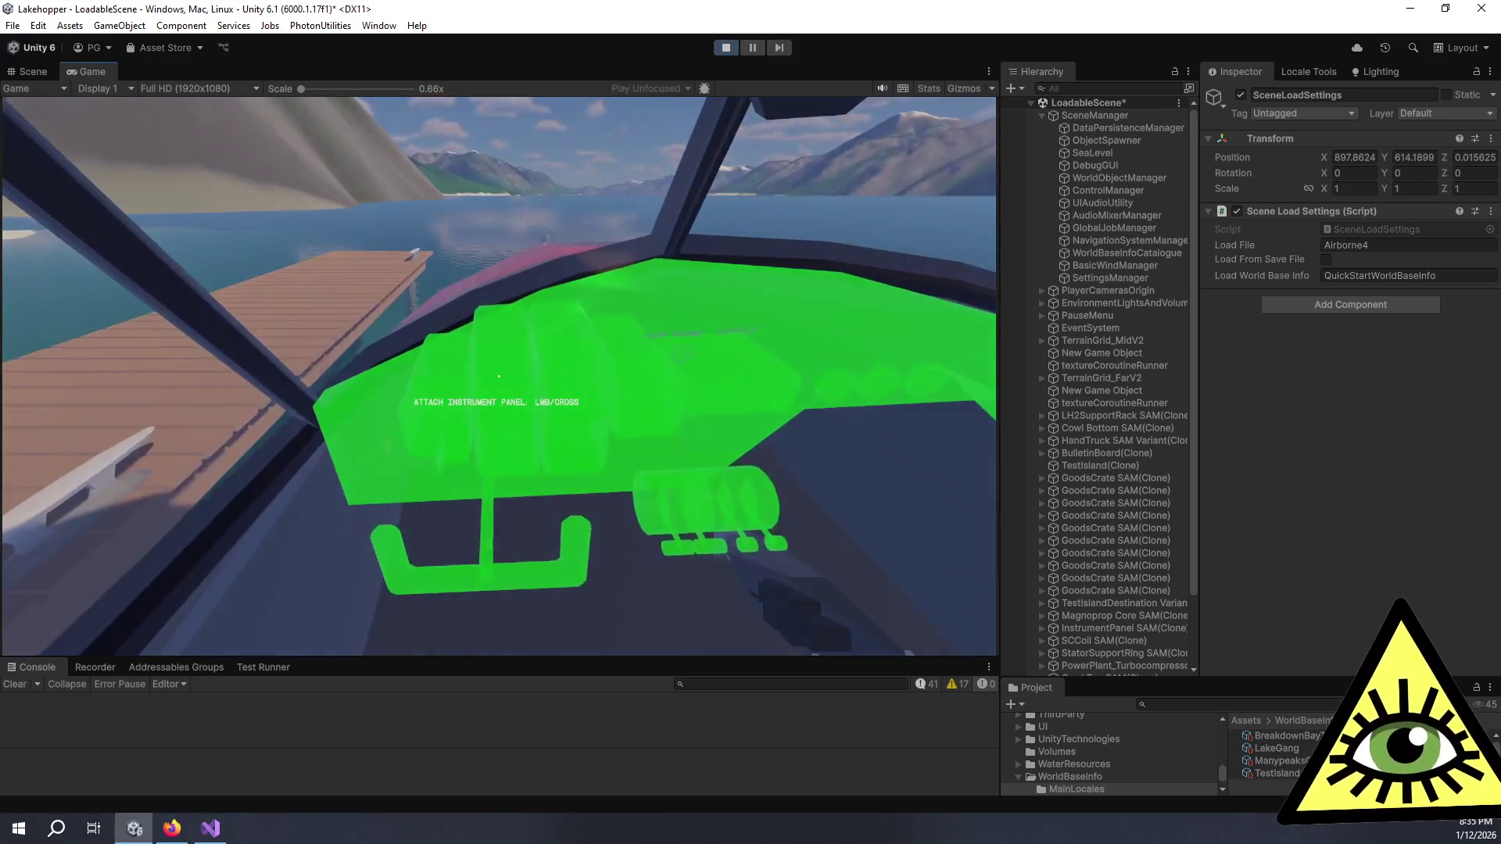
# Step: Attach the instrument panel in the cockpit, stop play mode, and bring up the Trello board
pyautogui.click(499, 376)
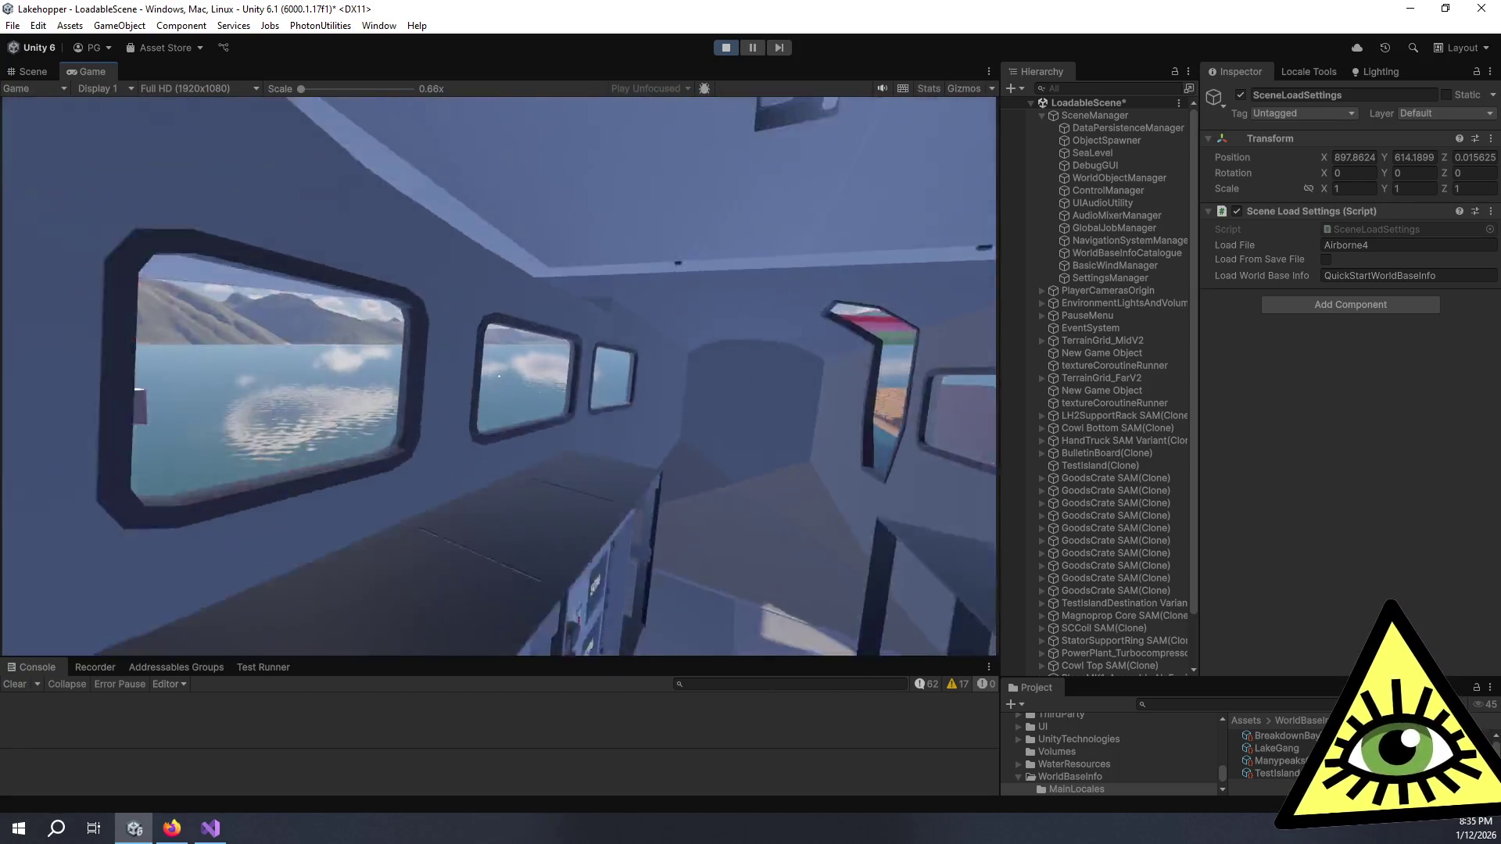
pyautogui.hotkey('ctrl', 'p')
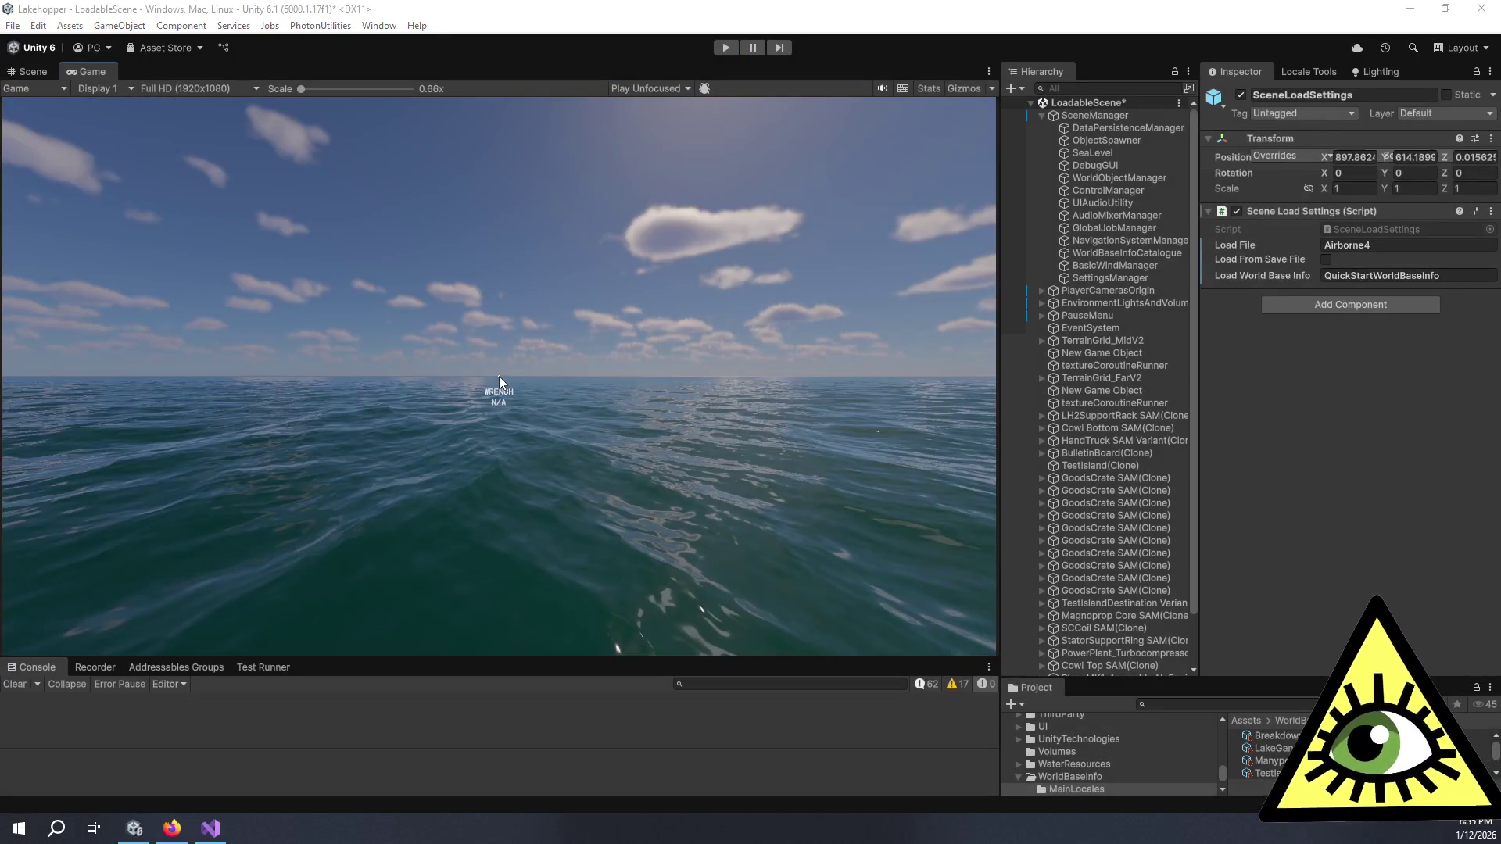
pyautogui.hotkey('alt', 'Tab')
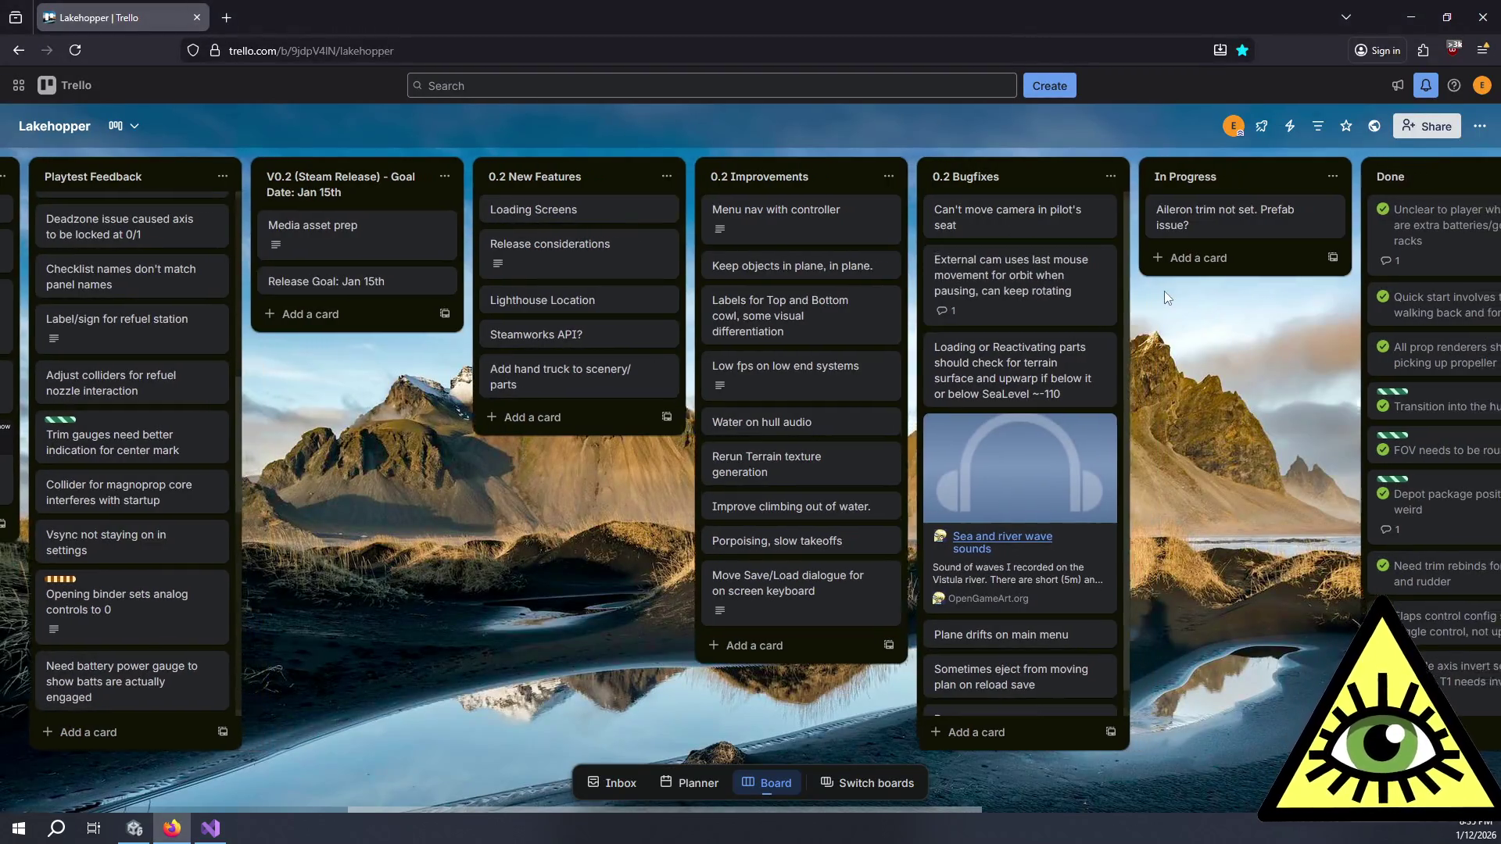
# Step: Drag the Aileron trim card into Done, mark it complete, and return to Unity
pyautogui.hscroll(5, 1165, 291)
pyautogui.moveTo(981, 230)
pyautogui.mouseDown()
pyautogui.moveTo(1080, 208)
pyautogui.moveTo(1096, 247)
pyautogui.moveTo(1096, 232)
pyautogui.moveTo(1028, 212)
pyautogui.mouseUp()
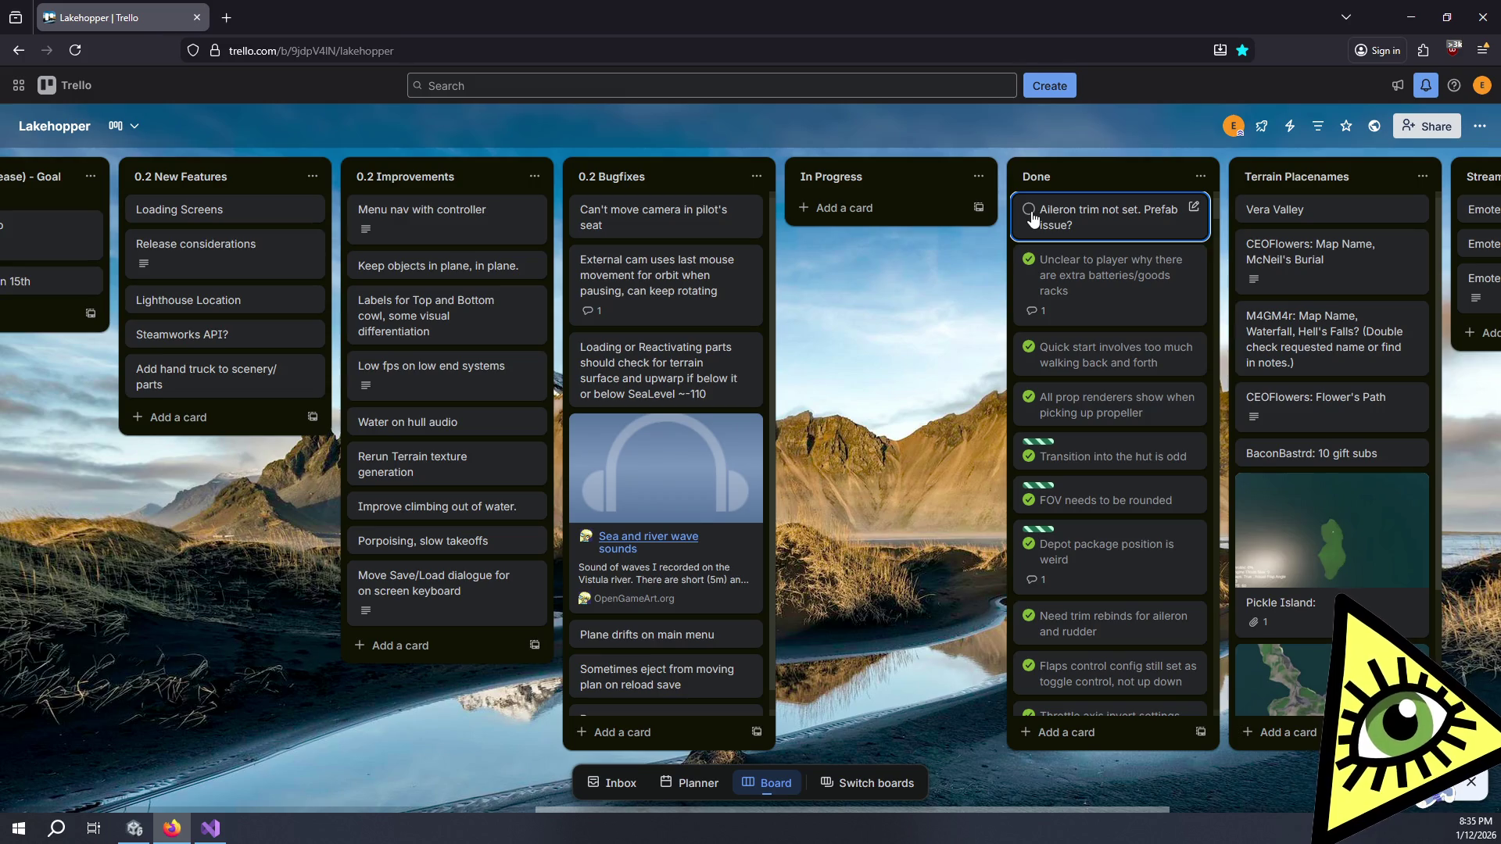
pyautogui.click(1029, 211)
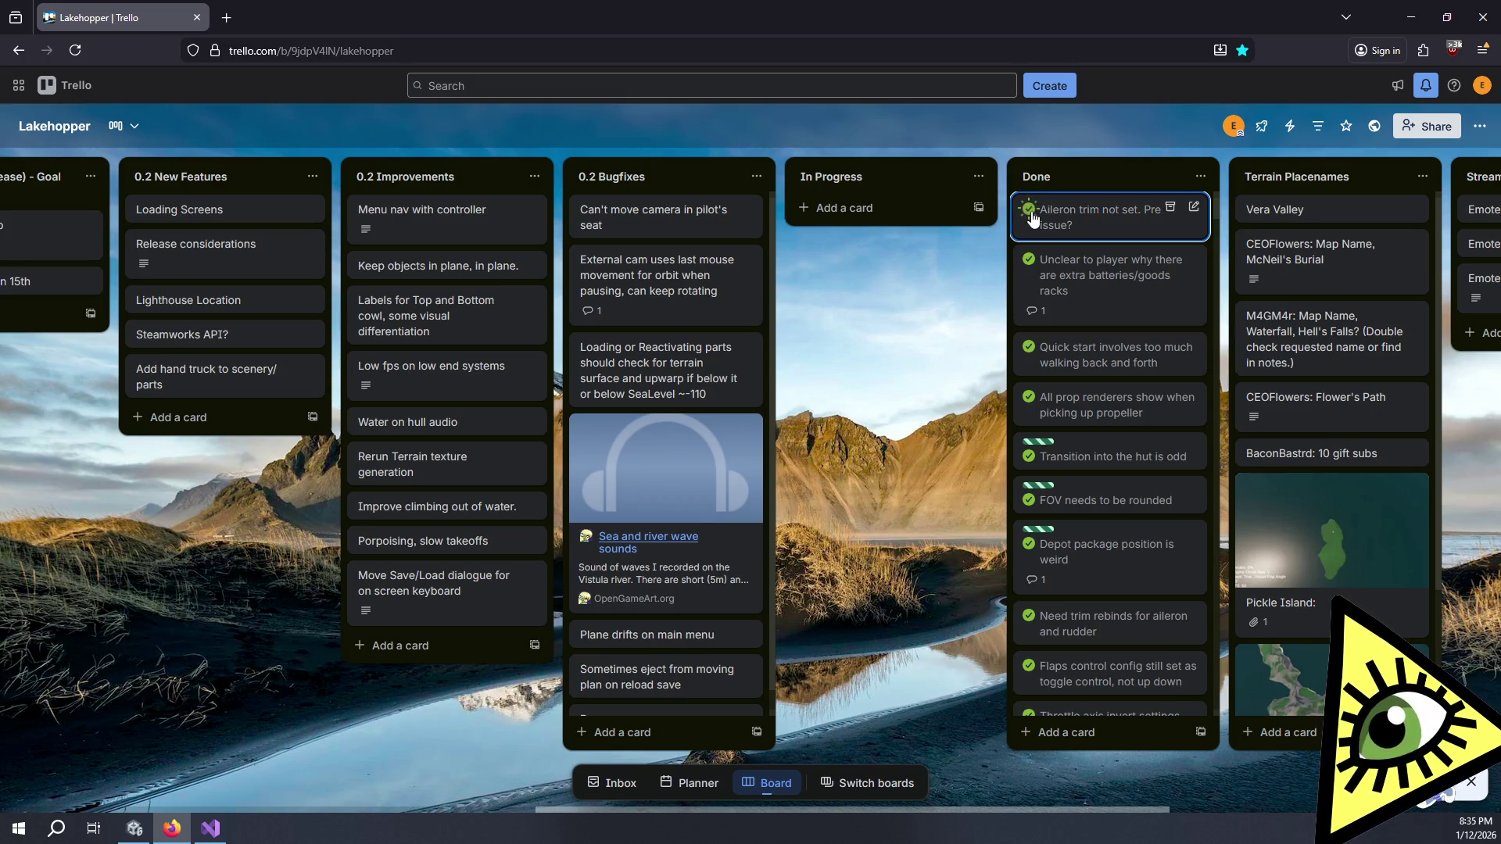
pyautogui.click(134, 829)
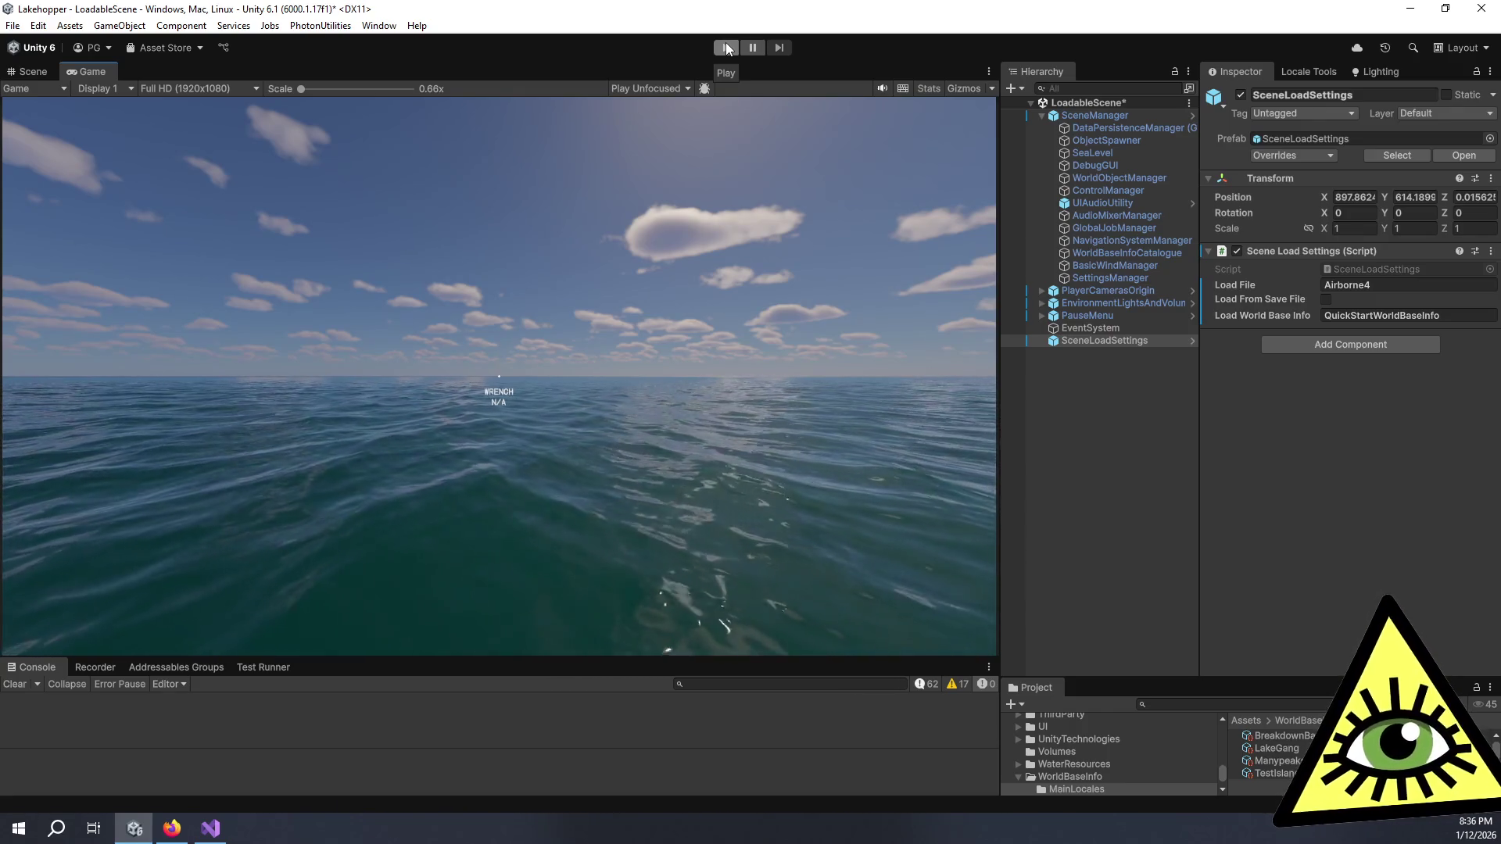
# Step: Play the scene, select PlaneContainer_Goose_V3 under PlaneMK1, confirm Aileron Trim 0.028, then stop
pyautogui.click(726, 49)
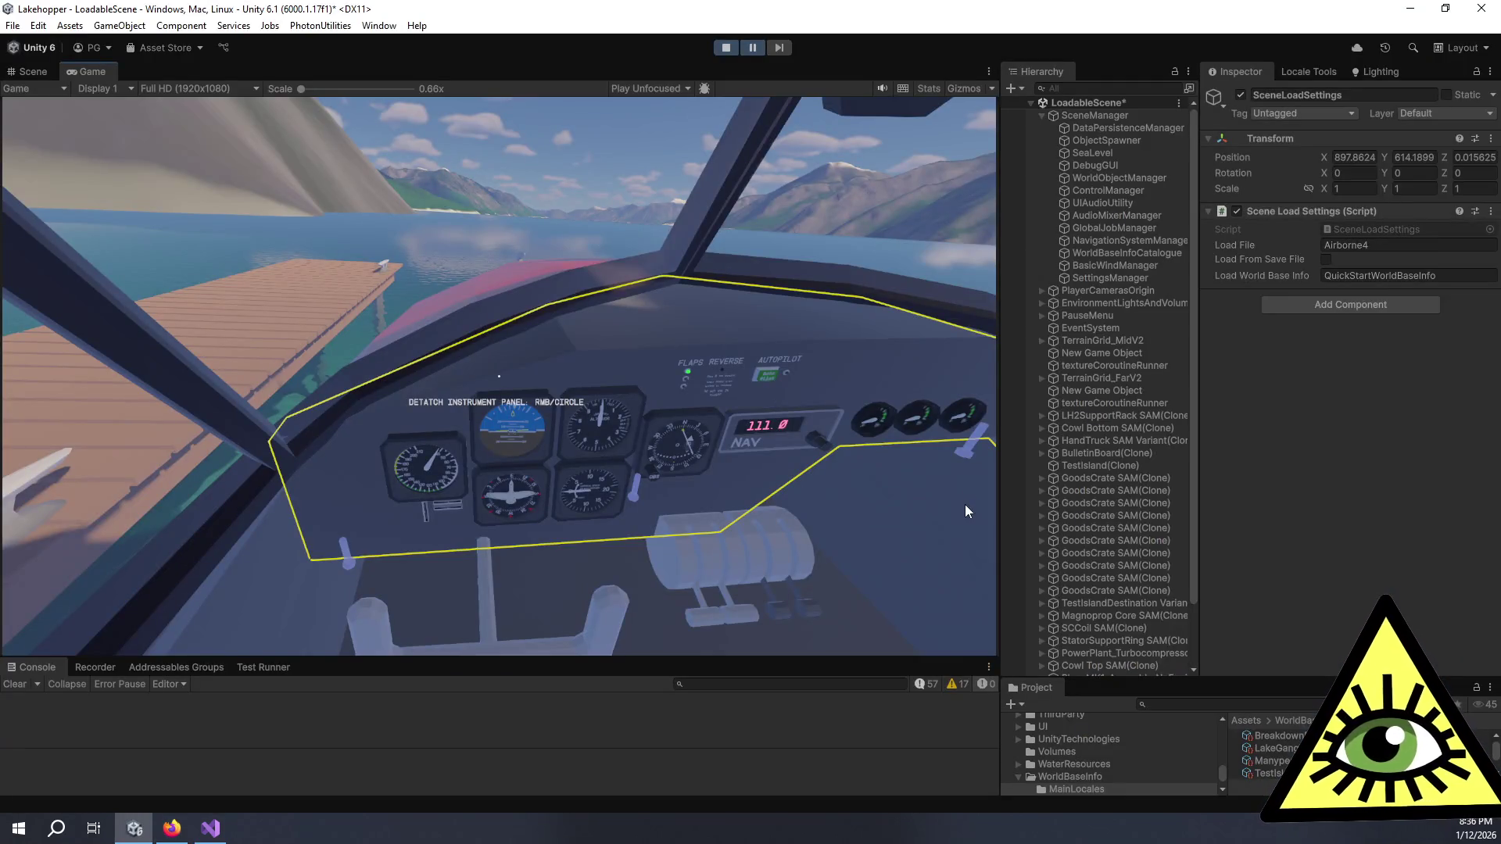
pyautogui.scroll(-2, 1120, 544)
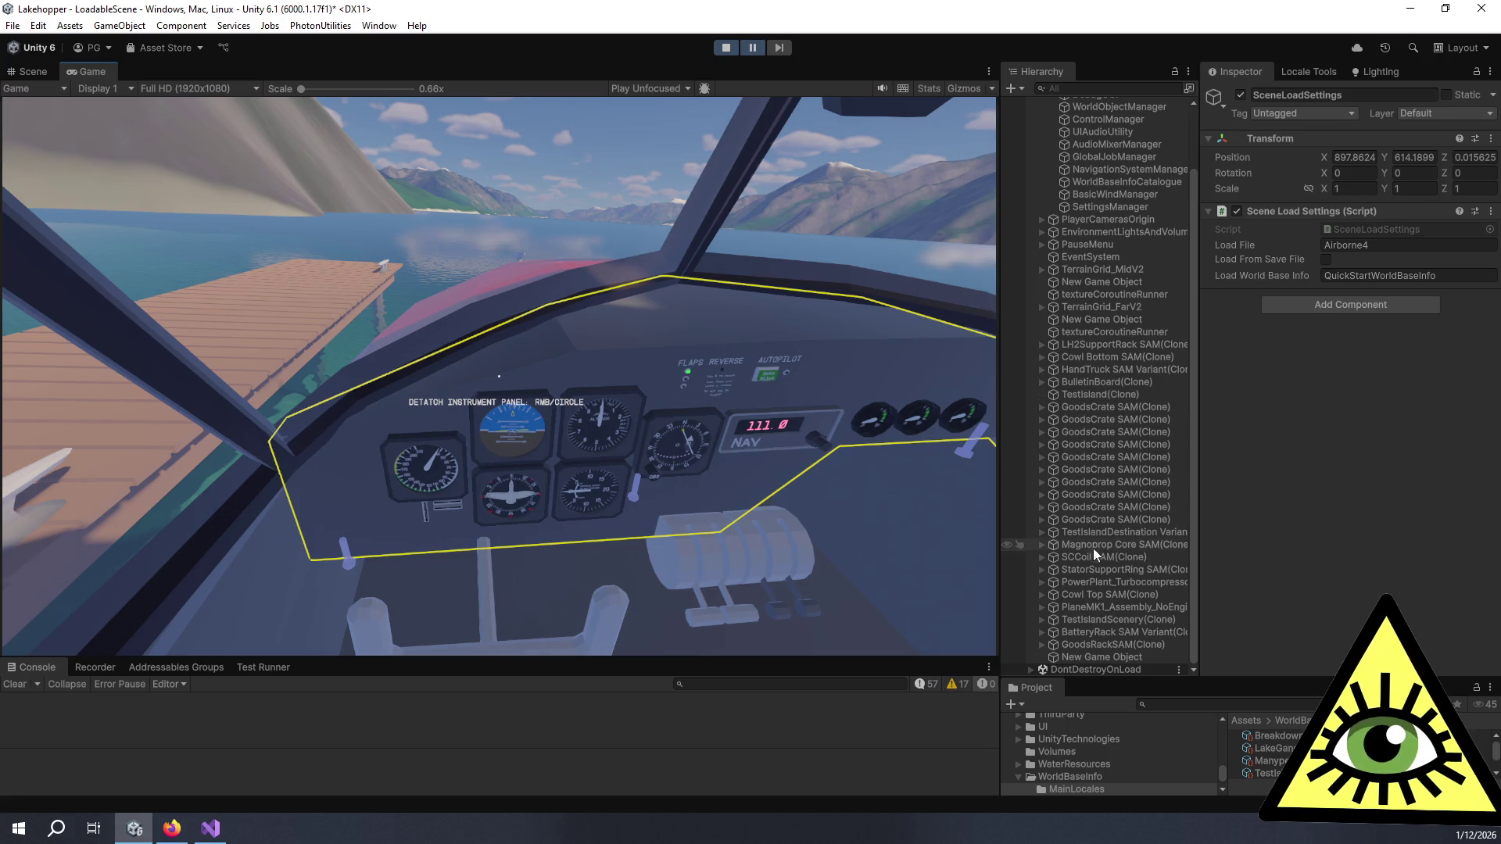
pyautogui.click(1080, 607)
pyautogui.click(1042, 607)
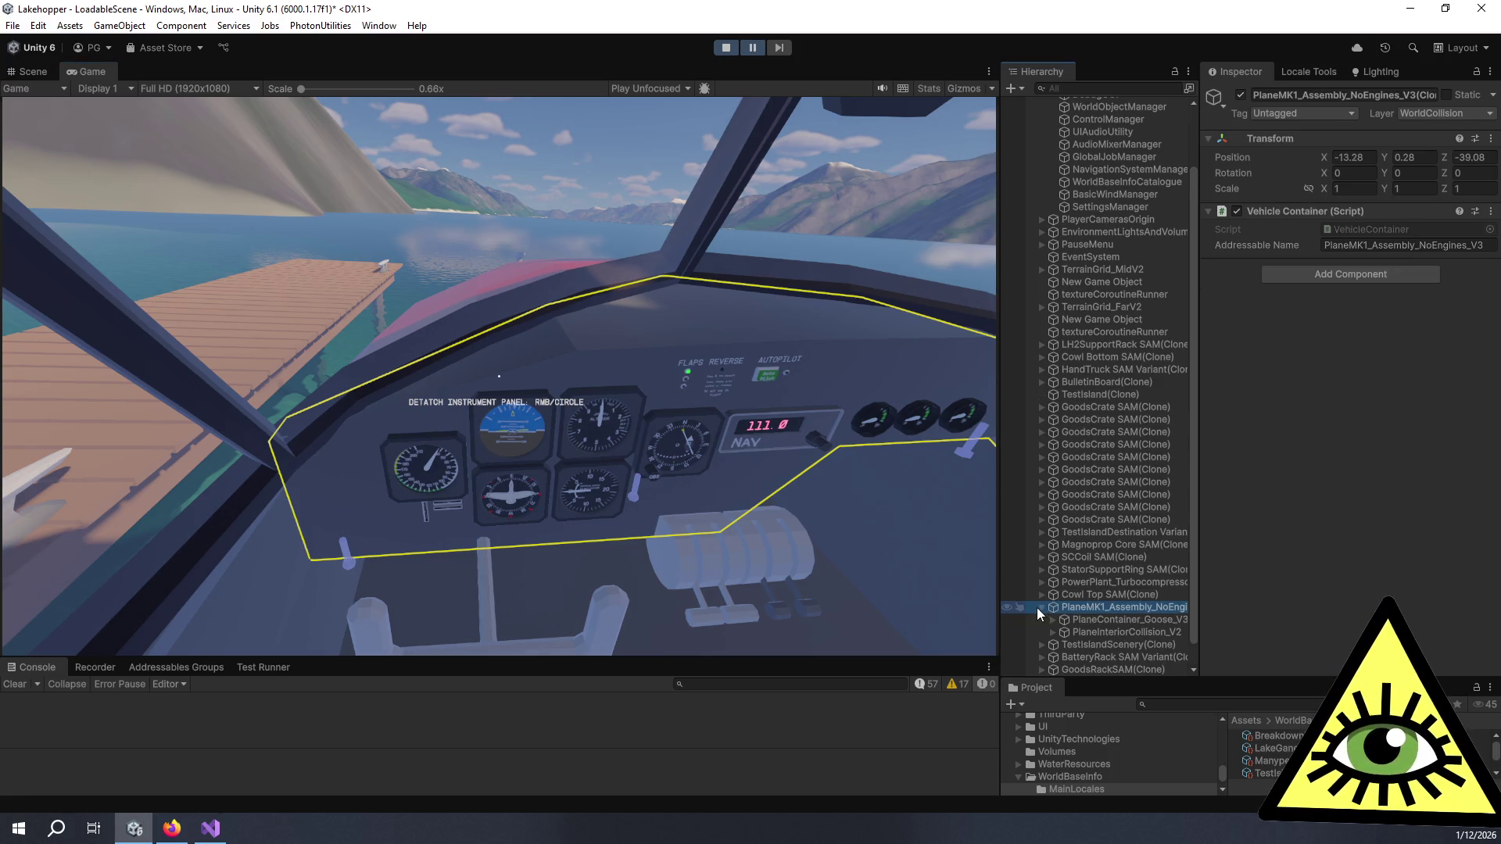
pyautogui.click(1075, 620)
pyautogui.scroll(-10, 1318, 383)
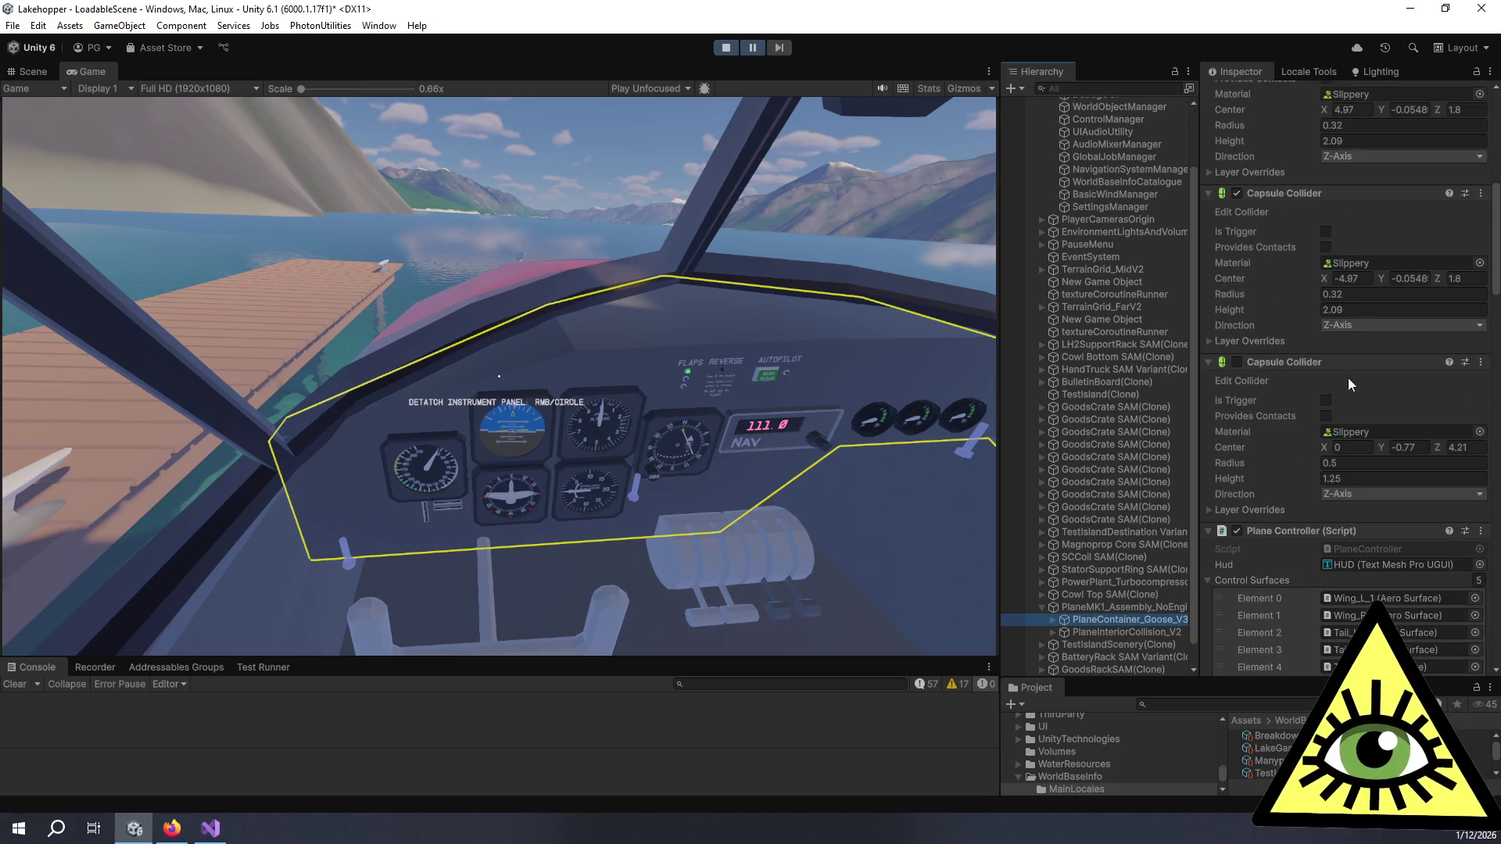
pyautogui.scroll(-5, 1295, 413)
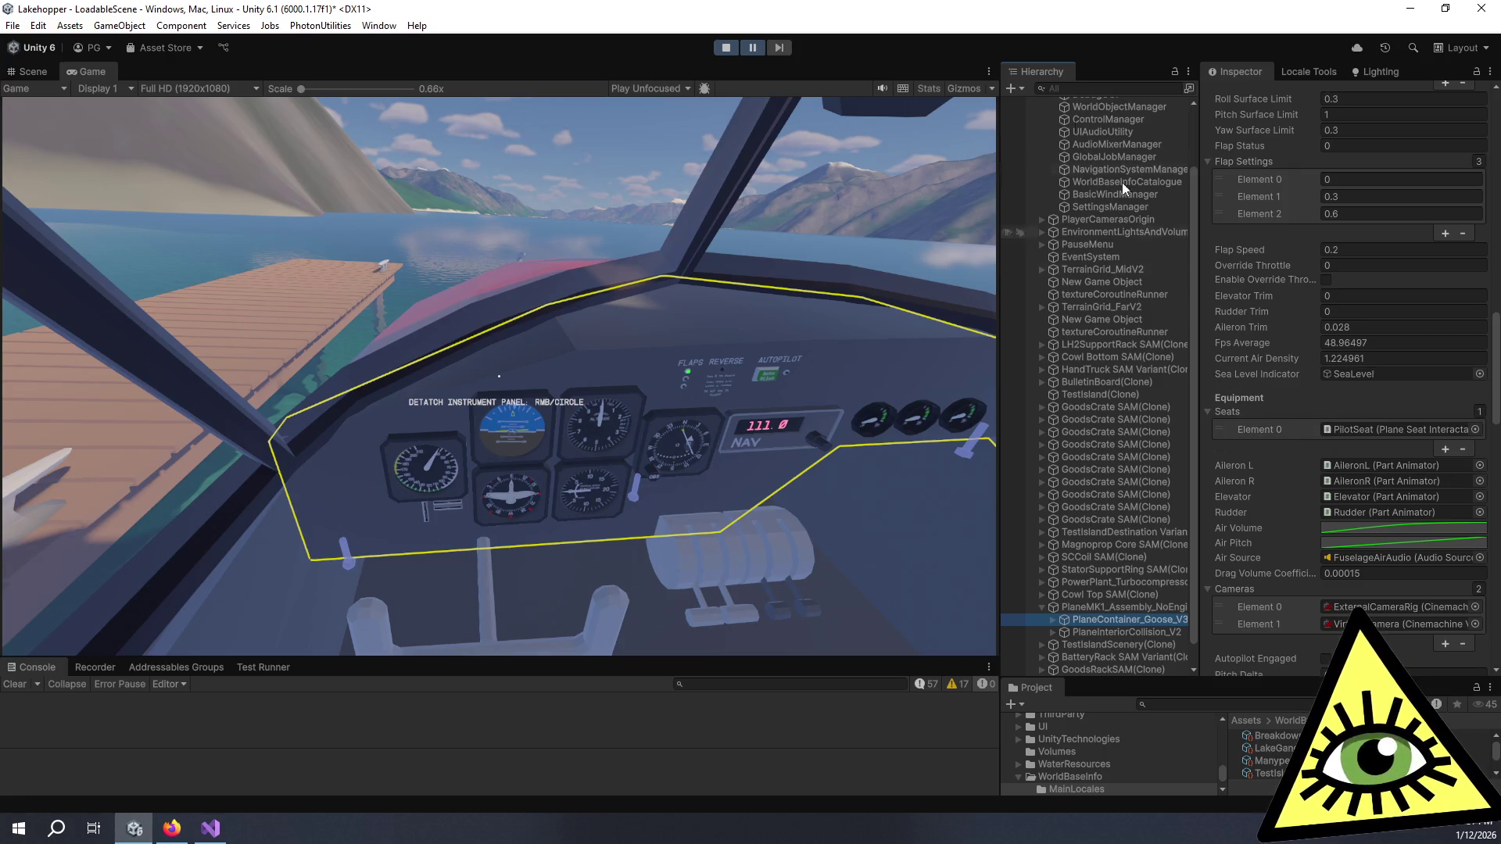
pyautogui.hotkey('ctrl', 'p')
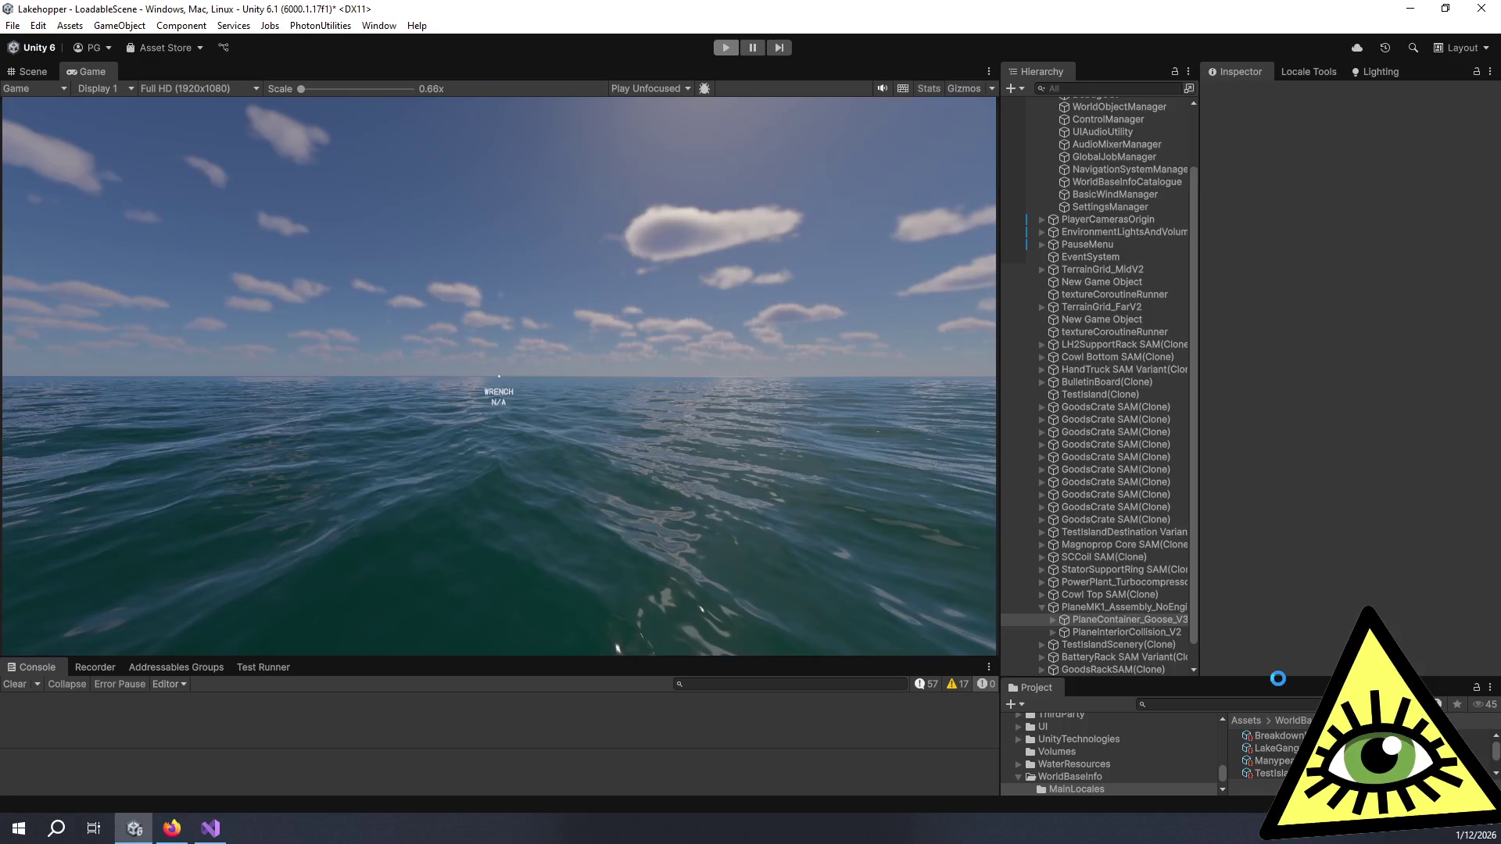
# Step: Select the TestIsland_QuickStart_6 locale asset and give its Inspector more vertical room
pyautogui.moveTo(1282, 678); pyautogui.dragTo(1282, 298)
pyautogui.click(1334, 465)
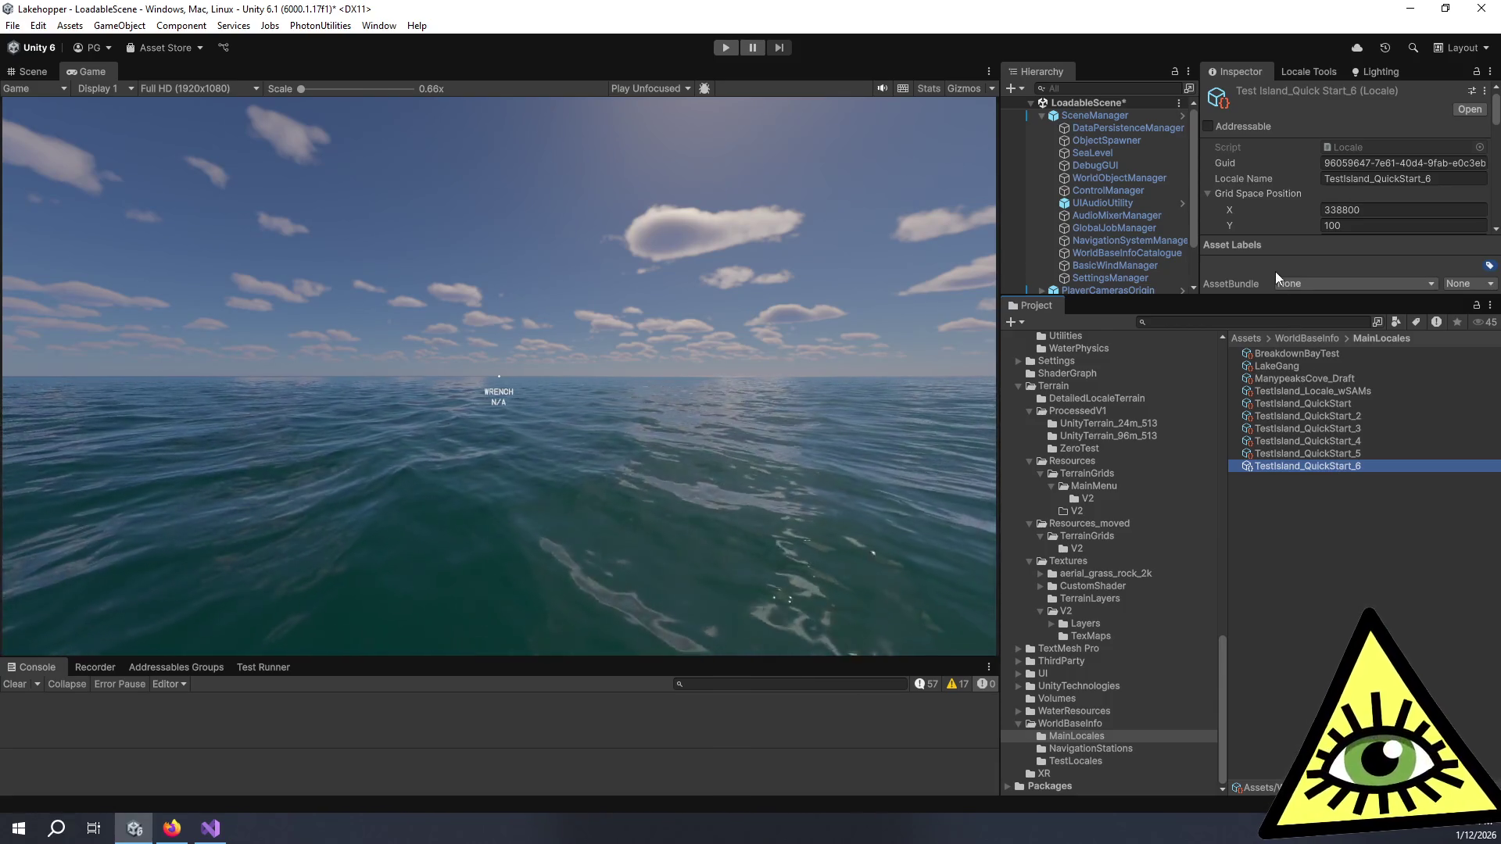
pyautogui.moveTo(1275, 297); pyautogui.dragTo(1274, 708)
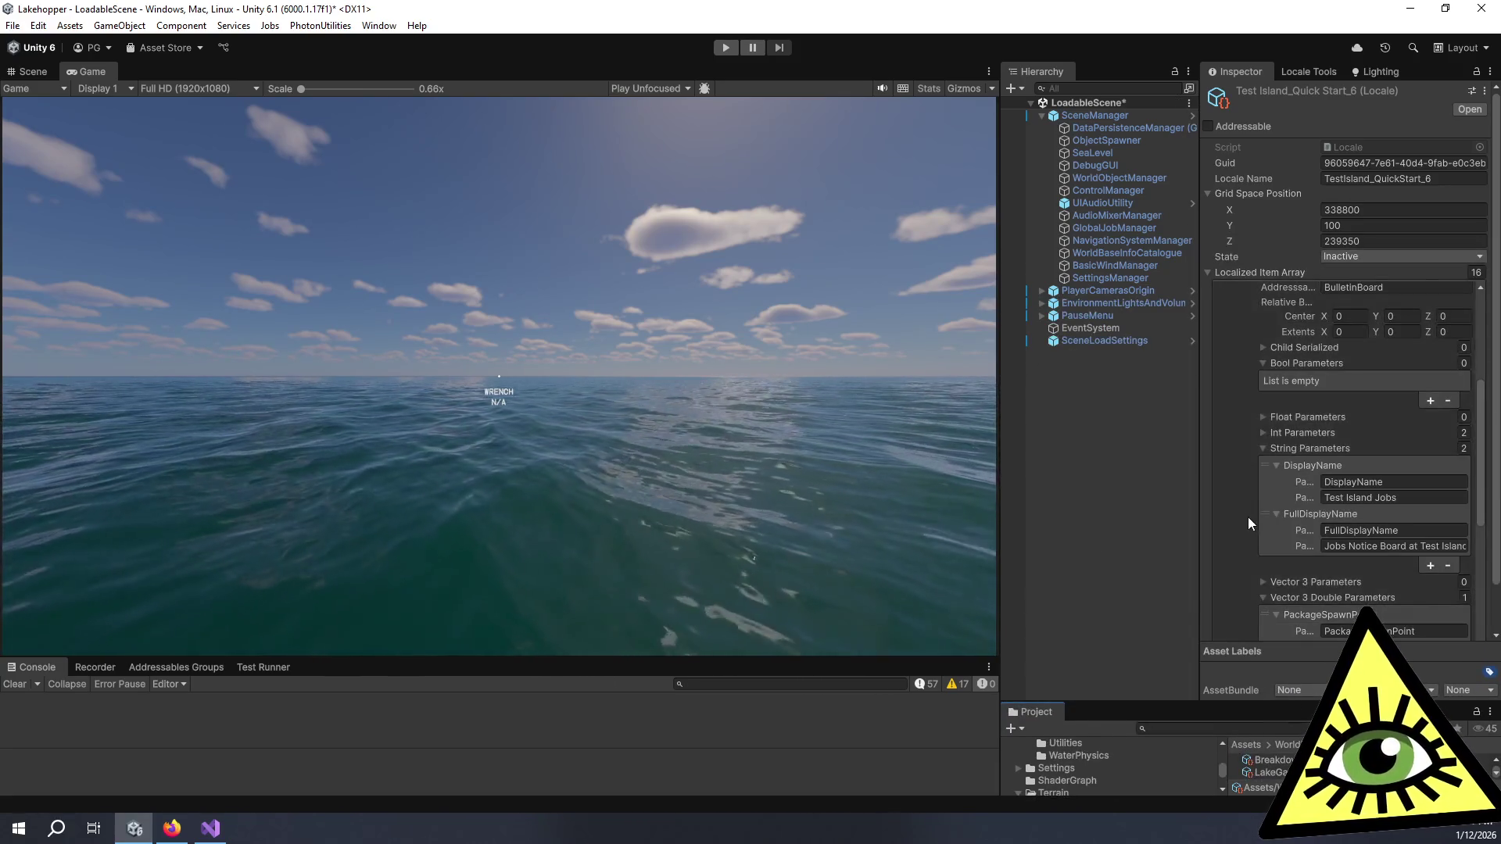
pyautogui.scroll(5, 1248, 515)
# Step: Expand and collapse each Localized Item Array entry to identify the Goose plane container
pyautogui.click(1230, 341)
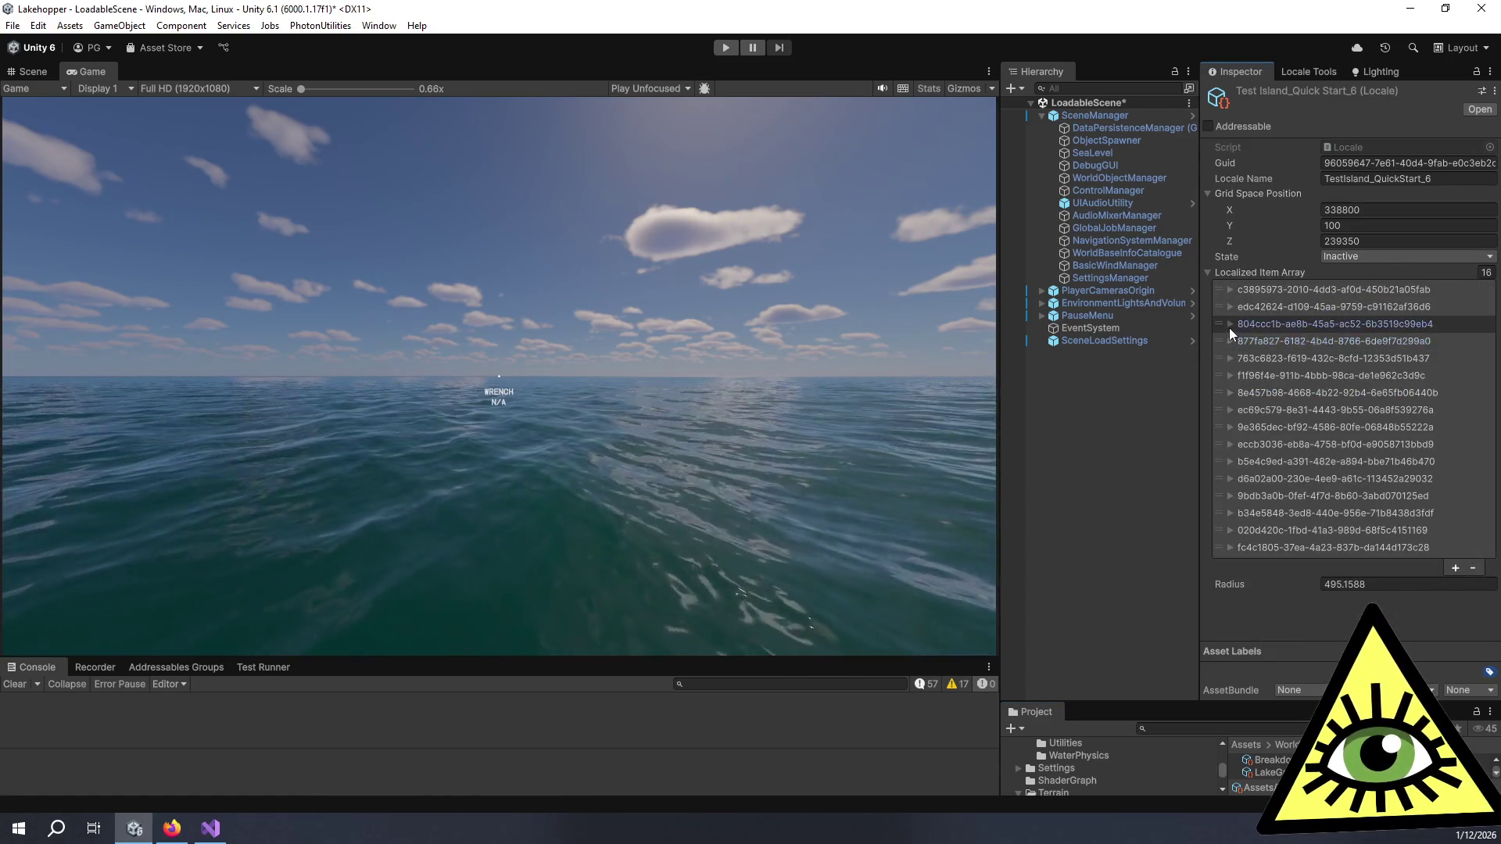
pyautogui.click(1229, 324)
pyautogui.click(1229, 323)
pyautogui.click(1229, 306)
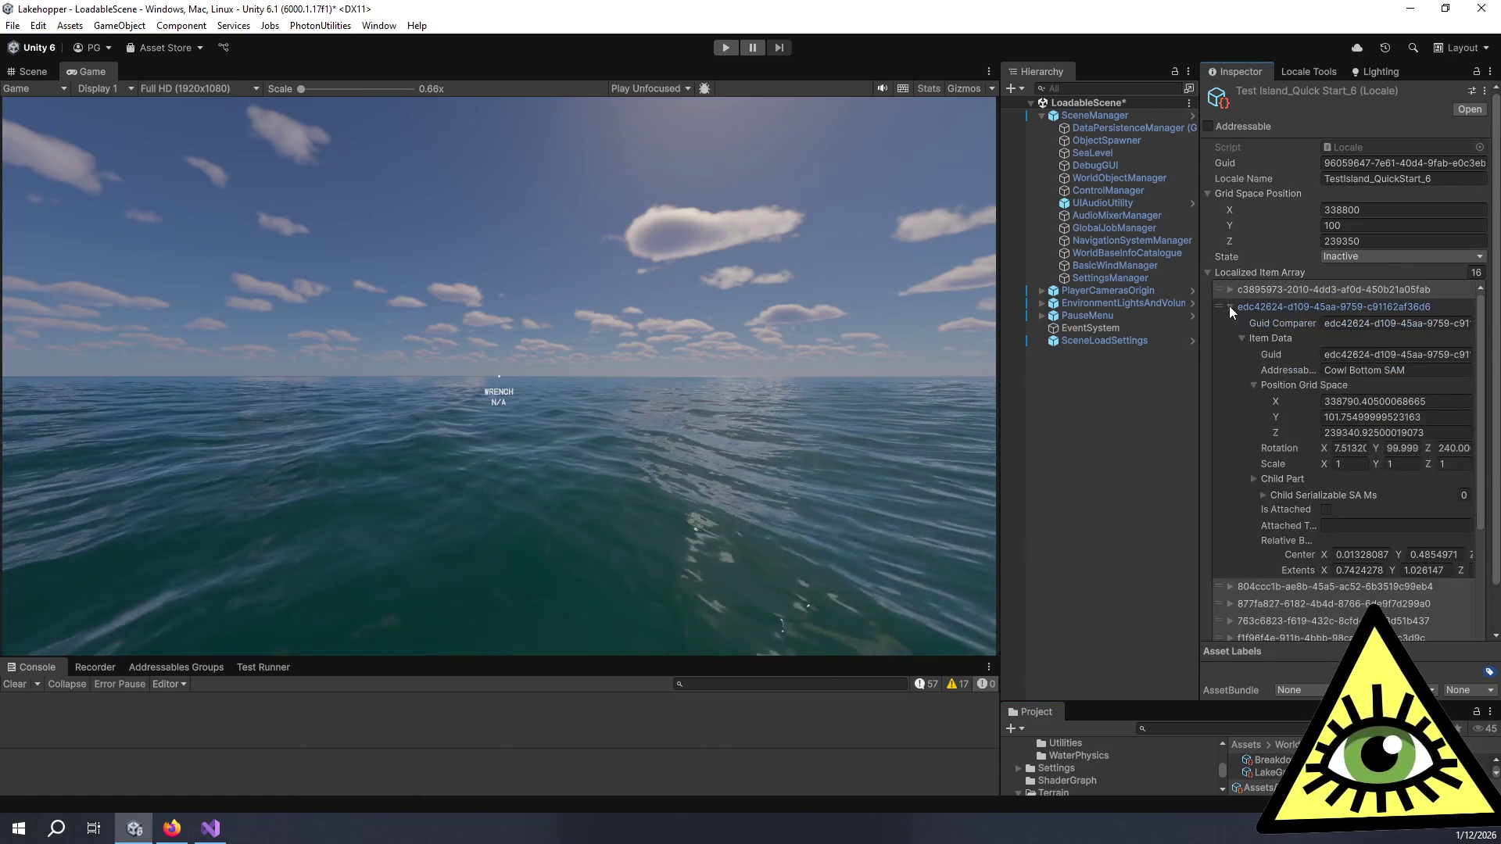
pyautogui.click(1229, 306)
pyautogui.click(1230, 289)
pyautogui.click(1231, 288)
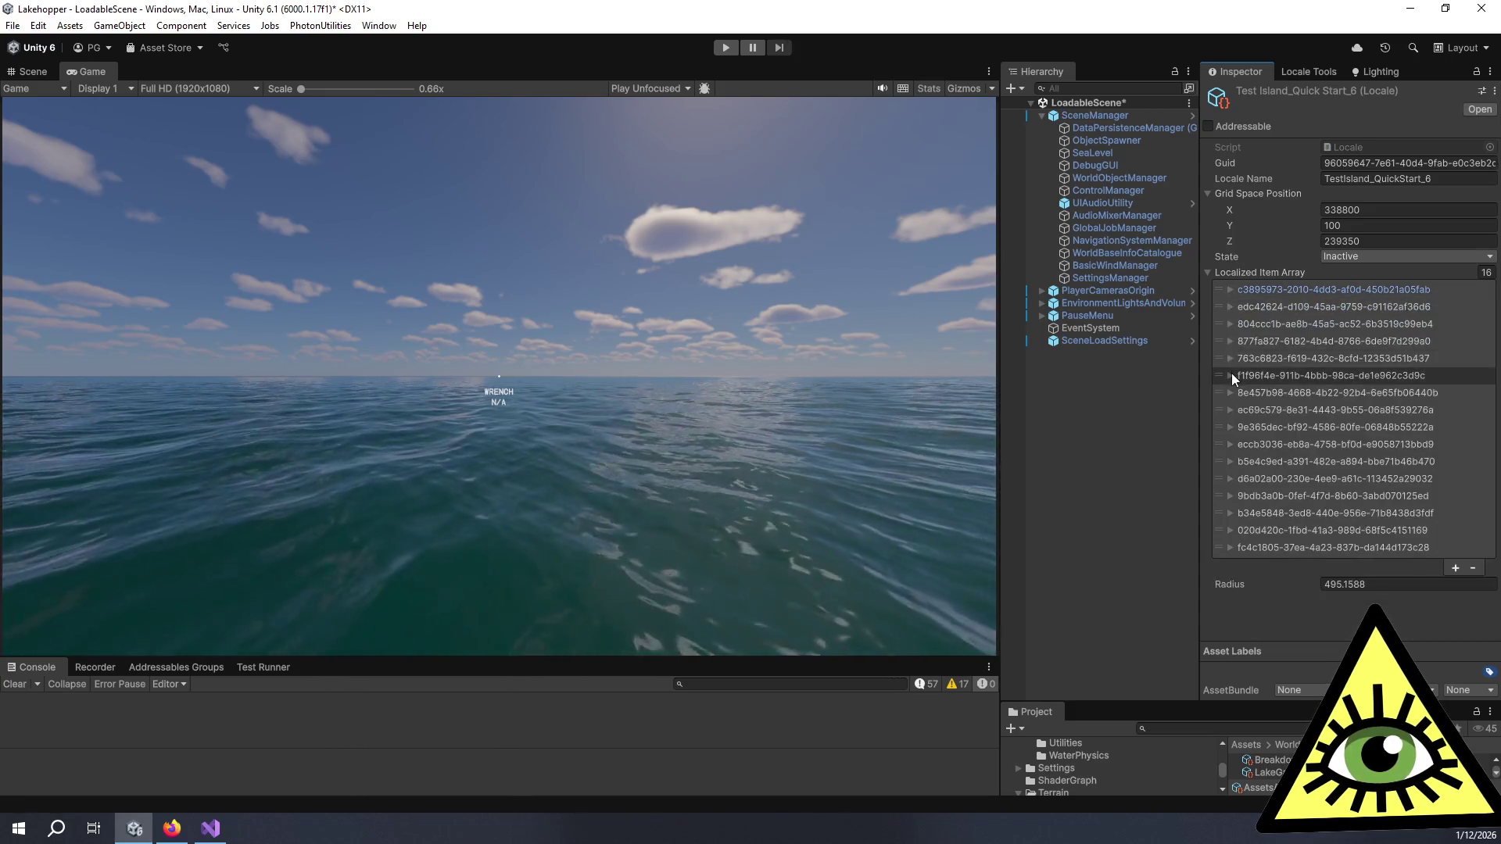
pyautogui.click(1231, 375)
pyautogui.click(1232, 376)
pyautogui.click(1232, 393)
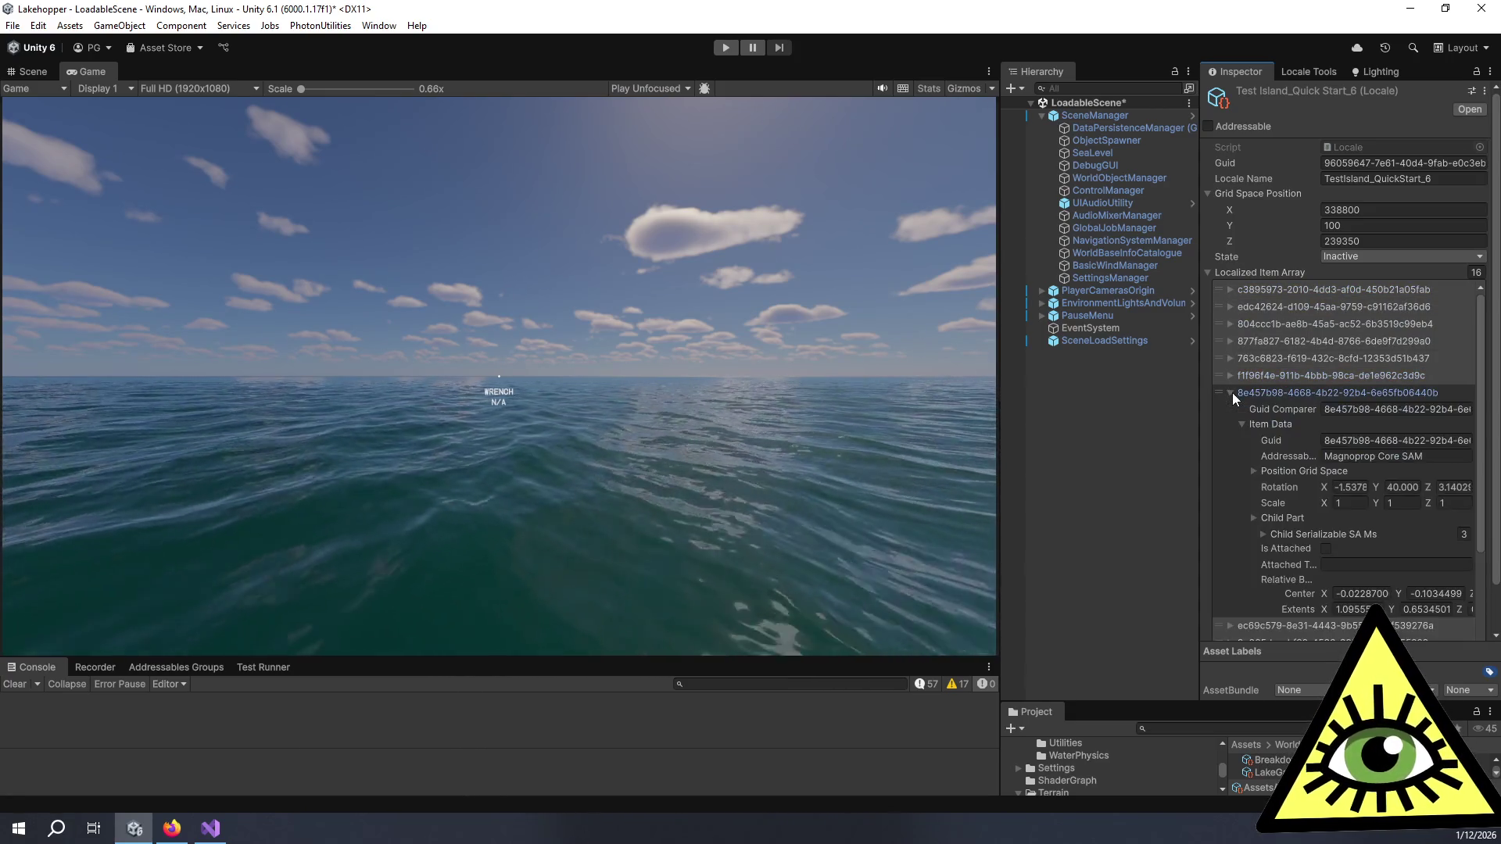
pyautogui.click(1232, 392)
pyautogui.click(1228, 409)
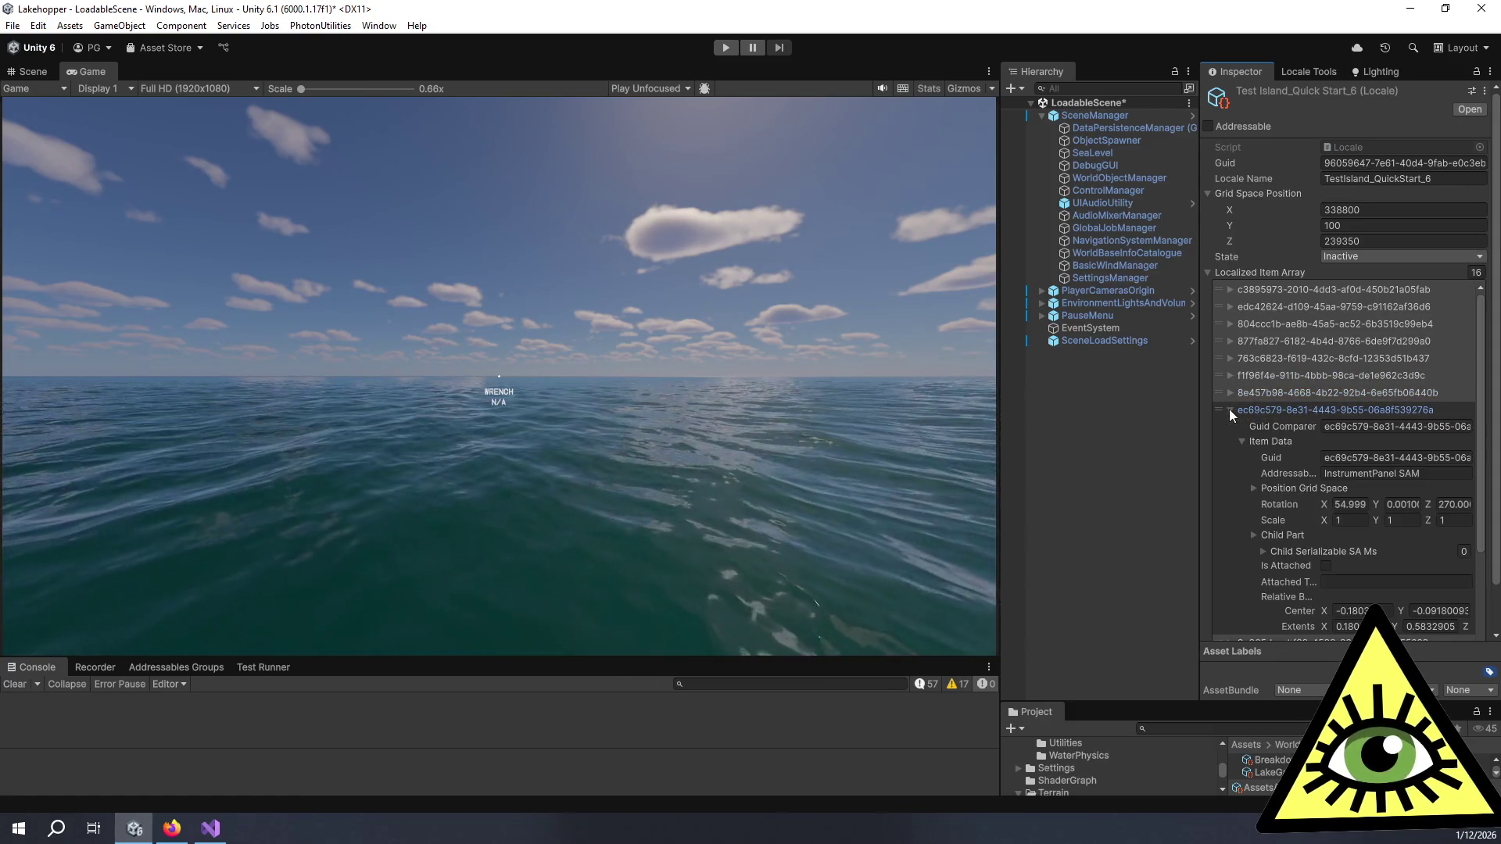
pyautogui.click(1229, 410)
pyautogui.click(1228, 425)
pyautogui.click(1229, 425)
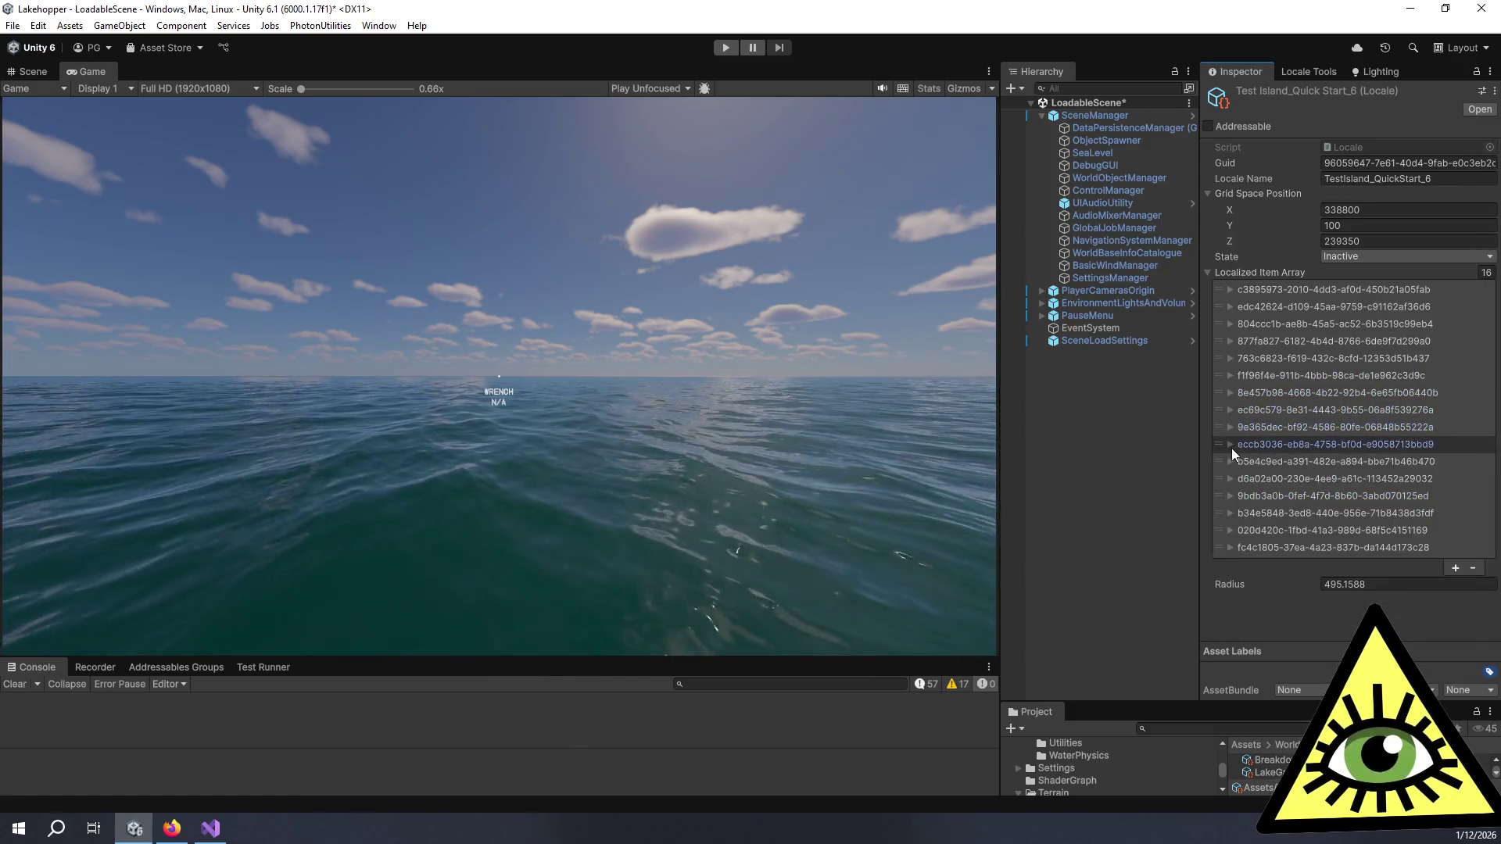
pyautogui.click(1232, 444)
pyautogui.click(1231, 444)
pyautogui.click(1231, 461)
pyautogui.click(1232, 462)
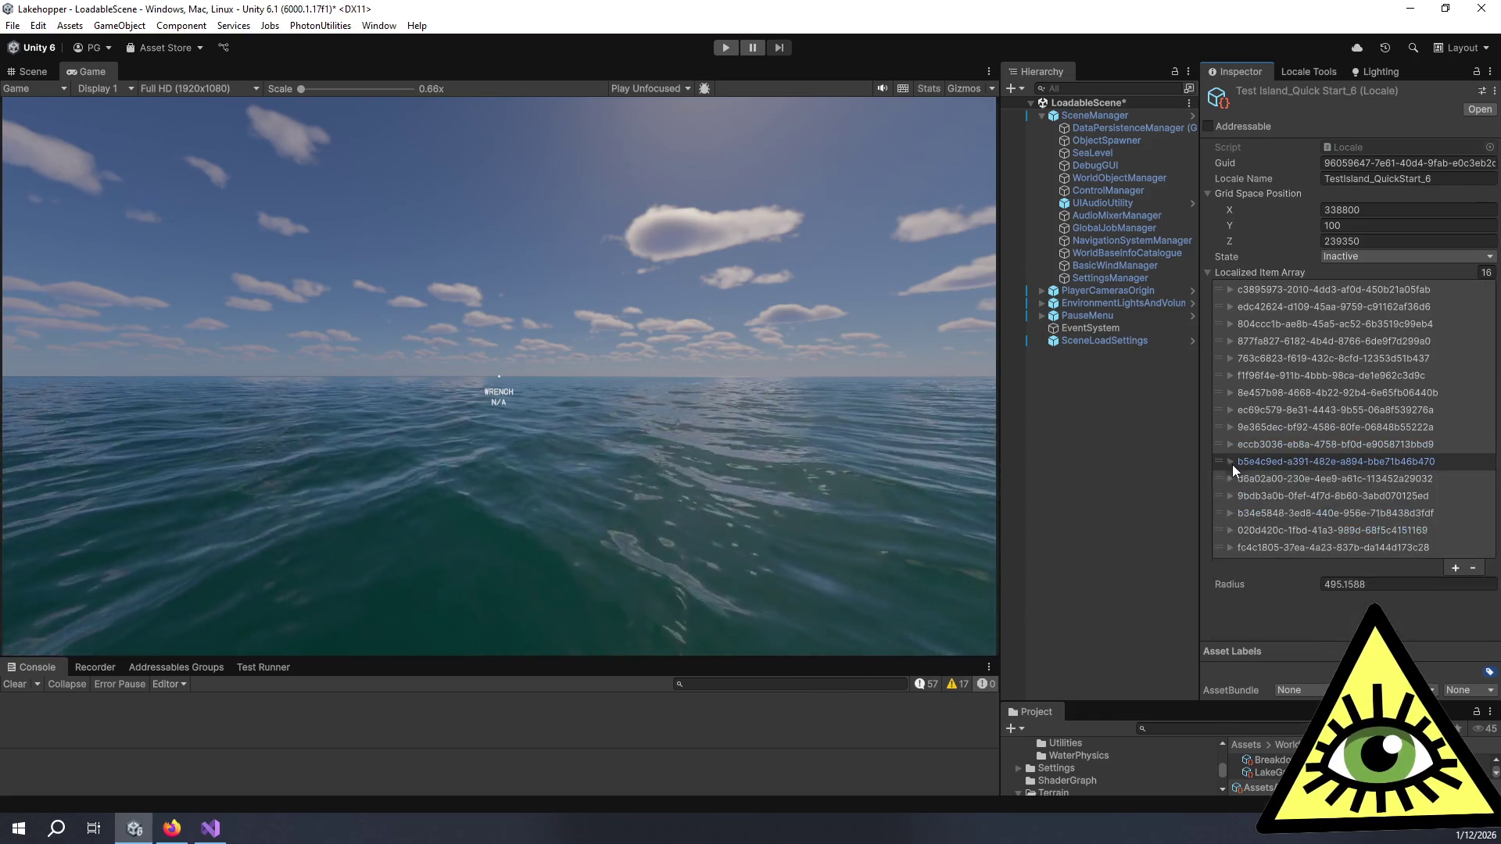
pyautogui.click(1230, 478)
pyautogui.click(1230, 478)
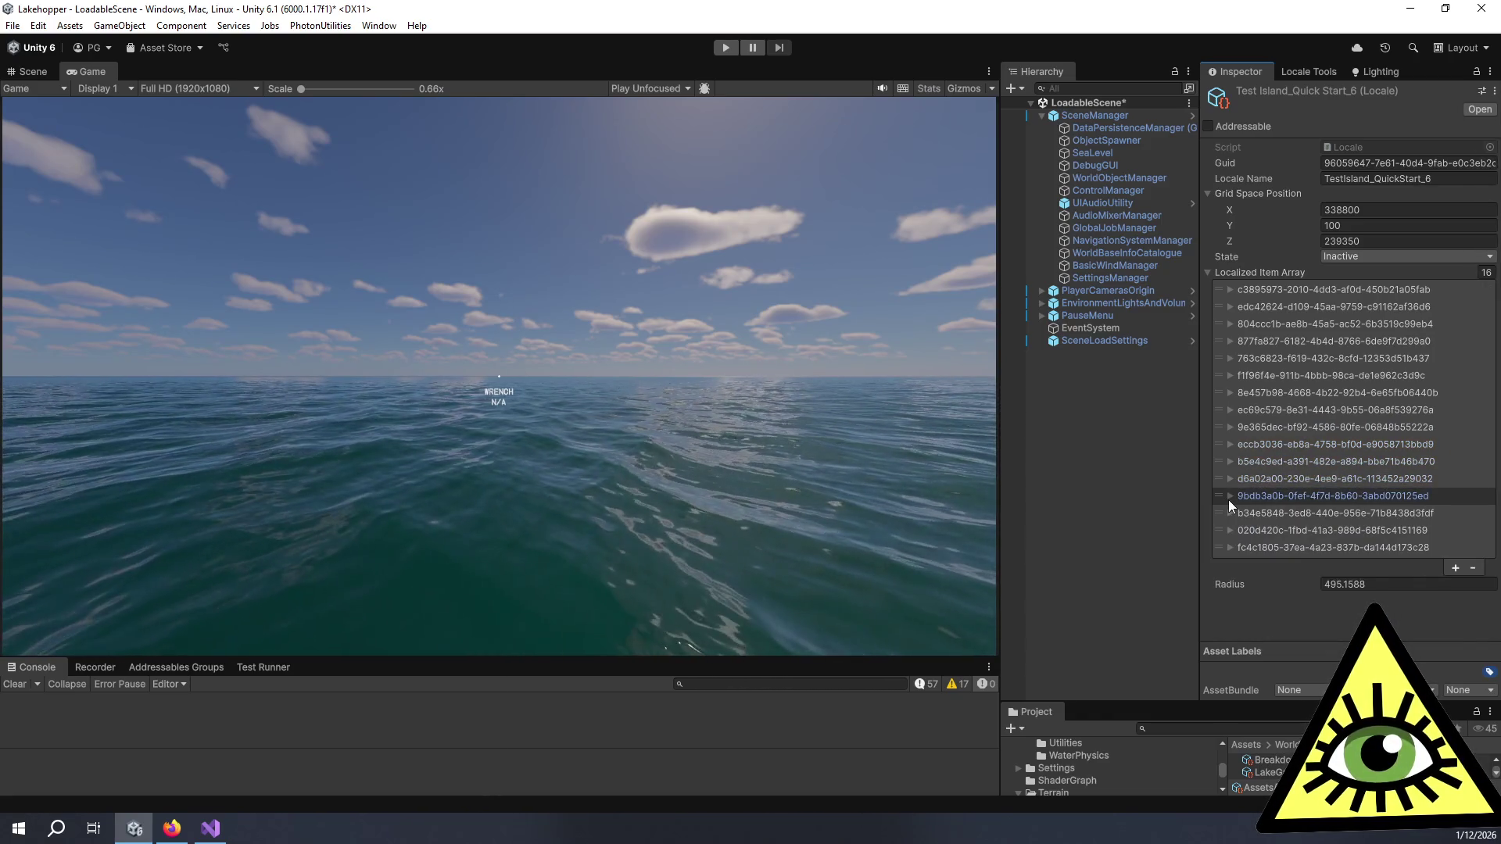
# Step: Open the 9bdb3a0b plane entry, collapse its child lists, and confirm Trim Z reads 0.028
pyautogui.click(1228, 500)
pyautogui.scroll(-1, 1235, 501)
pyautogui.scroll(-2, 1235, 500)
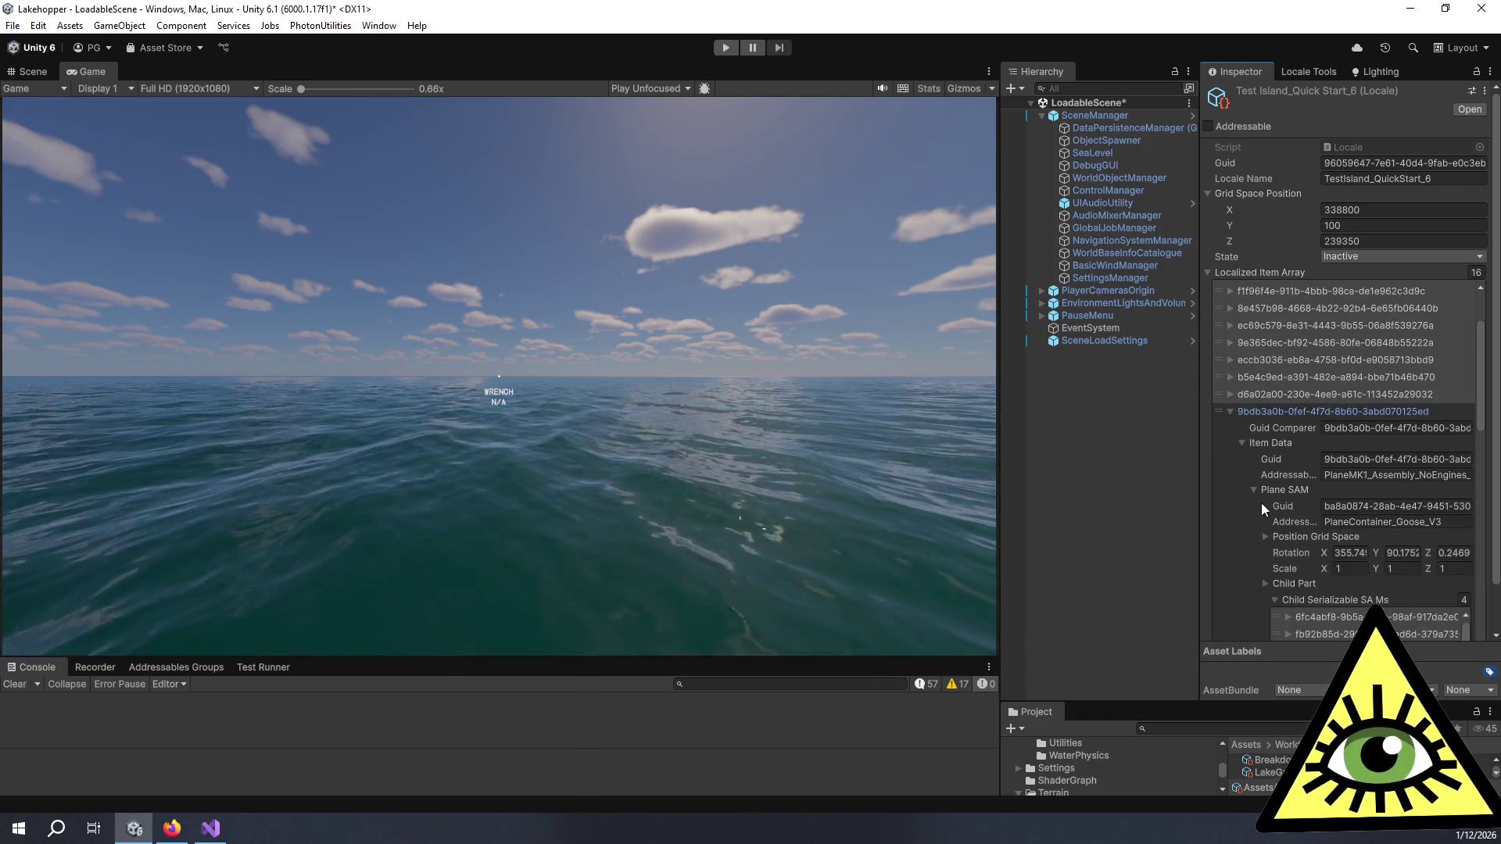
pyautogui.scroll(-2, 1264, 530)
pyautogui.scroll(-7, 1262, 536)
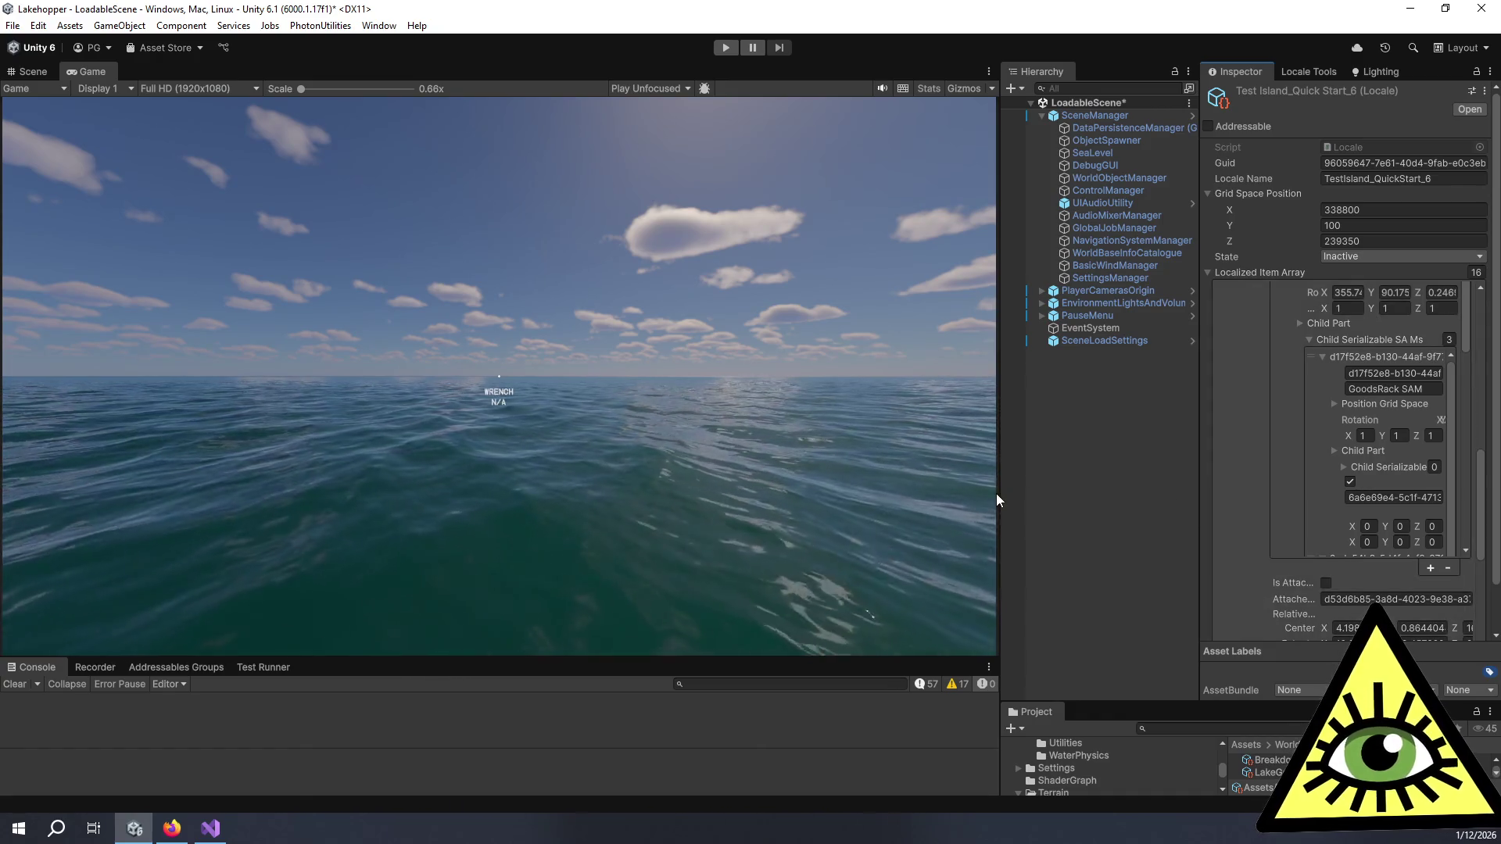
pyautogui.moveTo(999, 494); pyautogui.dragTo(683, 508)
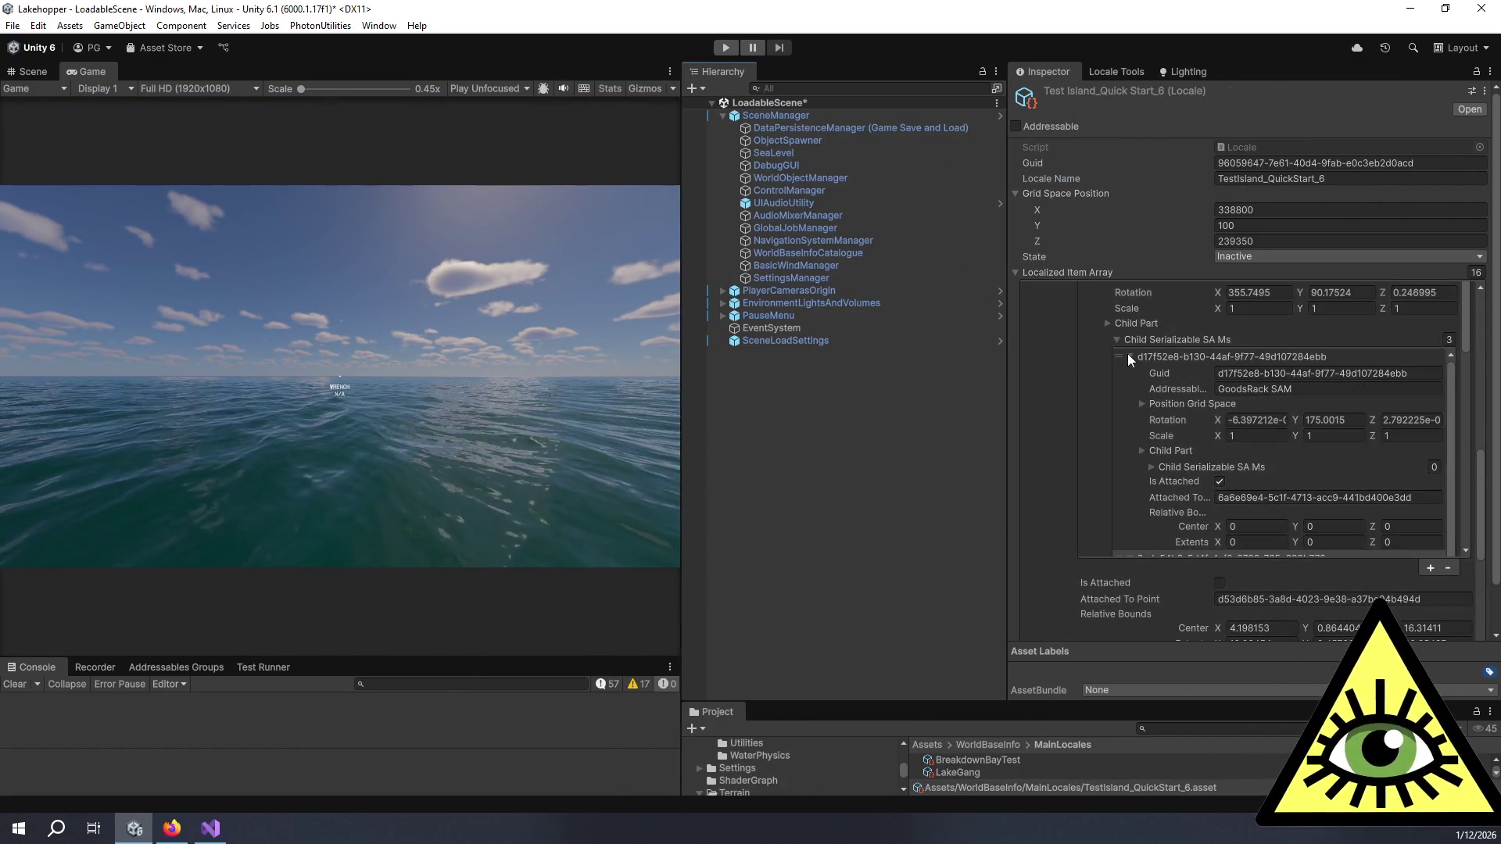
pyautogui.click(1118, 339)
pyautogui.scroll(5, 1125, 374)
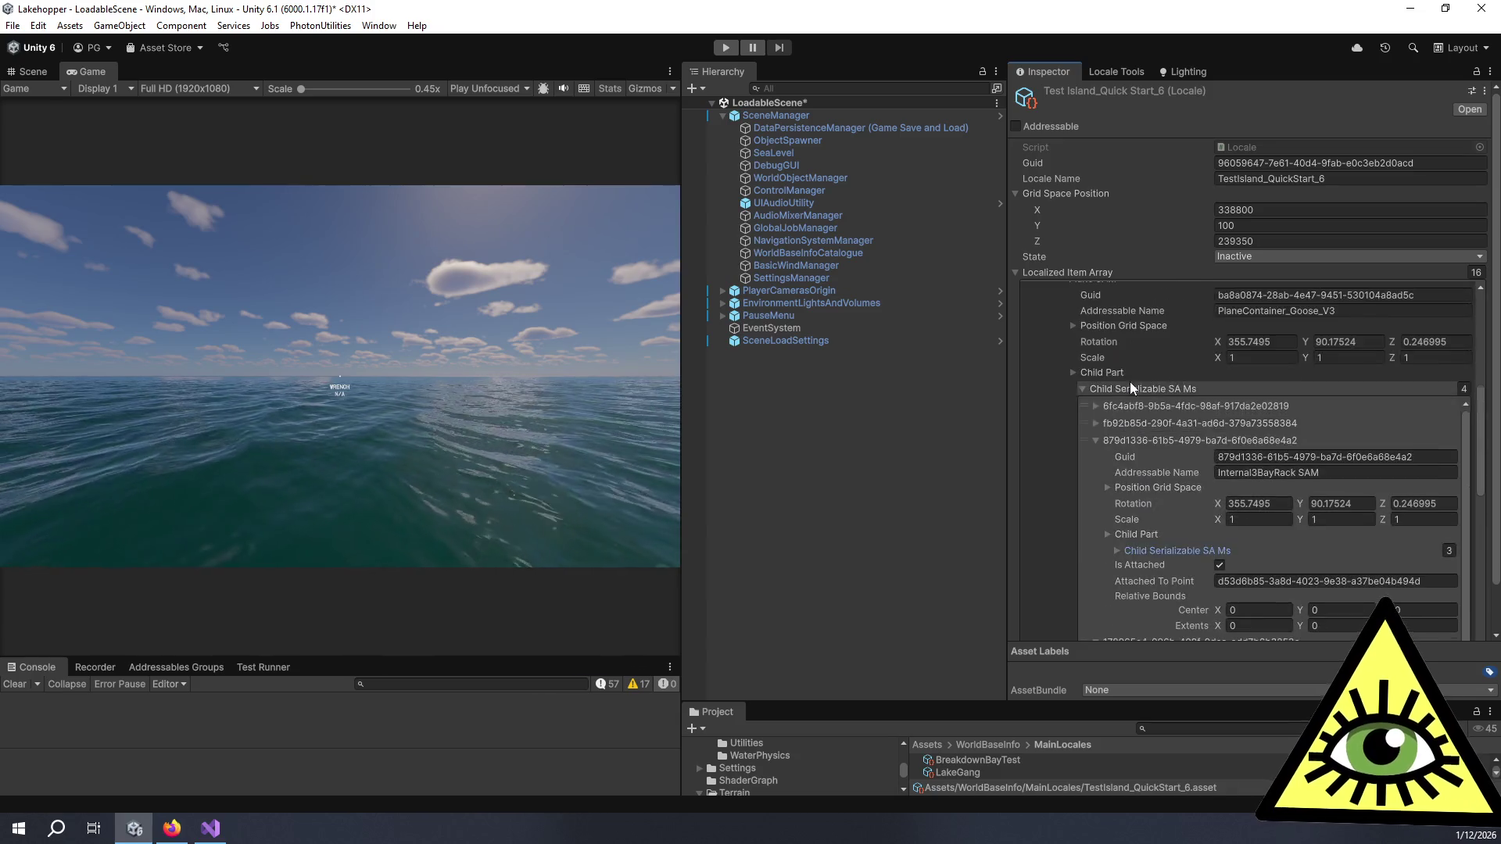
pyautogui.click(1098, 440)
pyautogui.click(1083, 389)
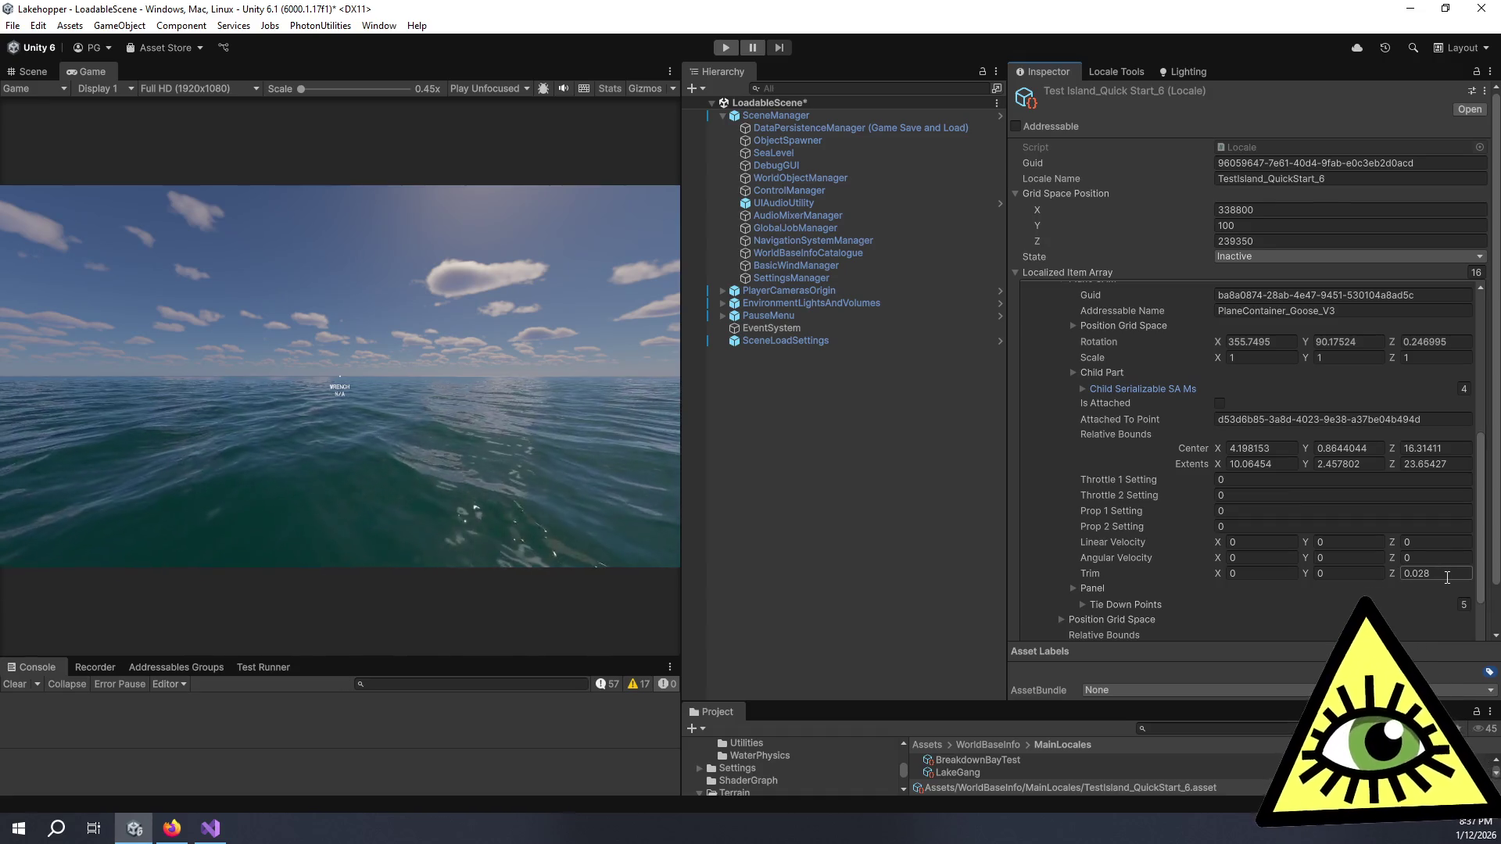
pyautogui.moveTo(682, 405); pyautogui.dragTo(990, 425)
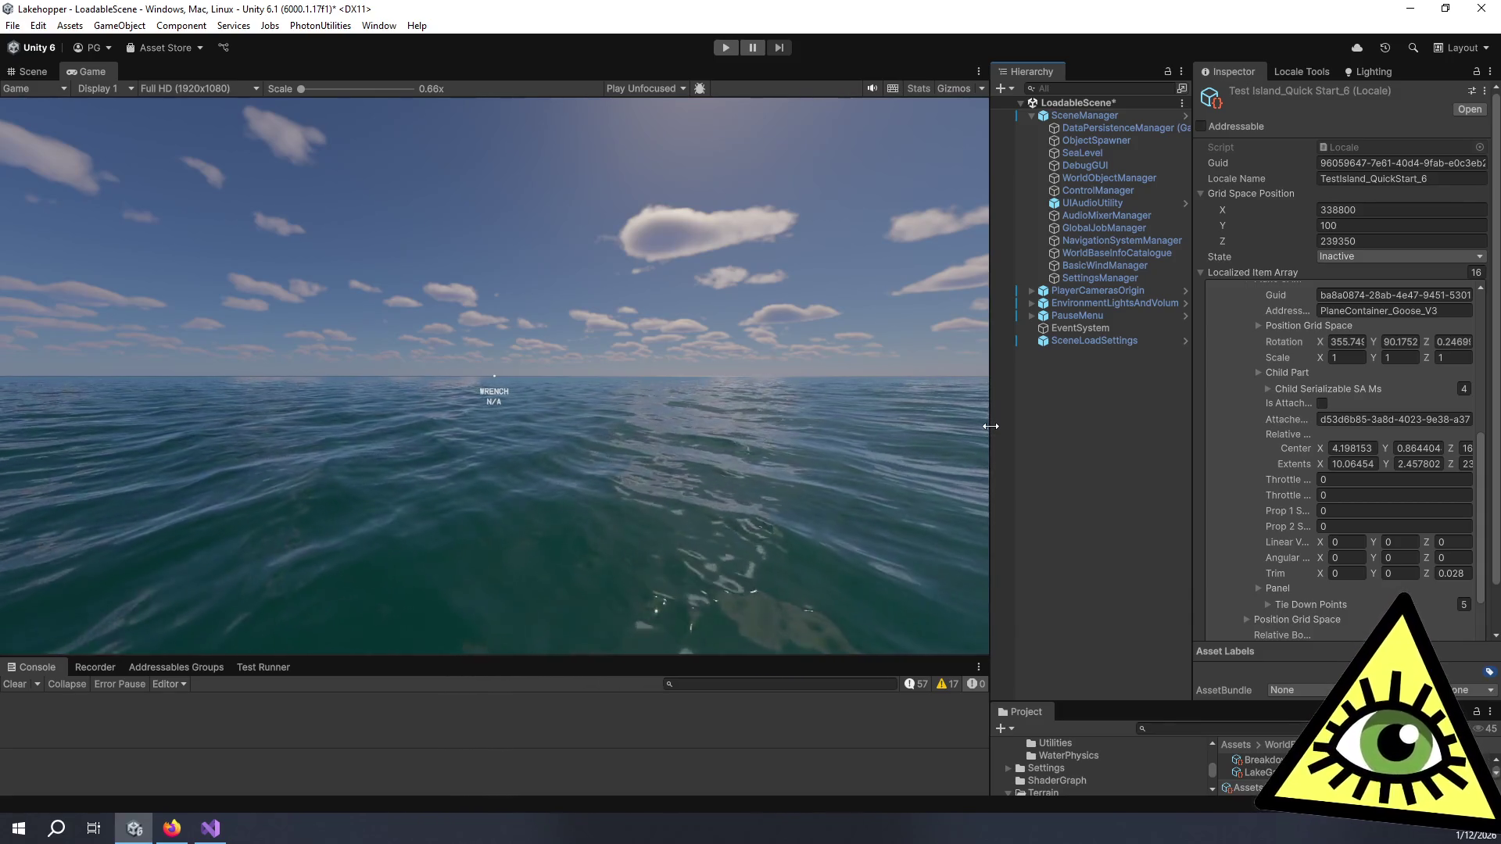
pyautogui.click(1081, 441)
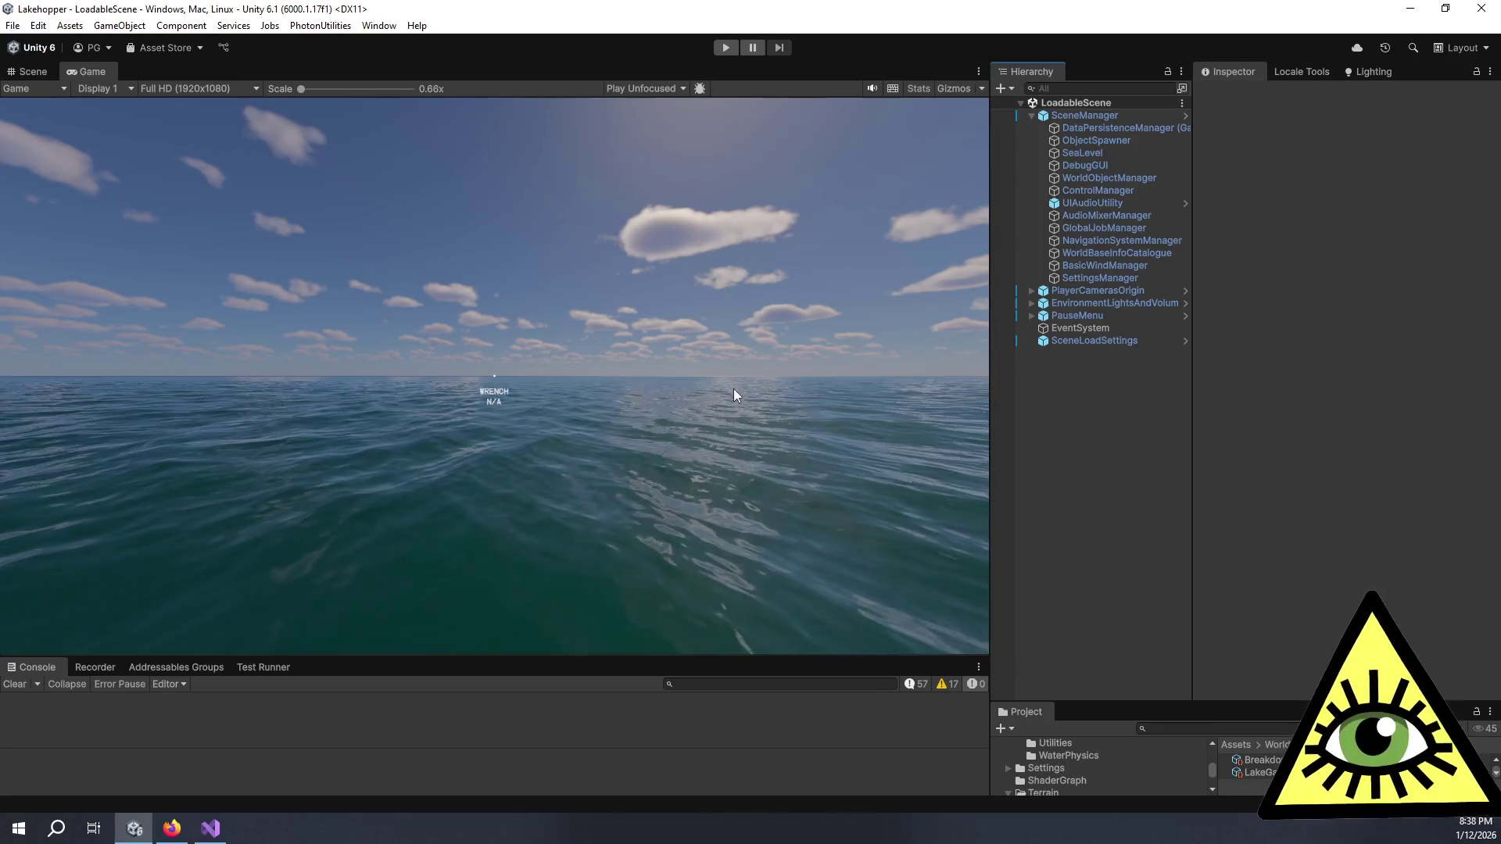
# Step: Enlarge the Project files panel and switch back to the Lakehopper Trello board
pyautogui.moveTo(1095, 703); pyautogui.dragTo(1133, 401)
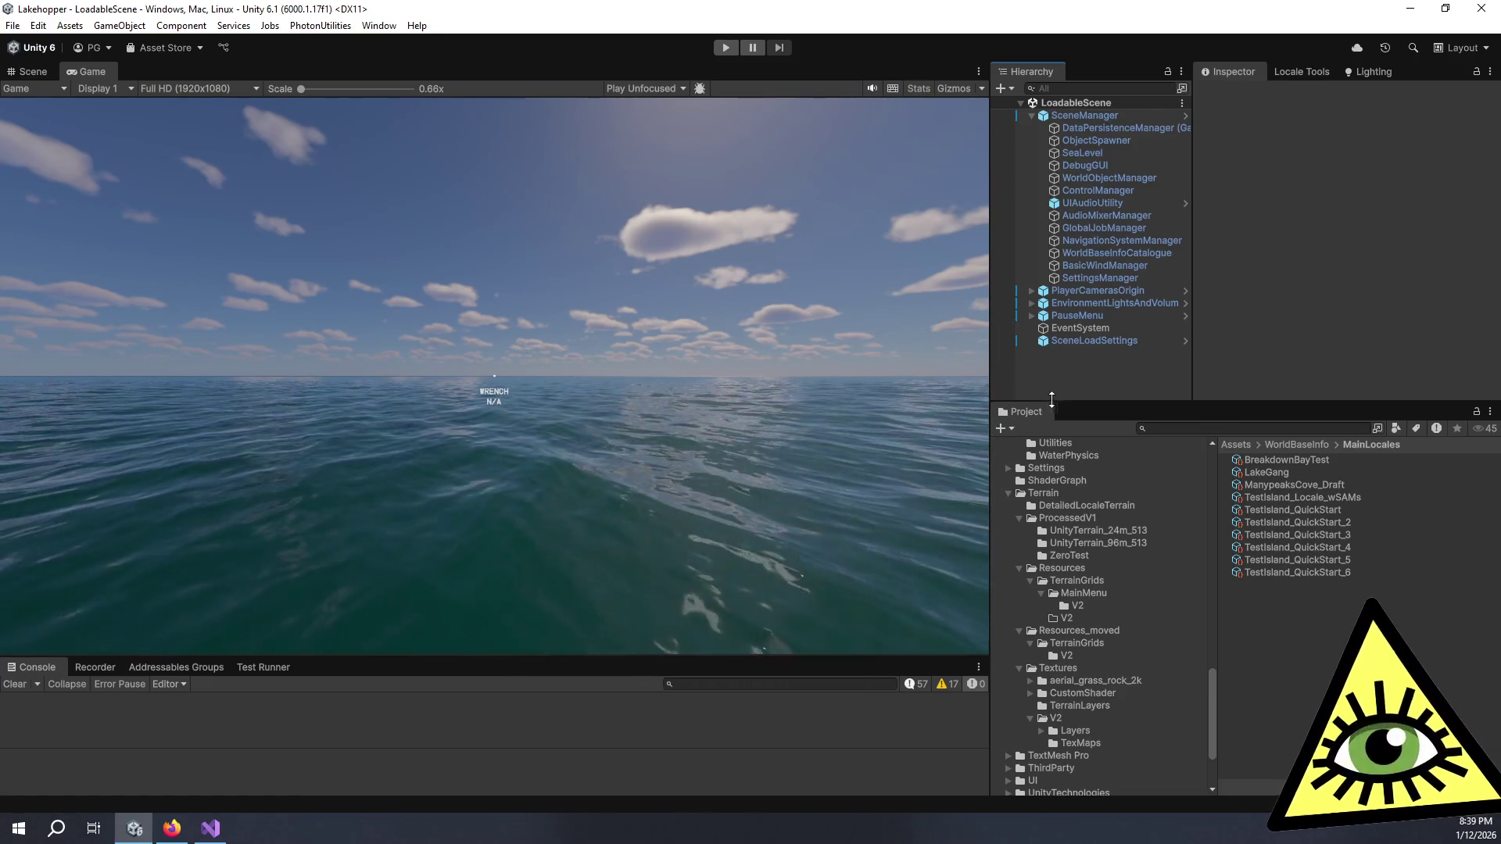
pyautogui.click(179, 833)
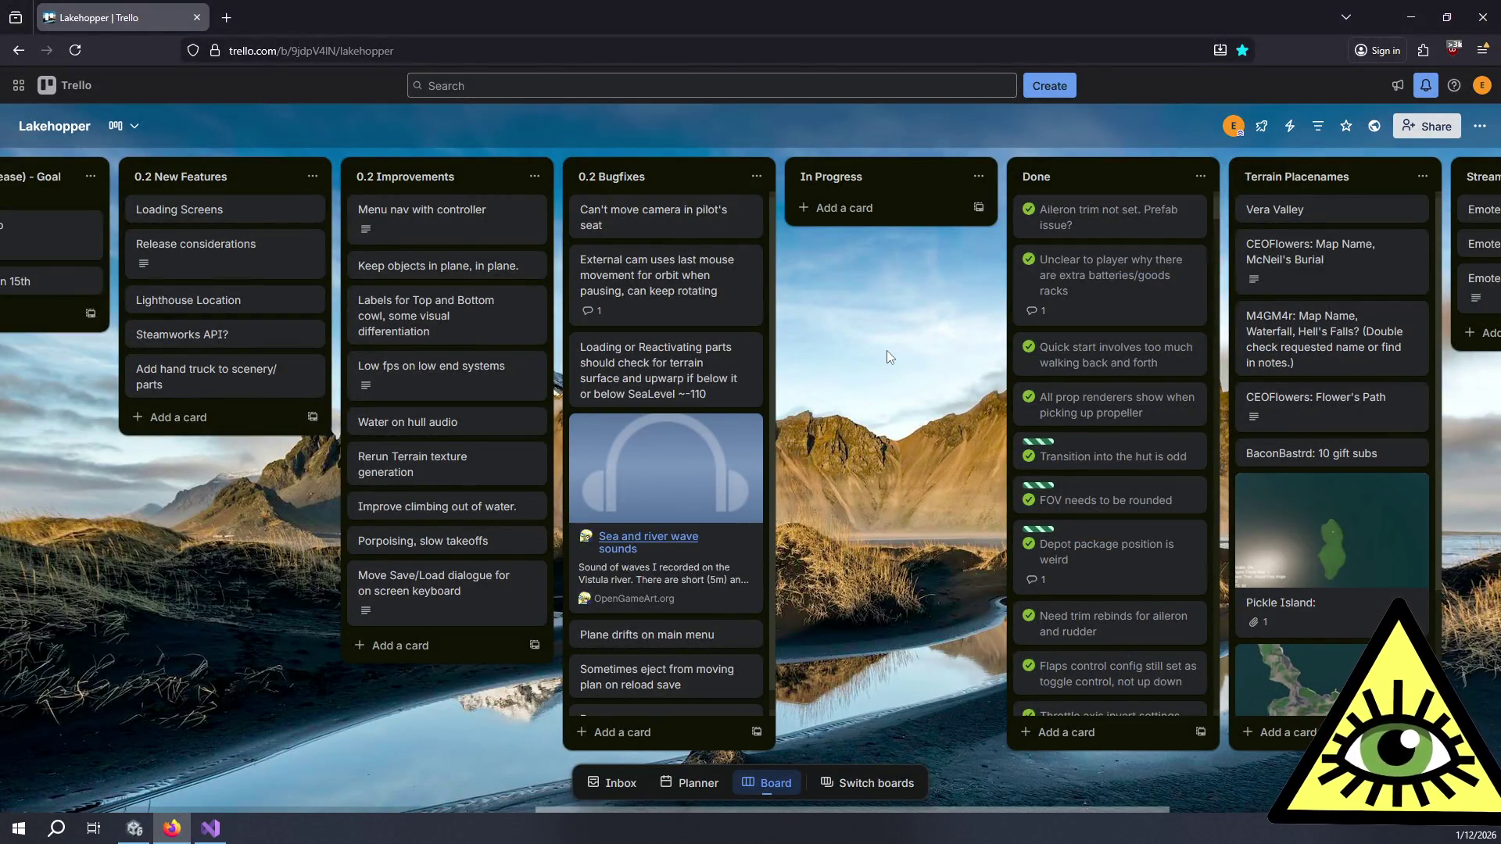
# Step: Scroll the board to review the Playtest Feedback cards
pyautogui.hscroll(-5, 893, 349)
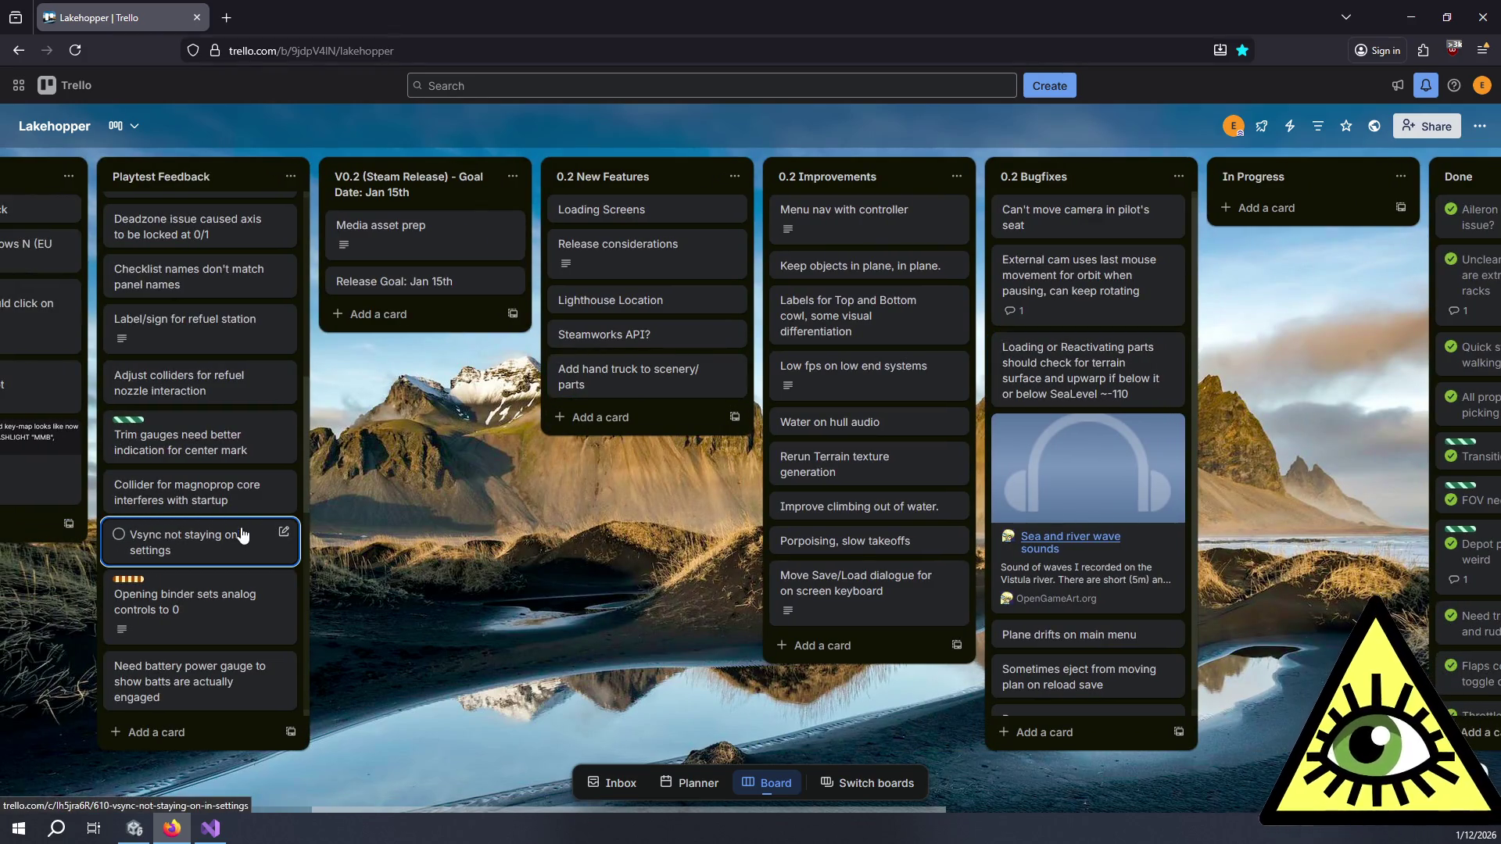
pyautogui.scroll(-1, 232, 526)
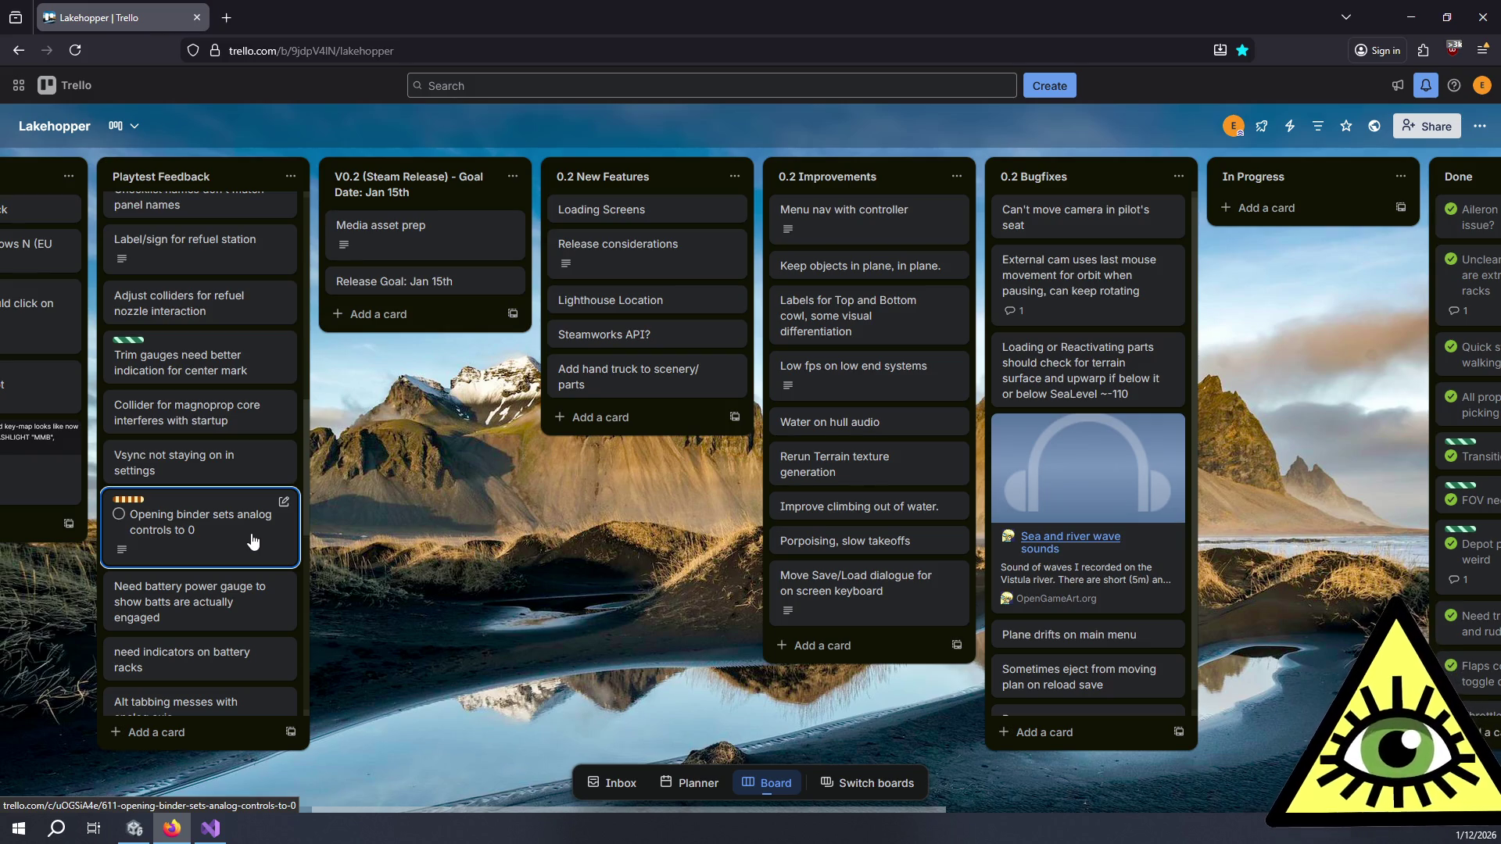
pyautogui.scroll(10, 234, 469)
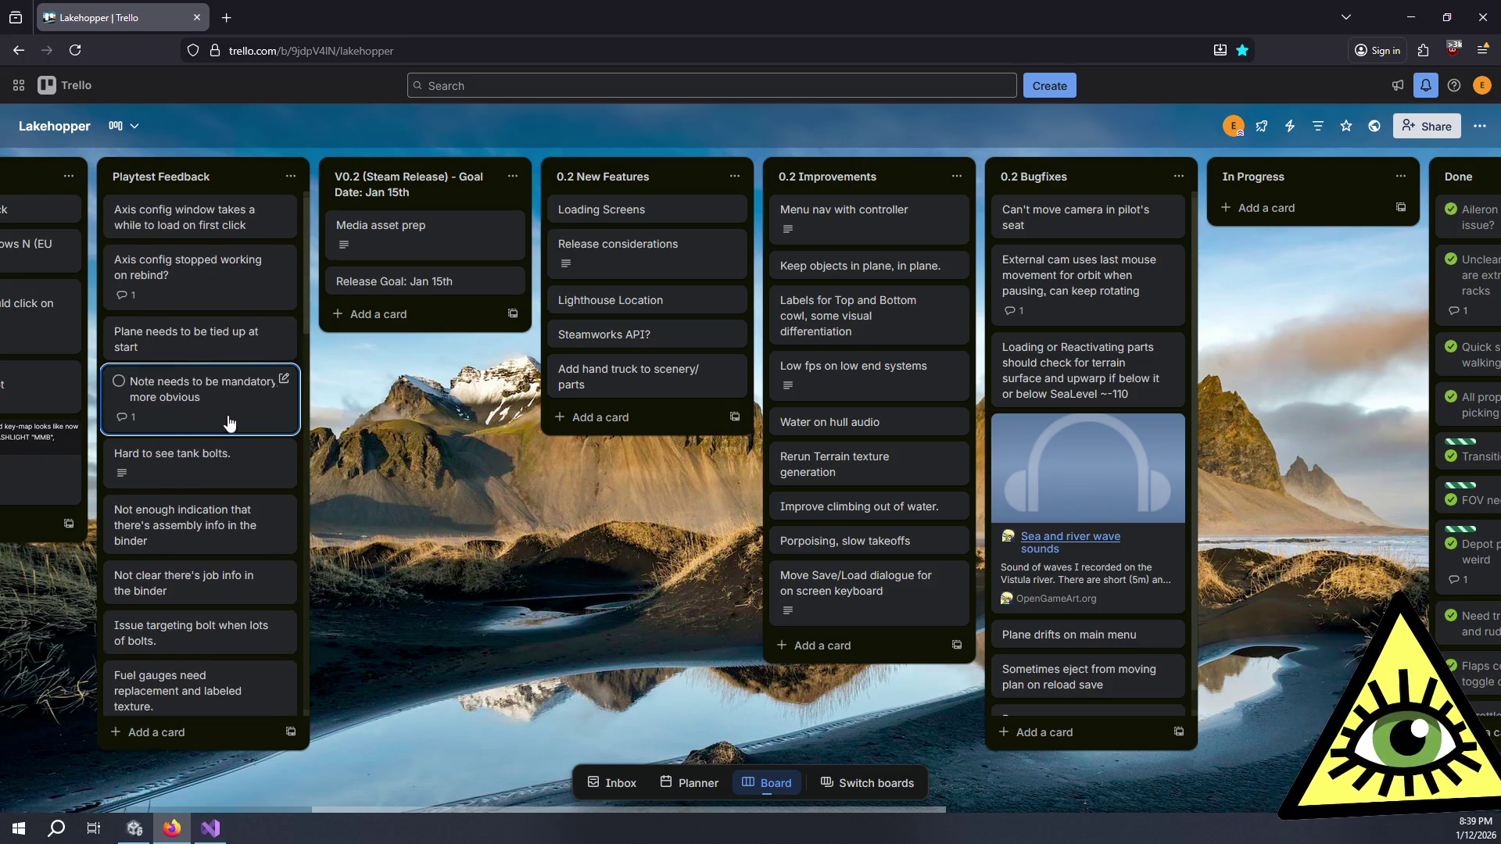
# Step: Archive the last 0.2 Bugfixes card, leaving 'Sometimes eject from moving plan on reload save' last
pyautogui.rightClick(1095, 710)
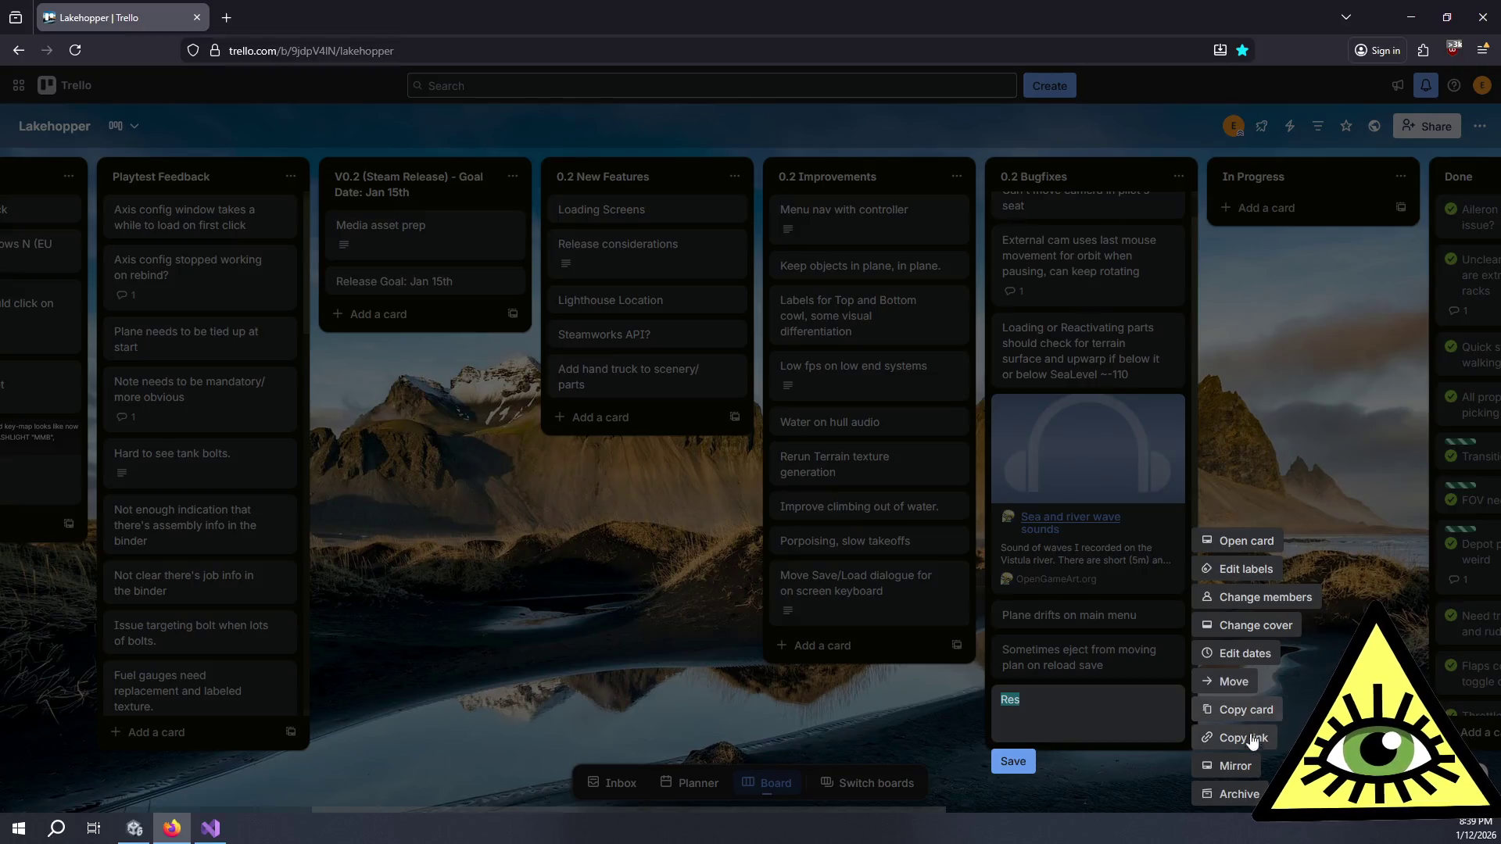
pyautogui.click(1228, 791)
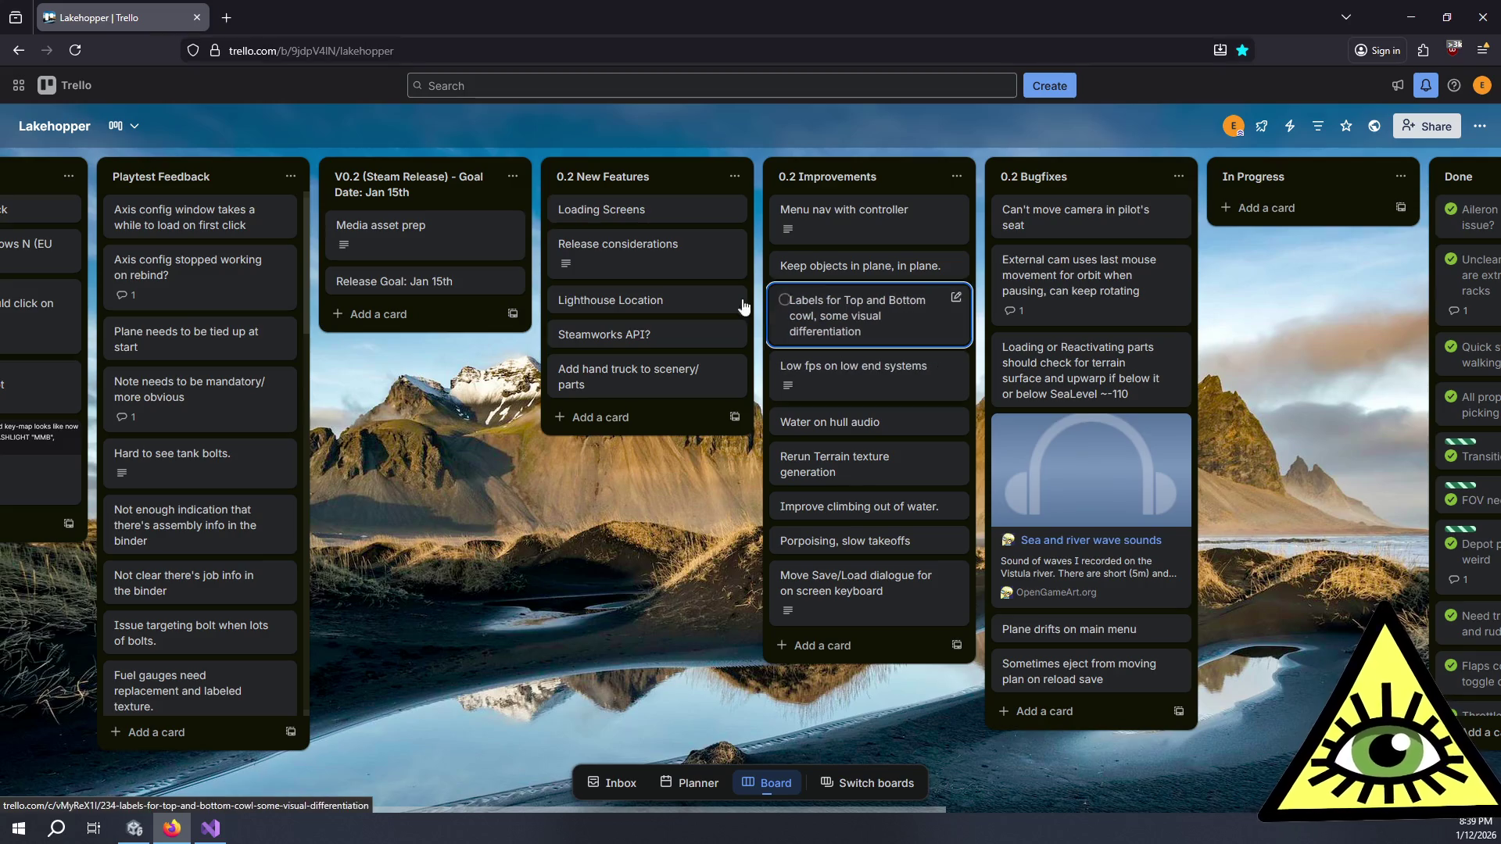
pyautogui.scroll(-5, 202, 391)
pyautogui.scroll(-3, 244, 444)
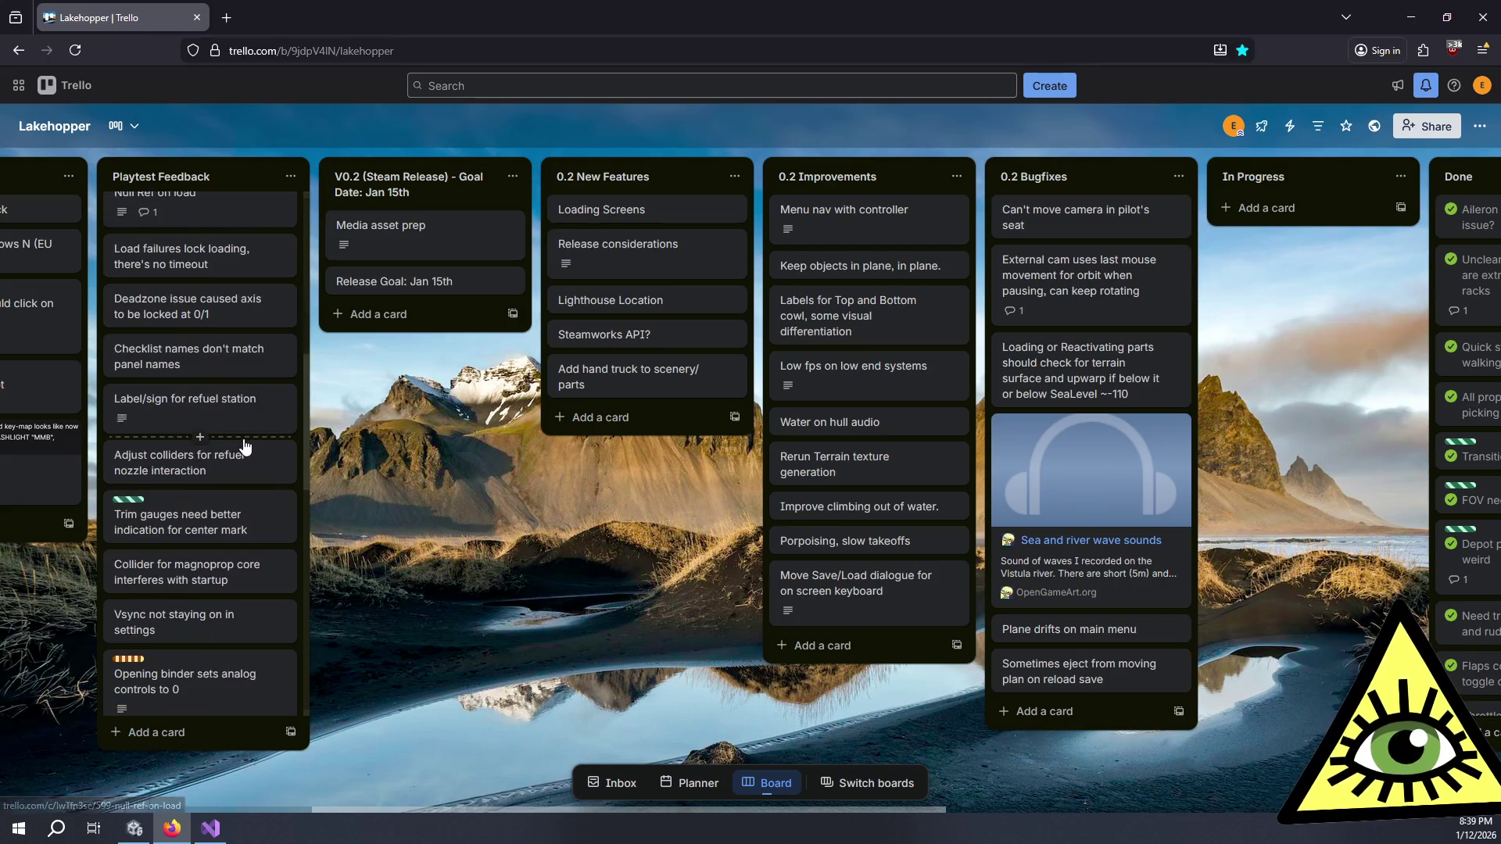
pyautogui.scroll(-6, 243, 443)
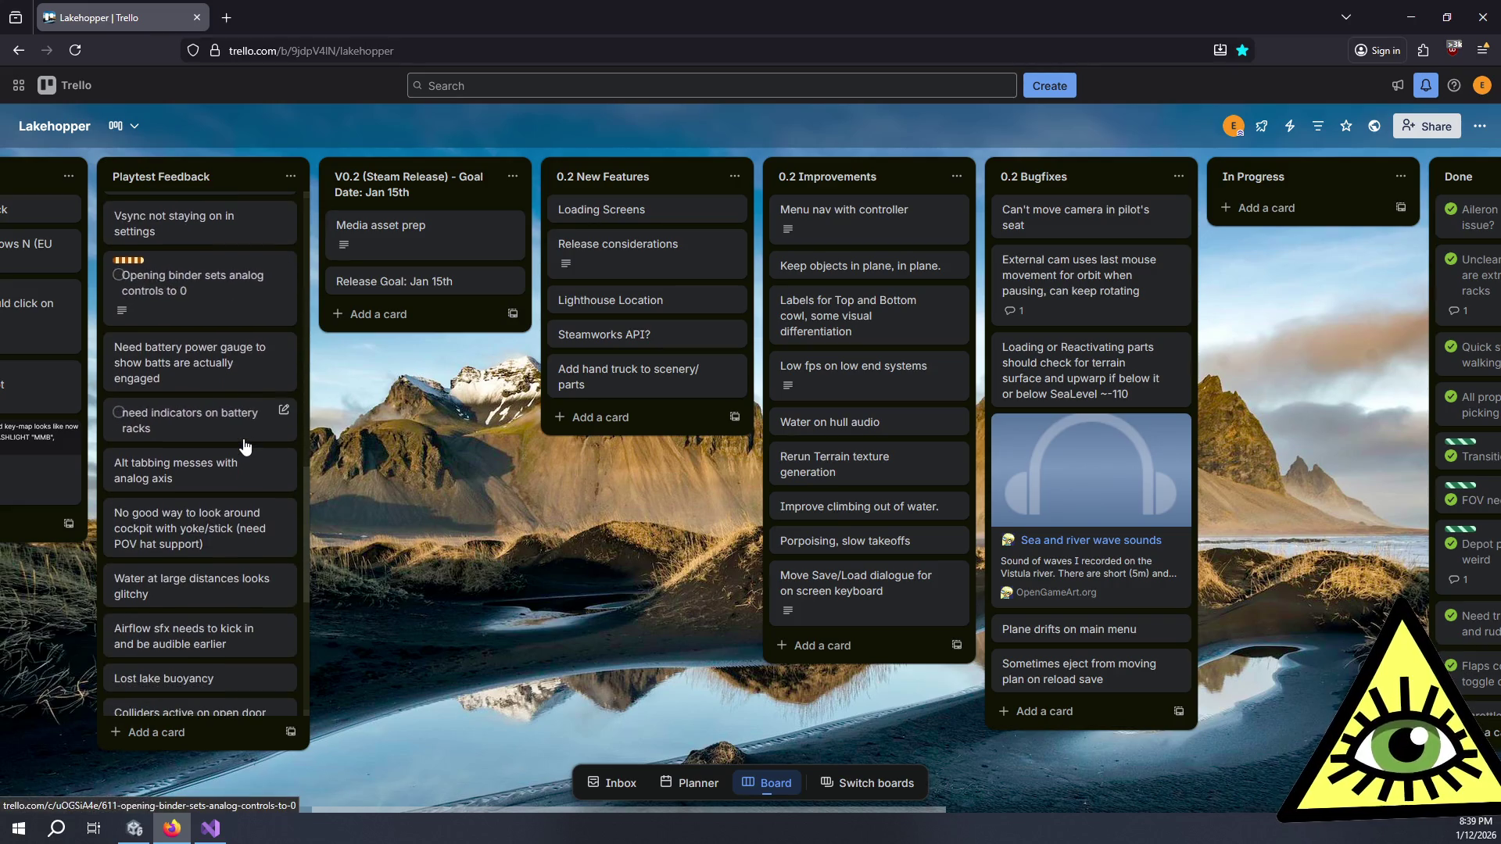
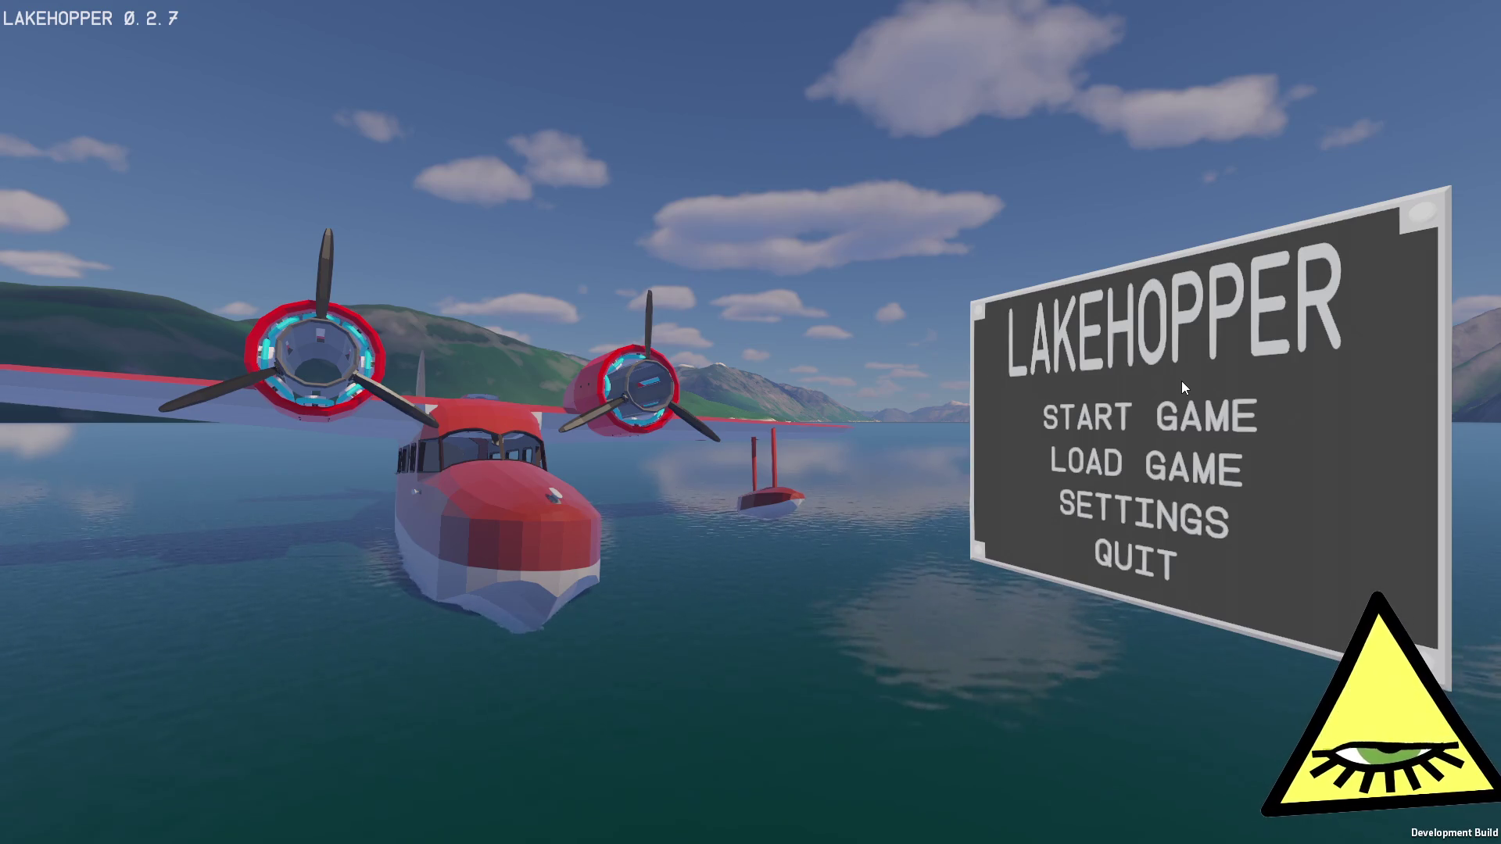
# Step: Load the Airborne4 saved game from the LOAD GAME list
pyautogui.click(1176, 461)
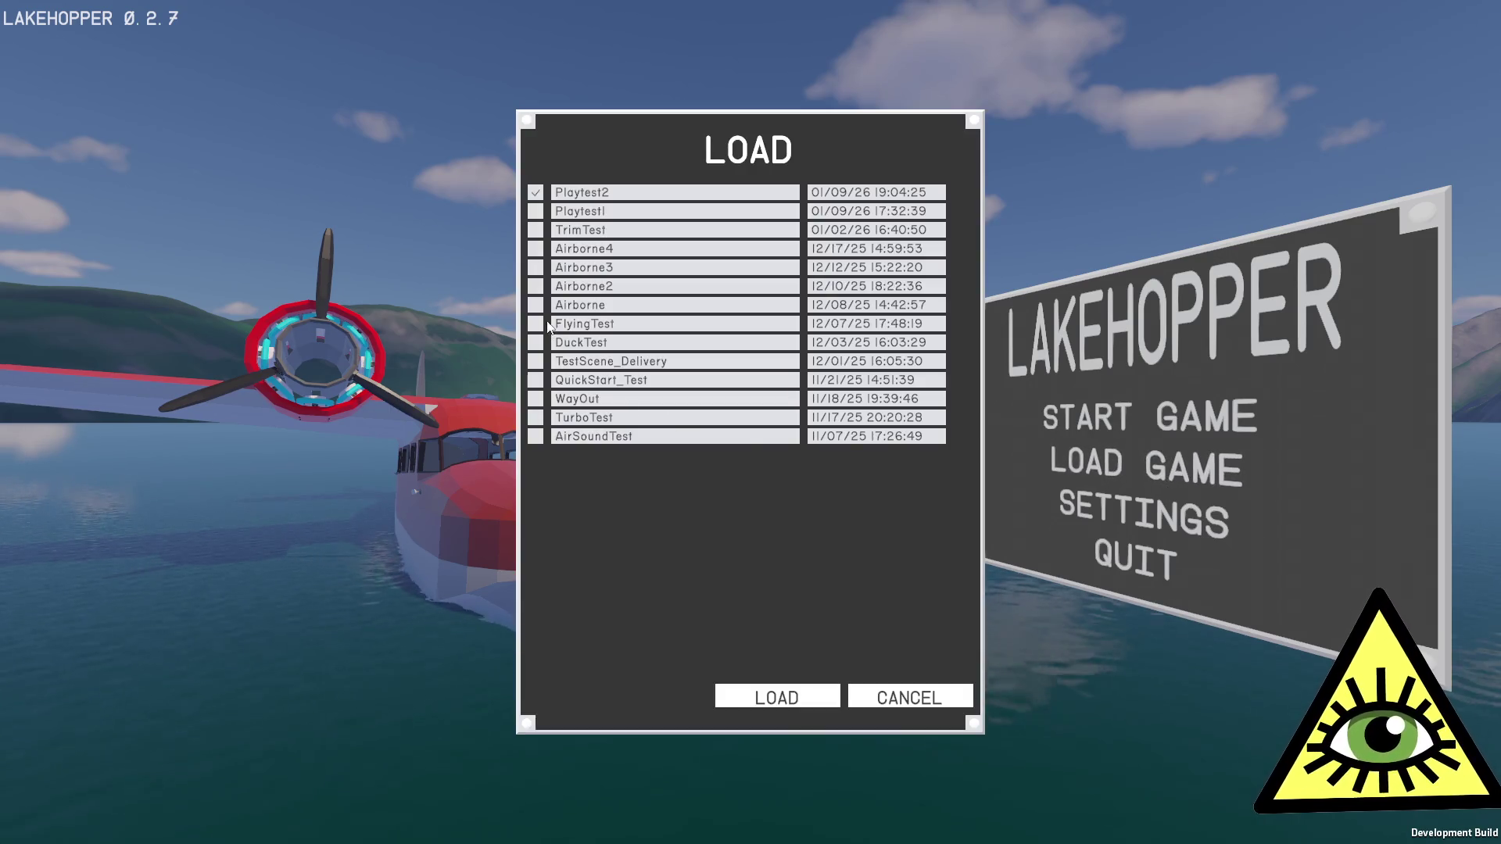
pyautogui.click(535, 248)
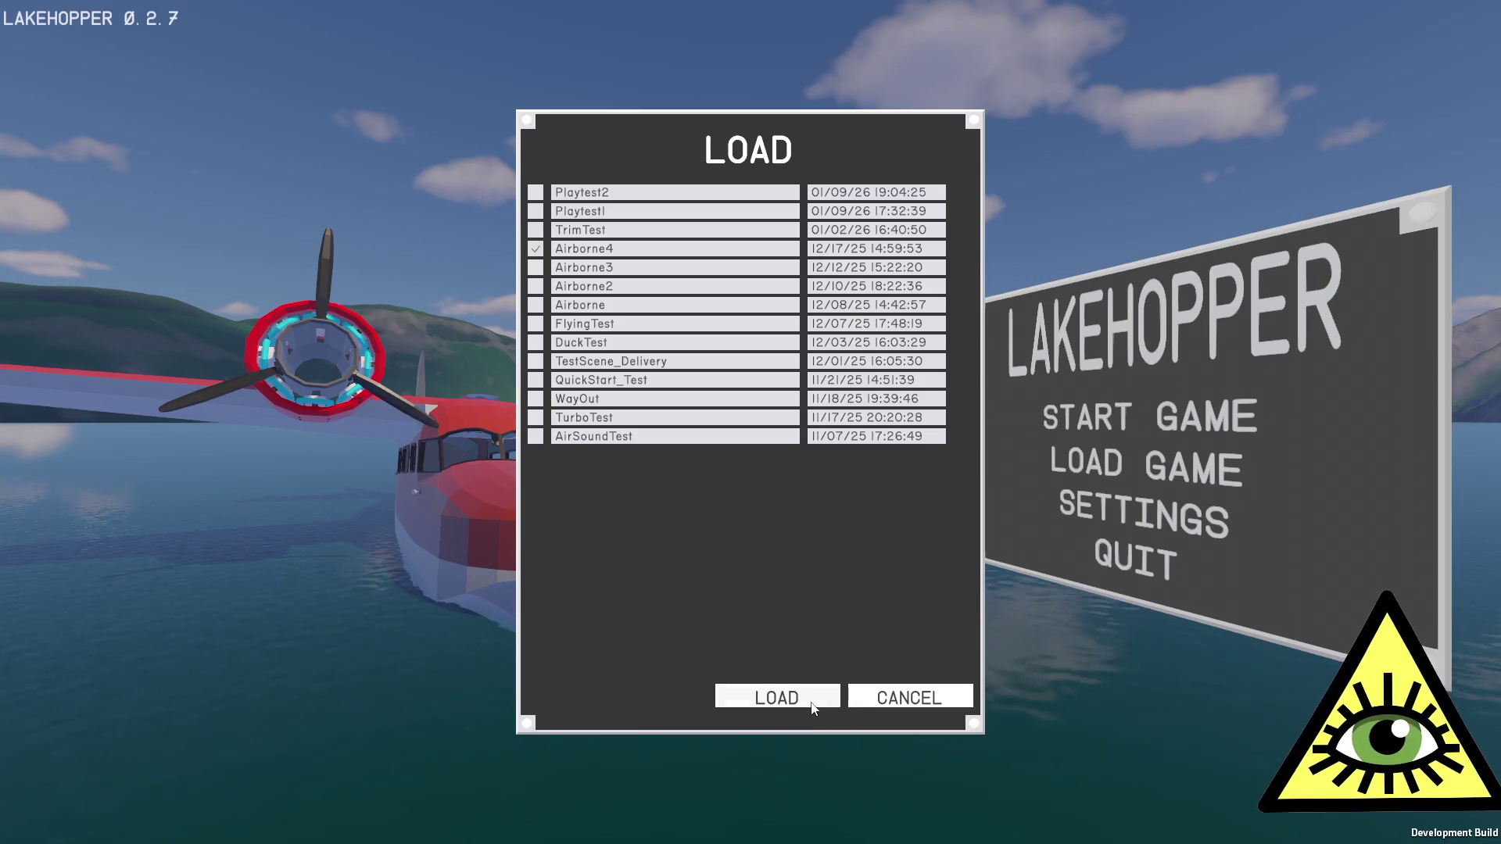
pyautogui.click(813, 698)
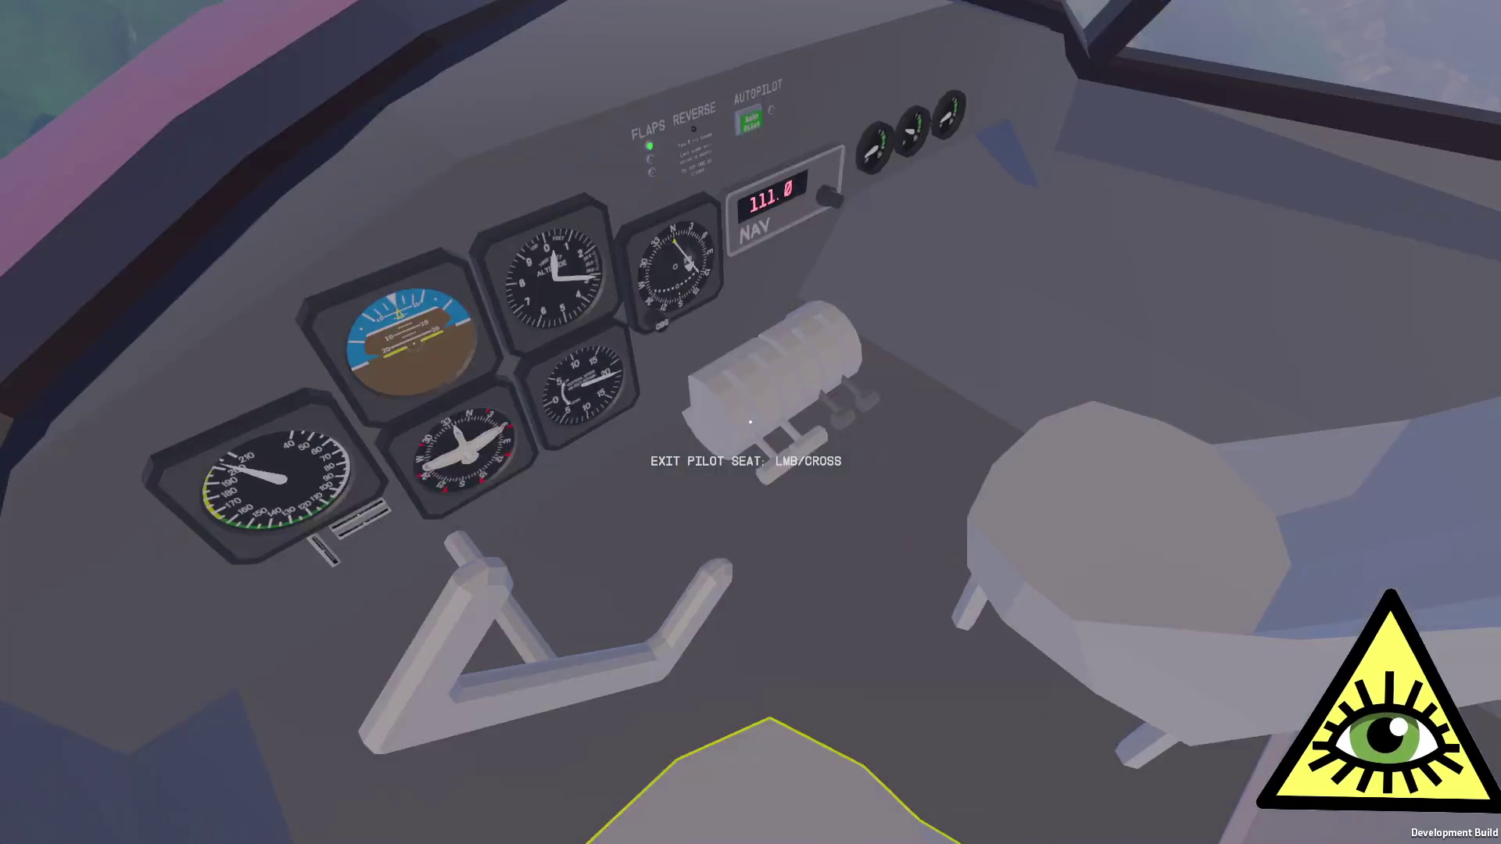
# Step: Fly the seaplane while advancing and adjusting the throttle, then pause the game with Esc
pyautogui.click(750, 422)
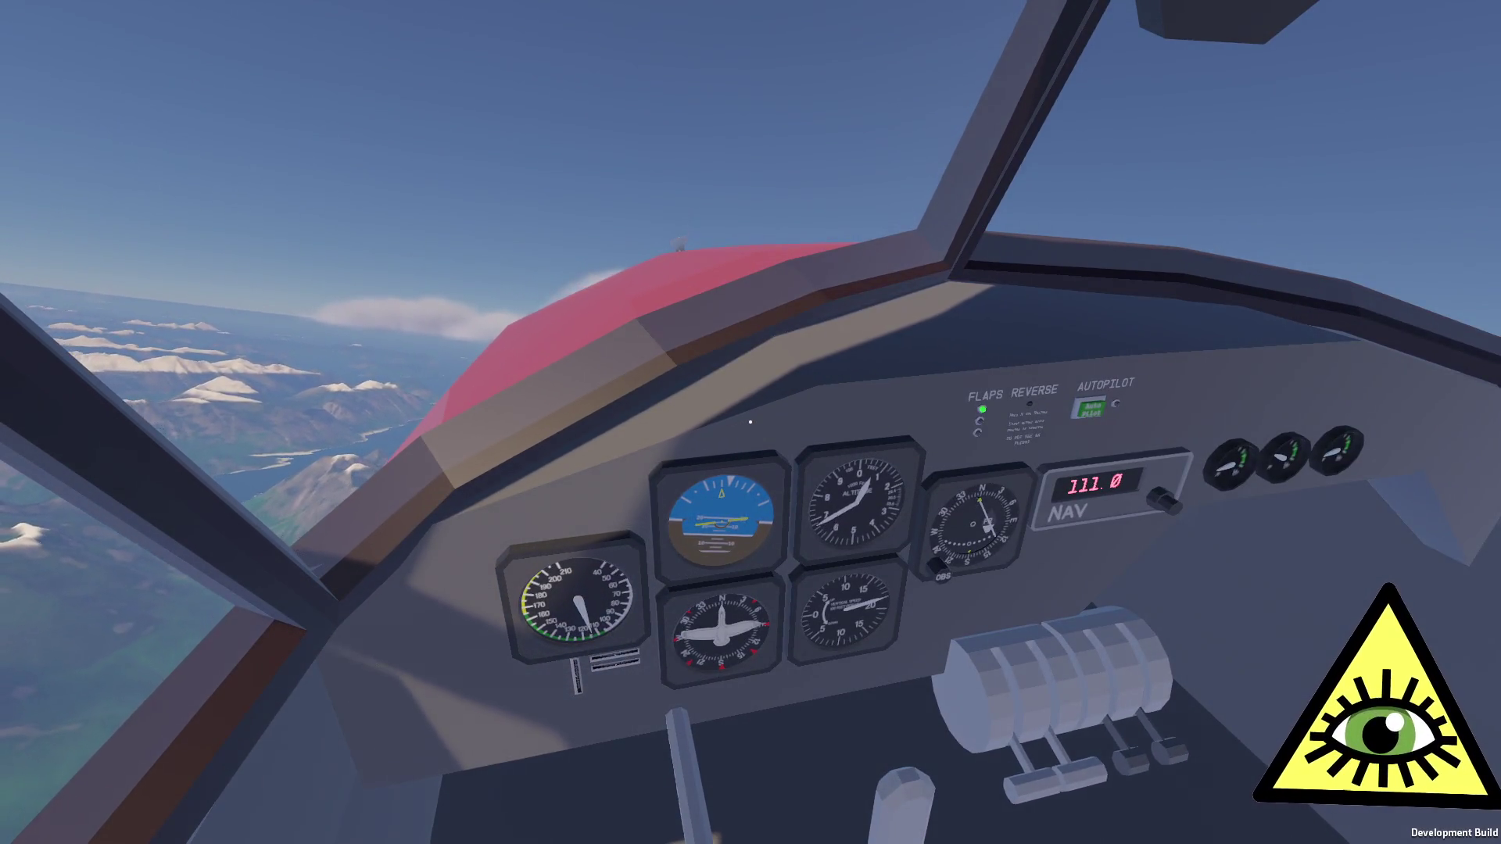
pyautogui.press('shift')
pyautogui.press('shift')
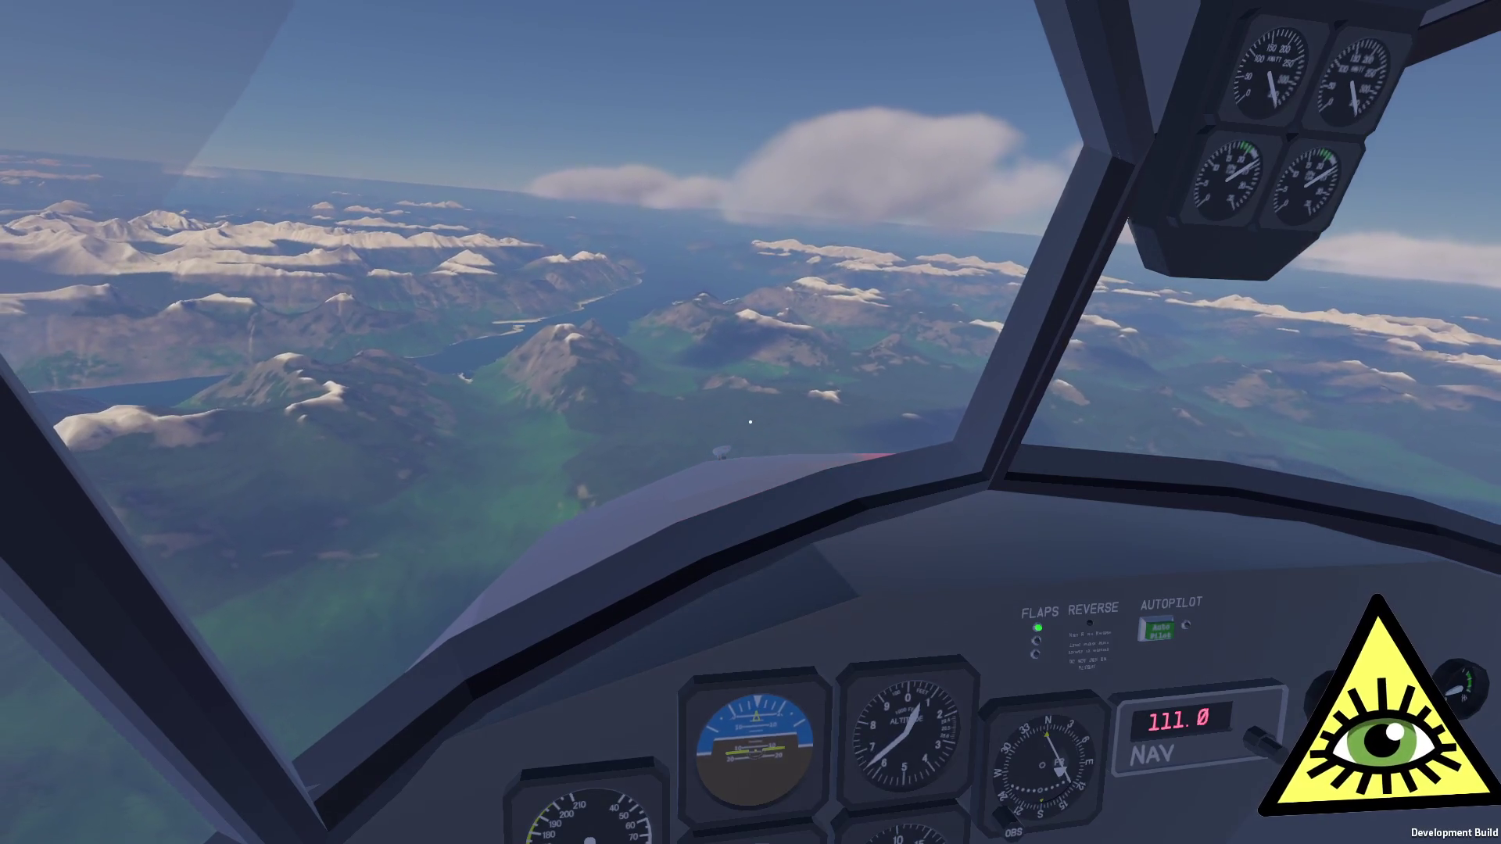
pyautogui.scroll(-3, 750, 422)
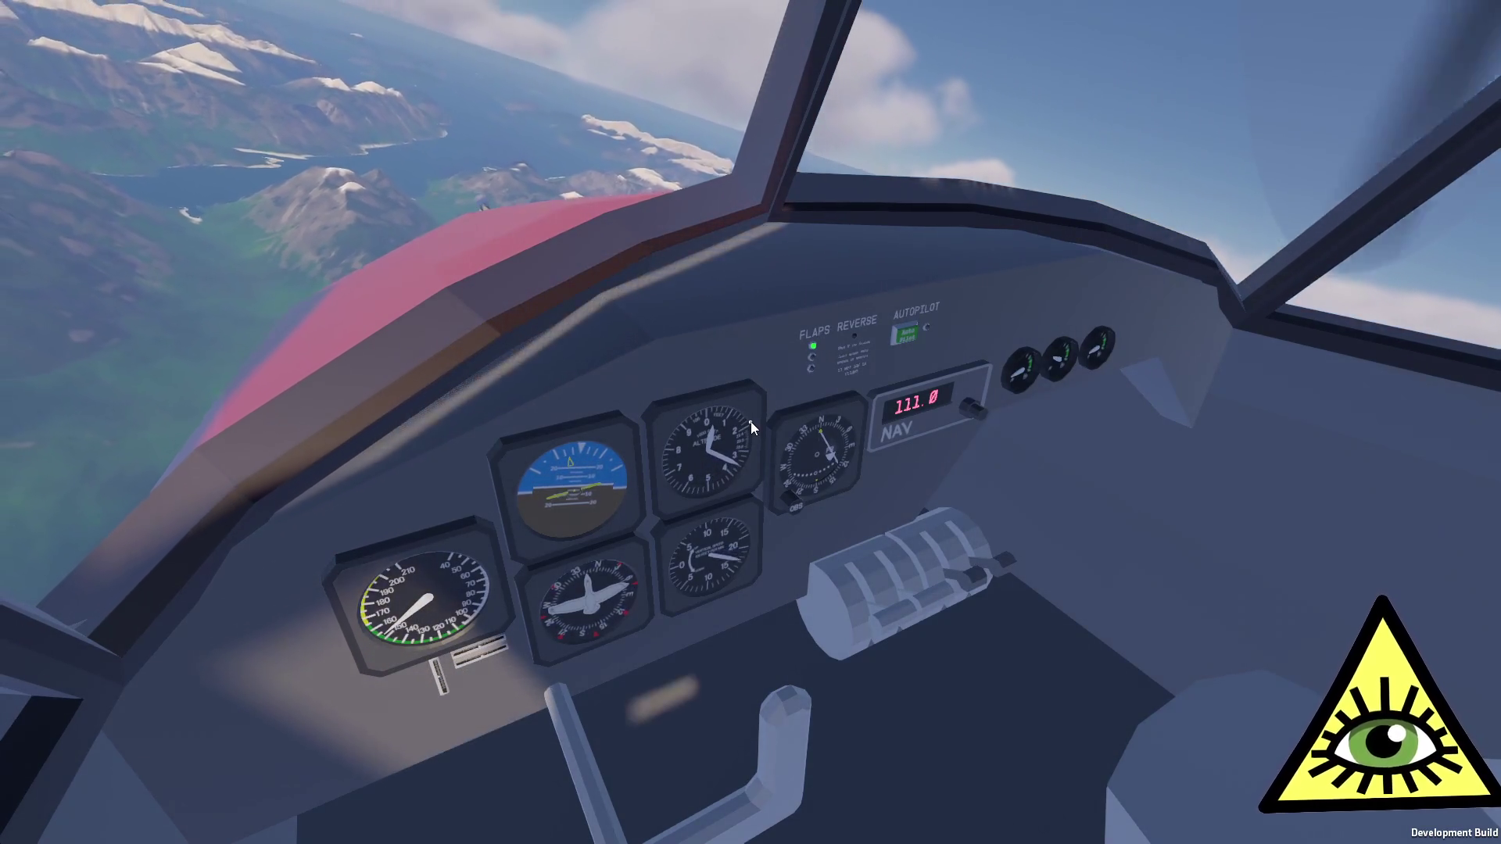
pyautogui.press('shift')
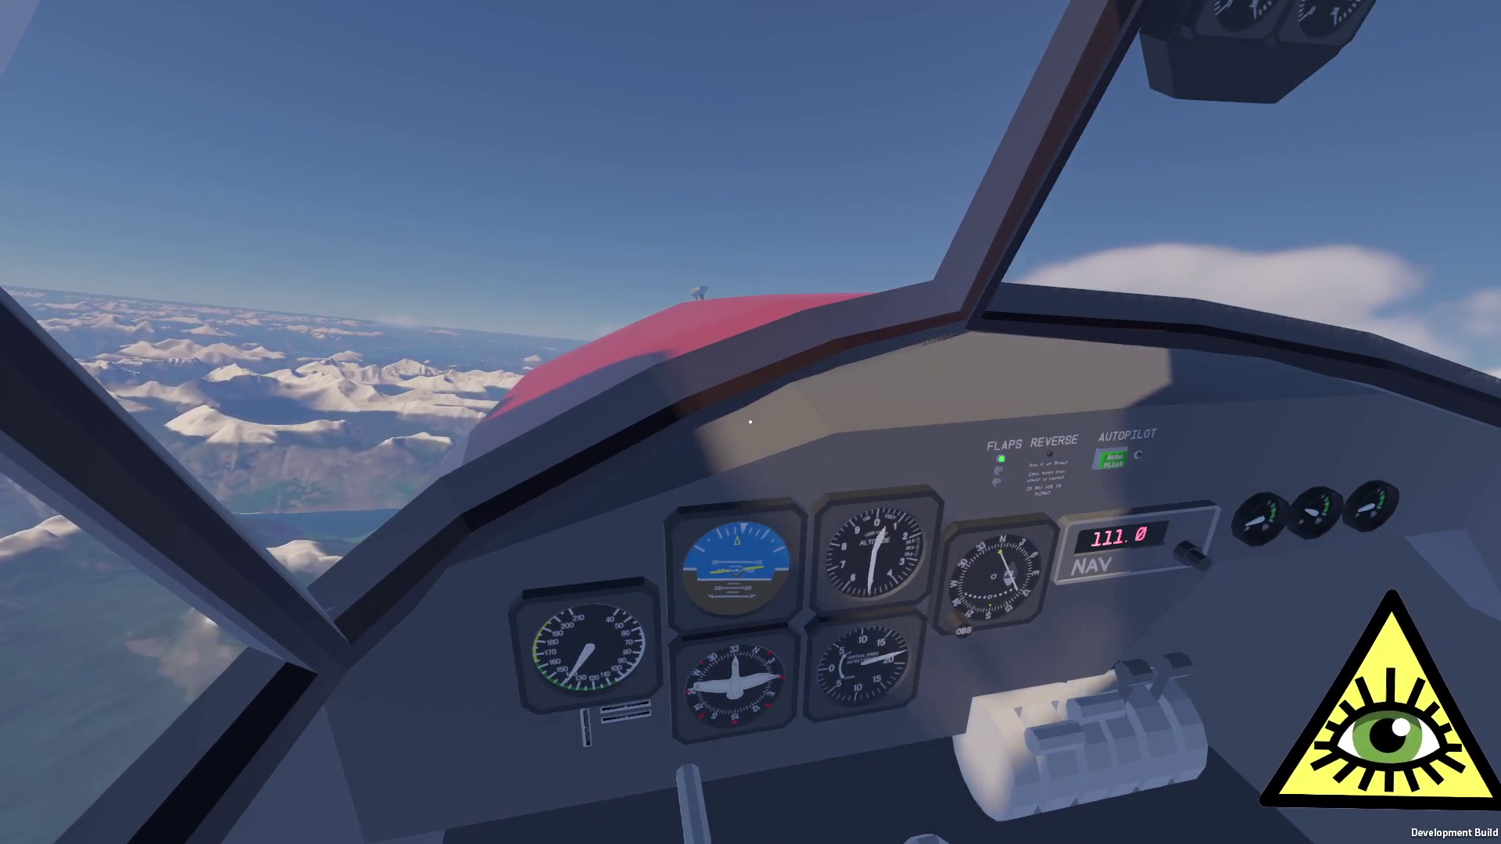
pyautogui.press('Escape')
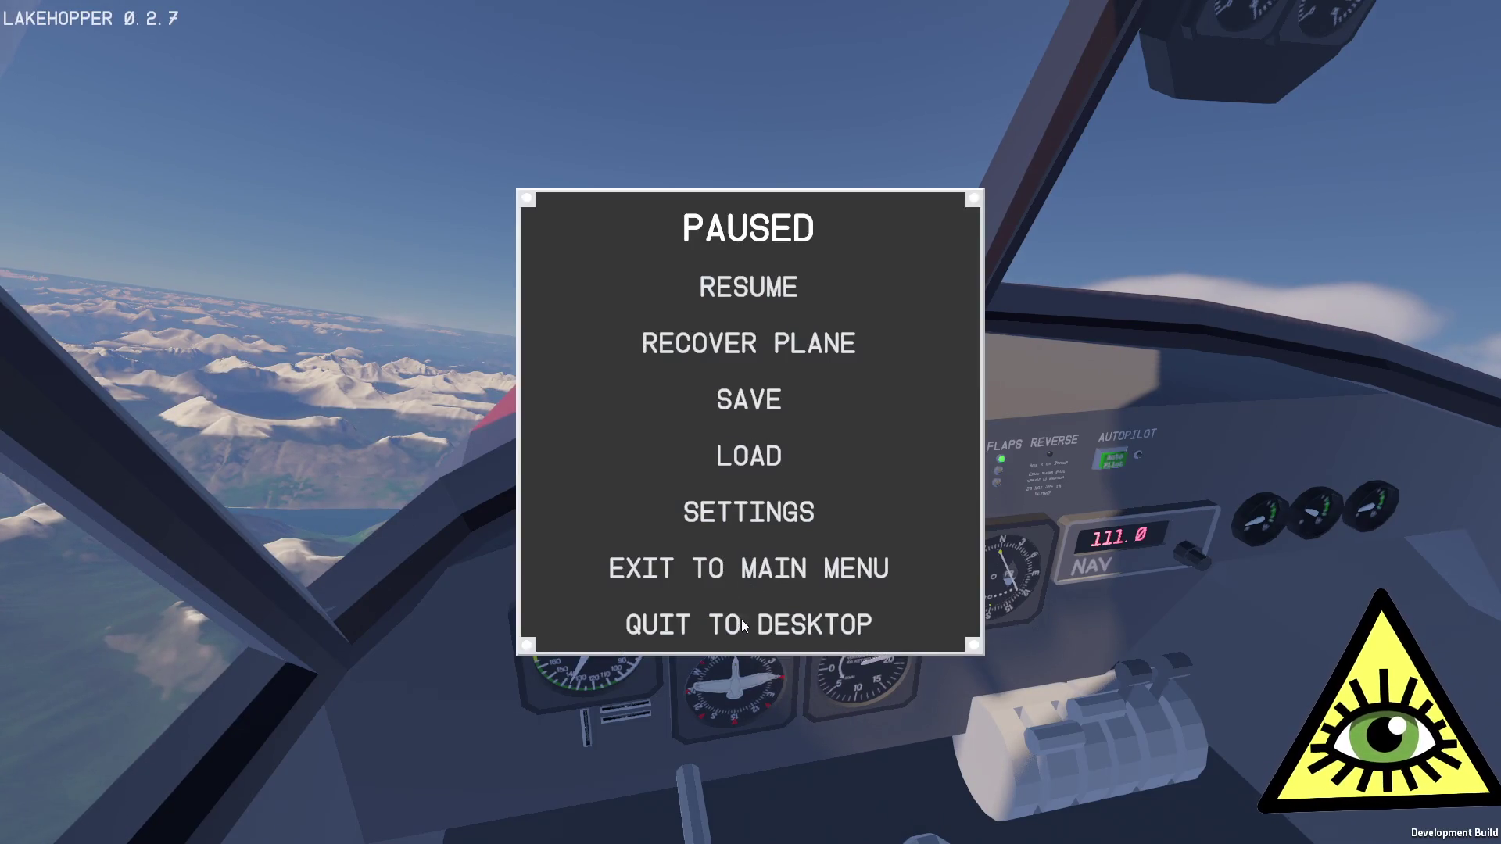
# Step: Quit Lakehopper to the desktop from the pause menu and confirm
pyautogui.click(743, 626)
pyautogui.click(597, 449)
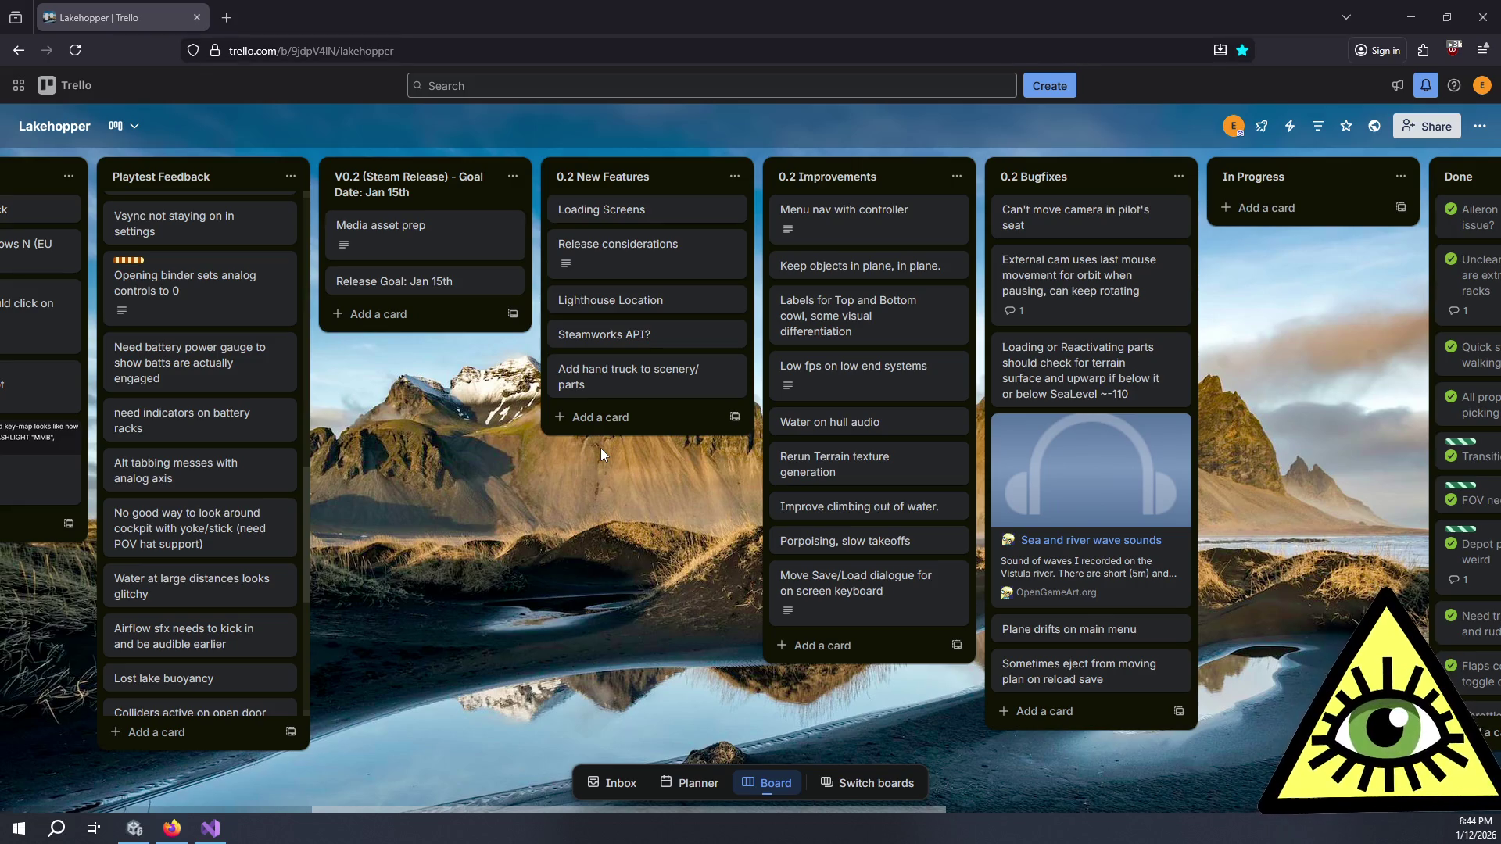
# Step: Add the card 'Changing throttle settings rapidly on save load caused crazy torque spin?' to 0.2 Bugfixes
pyautogui.click(1089, 720)
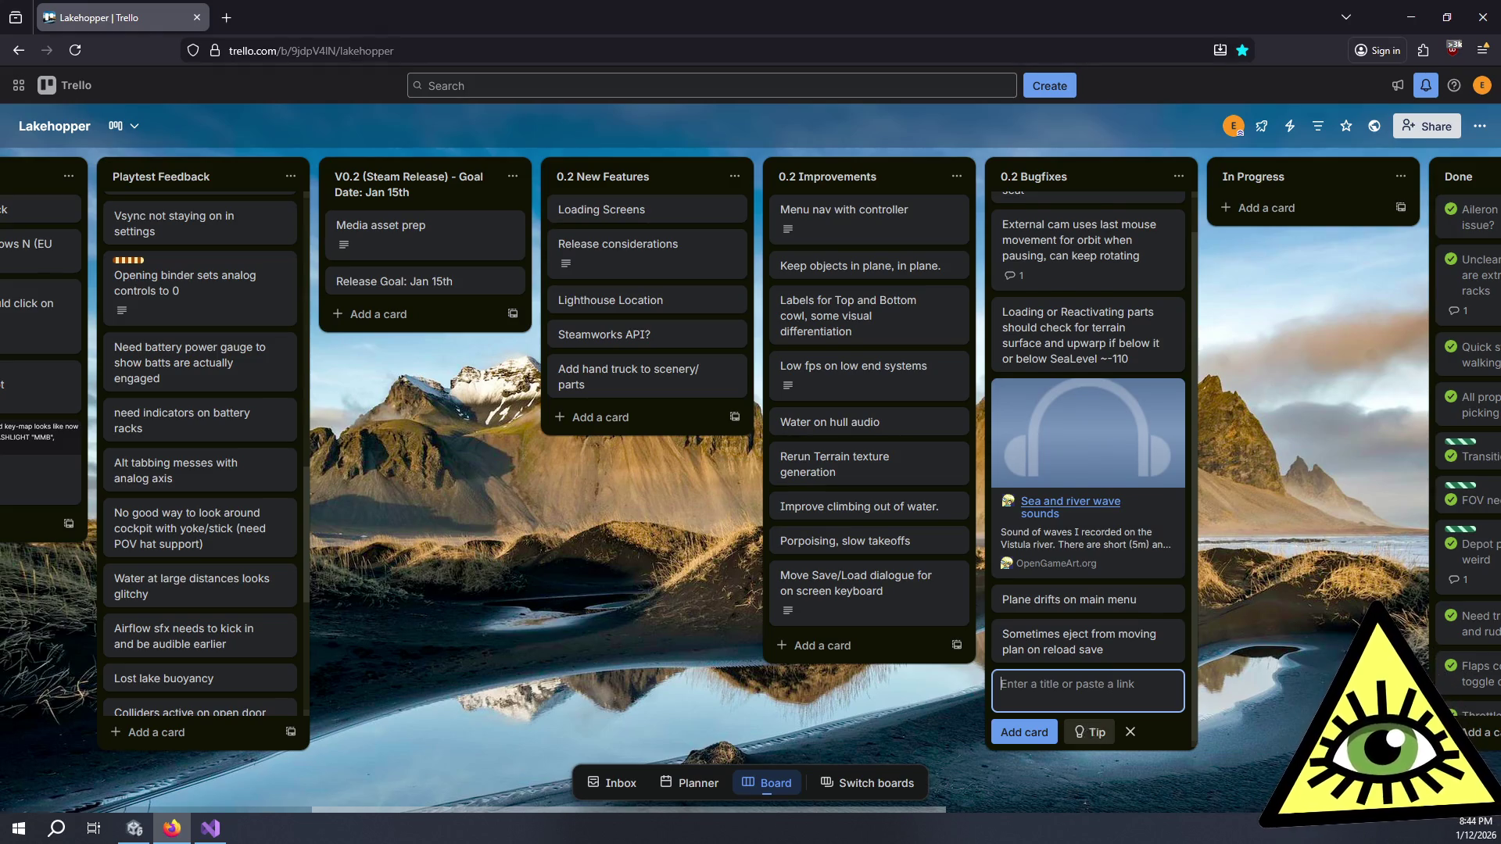
pyautogui.write('Cha')
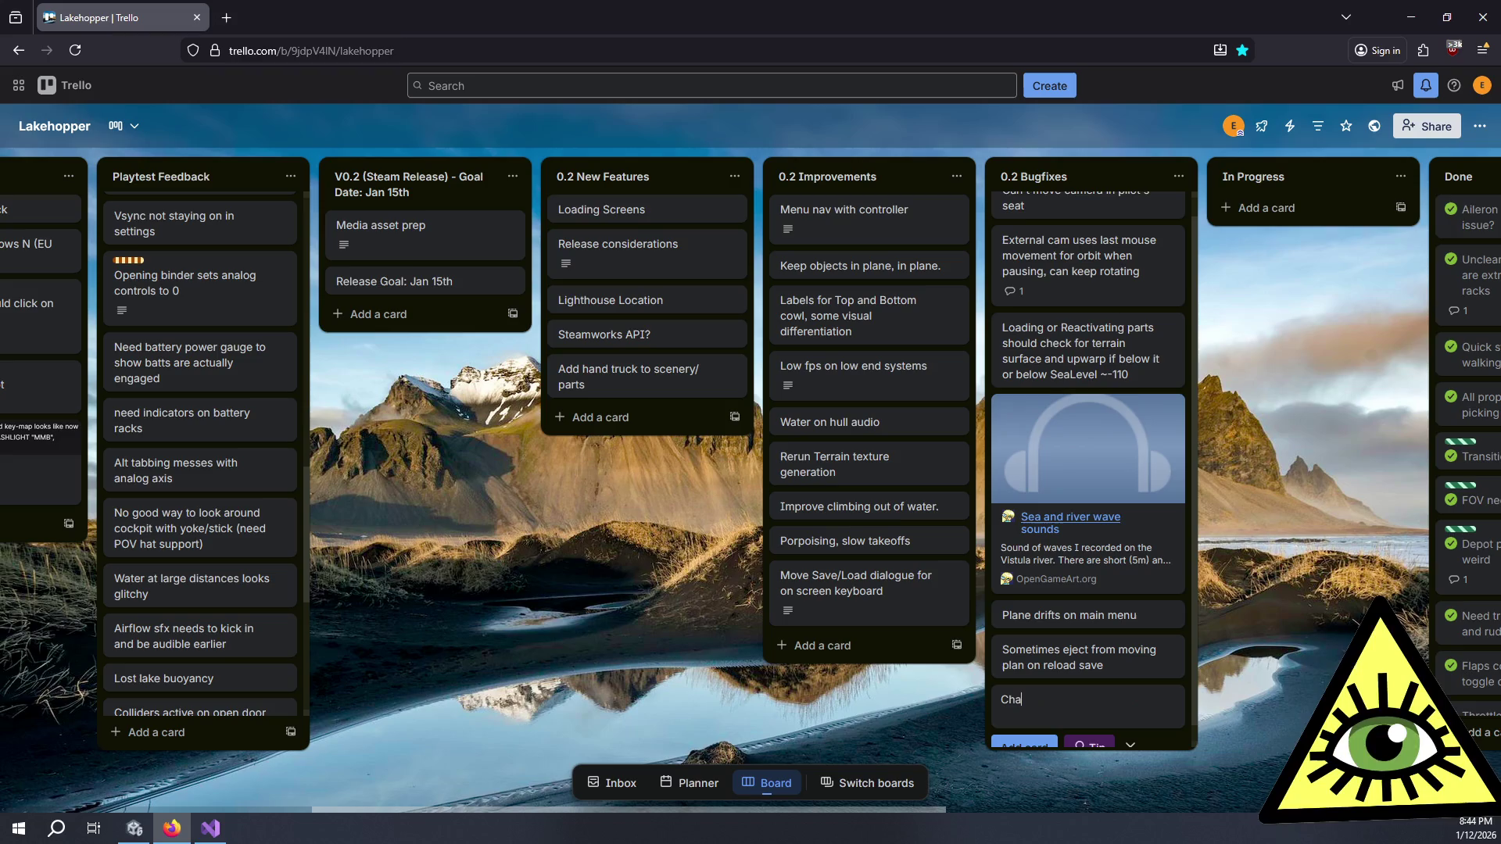
pyautogui.write('nging thrott')
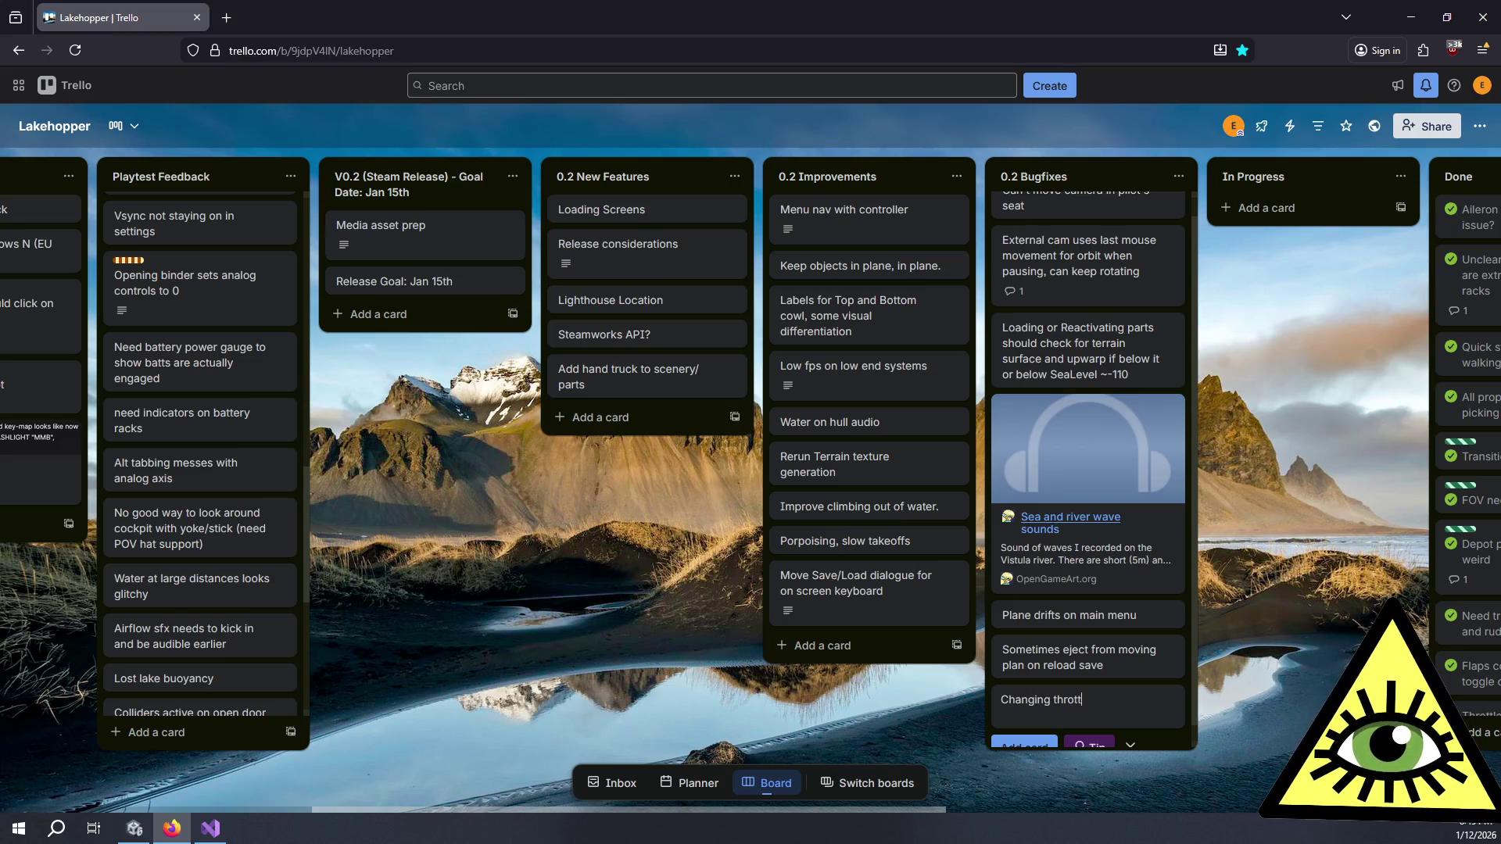
pyautogui.write('le settings to')
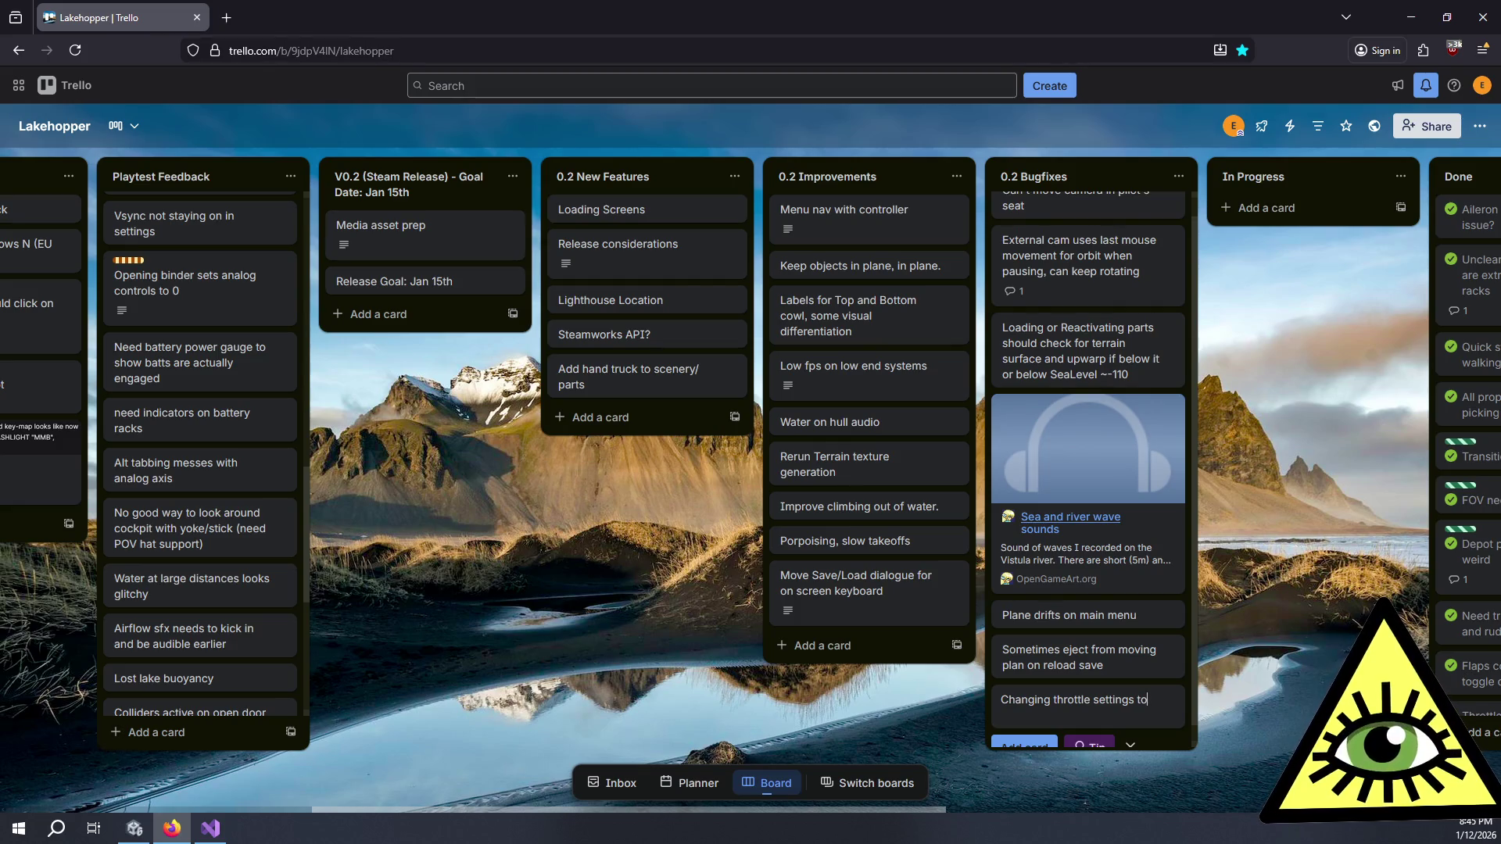
pyautogui.press('BackSpace')
pyautogui.press('BackSpace')
pyautogui.press('BackSpace')
pyautogui.write('apidly on')
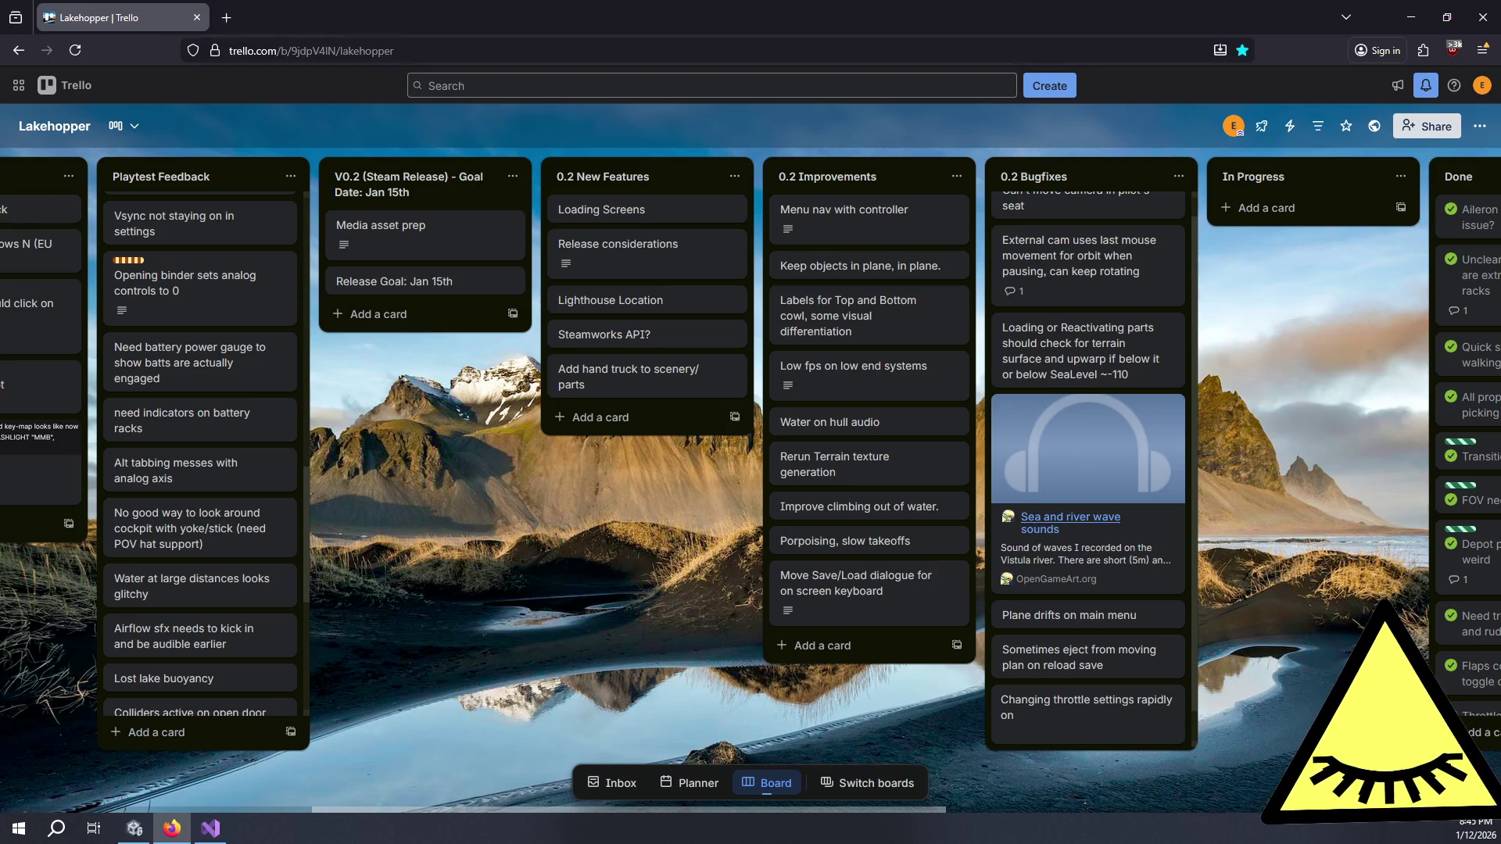
pyautogui.write(' save')
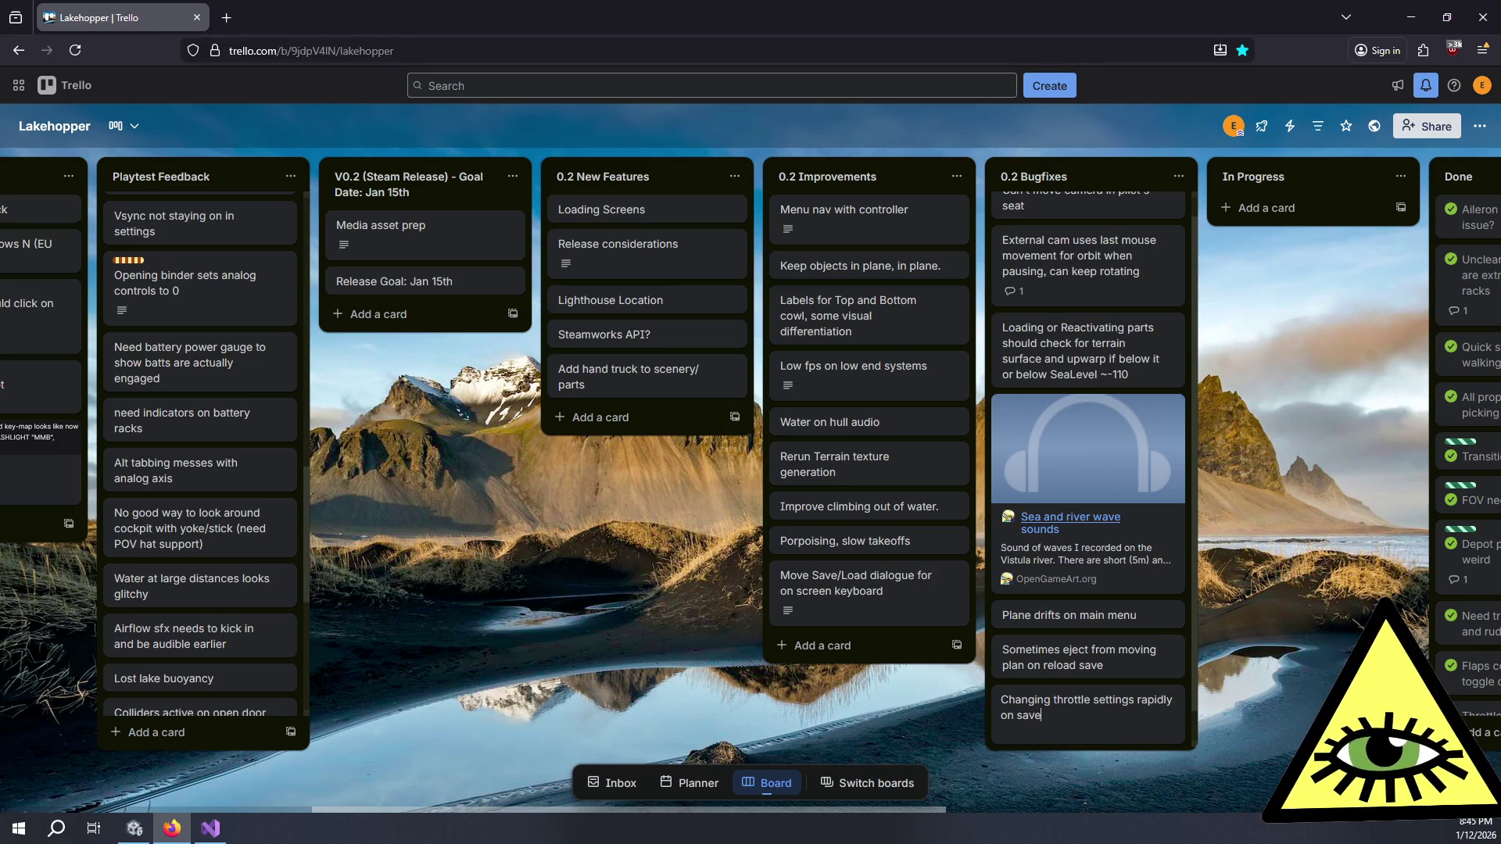
pyautogui.write(' load cause')
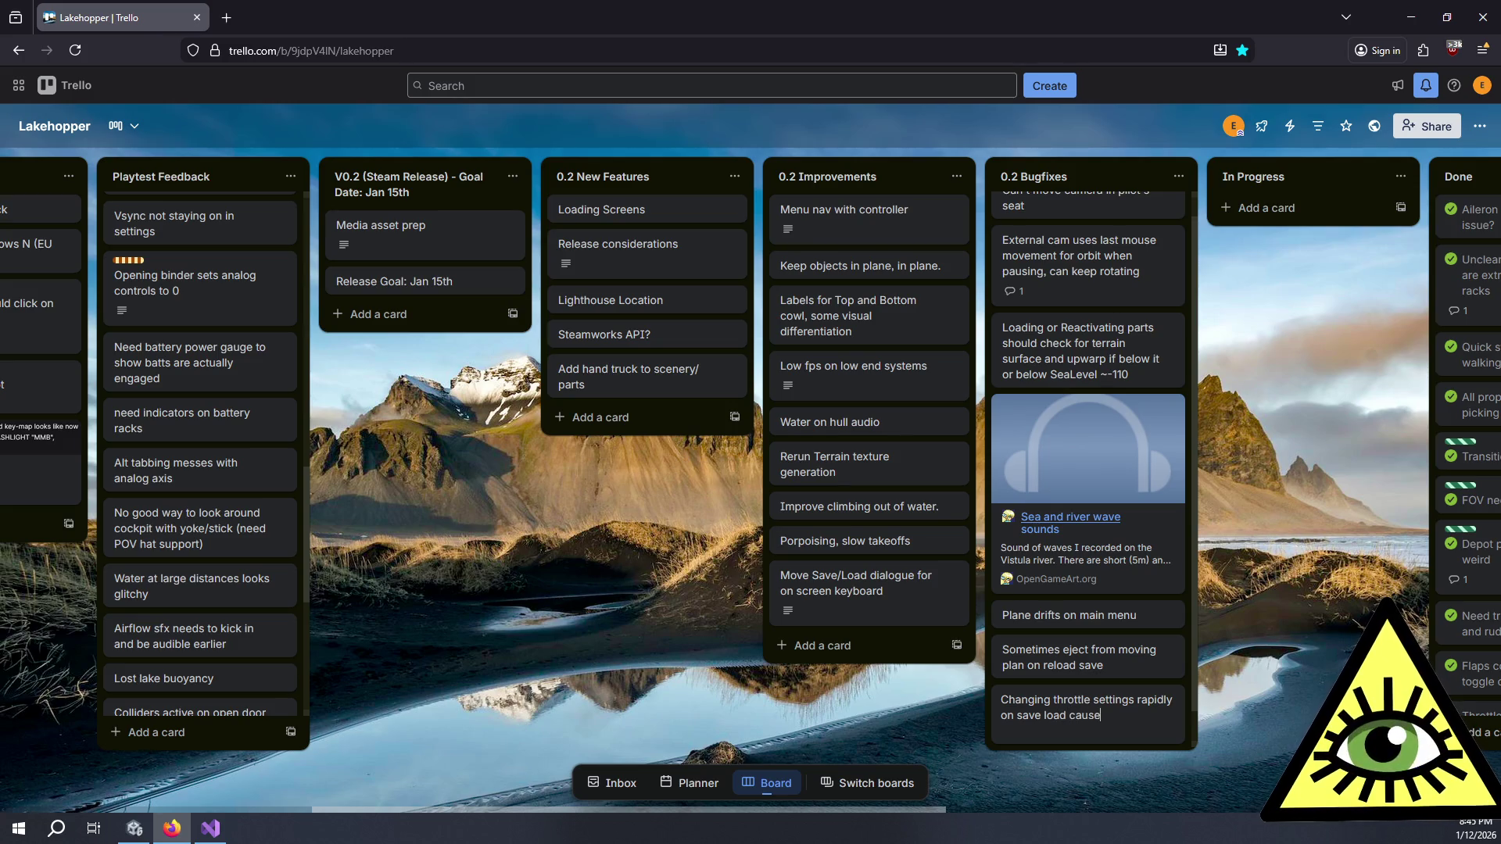
pyautogui.write('d cra')
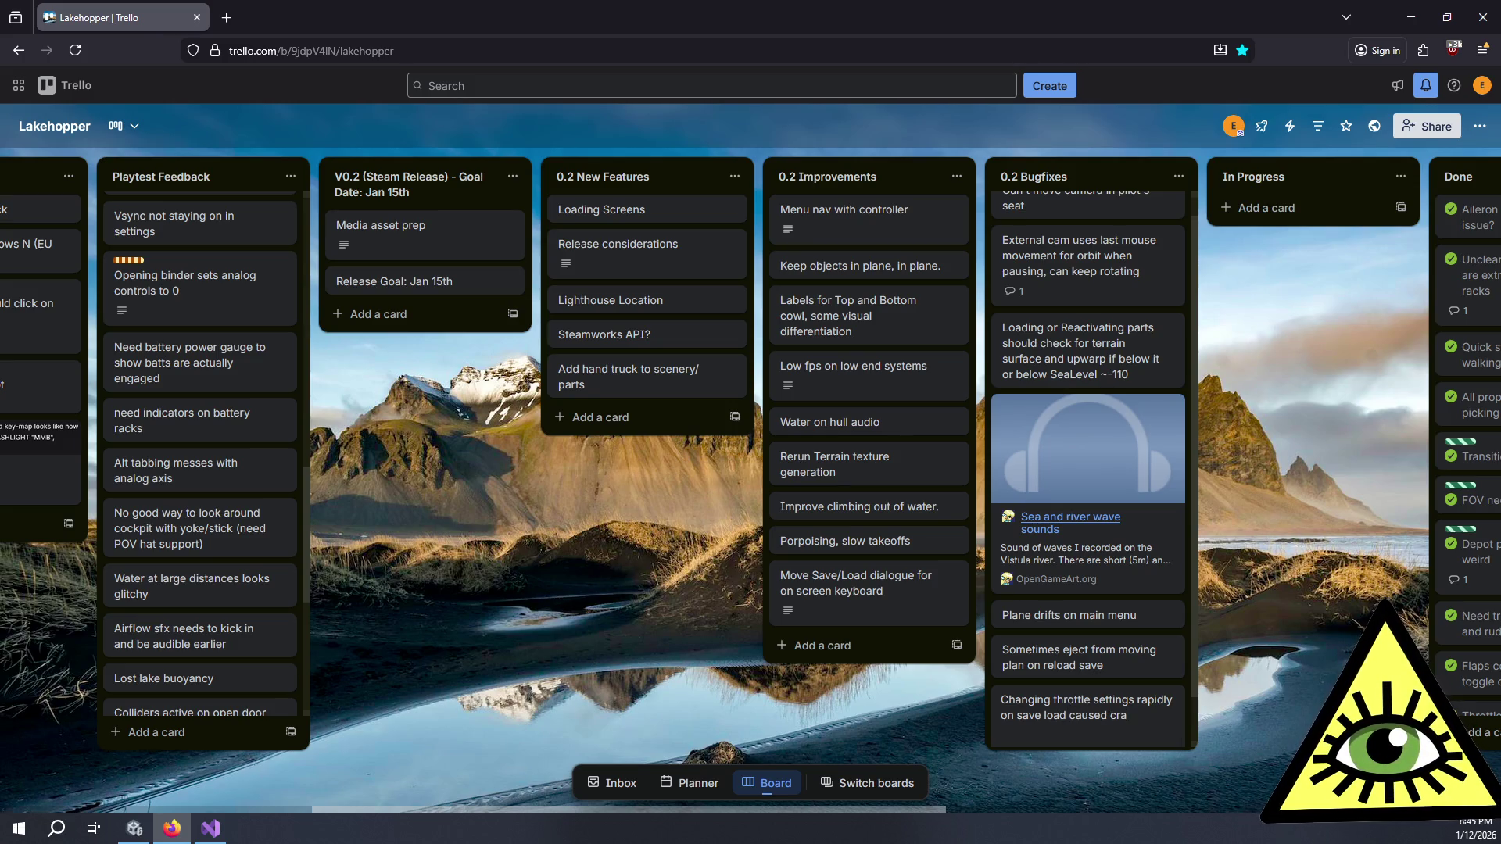
pyautogui.write('zy torque spin?')
pyautogui.press('Return')
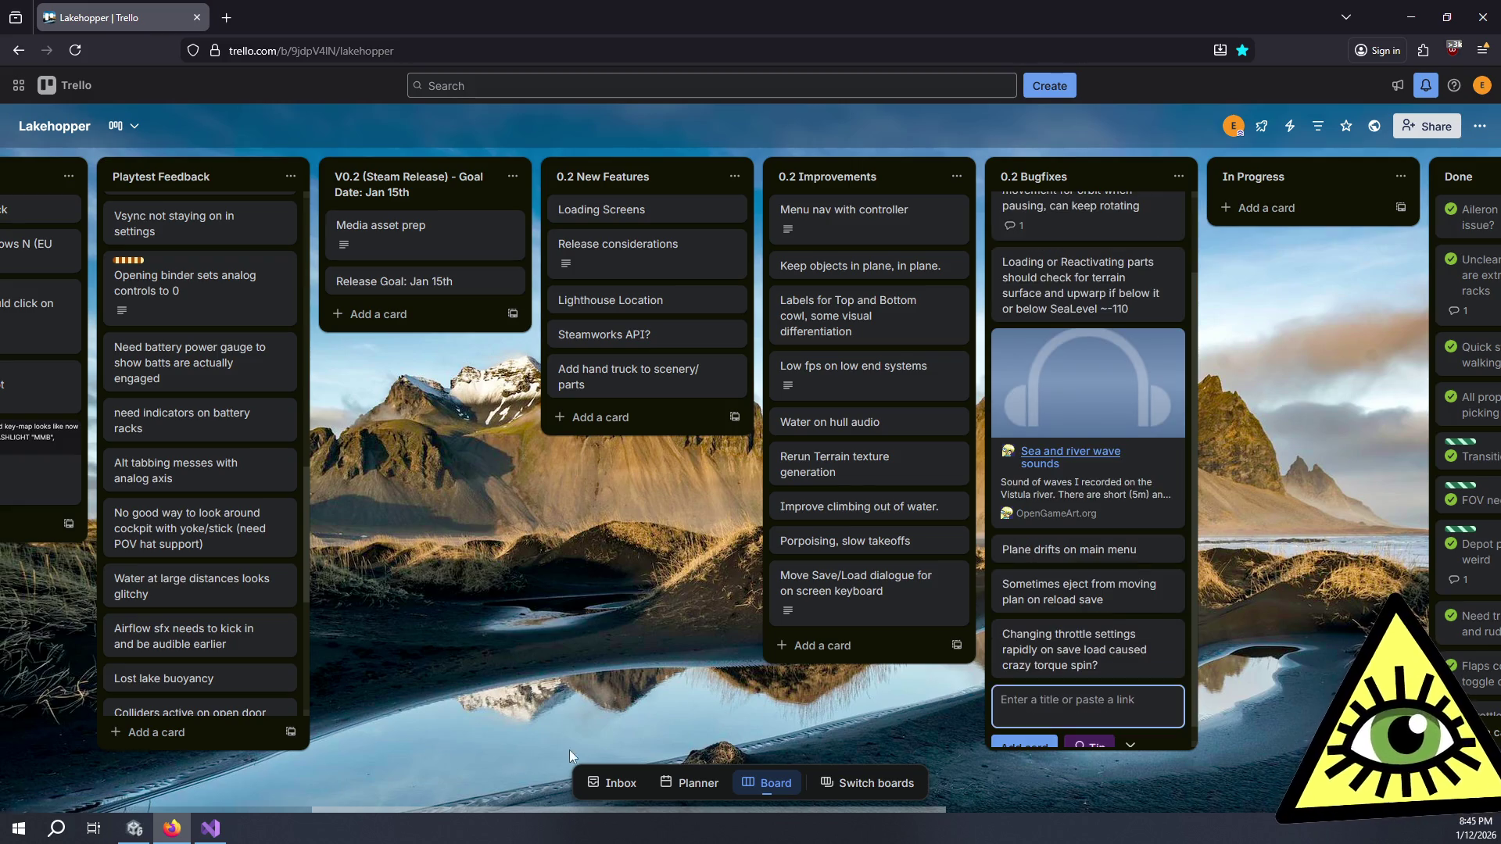
# Step: Open the torque-spin card and start its description with a 'Repro:' heading
pyautogui.click(1104, 655)
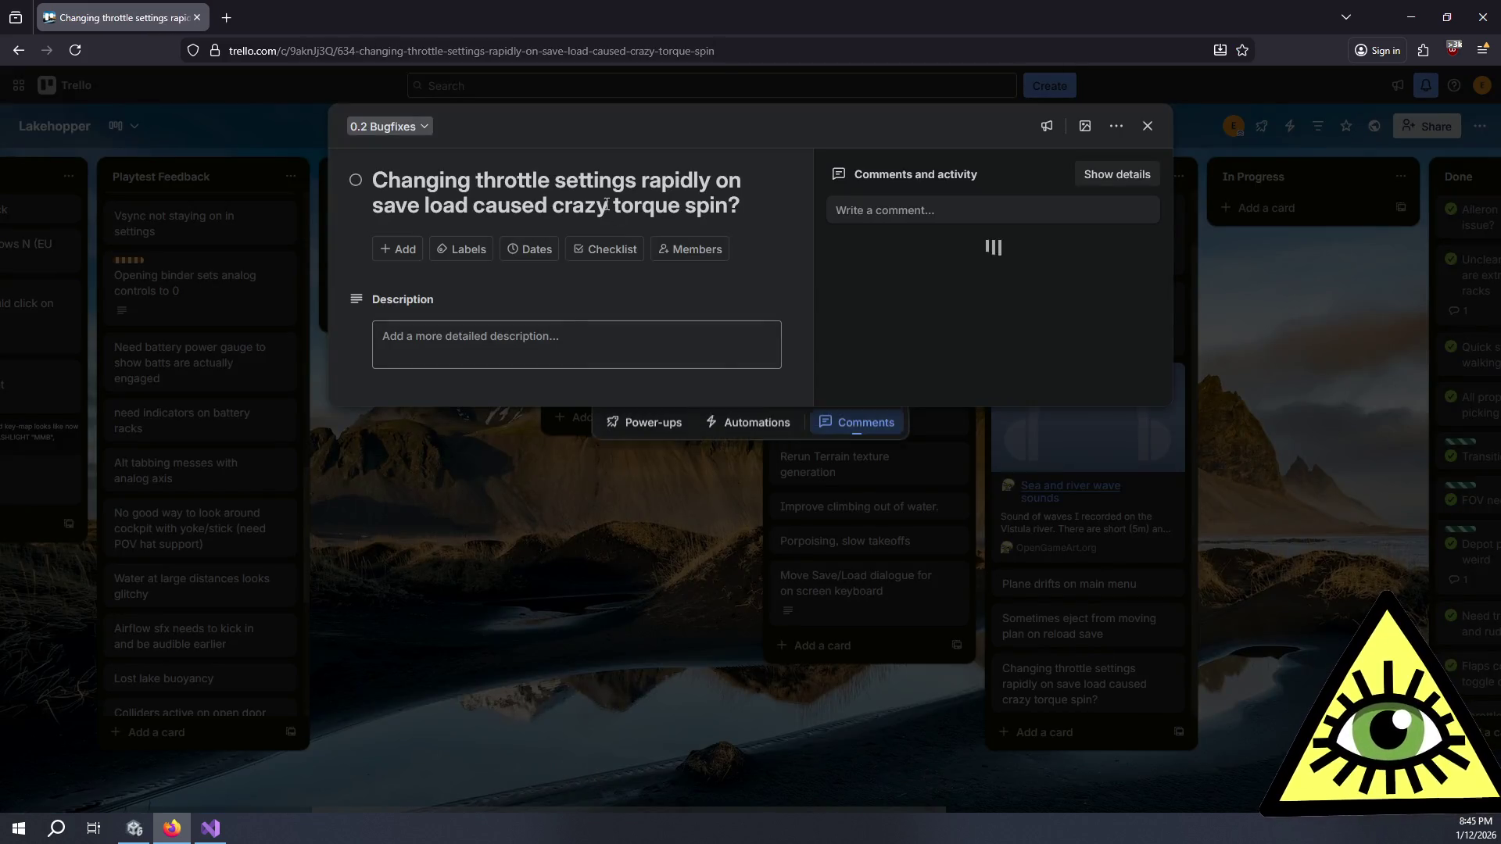
pyautogui.click(575, 351)
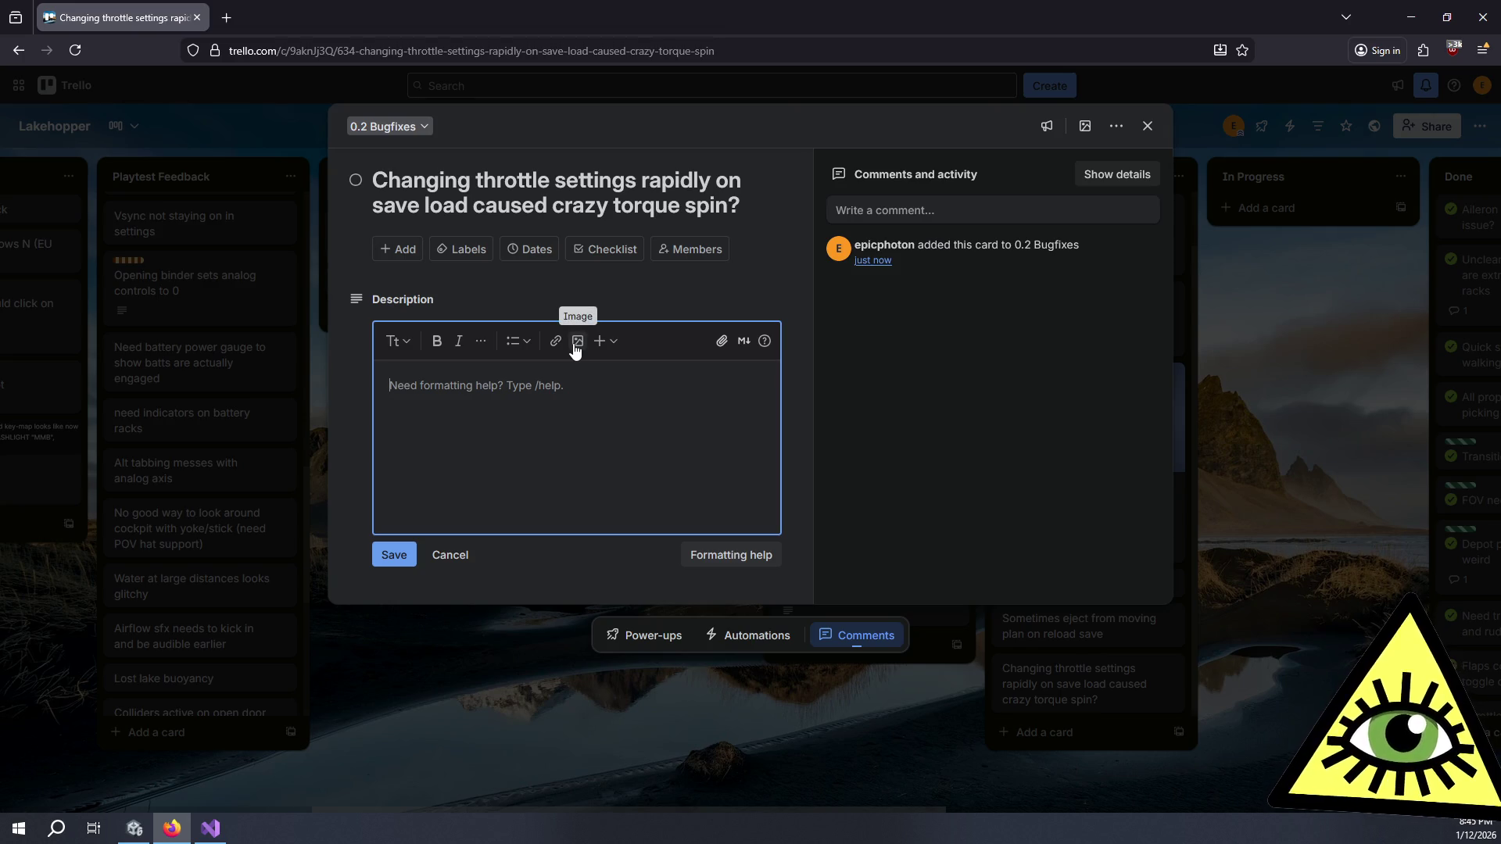
pyautogui.write('Repro:')
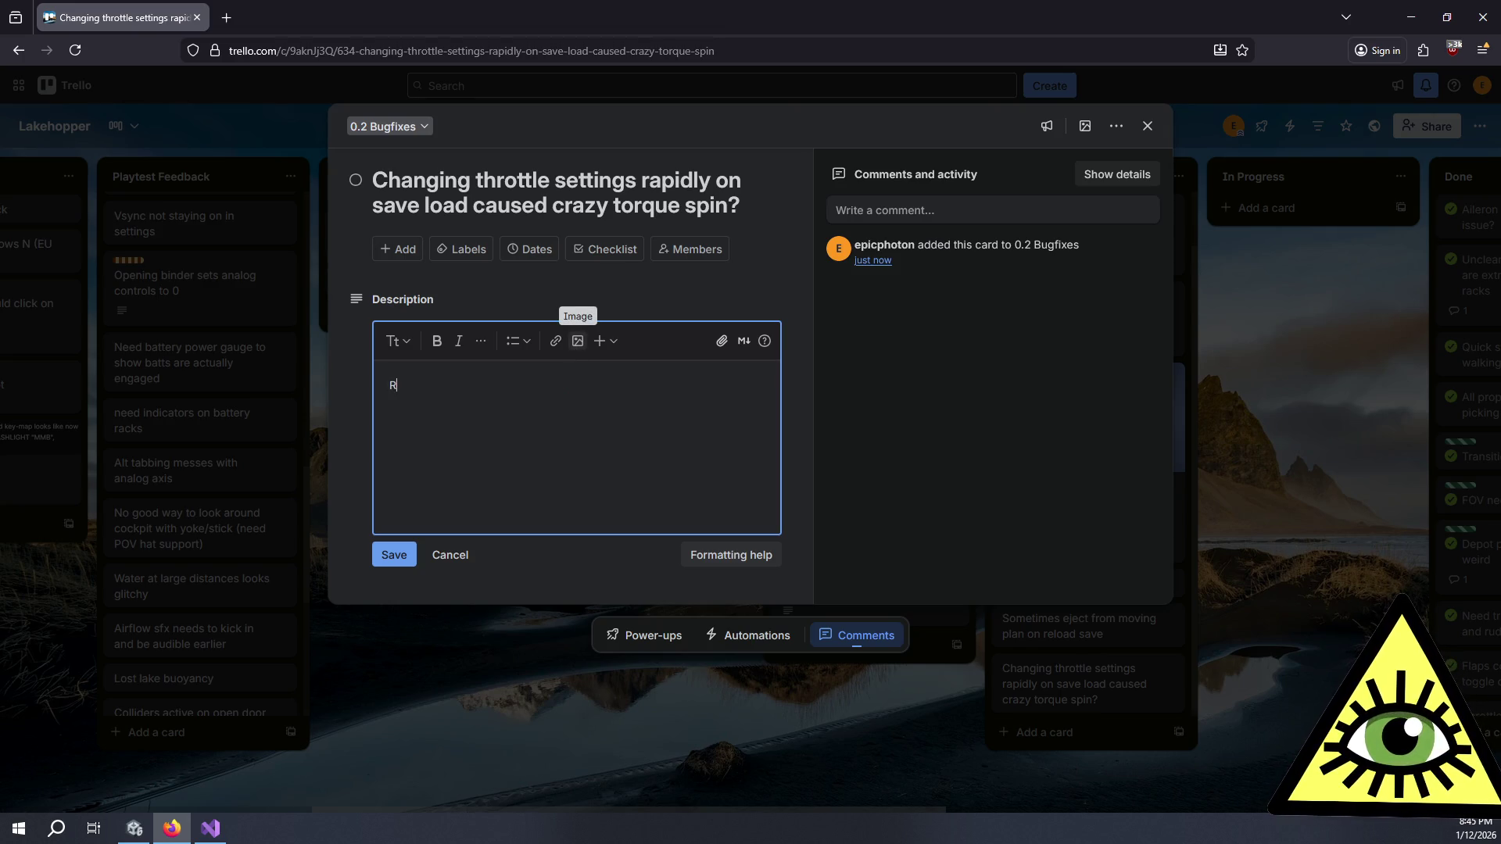
pyautogui.press('Return')
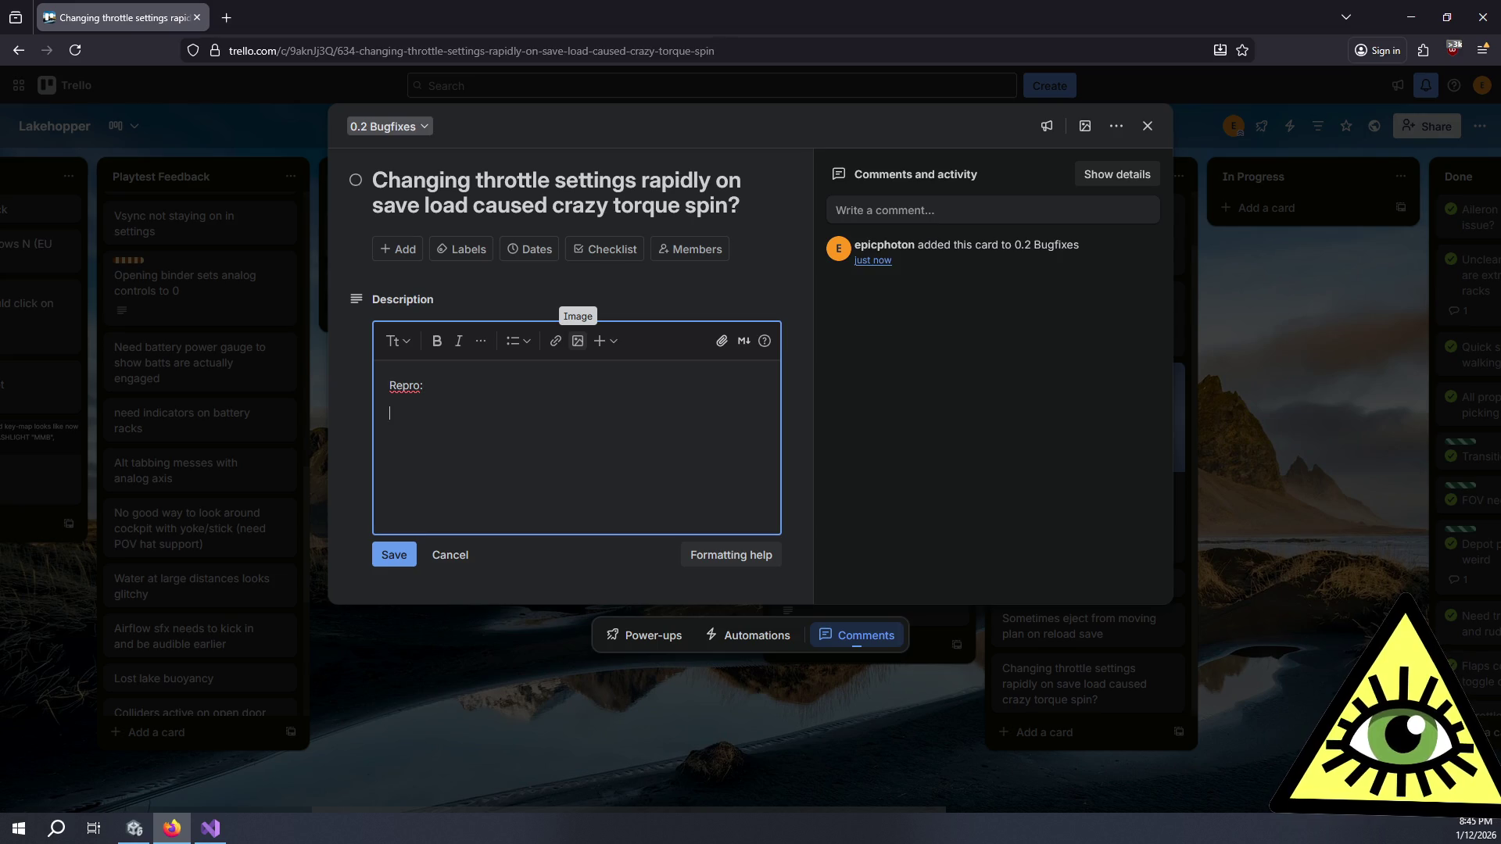
# Step: Describe loading a save with analog controls bound and engines zeroed, causing a violent spin
pyautogui.write('Load save w')
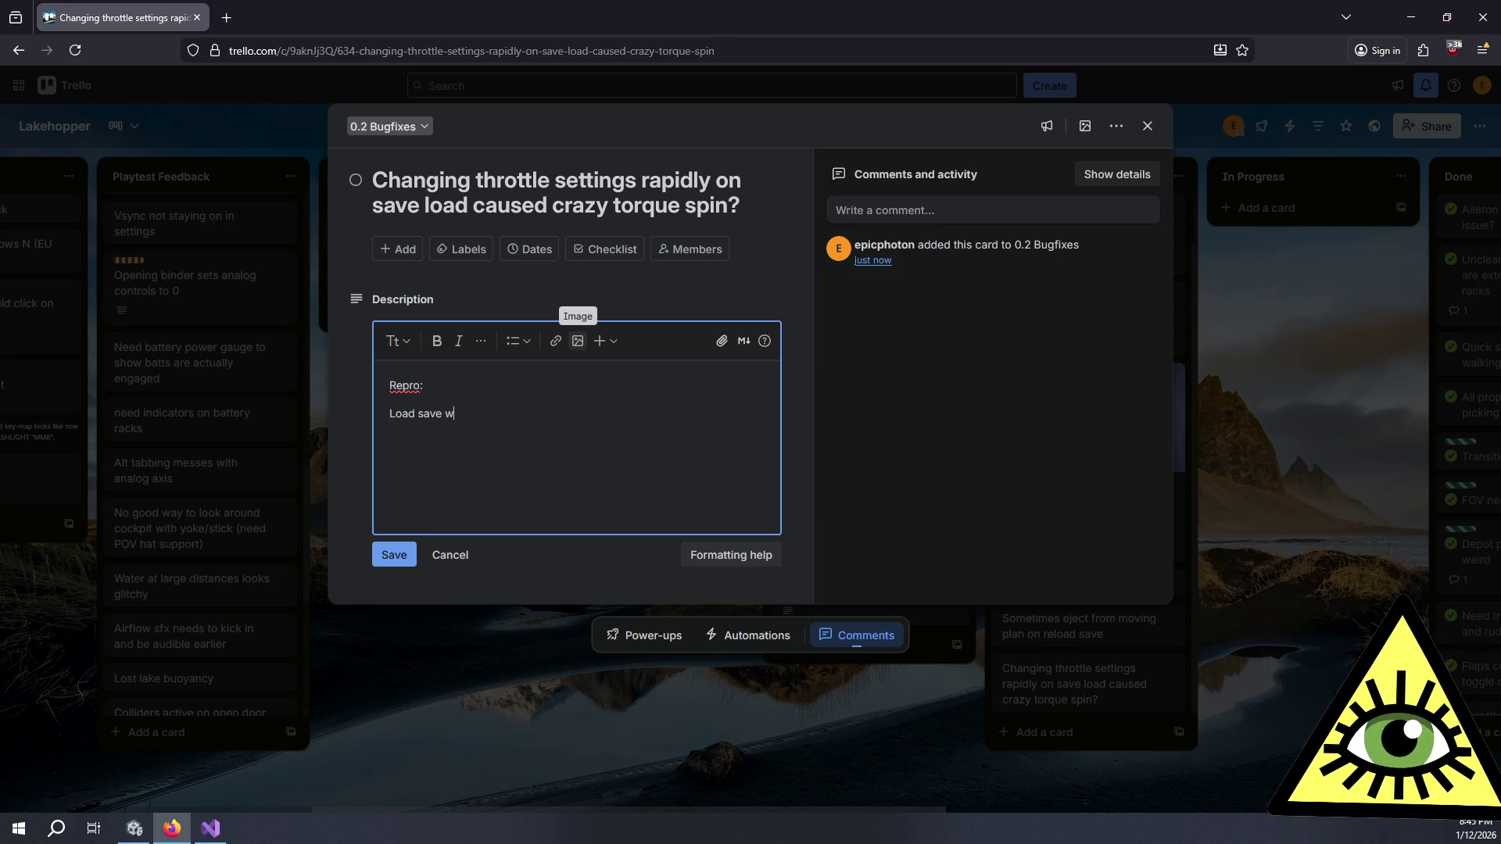
pyautogui.write('ith plane flying')
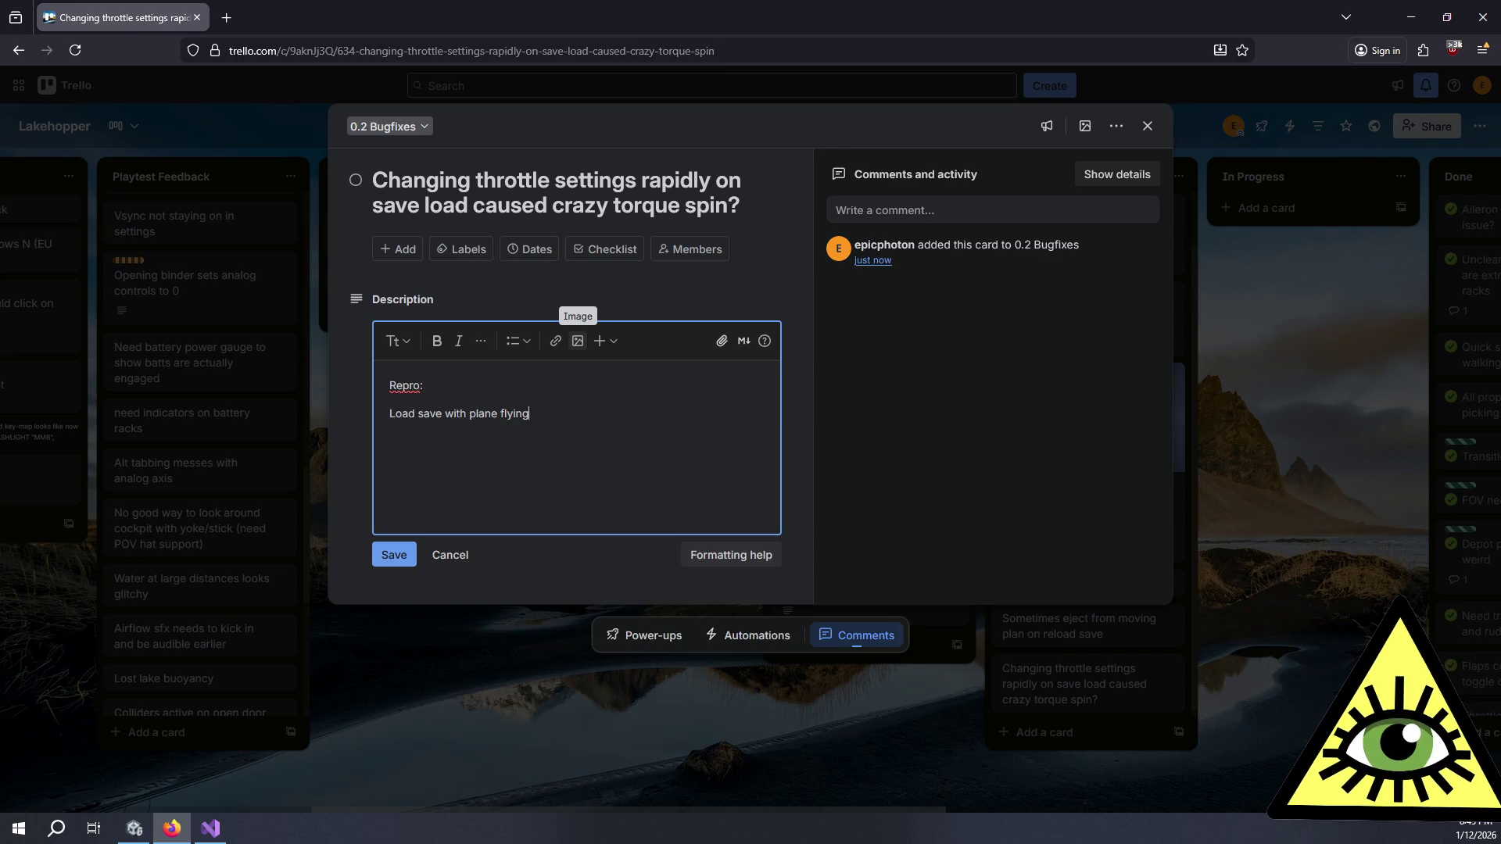
pyautogui.write(' and')
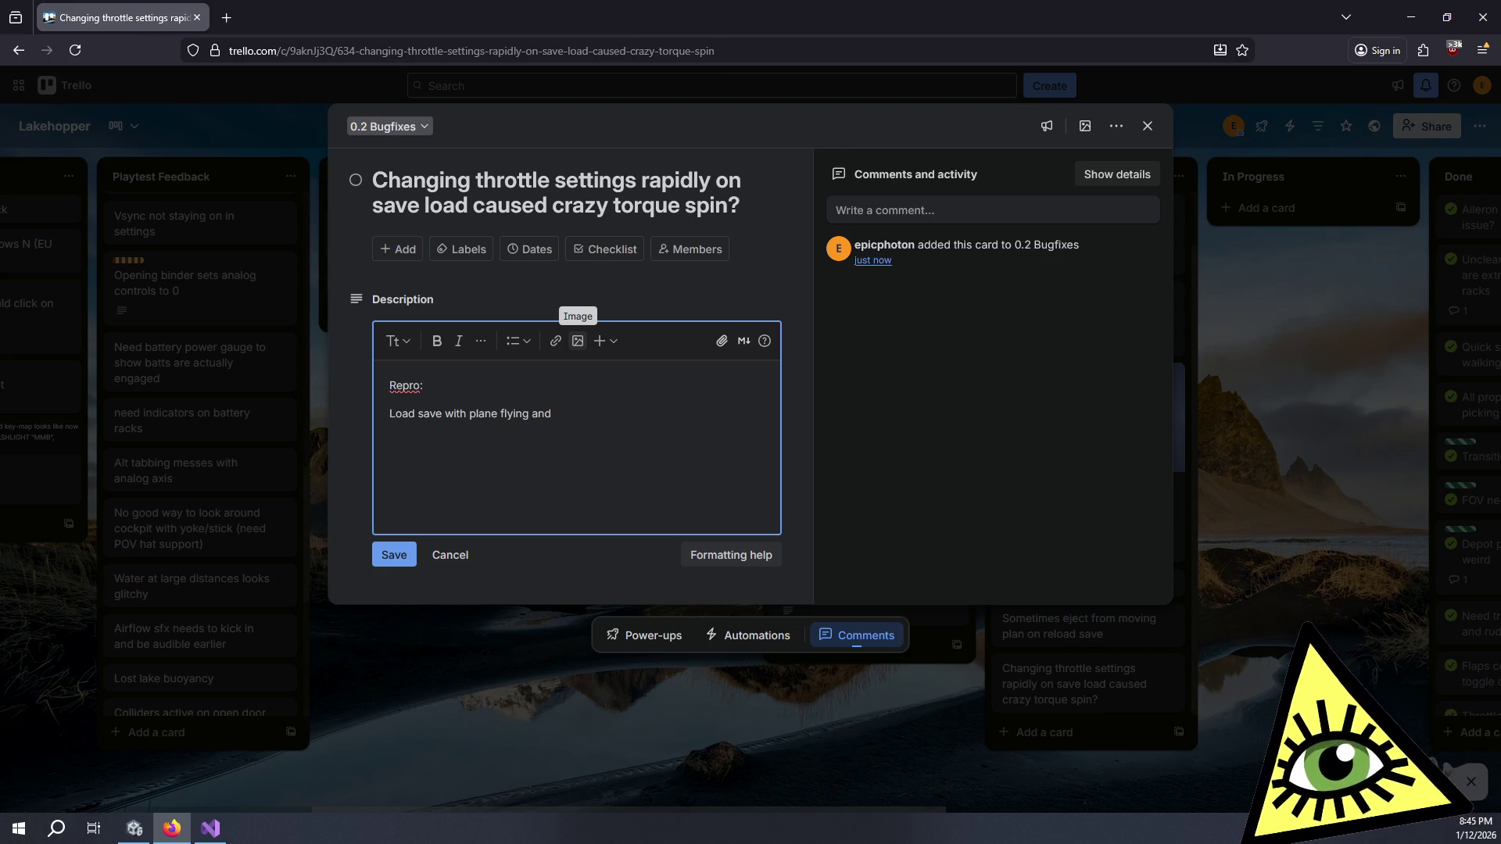
pyautogui.write(' ana')
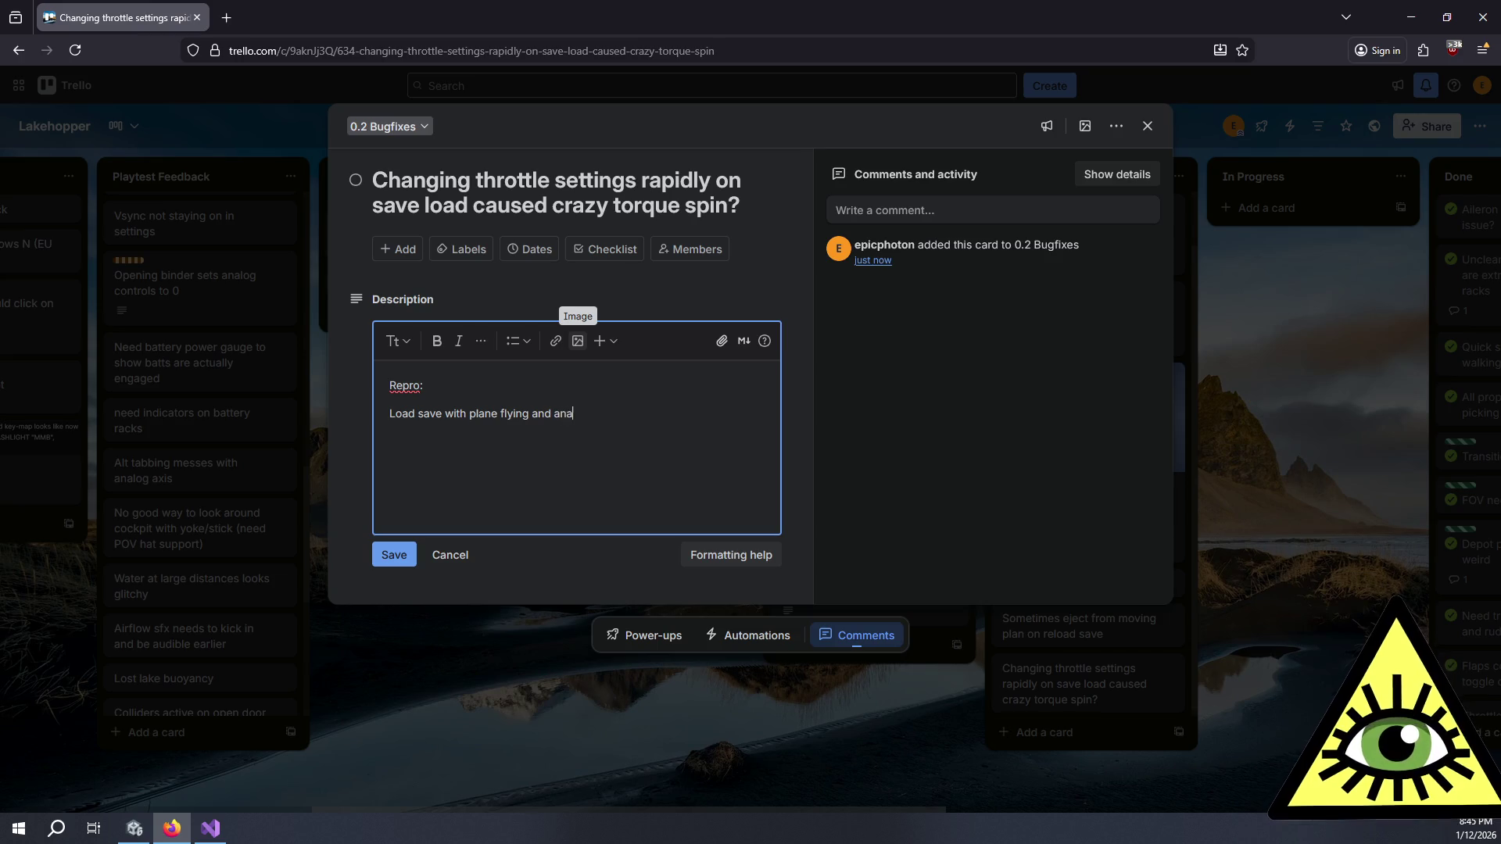
pyautogui.write('log controls')
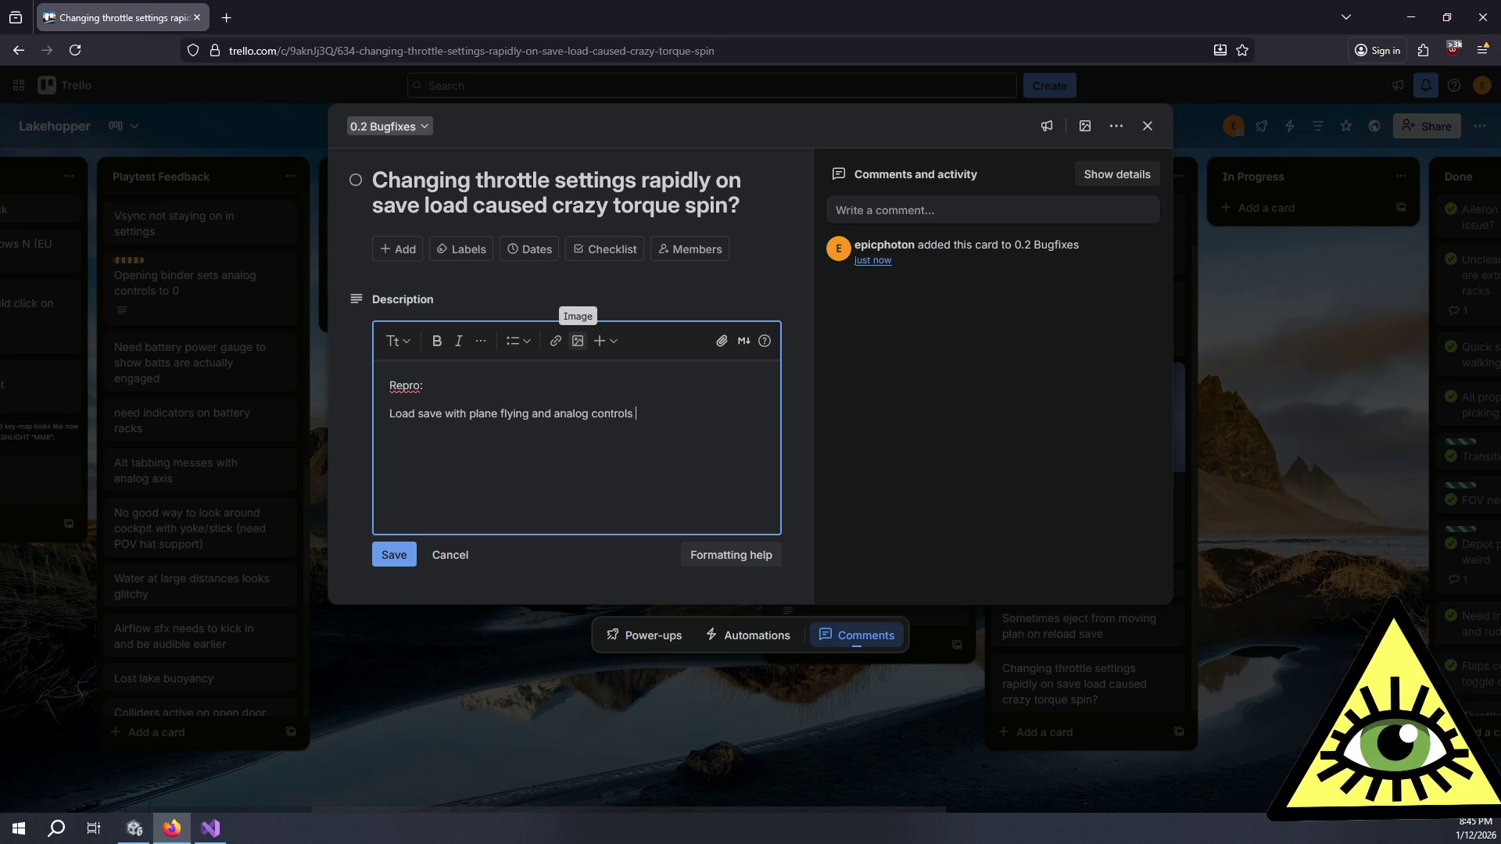
pyautogui.write('plugged ')
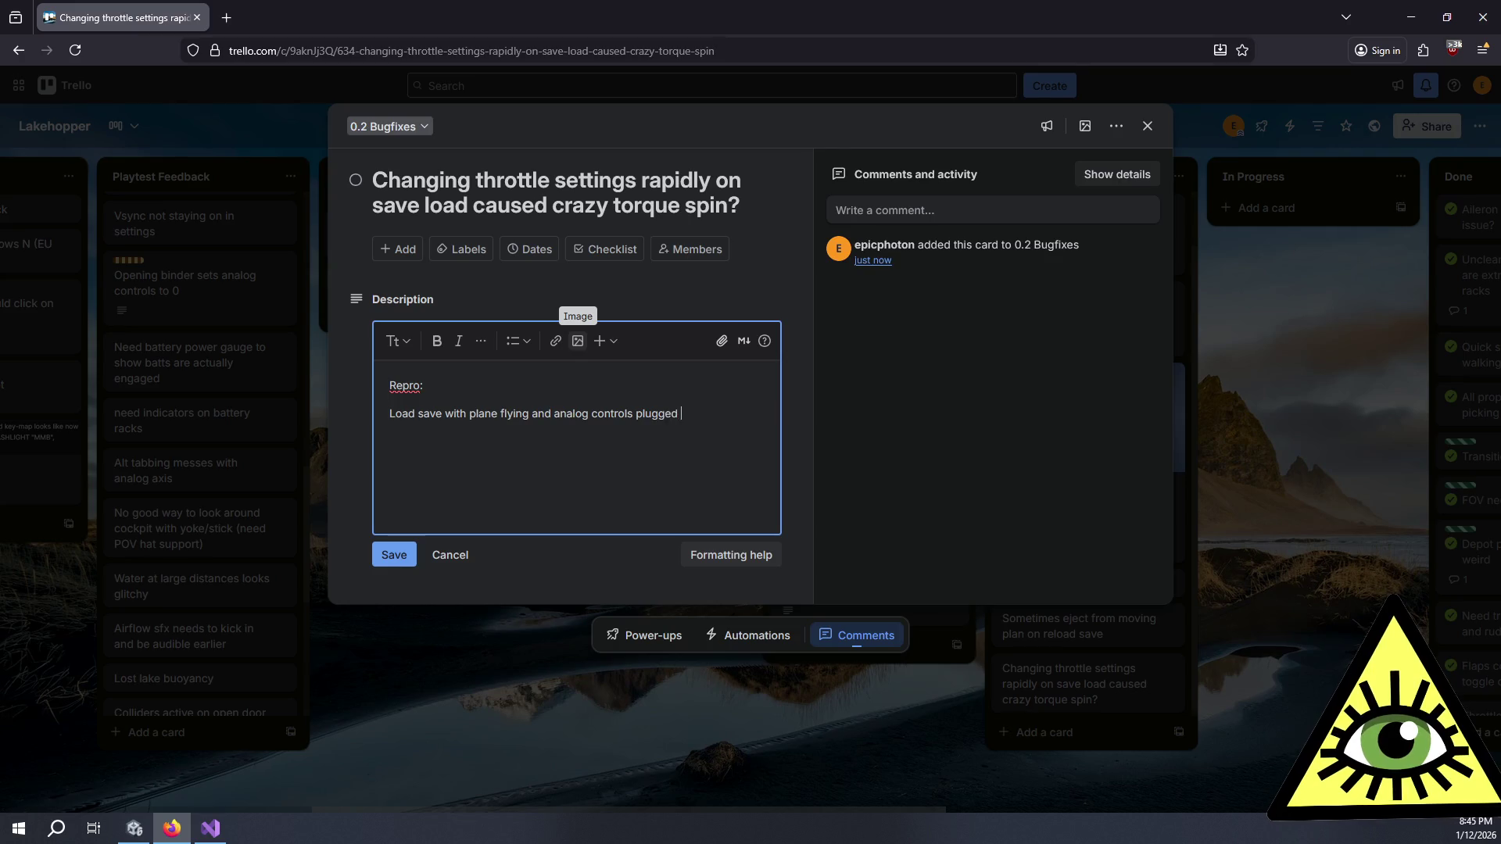
pyautogui.write('in and bound. ')
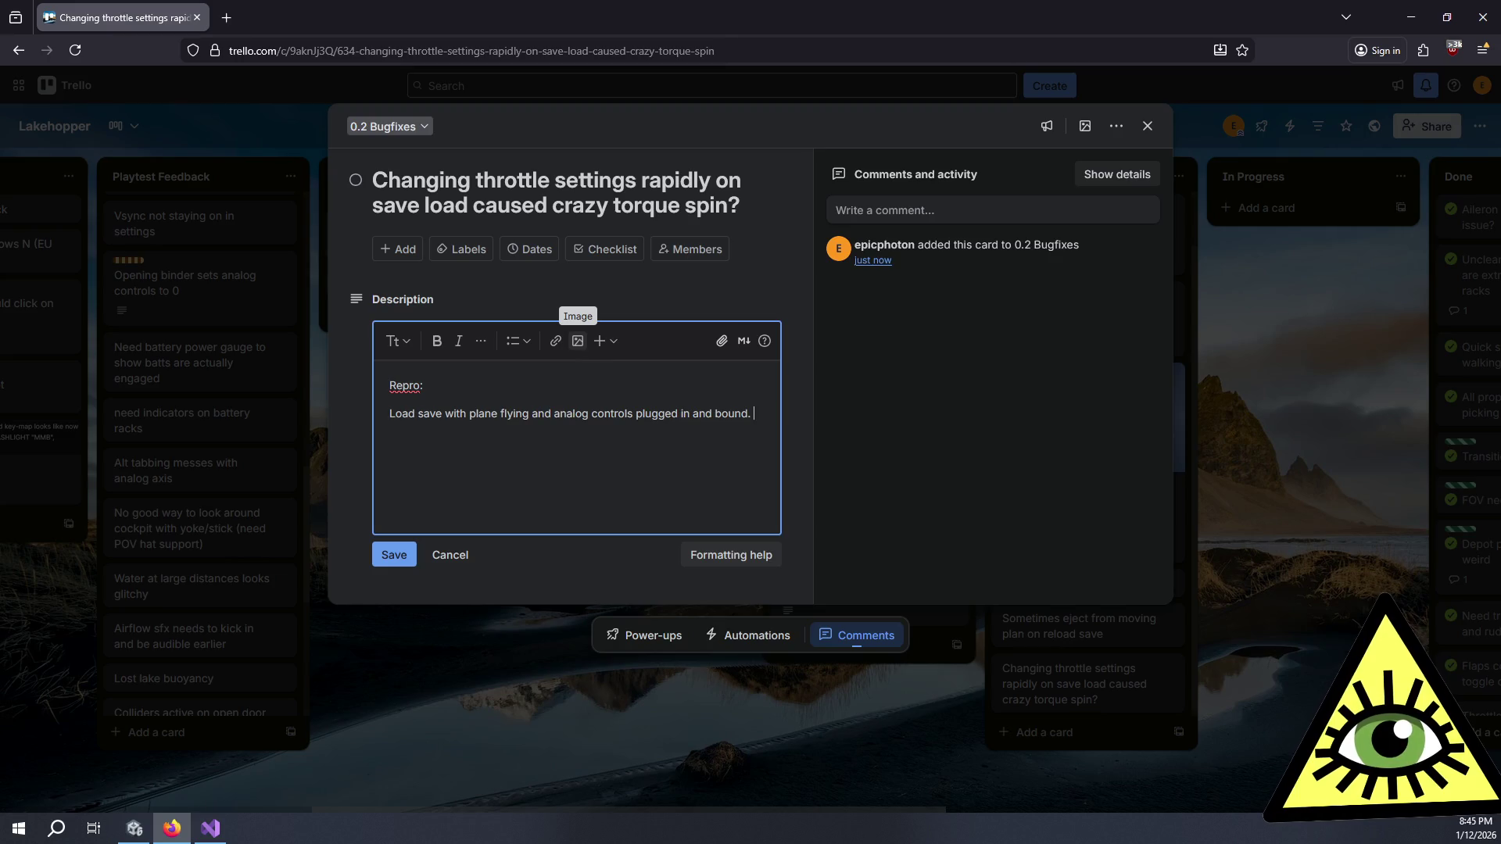
pyautogui.write('Be')
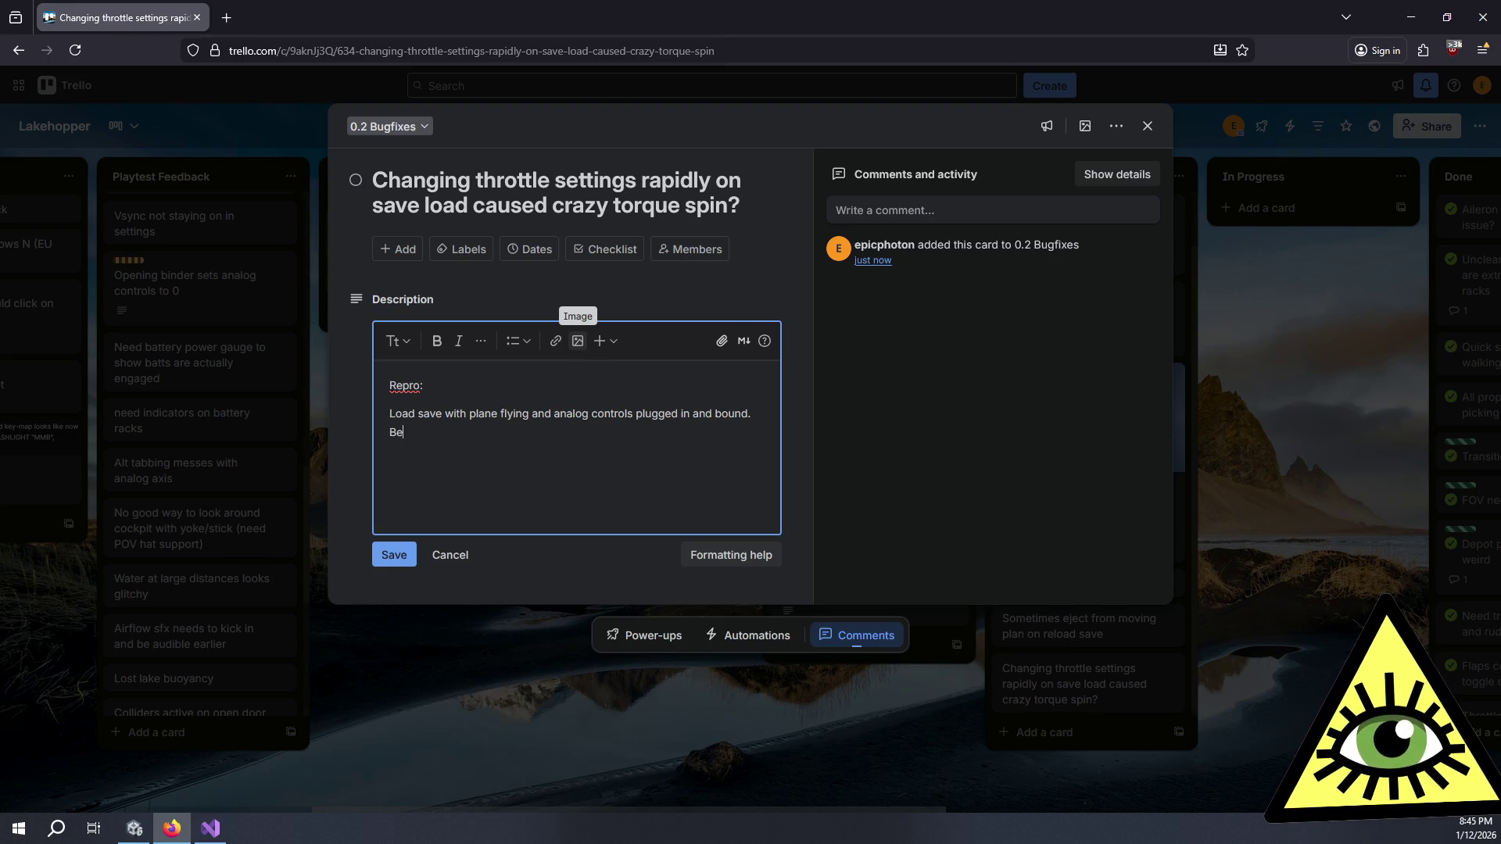
pyautogui.write('fore loading, ')
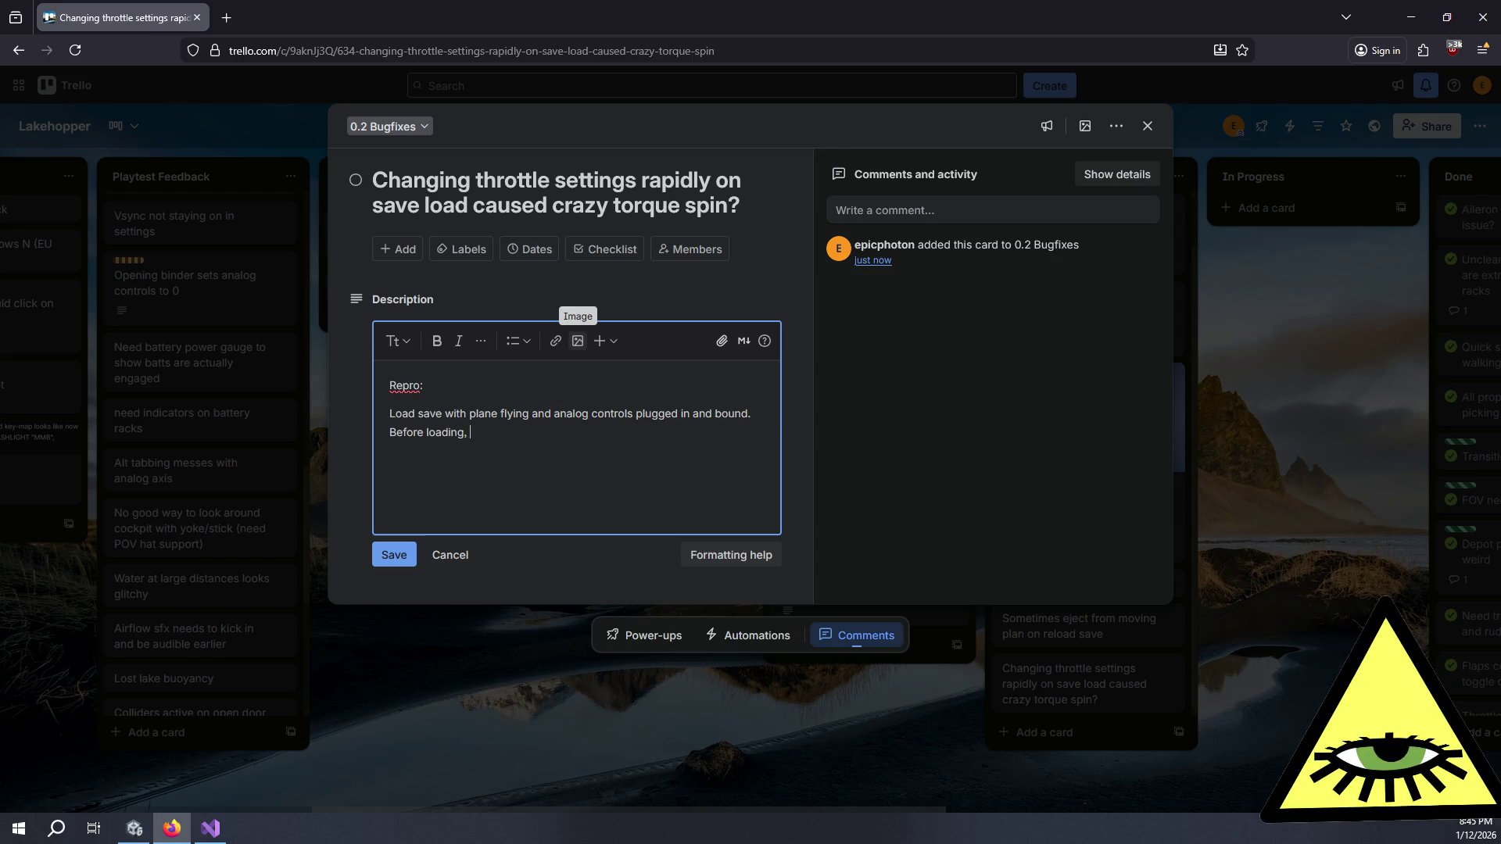
pyautogui.write('set con')
pyautogui.press('BackSpace')
pyautogui.press('BackSpace')
pyautogui.press('BackSpace')
pyautogui.write('e')
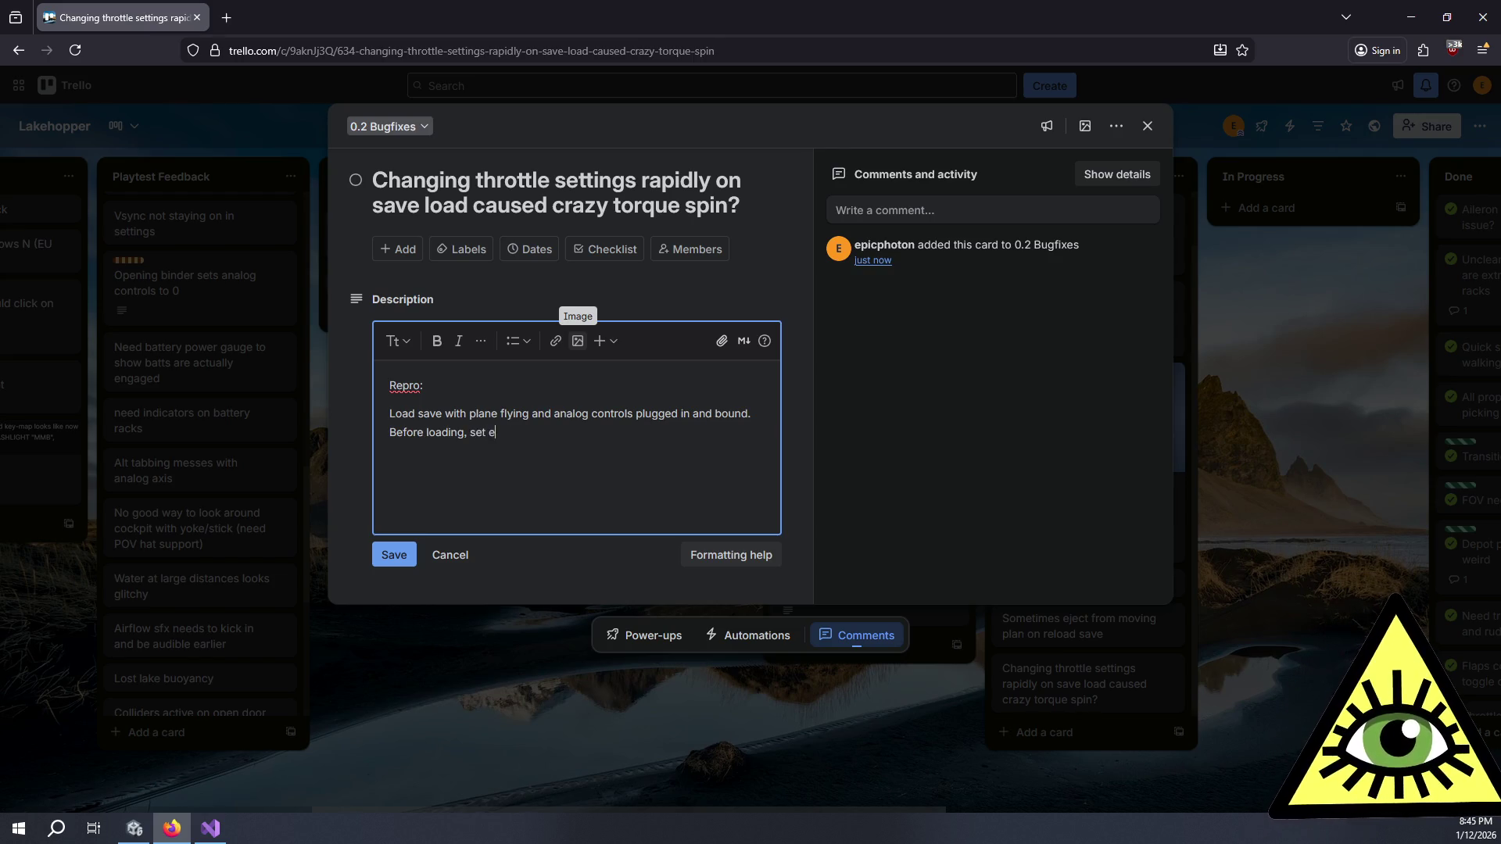
pyautogui.write('ngine controls t')
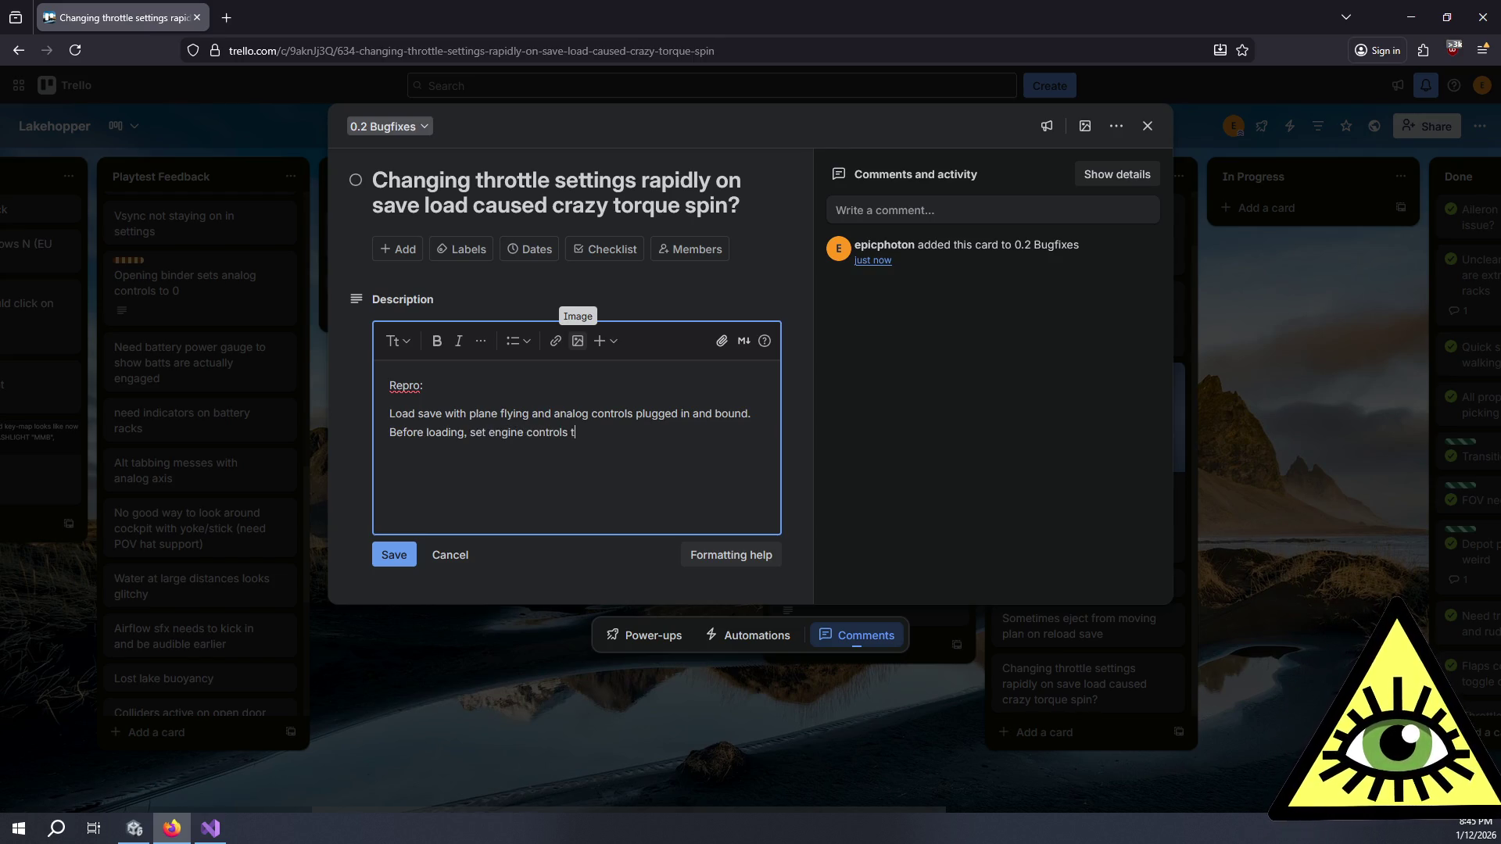
pyautogui.write('o zero')
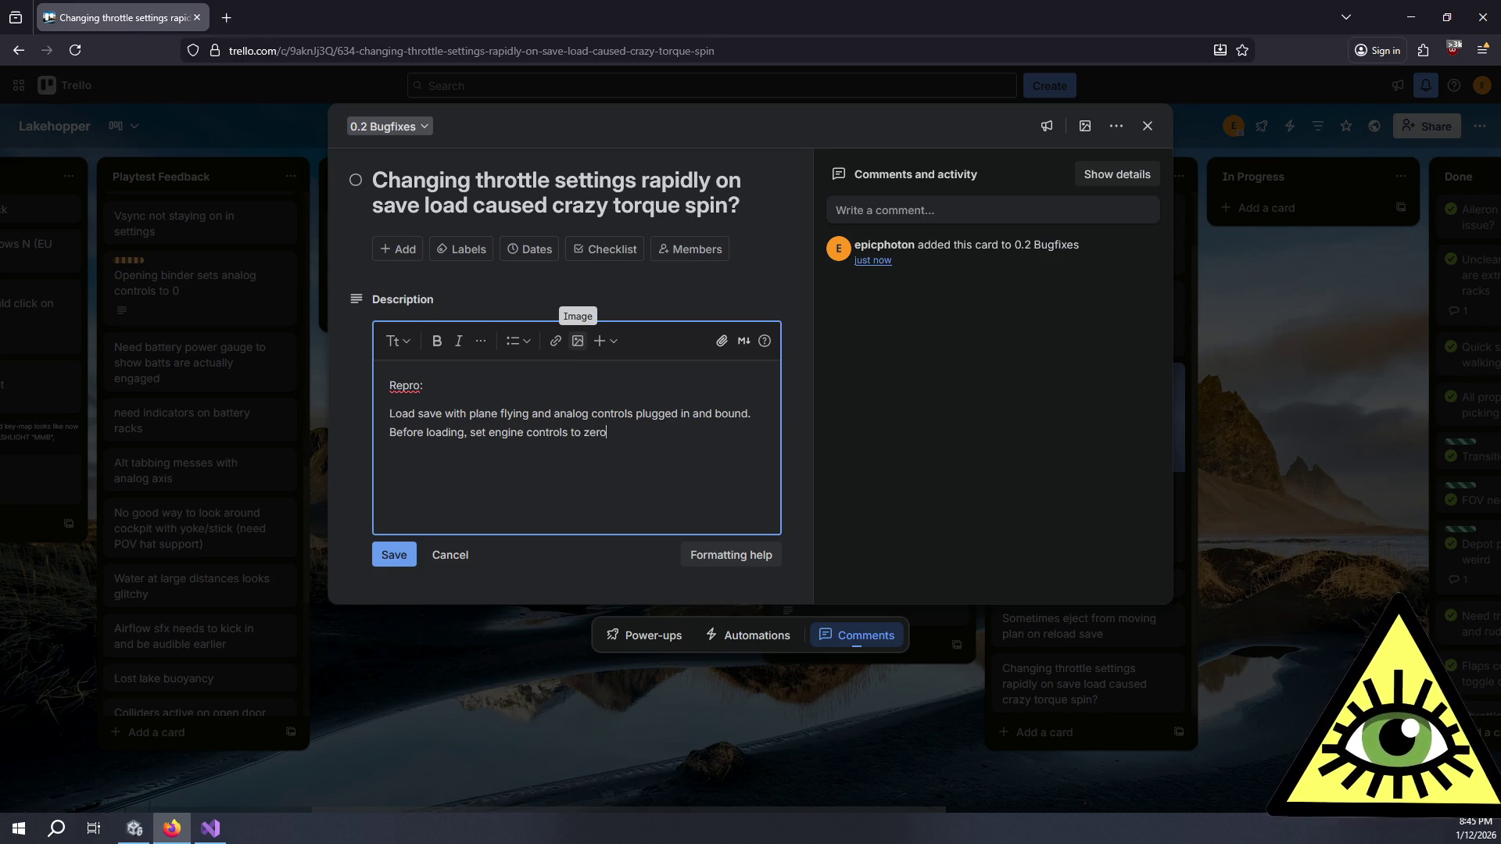
pyautogui.write('. Dur')
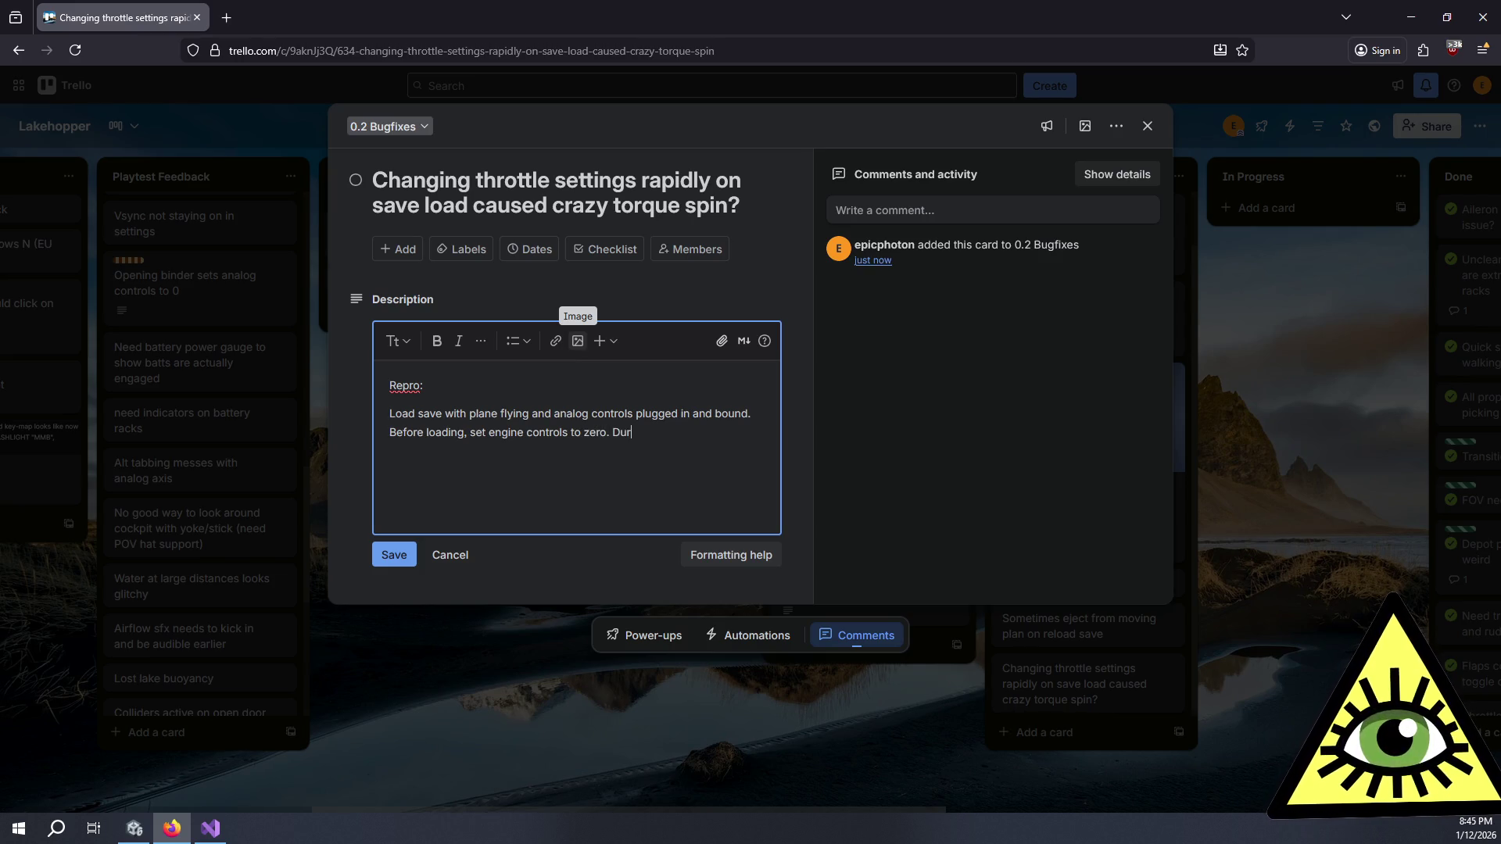
pyautogui.write('ing load process,')
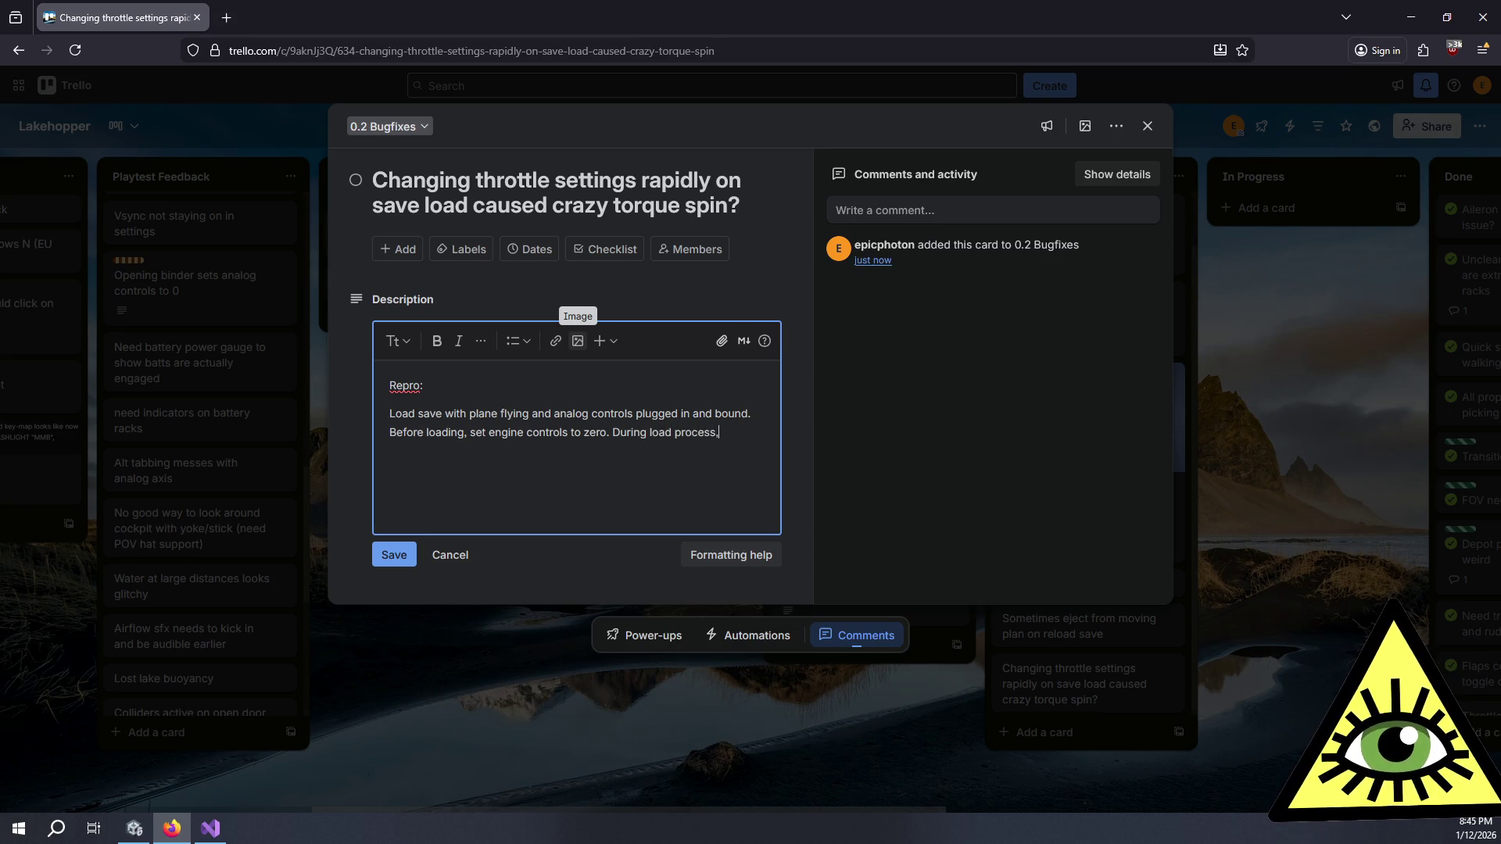
pyautogui.write(' spins engi')
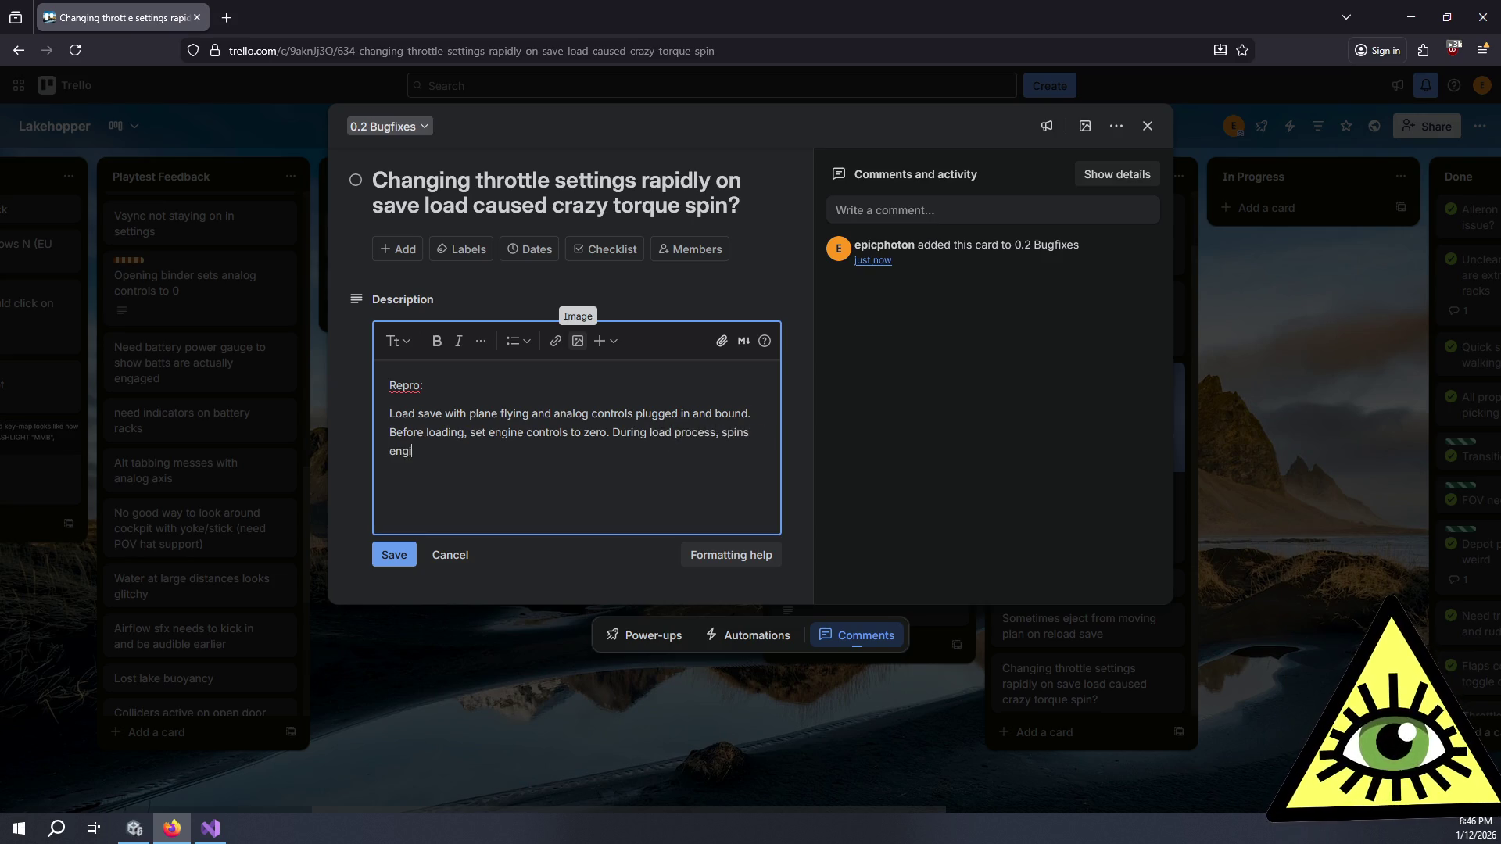
pyautogui.write('nes down, causes violent spe')
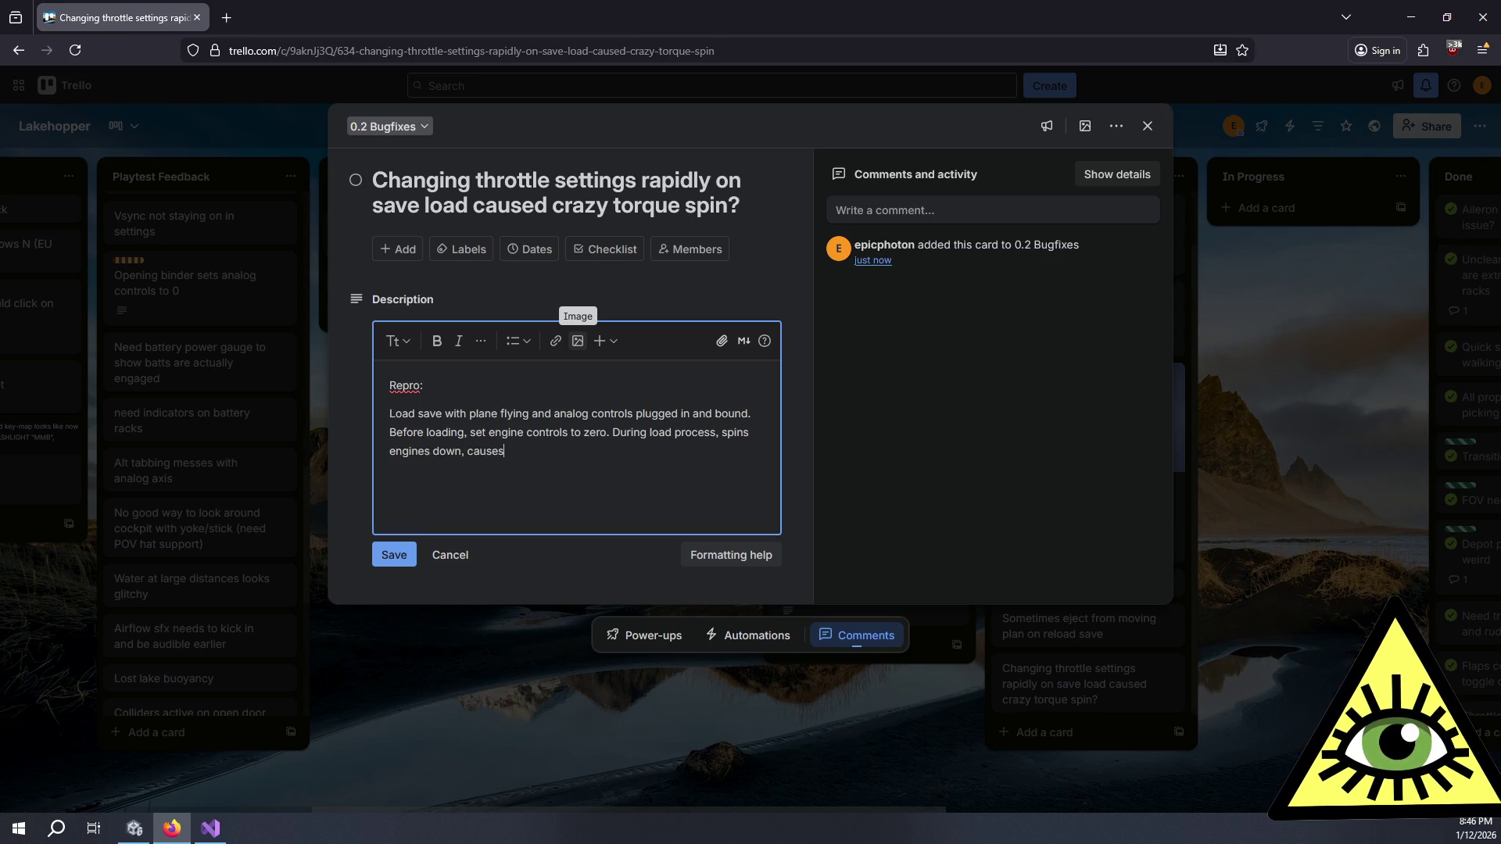
pyautogui.press('BackSpace')
pyautogui.write('in on load.  ')
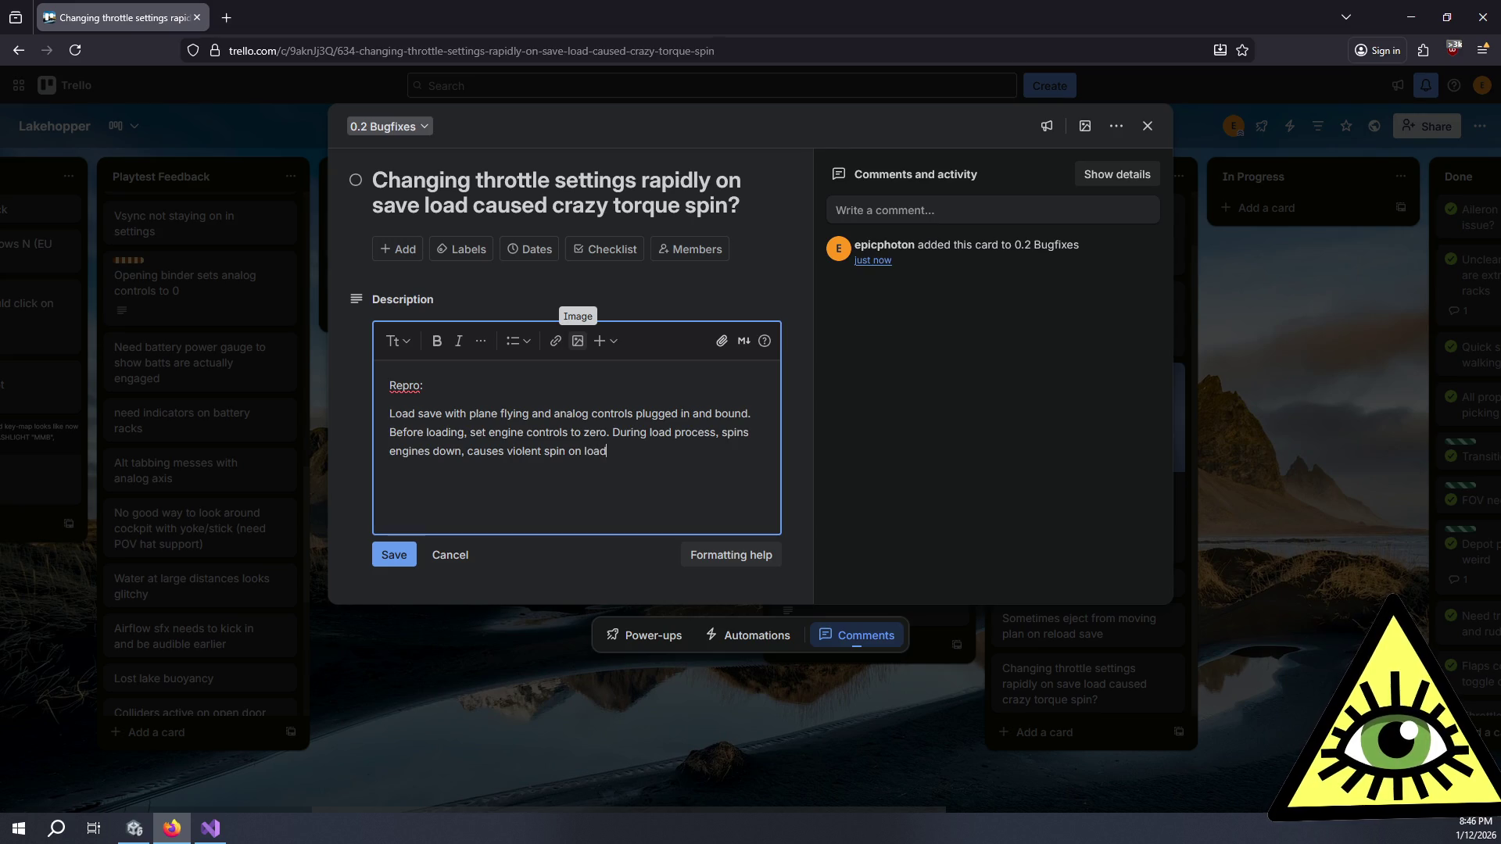
pyautogui.write('Solve')
# Step: Add 'Possible solutions:' listing limit max torque/s, ease throttle controls, warn player of discrepancy
pyautogui.press('BackSpace')
pyautogui.press('BackSpace')
pyautogui.press('BackSpace')
pyautogui.write('Possible solutions:')
pyautogui.press('Return')
pyautogui.write('Limit max torque')
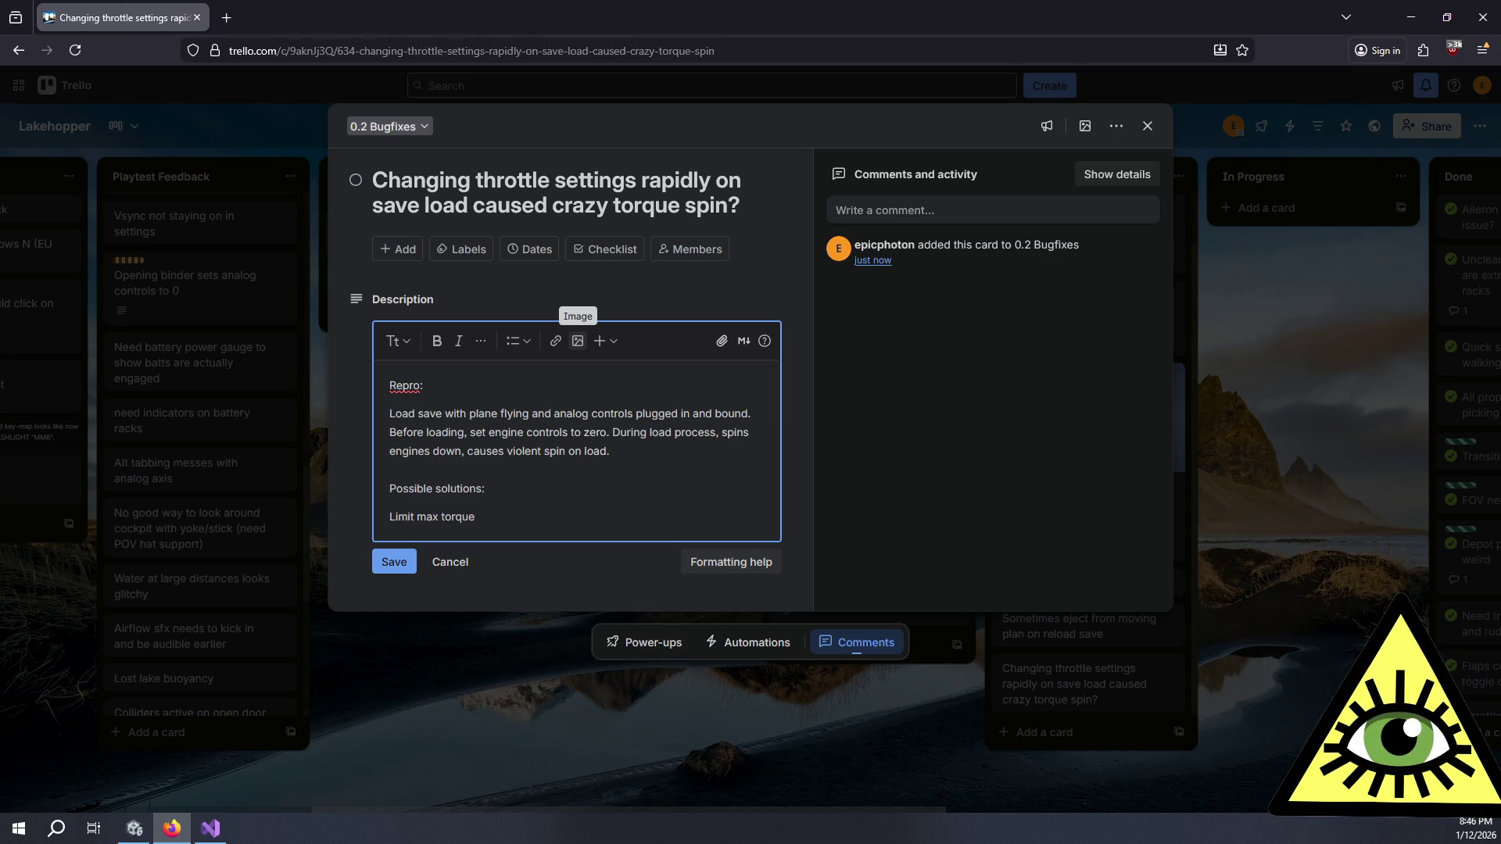
pyautogui.write('/s,')
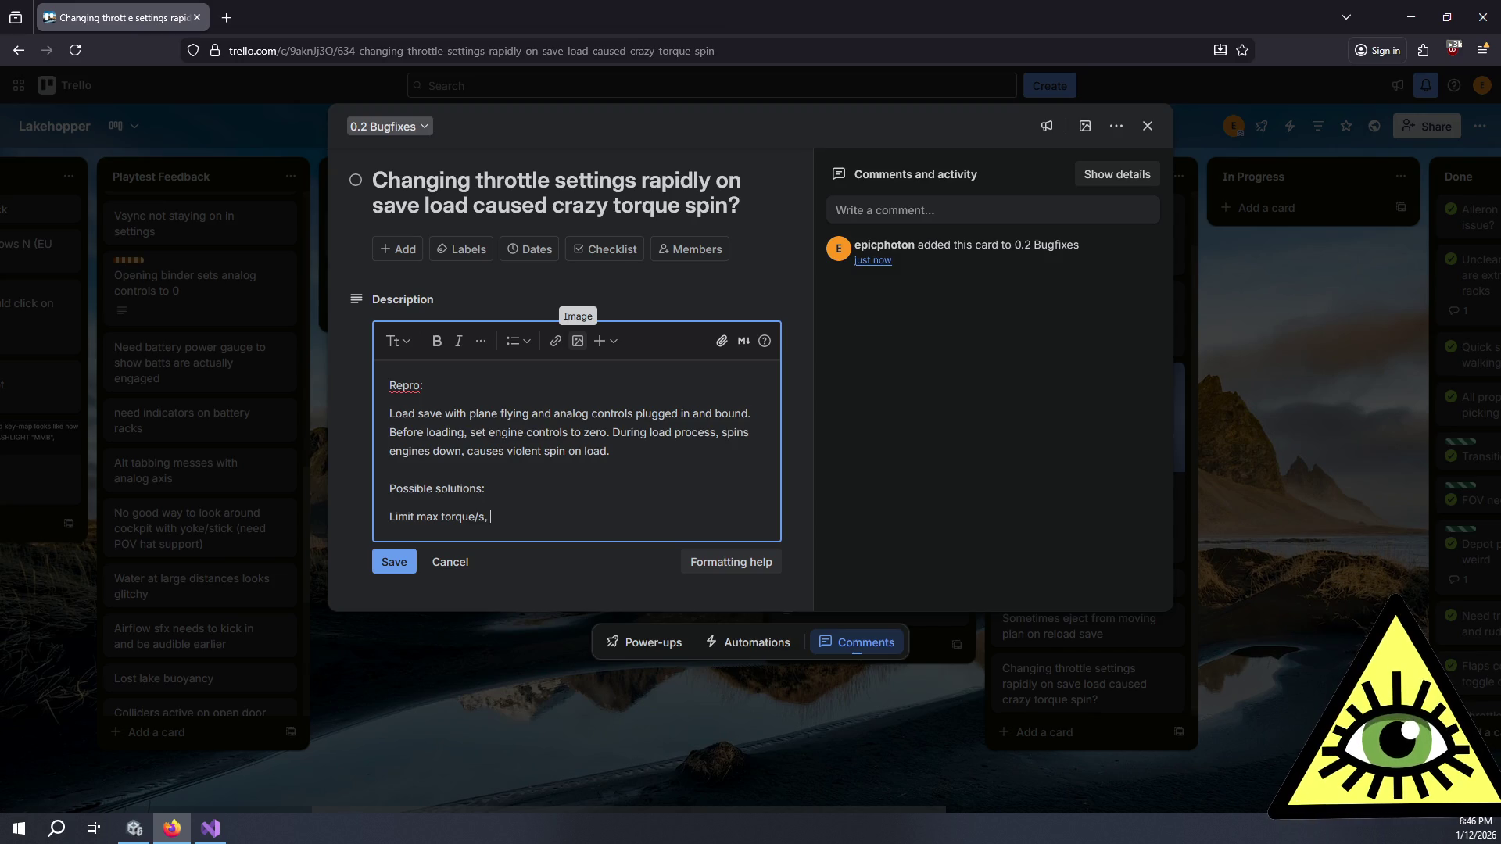
pyautogui.write(' ease')
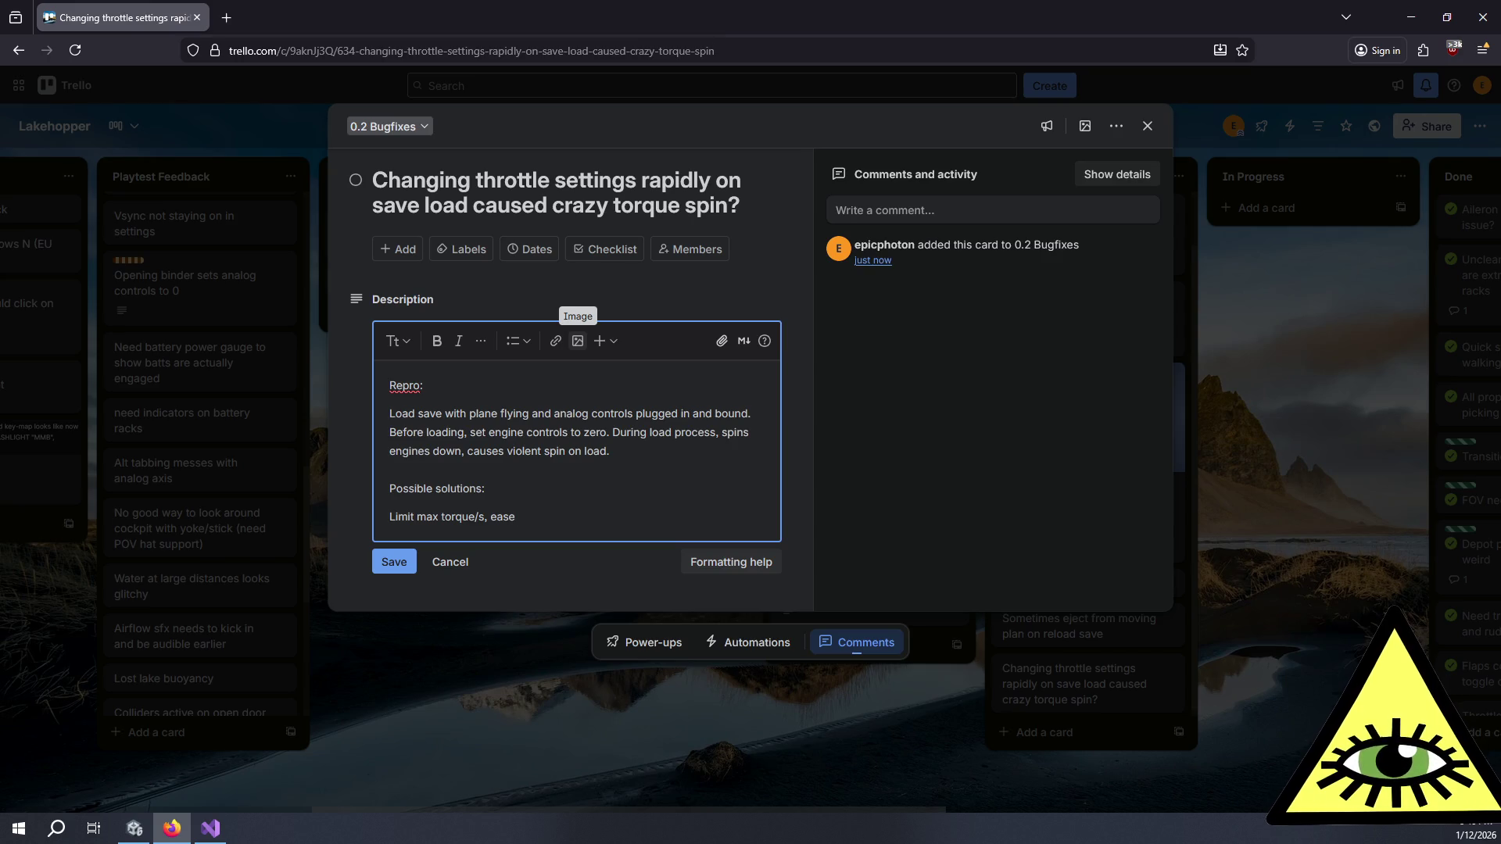
pyautogui.write(' throttle controls')
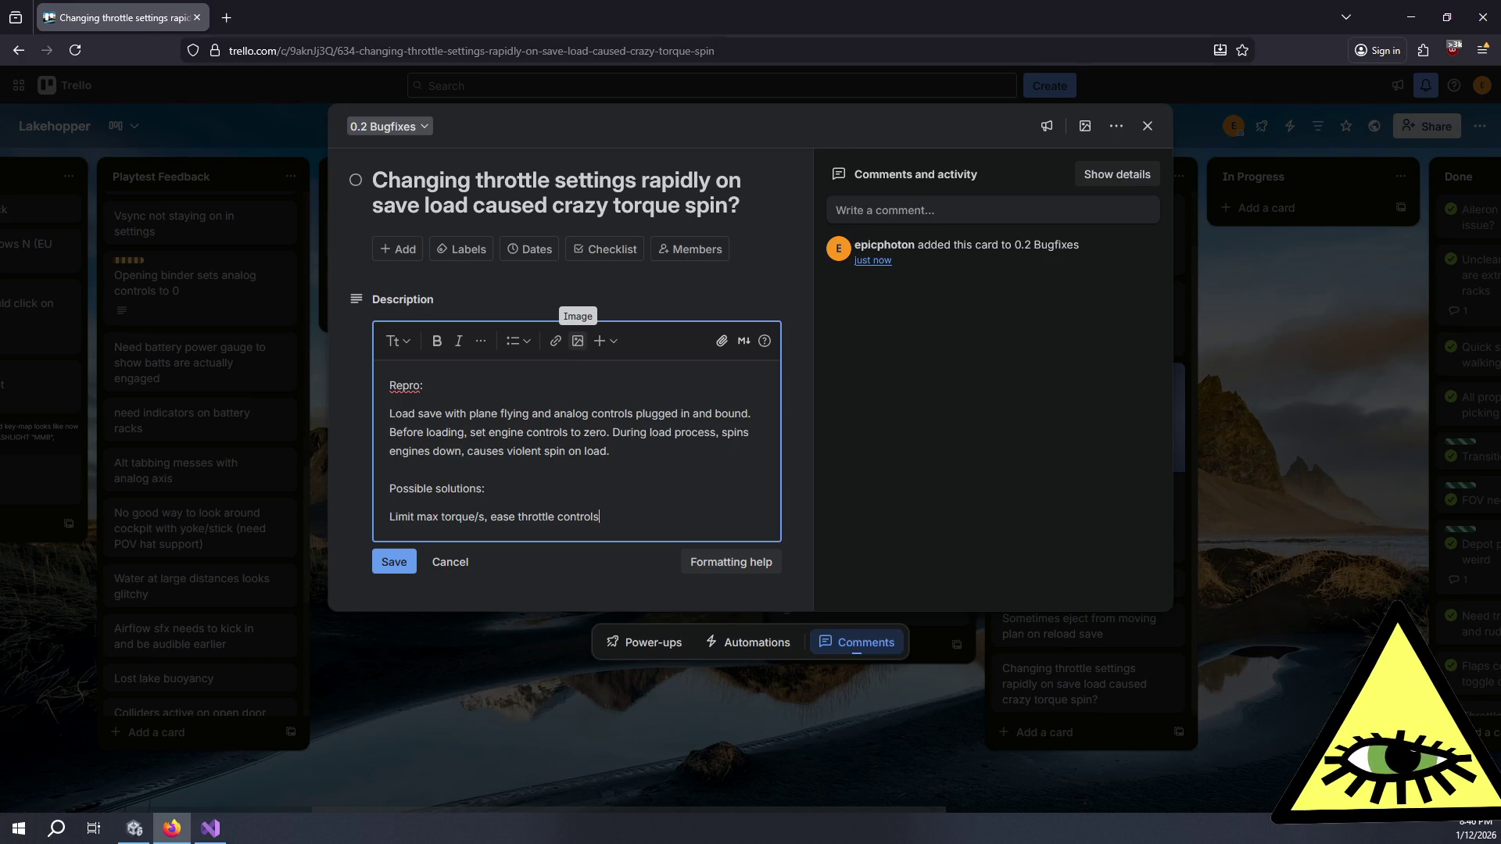
pyautogui.write(', warn')
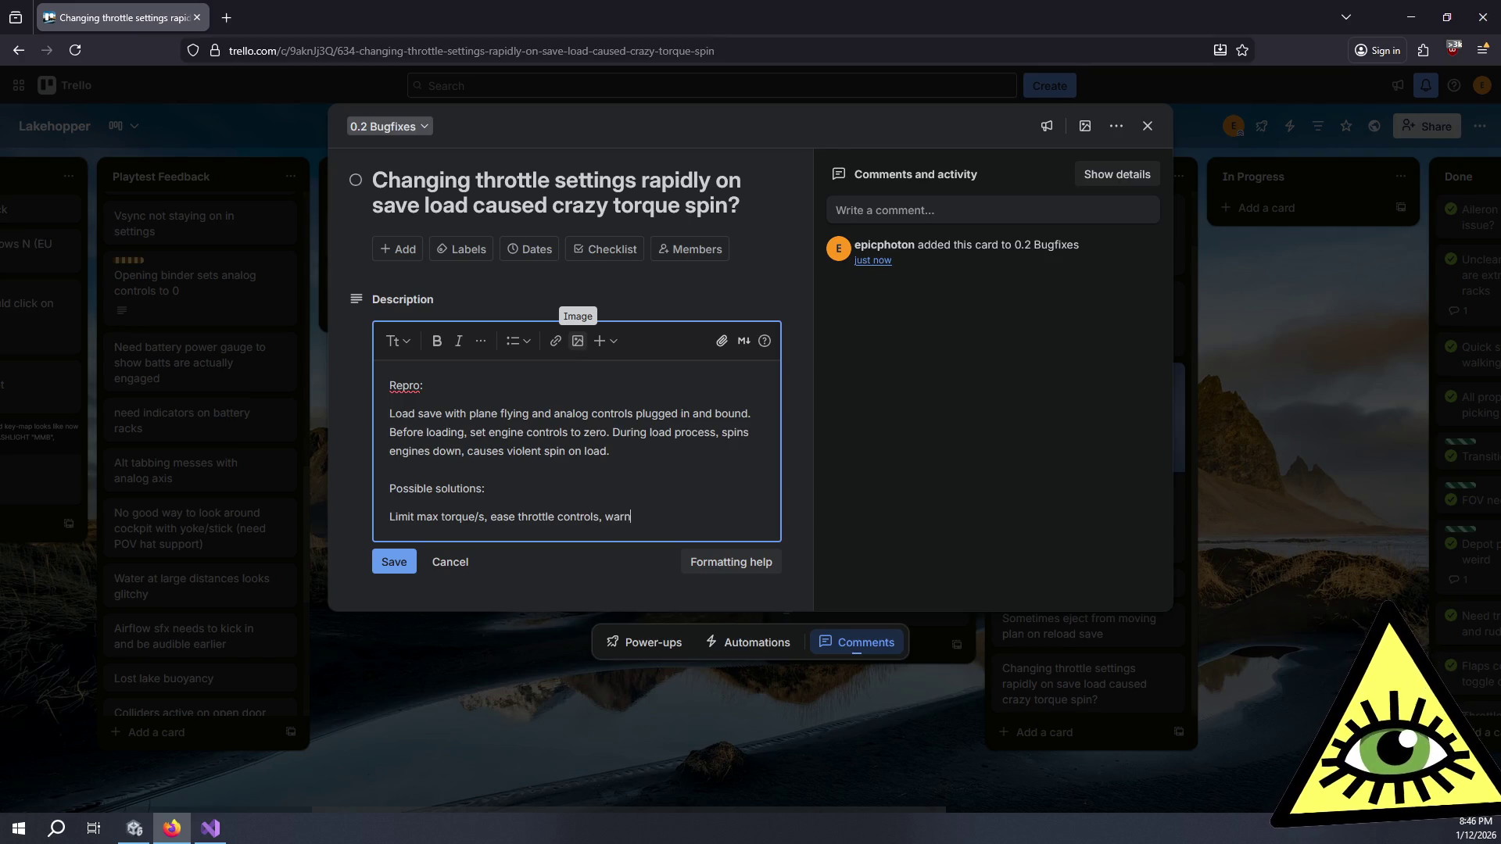
pyautogui.write(' player of dis')
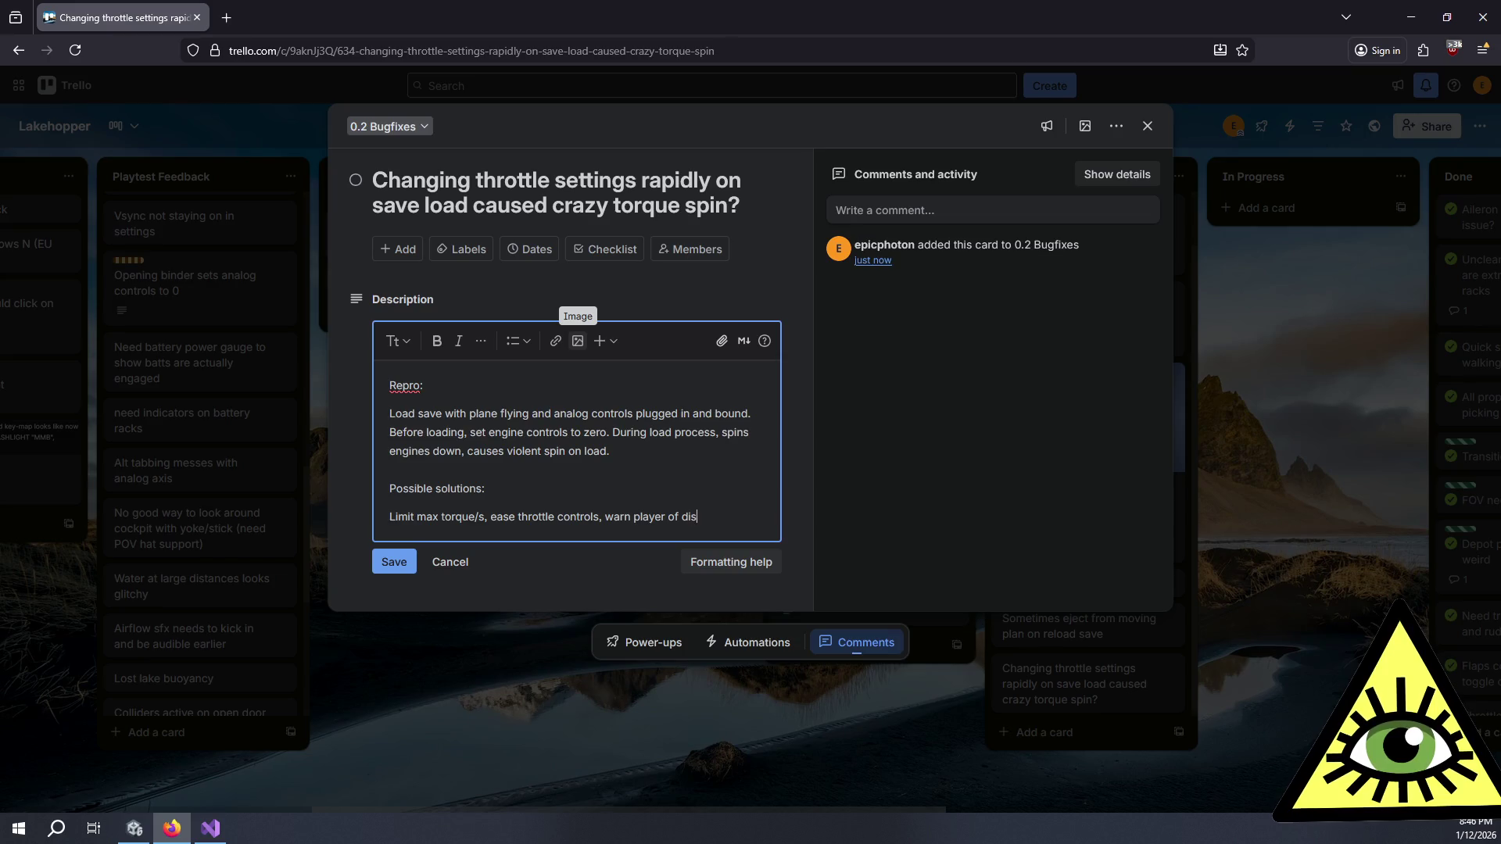
pyautogui.write('crepancy?')
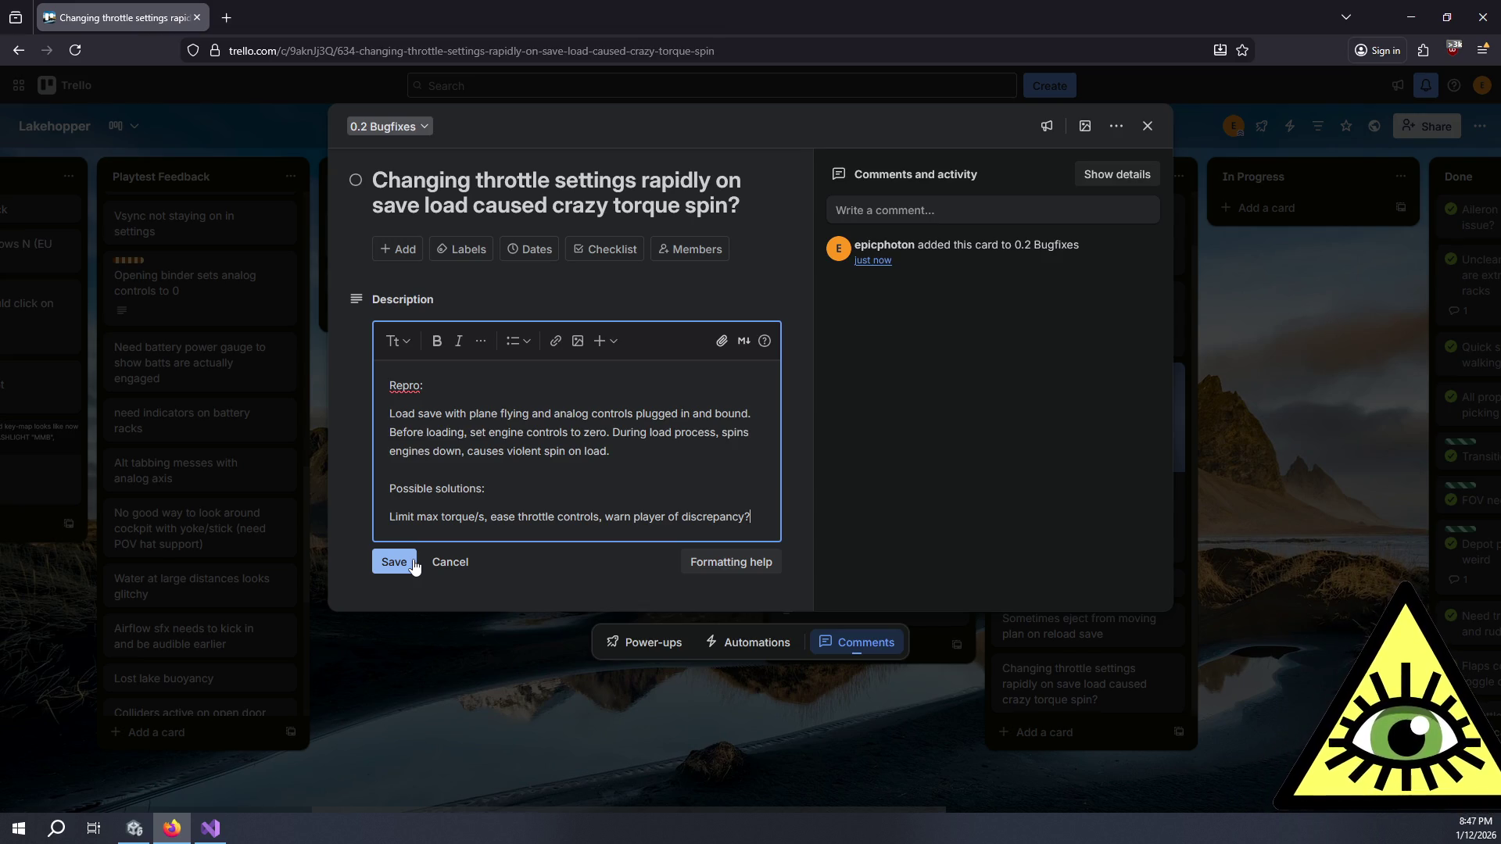
# Step: Note plane actions applied while unseated, save the description, then select SceneLoadSettings in Unity
pyautogui.press('Return')
pyautogui.press('Return')
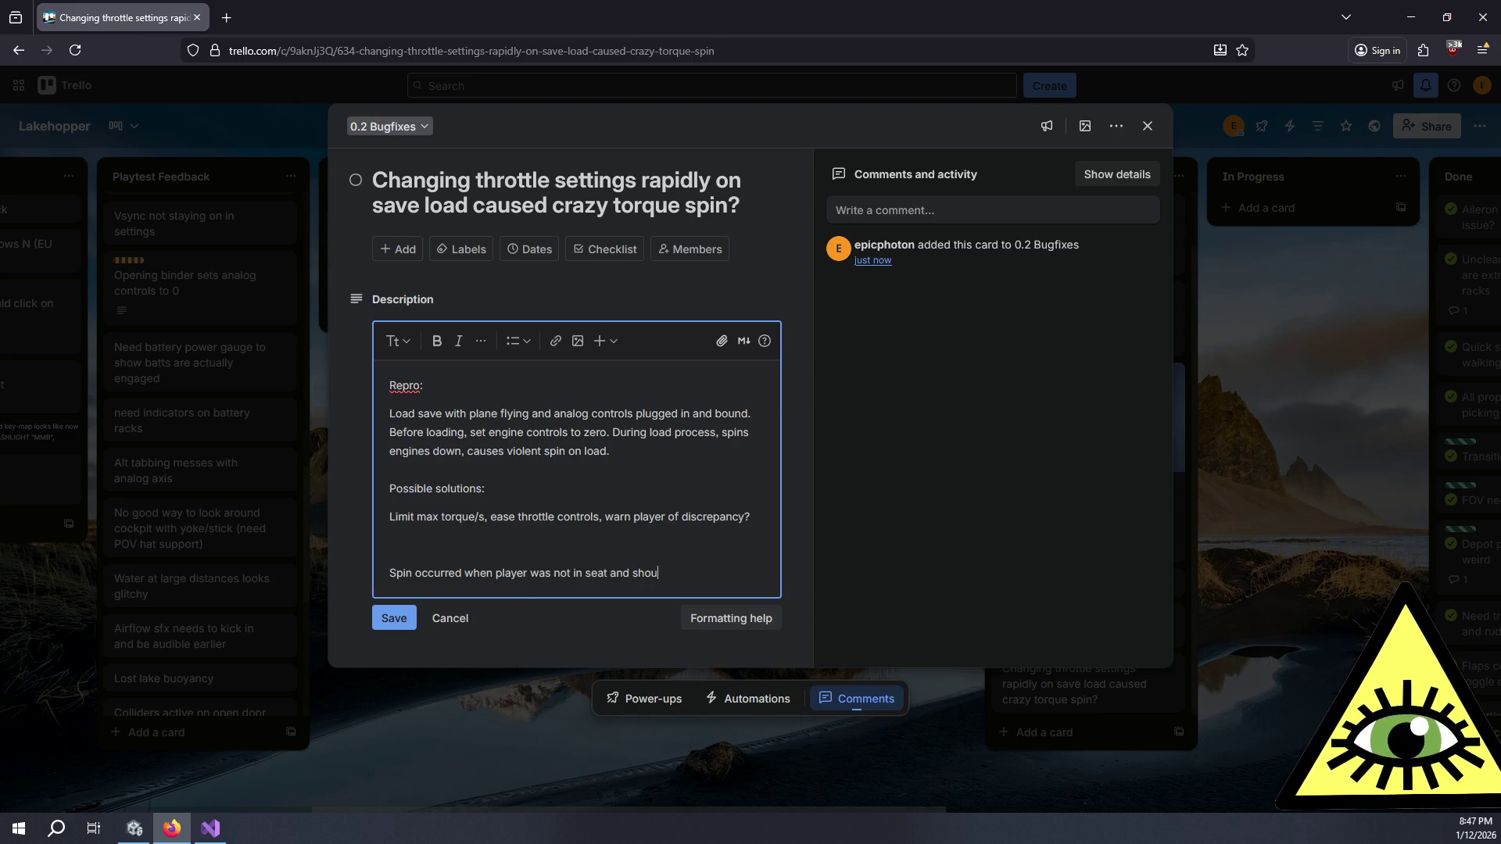
pyautogui.write("Spin occurred when player was not in seat and shouldn't have been ab")
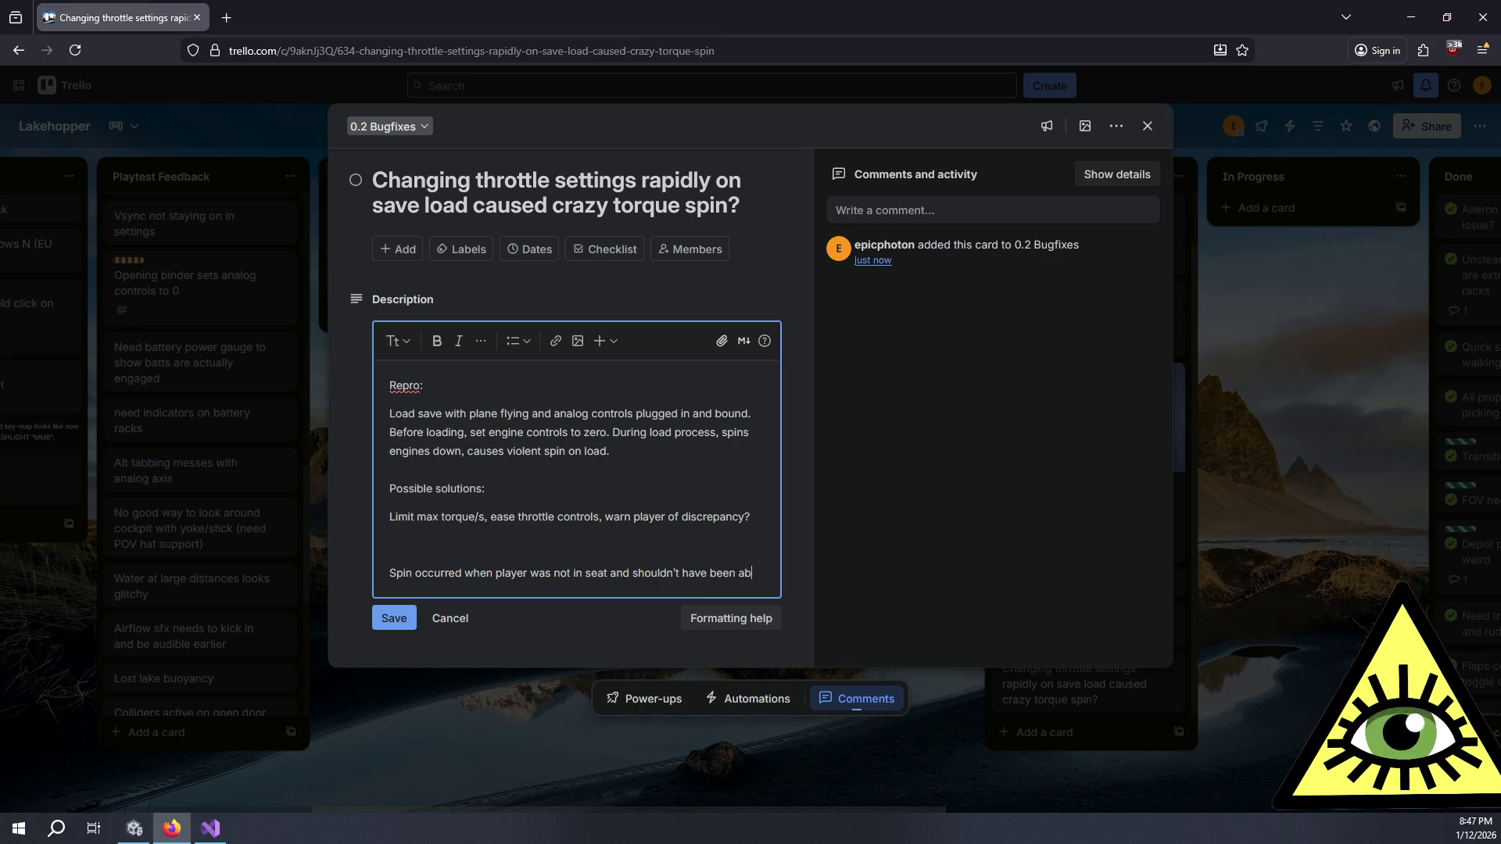
pyautogui.write('le to control plane. Plane actions being set active may pick up value and')
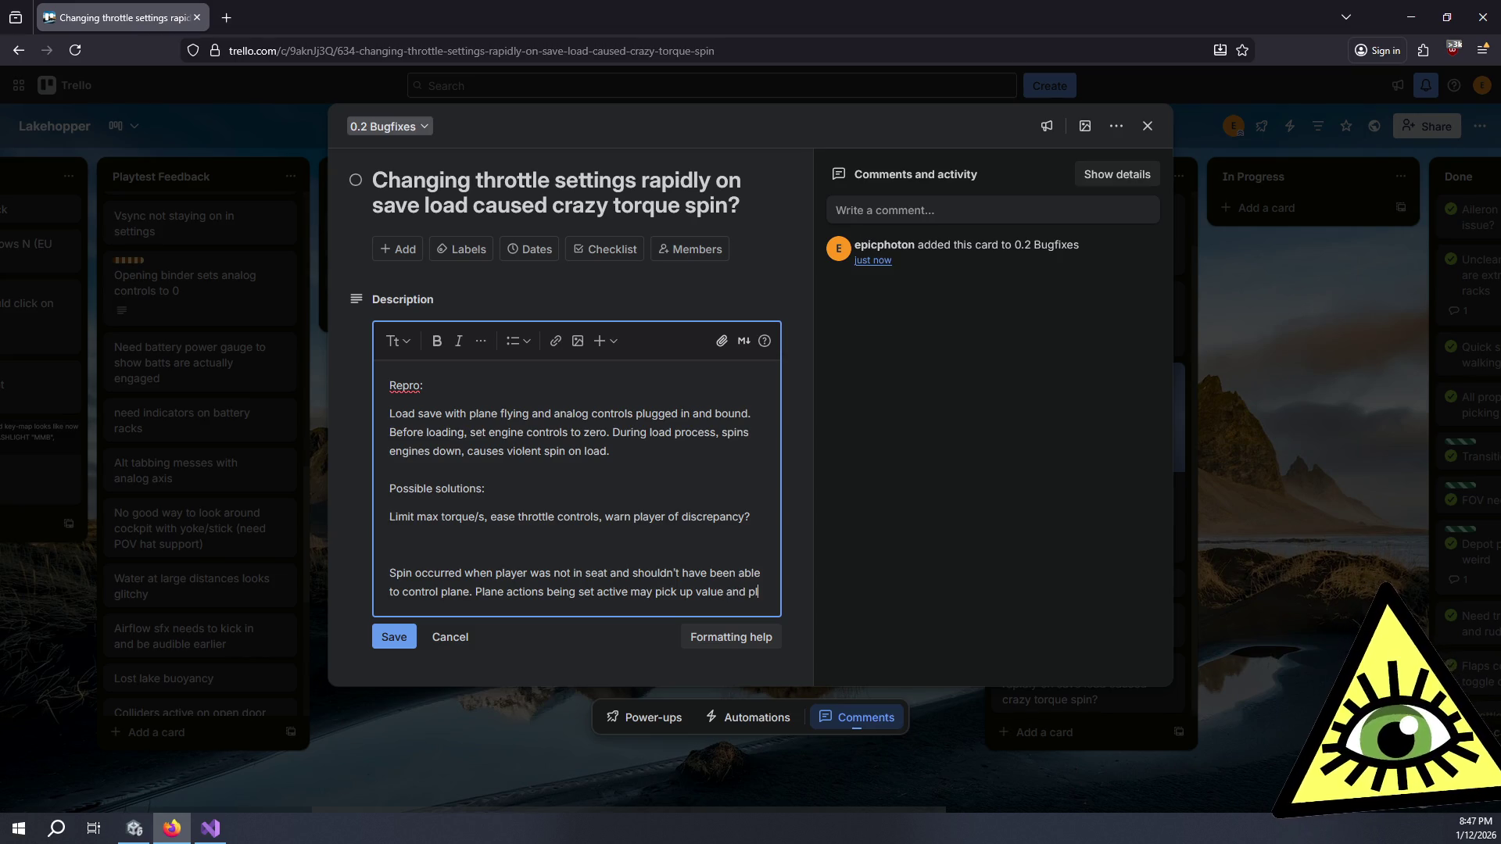
pyautogui.write('ply')
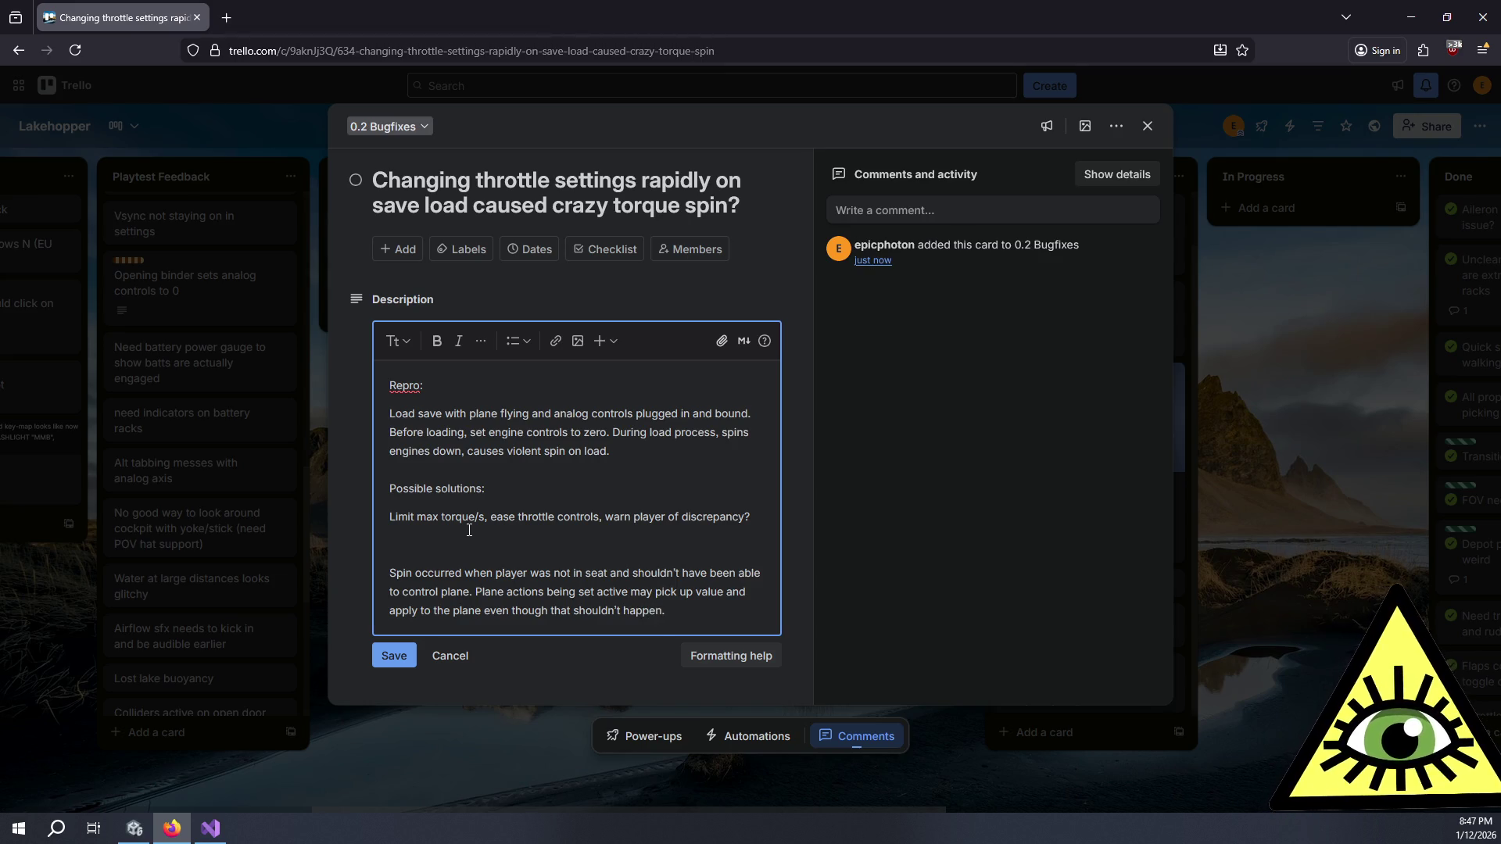
pyautogui.click(399, 657)
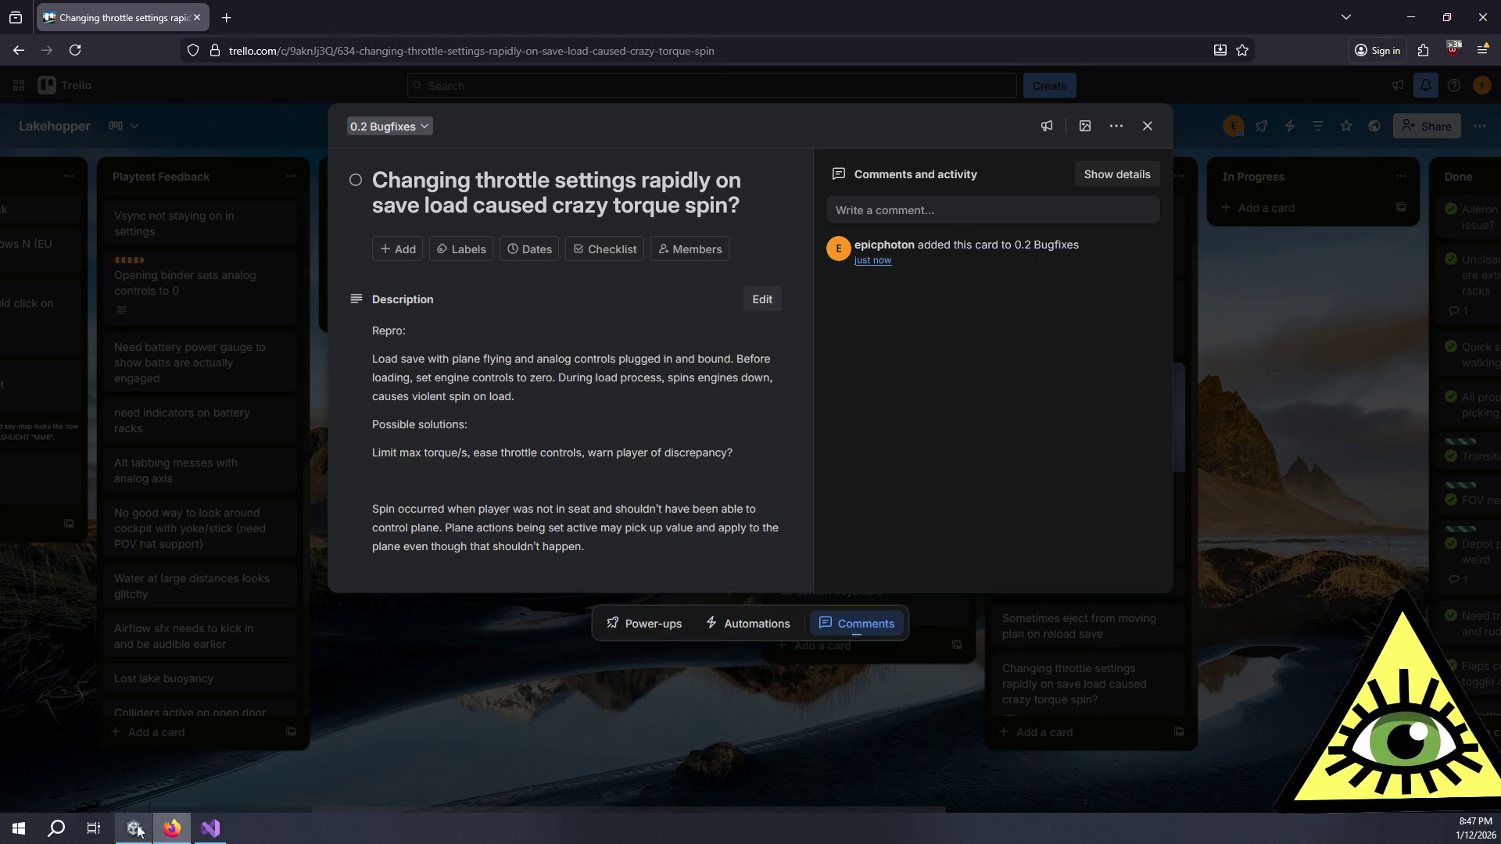
pyautogui.click(134, 828)
pyautogui.click(1129, 342)
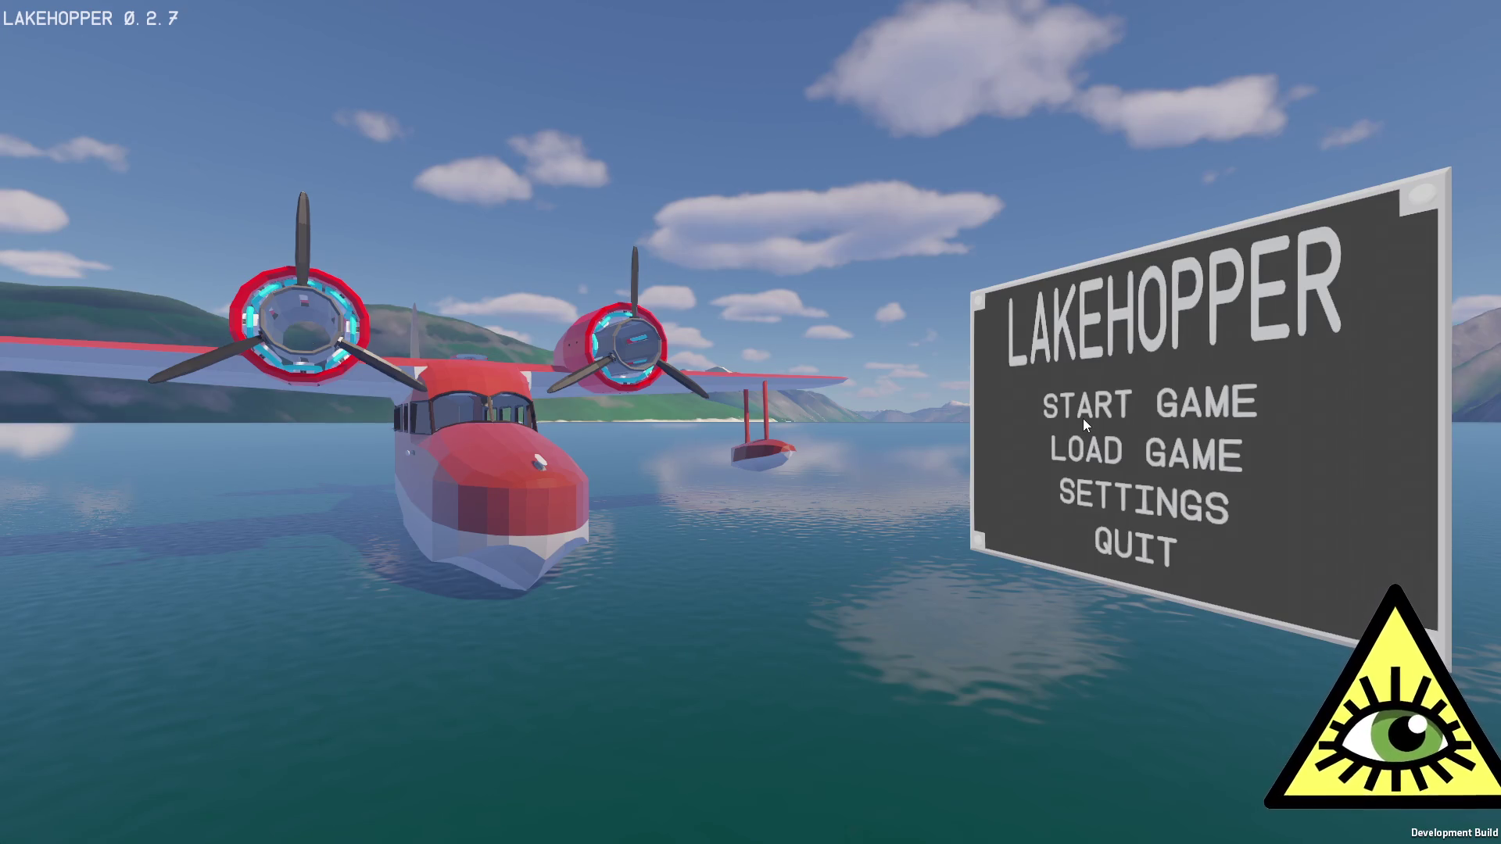
# Step: Load a saved game into flight, then pause and quit to the desktop
pyautogui.click(1149, 452)
pyautogui.click(777, 696)
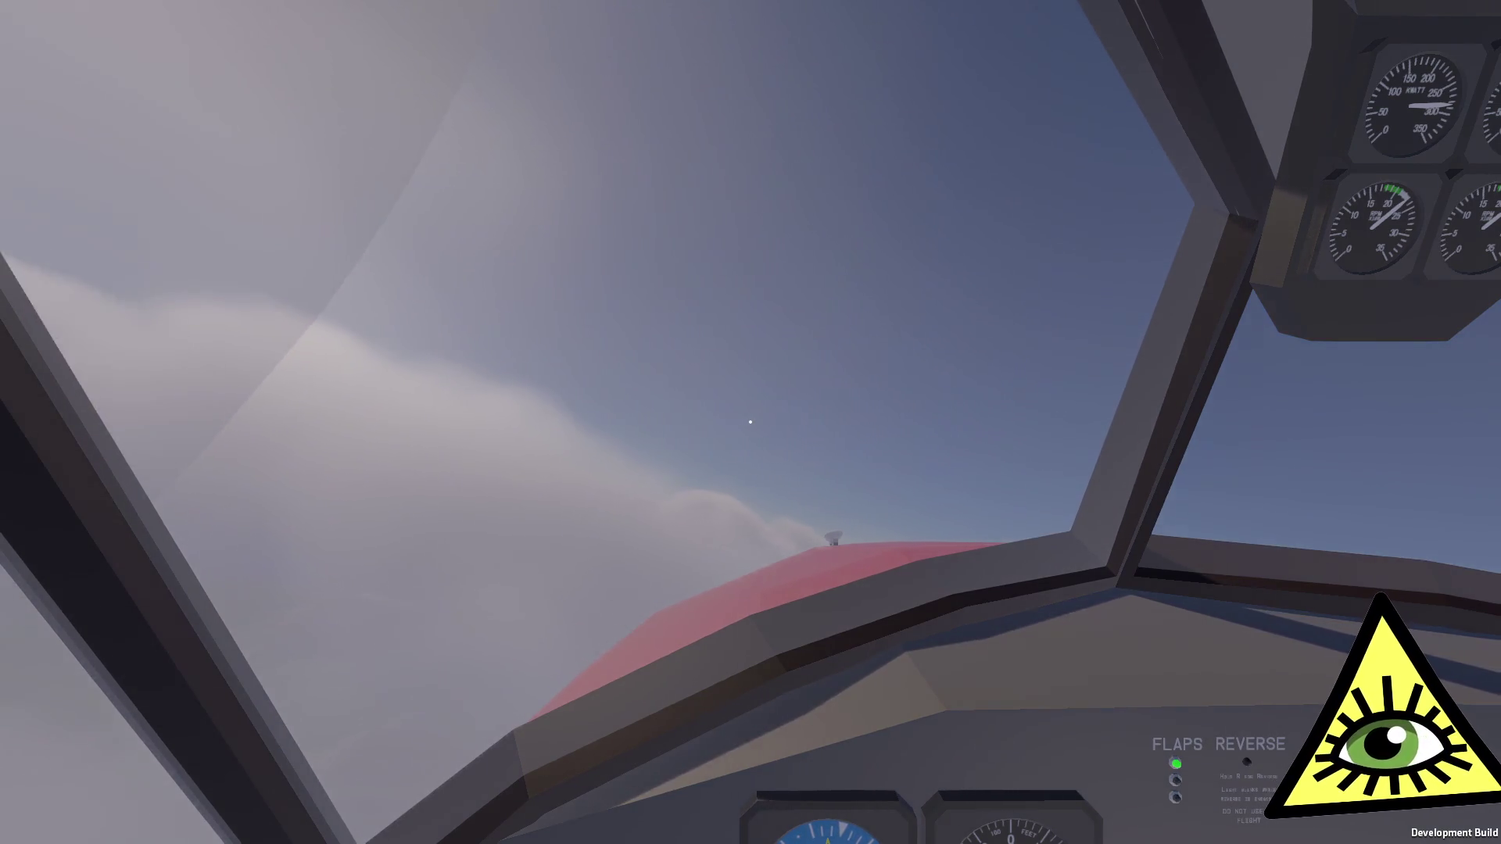
pyautogui.press('Escape')
pyautogui.click(798, 623)
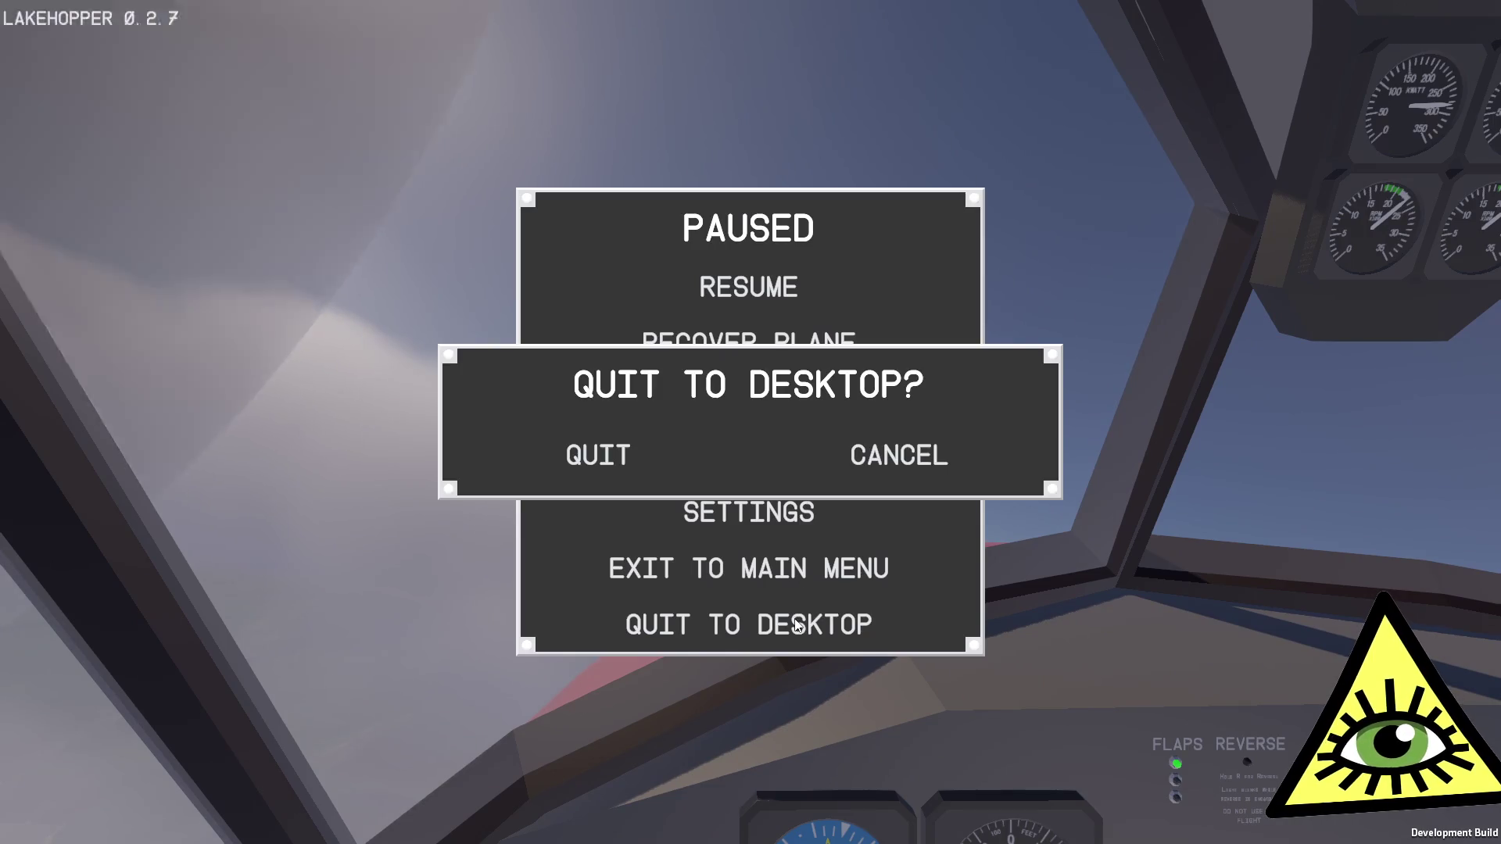
pyautogui.click(598, 461)
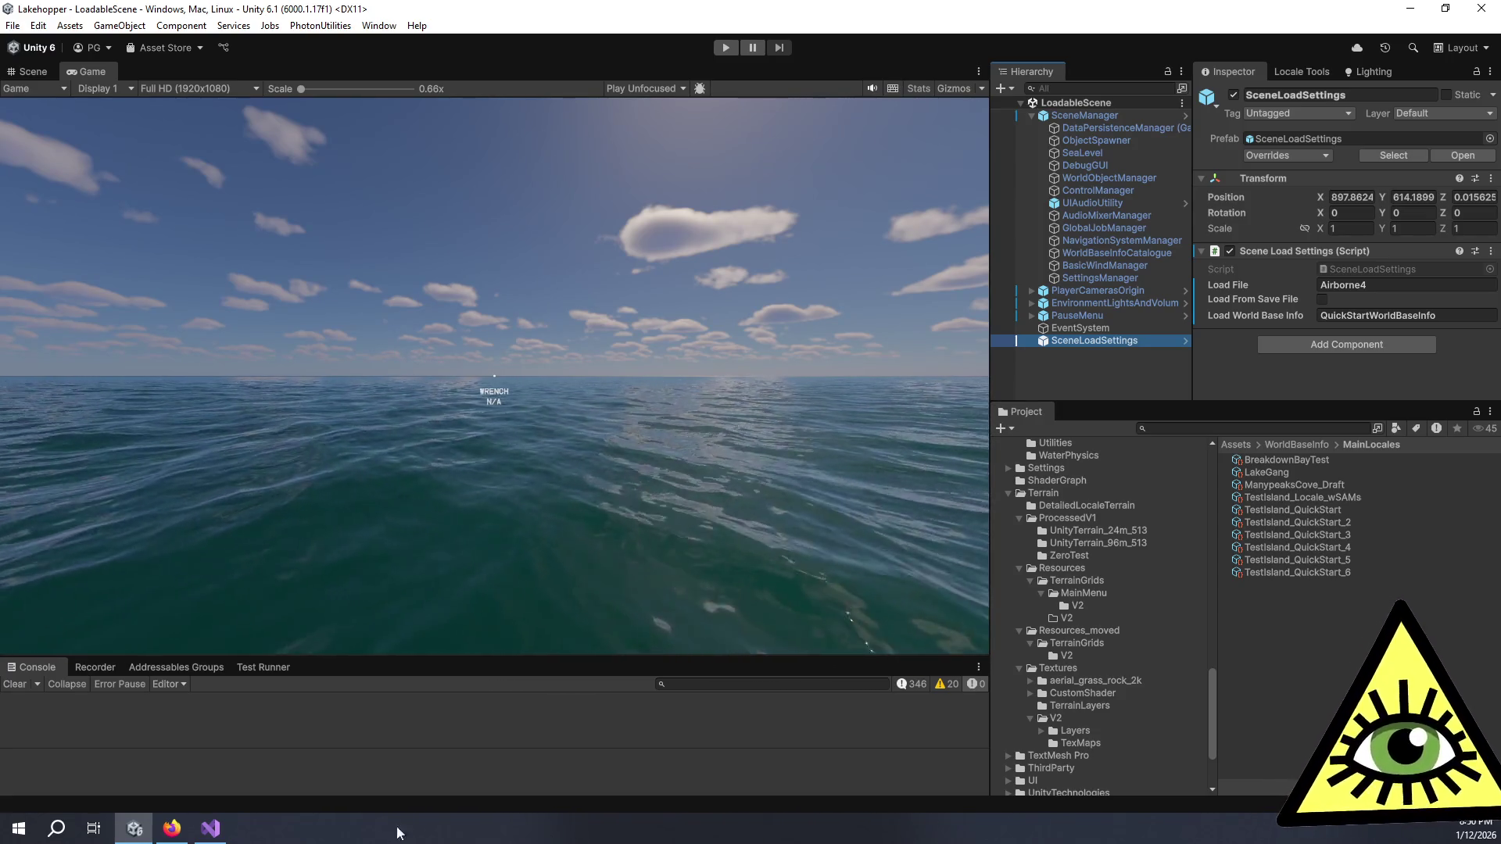
pyautogui.moveTo(165, 830)
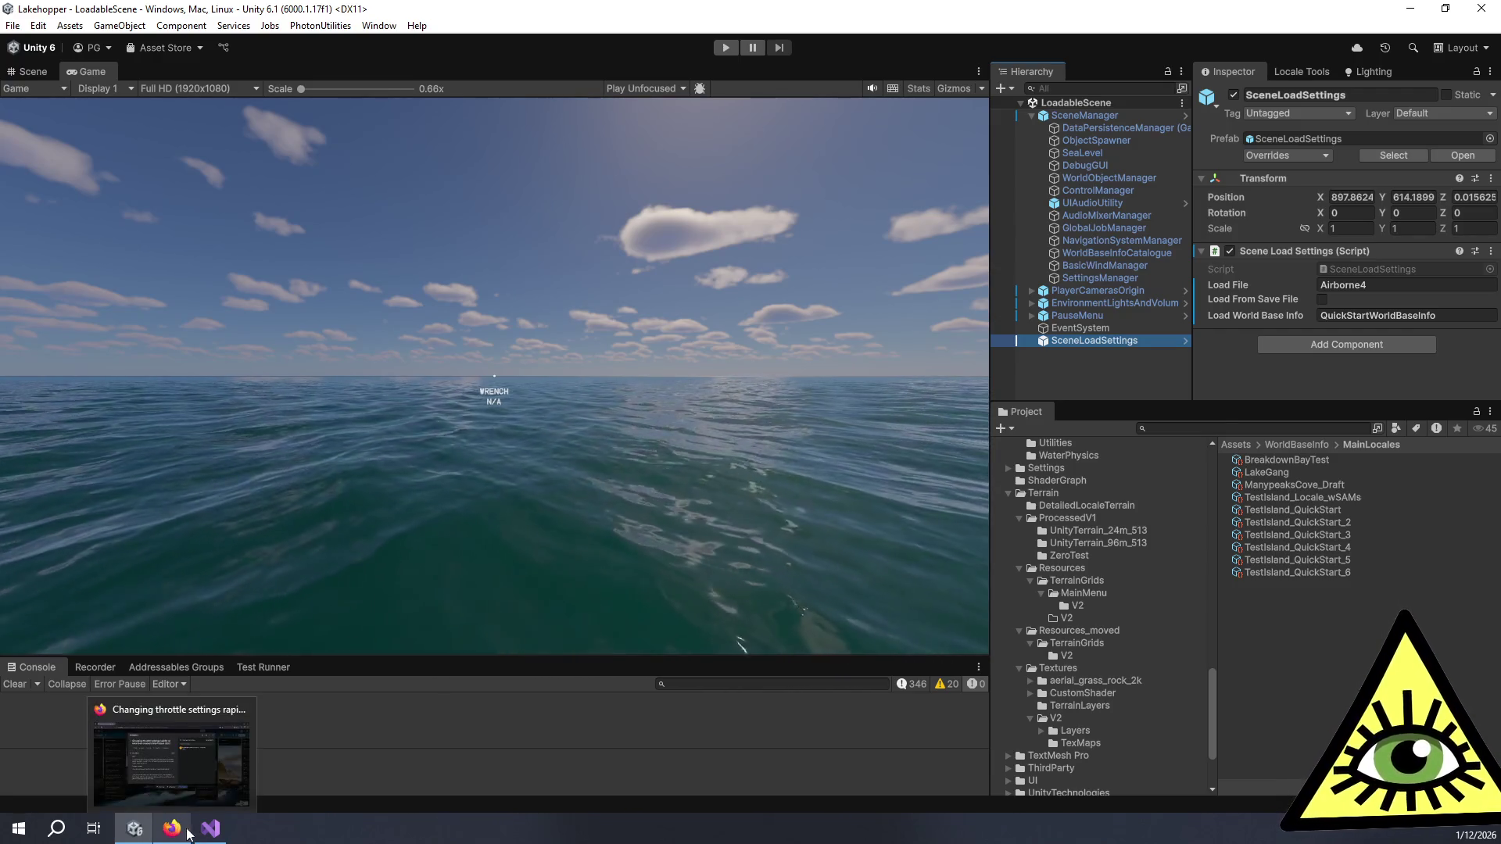
# Step: Return to the board and add the card 'On Load, prompt player to match controls' to Planned
pyautogui.click(176, 758)
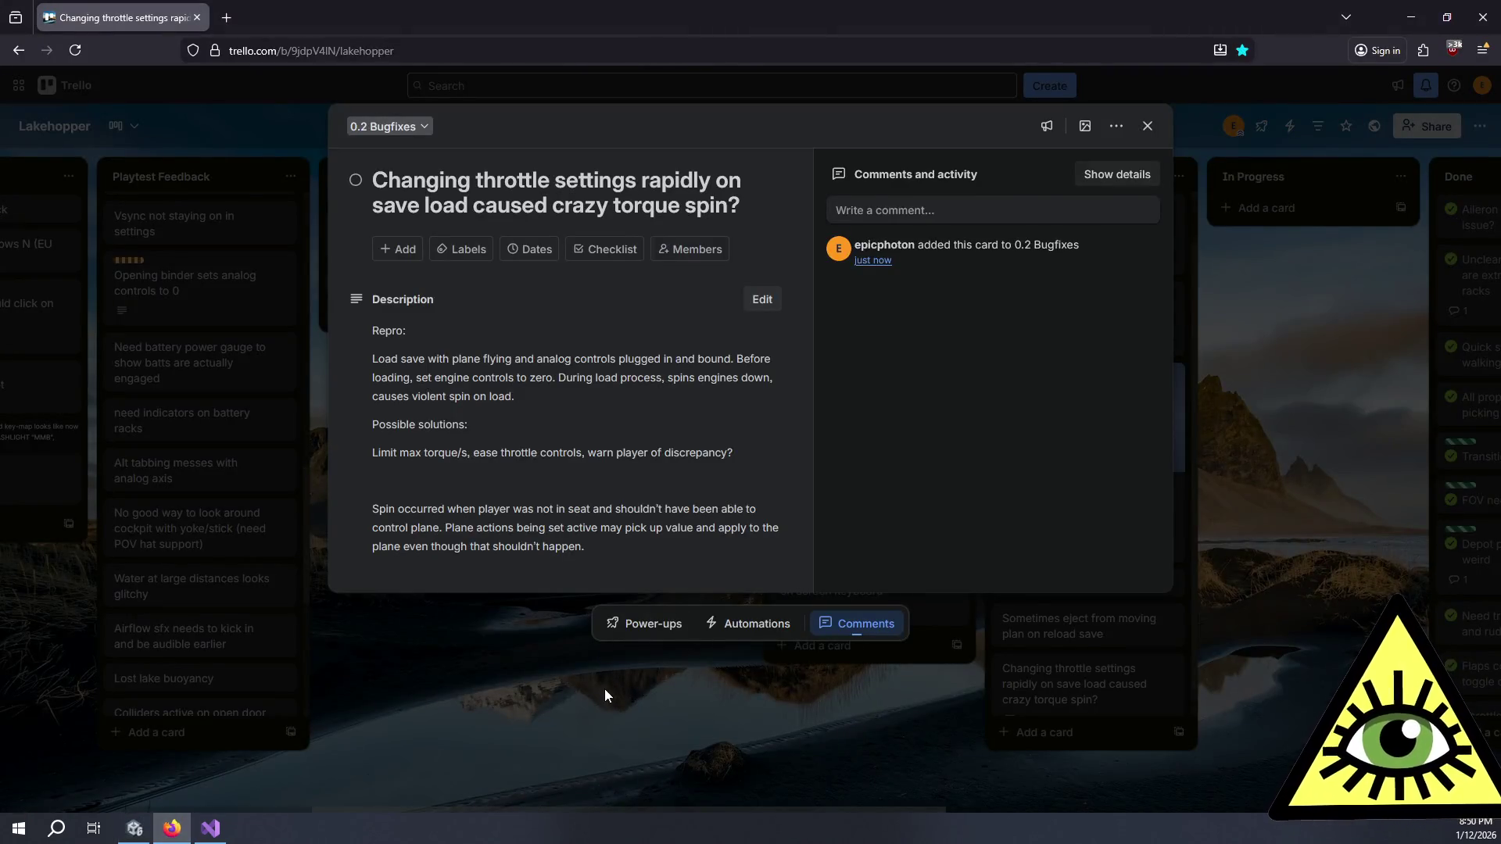
pyautogui.click(603, 688)
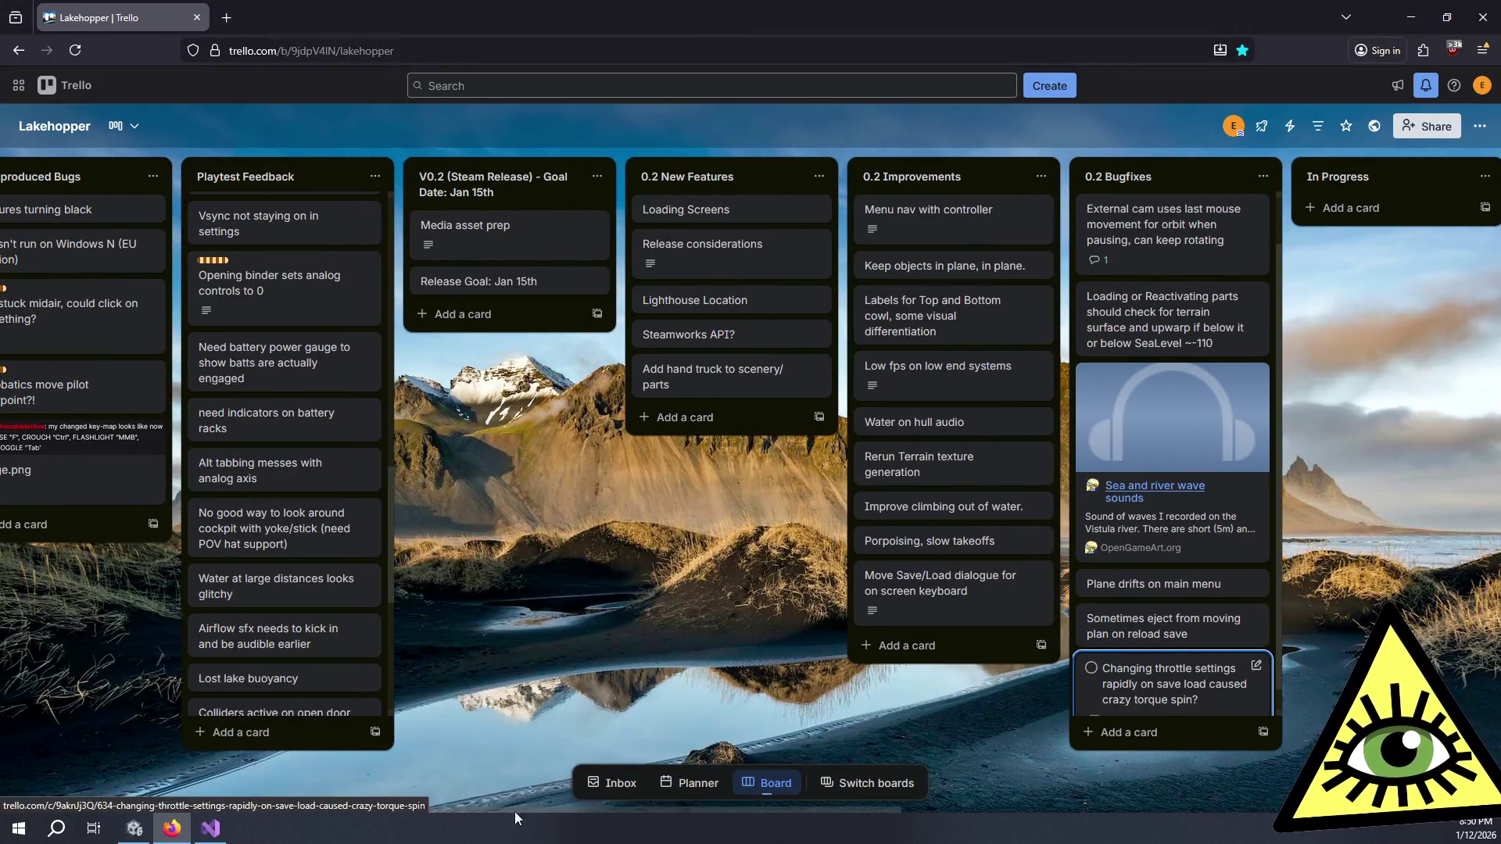
pyautogui.moveTo(514, 811); pyautogui.dragTo(181, 805)
pyautogui.click(179, 733)
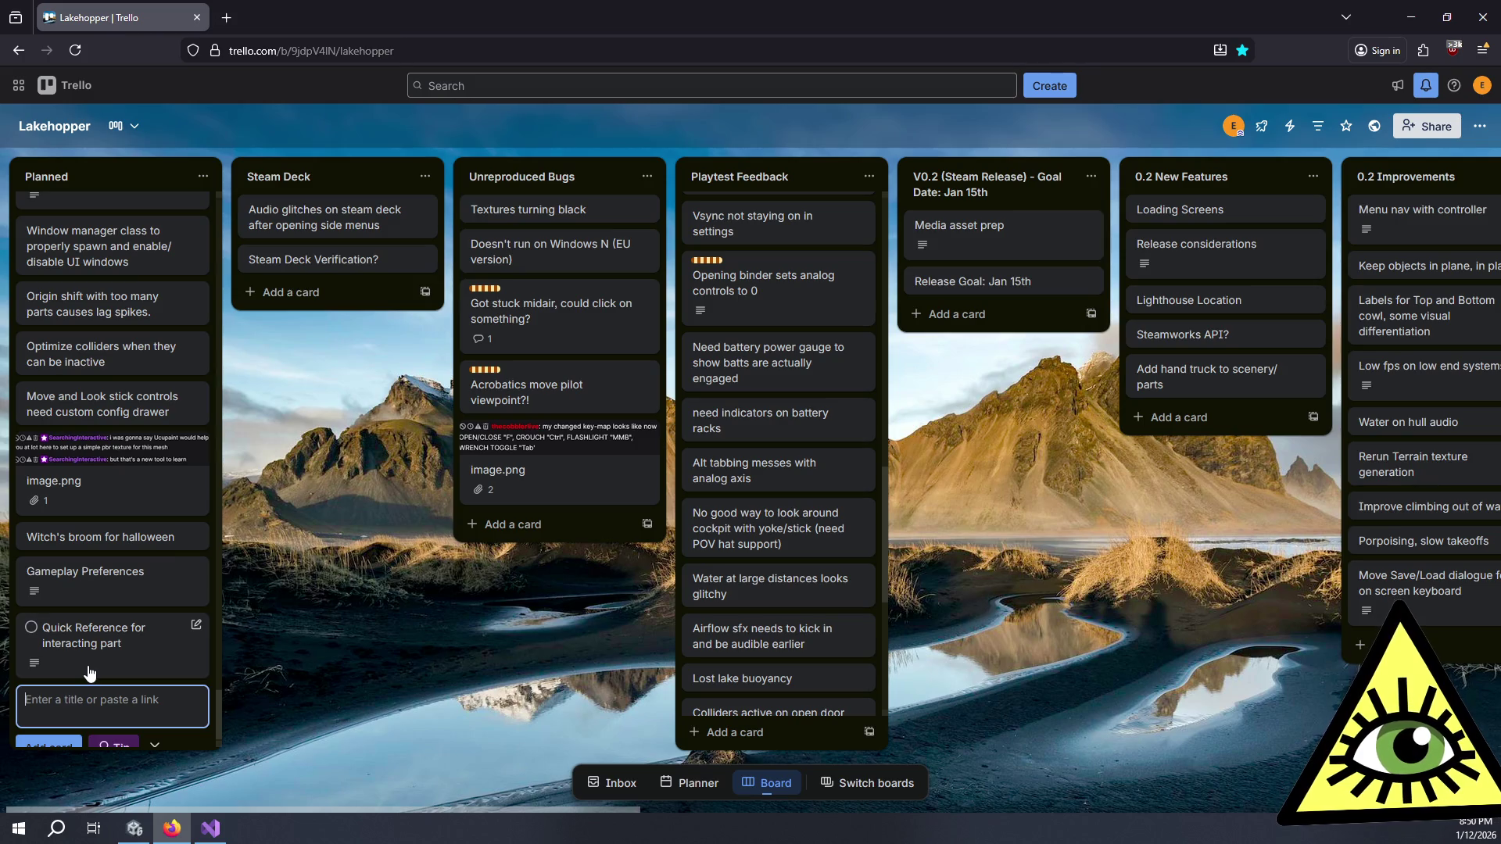
pyautogui.write('On Load, p')
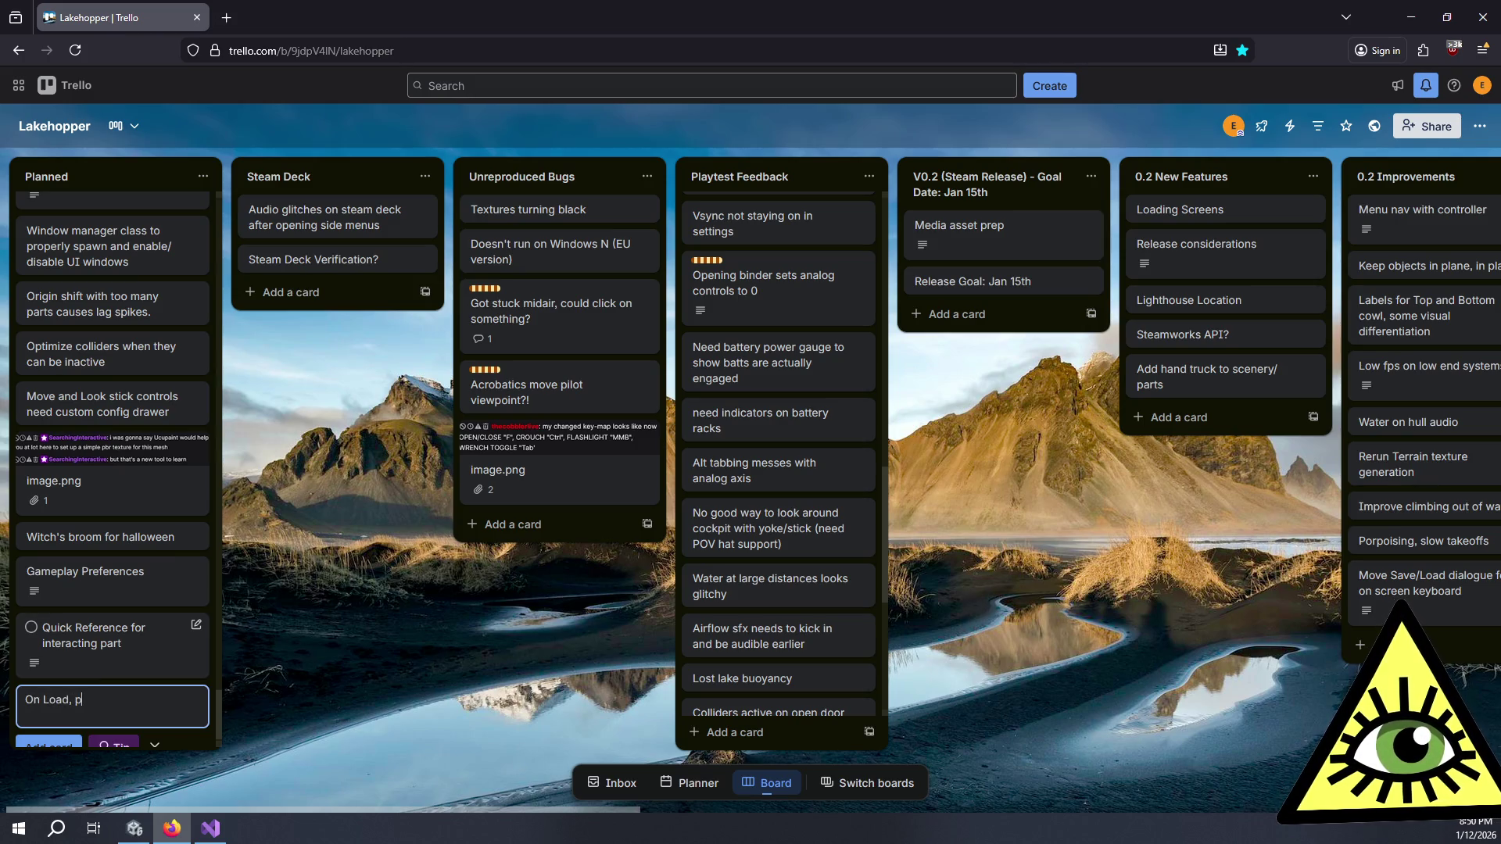
pyautogui.write('rompt player to ')
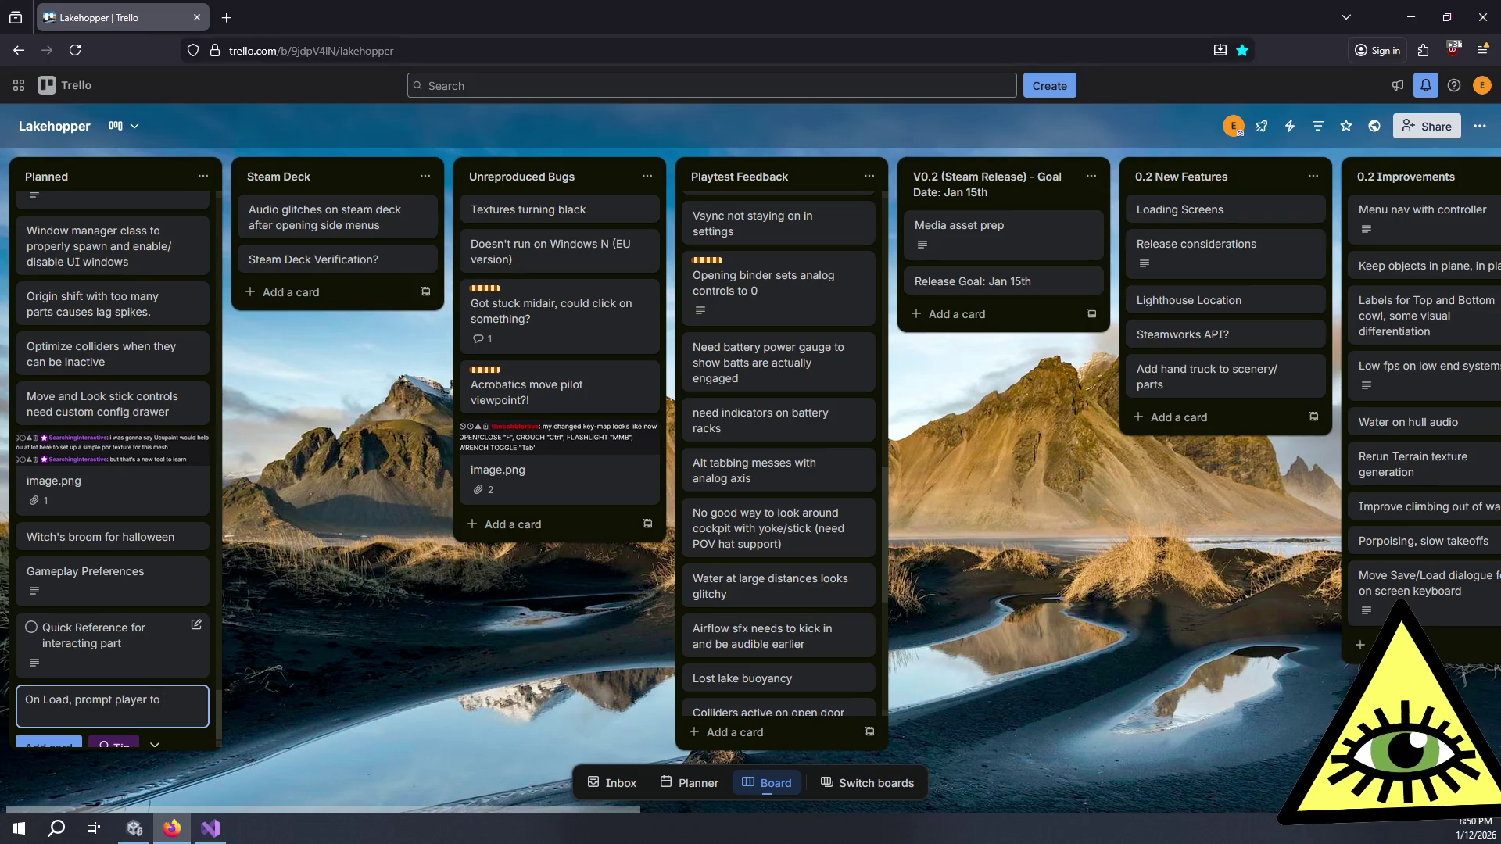
pyautogui.write('match contro')
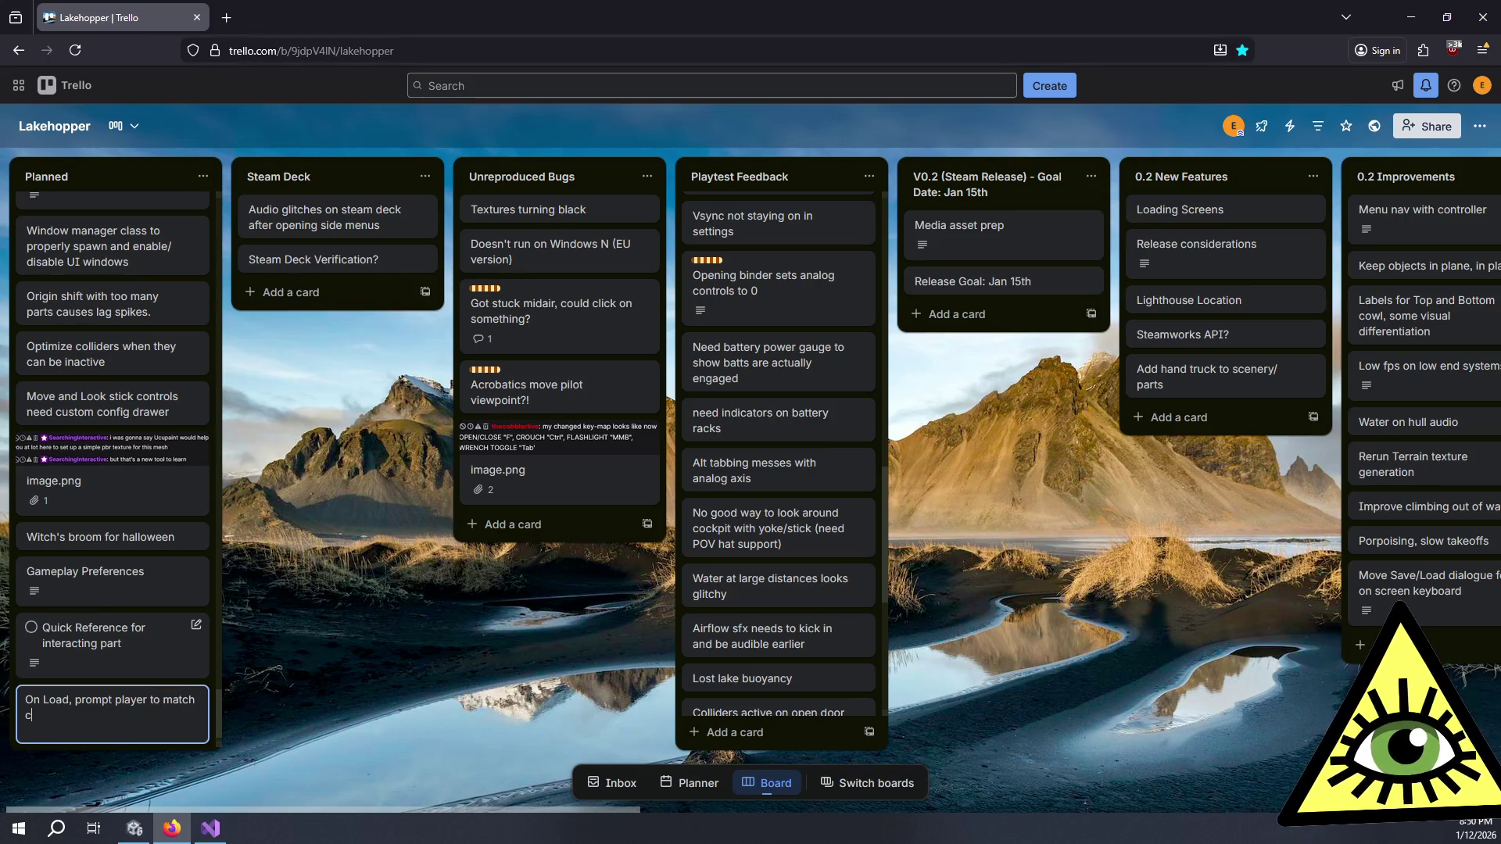
pyautogui.press('Return')
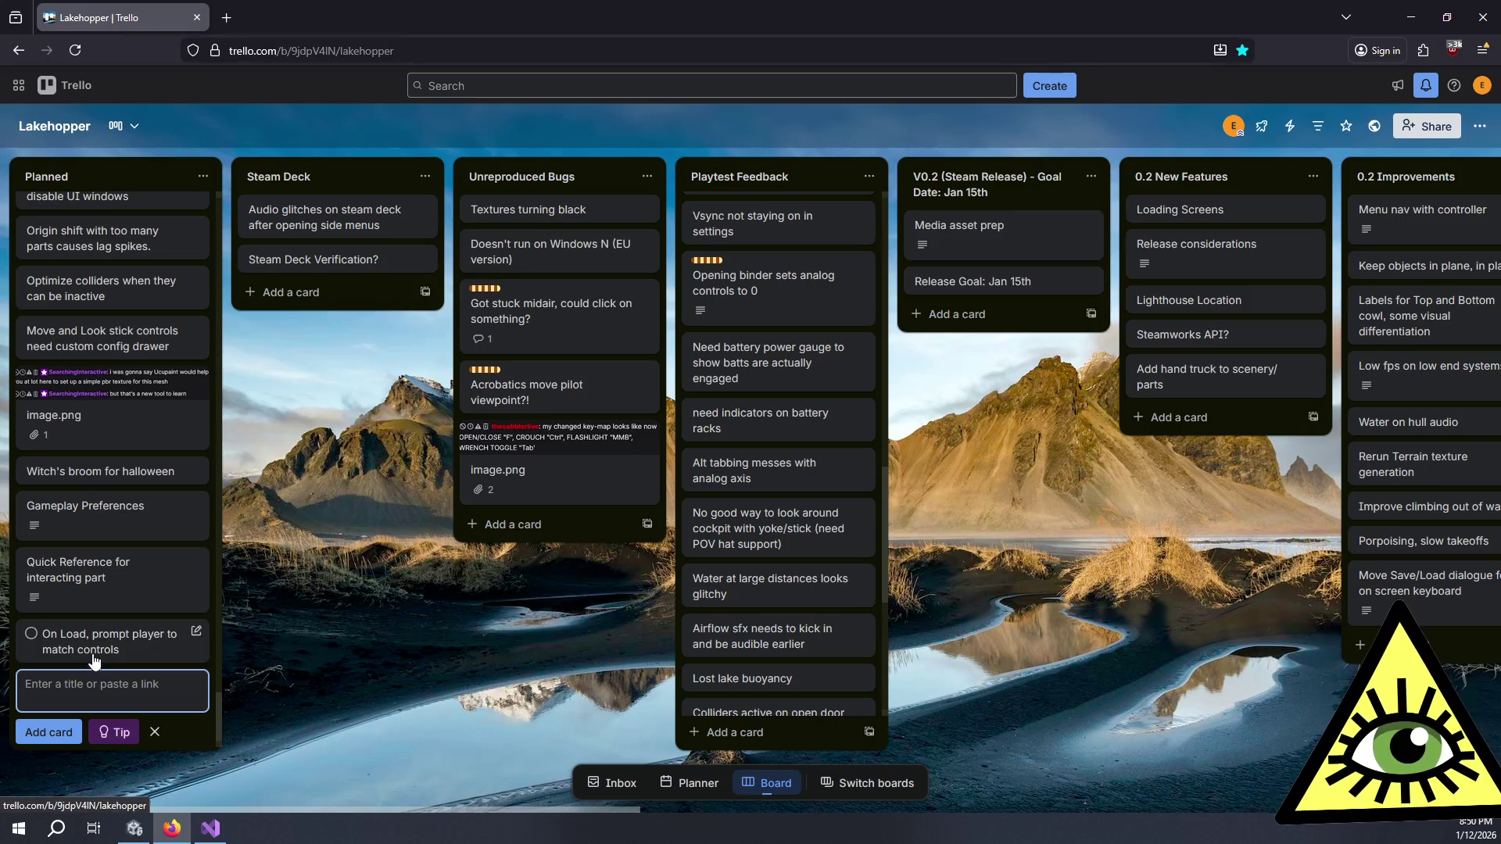
# Step: Draft its description: on loading a running-plane save, prompt the player to match bound active controls
pyautogui.click(92, 645)
pyautogui.click(494, 330)
pyautogui.write('When I')
pyautogui.write('oading a save ')
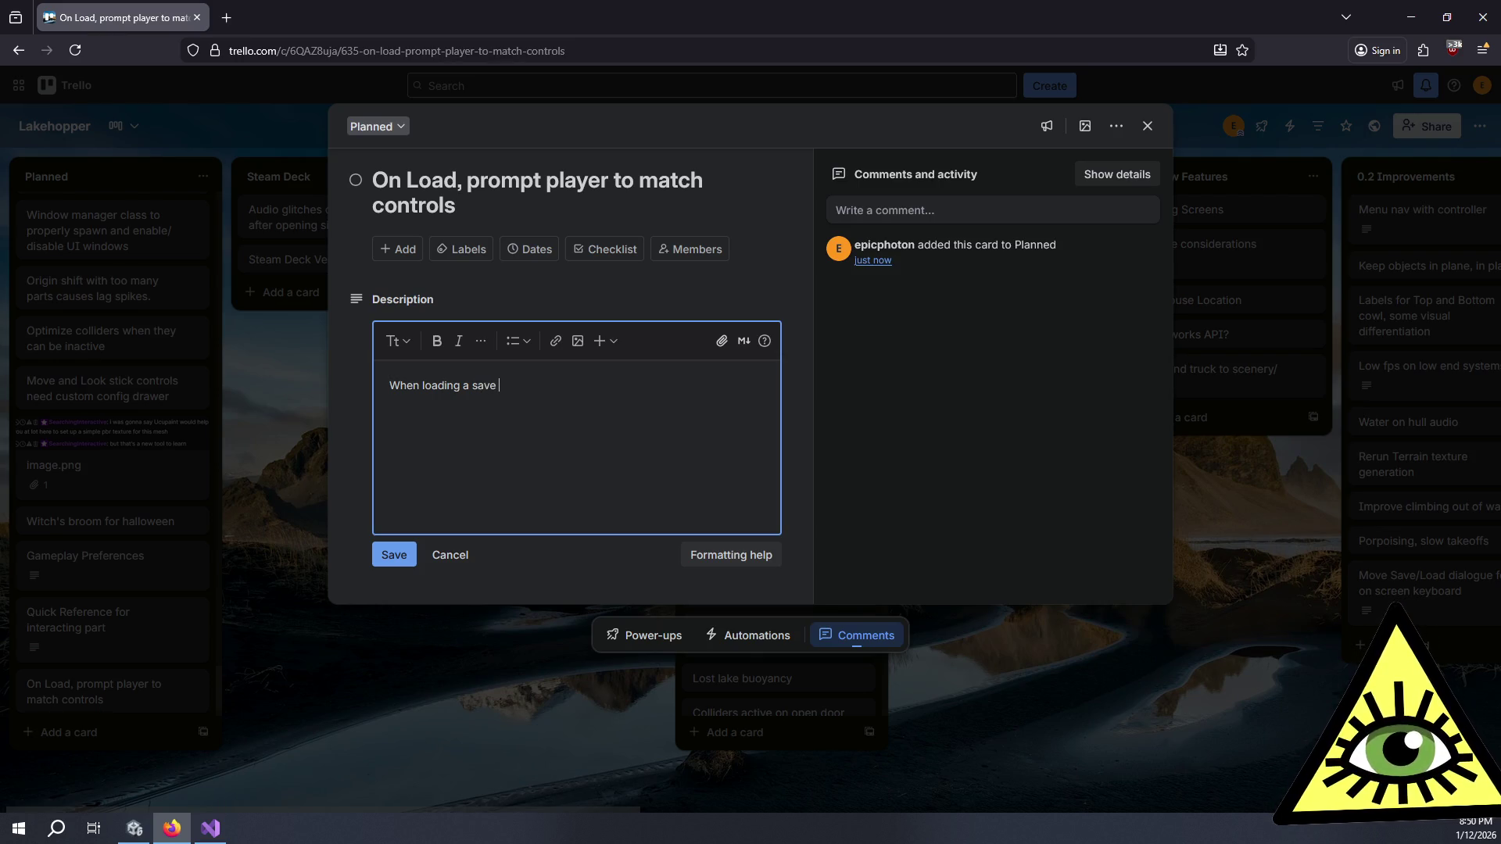
pyautogui.write('with a running plane(?')
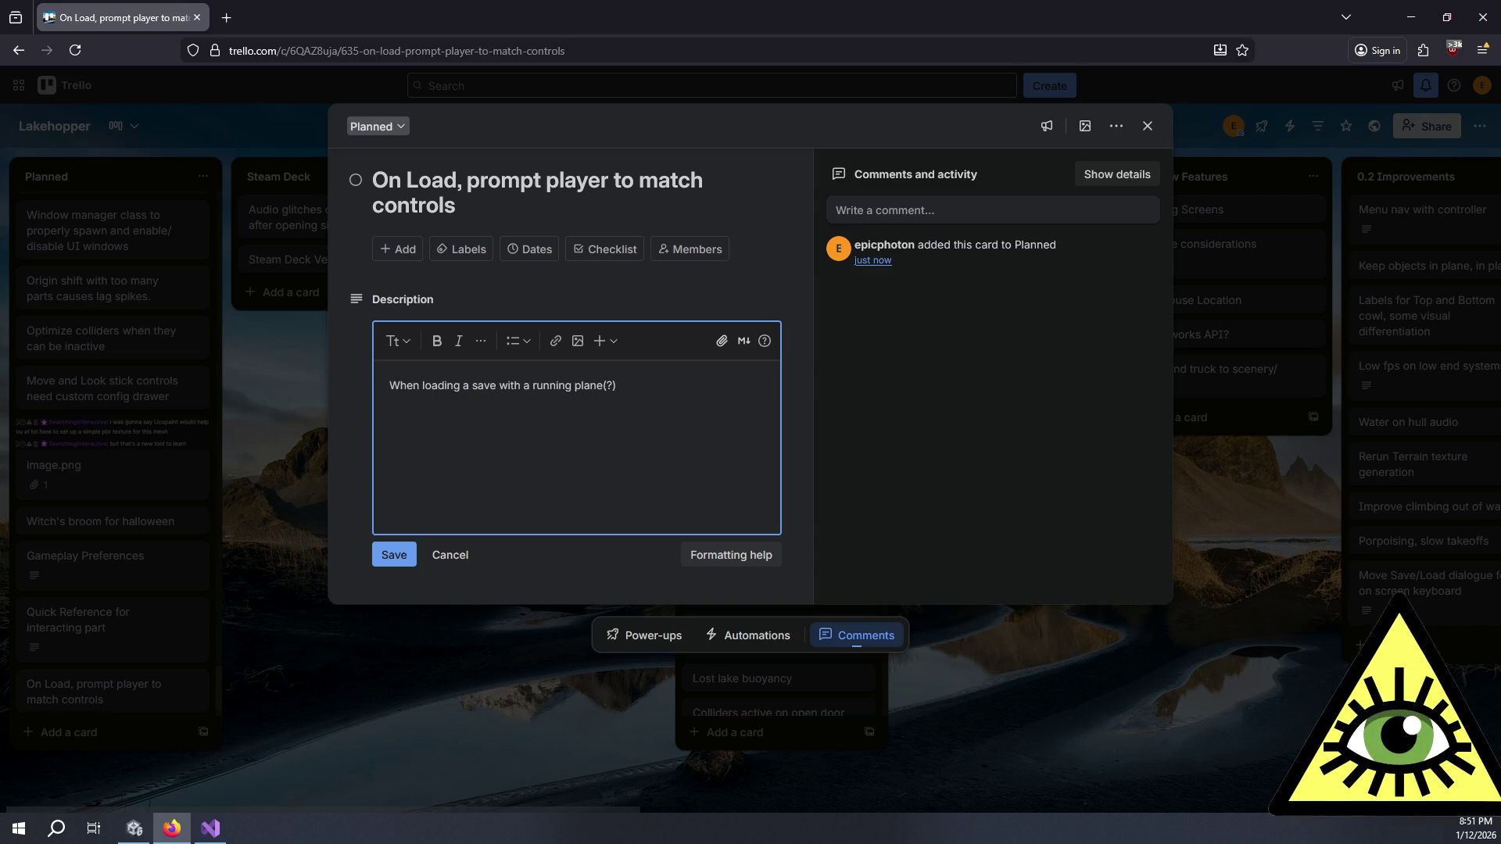
pyautogui.write('befo')
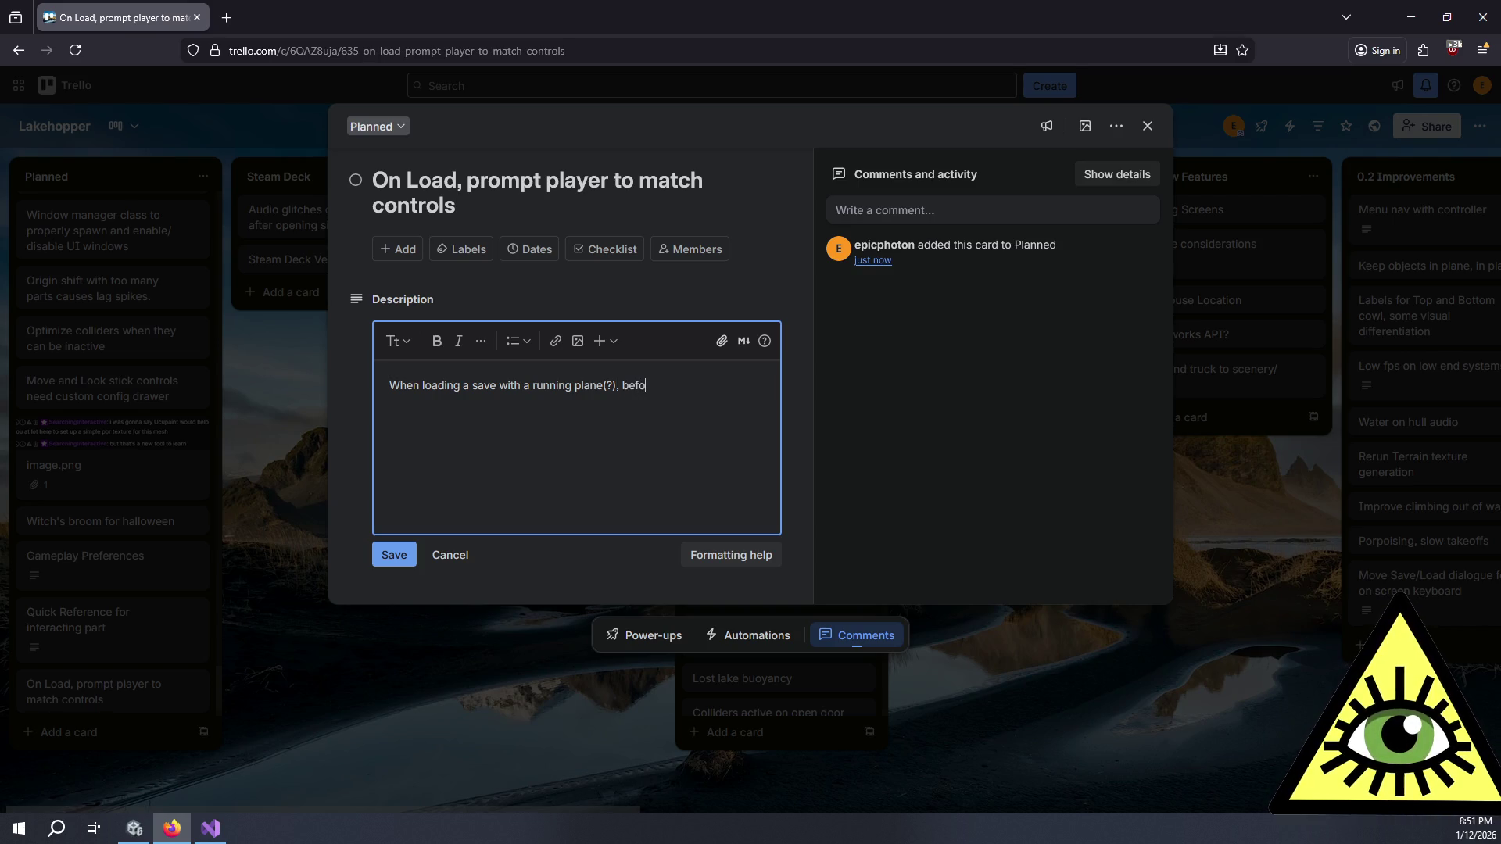
pyautogui.write('resave starts,')
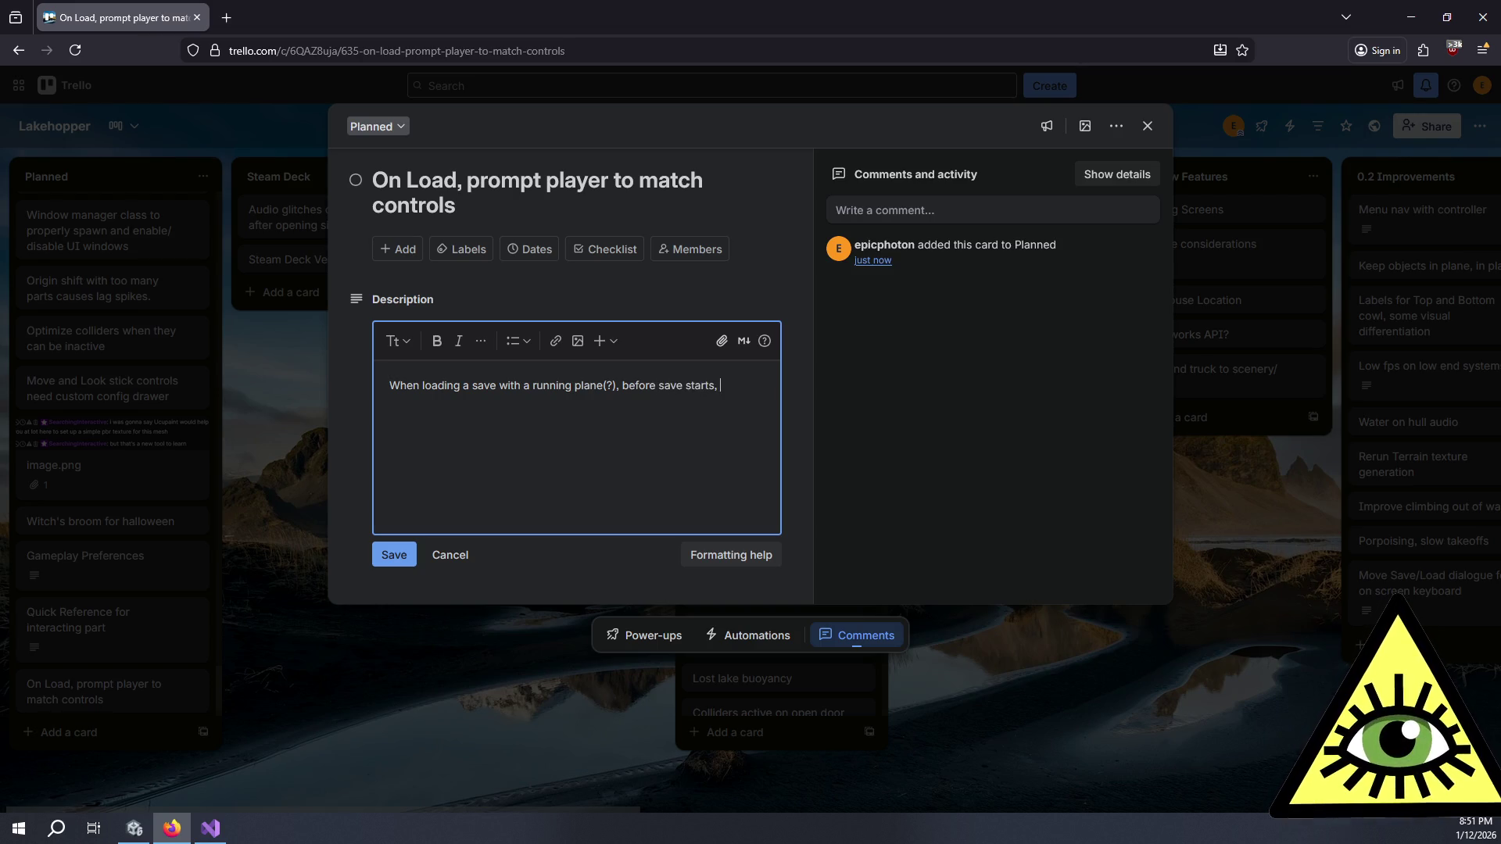
pyautogui.write(' propt the p')
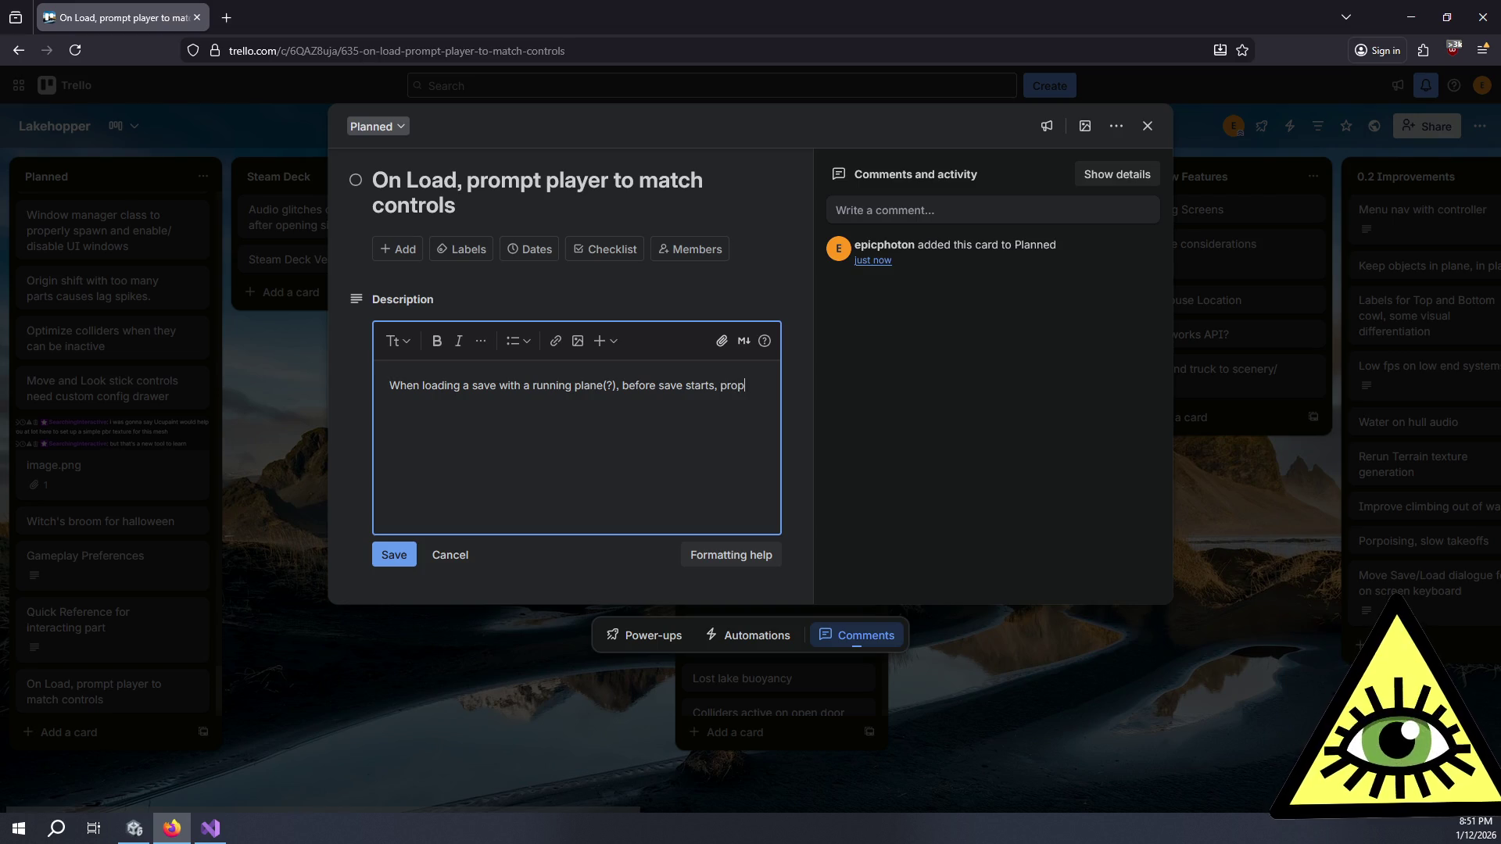
pyautogui.press('BackSpace')
pyautogui.press('BackSpace')
pyautogui.press('BackSpace')
pyautogui.press('BackSpace')
pyautogui.press('BackSpace')
pyautogui.press('BackSpace')
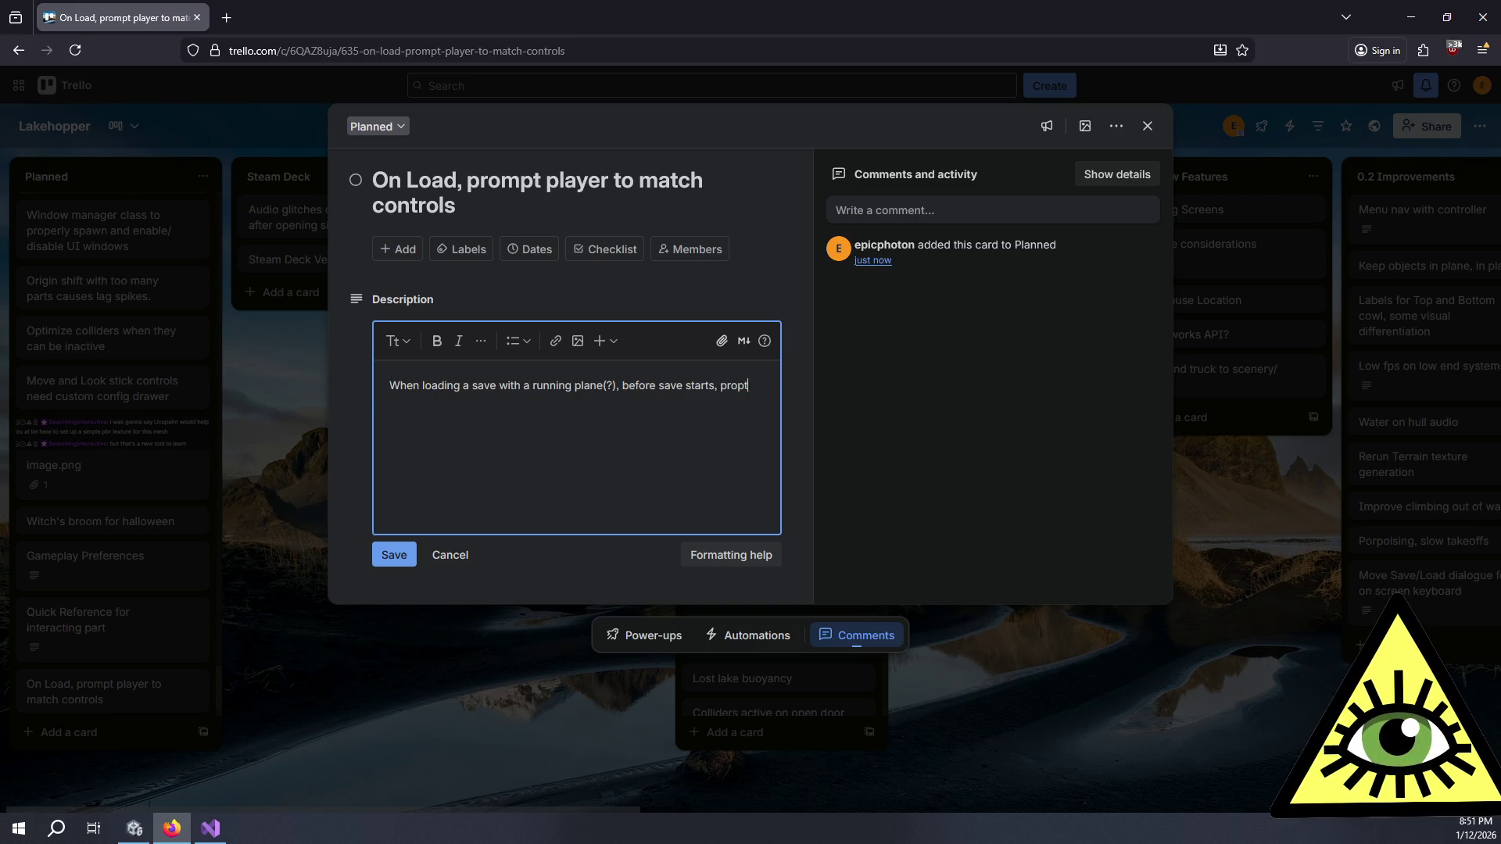
pyautogui.press('BackSpace')
pyautogui.write('mpt the')
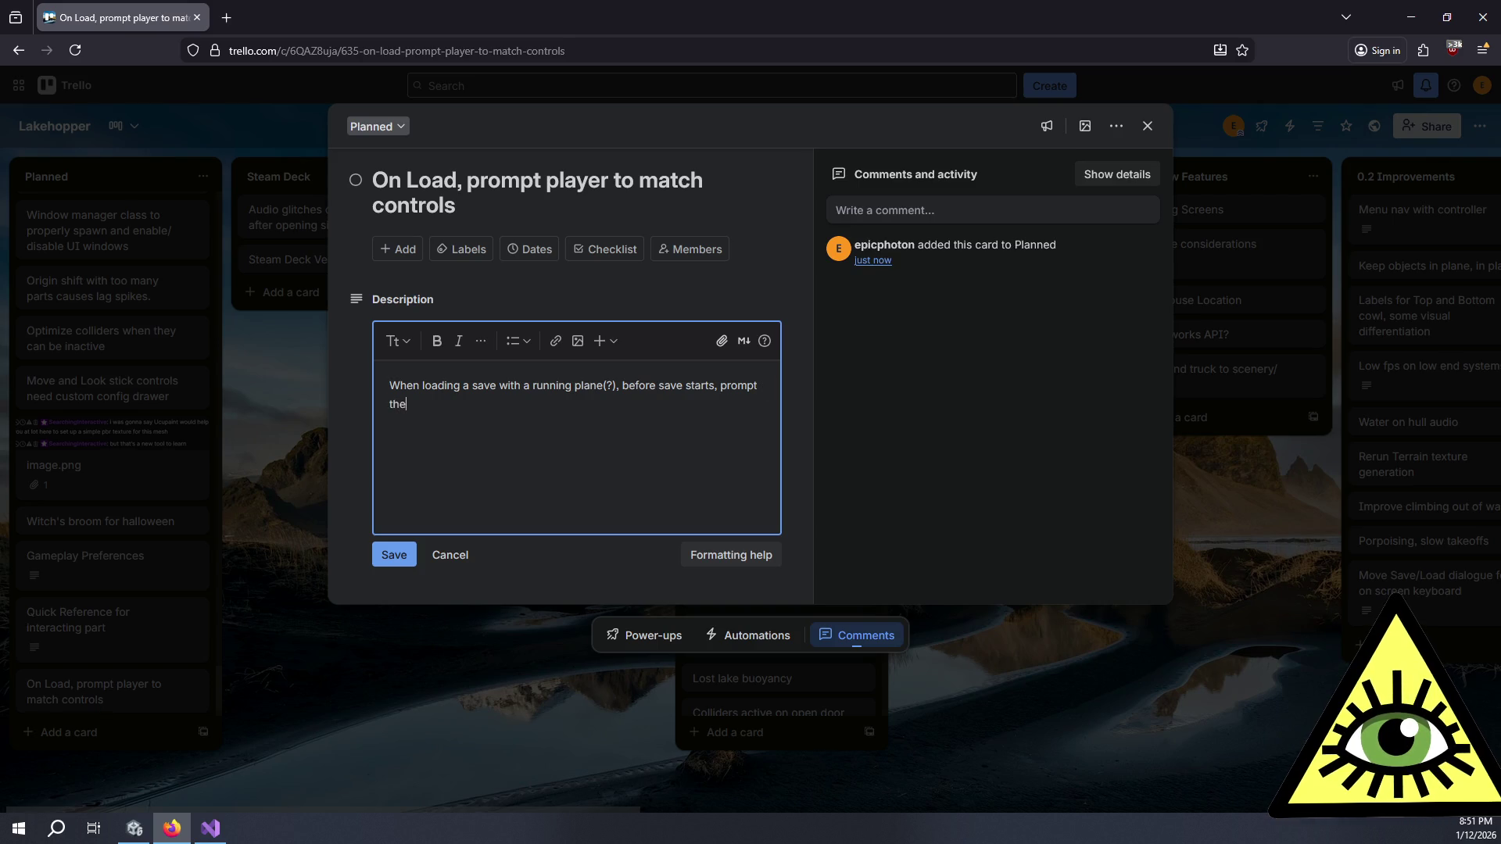
pyautogui.write(' player to match an')
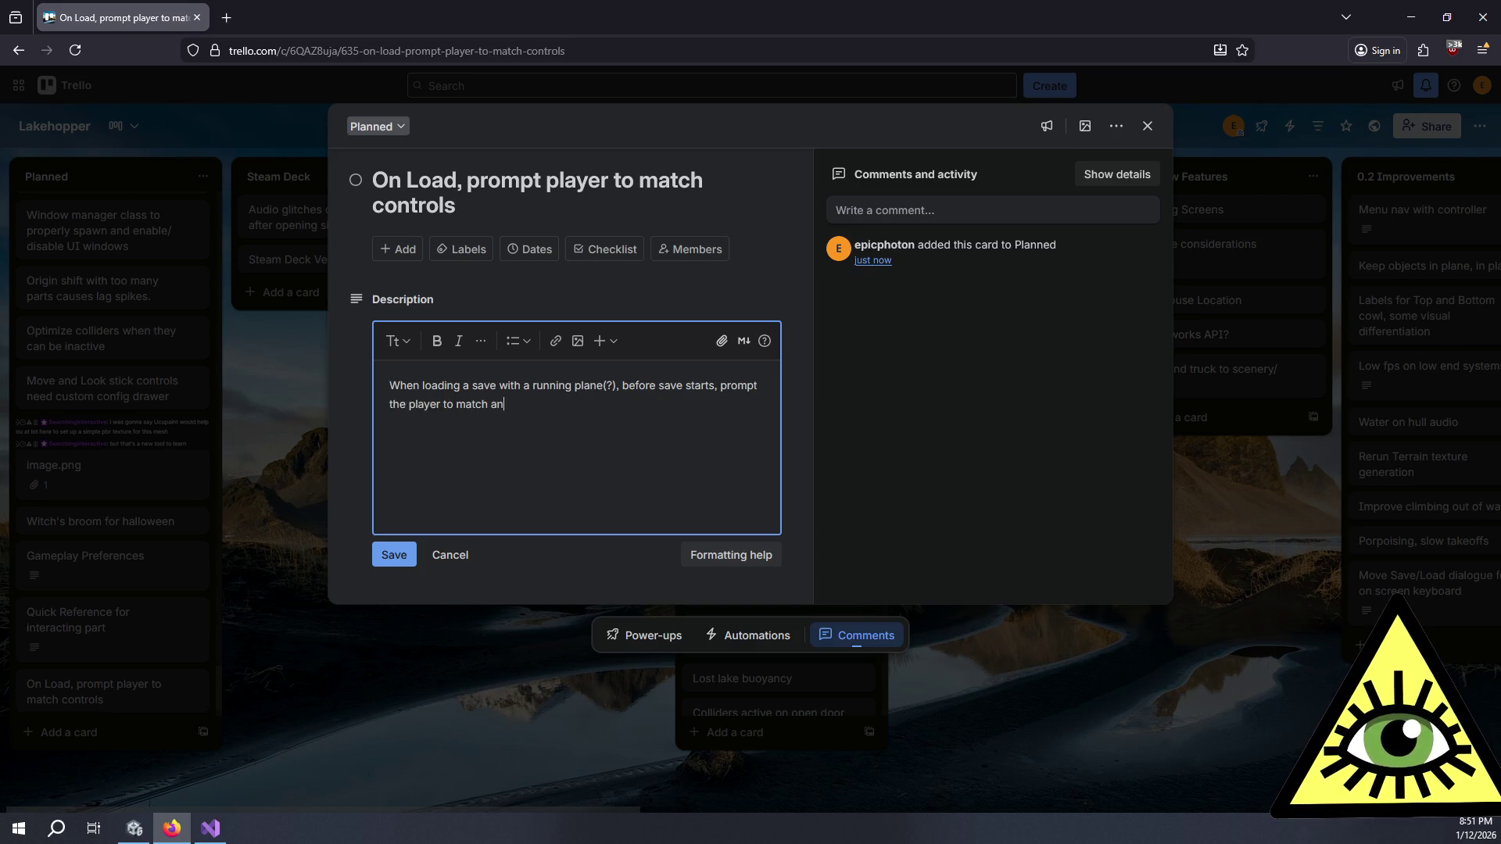
pyautogui.write('y bound')
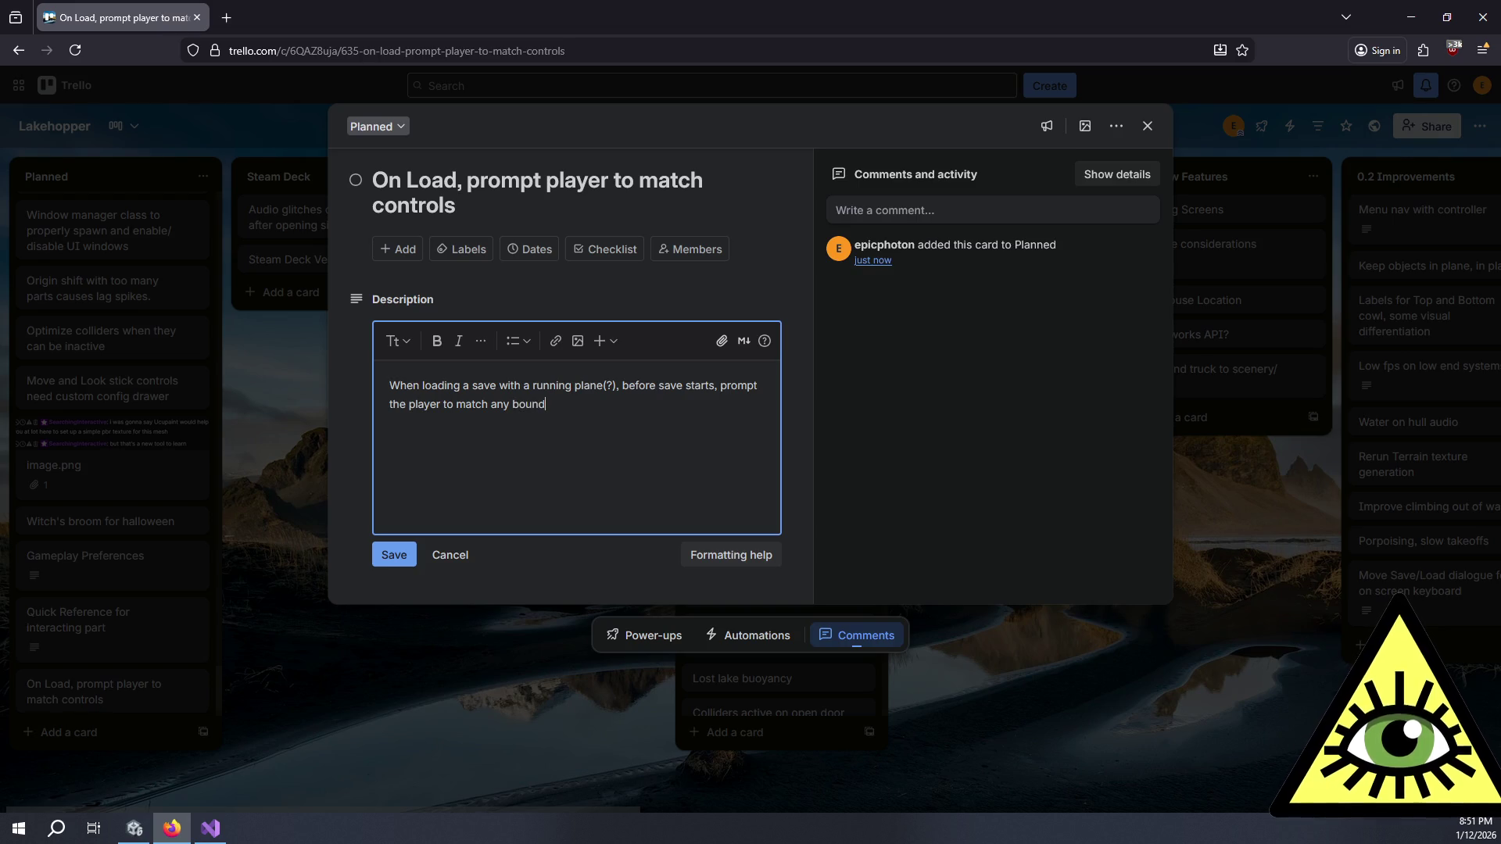
pyautogui.write(' and active controls')
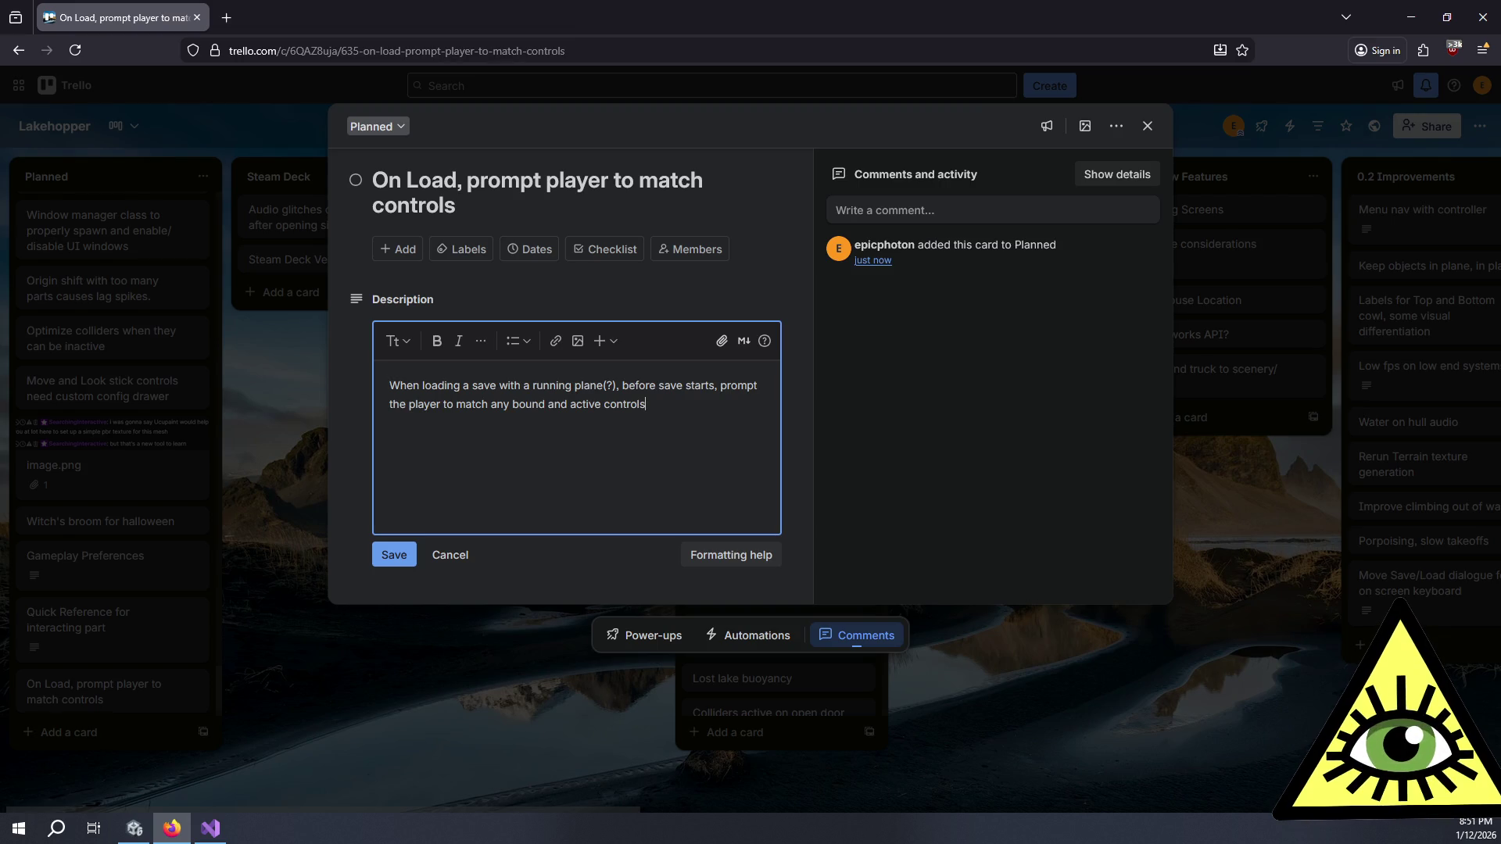
pyautogui.write(' to ')
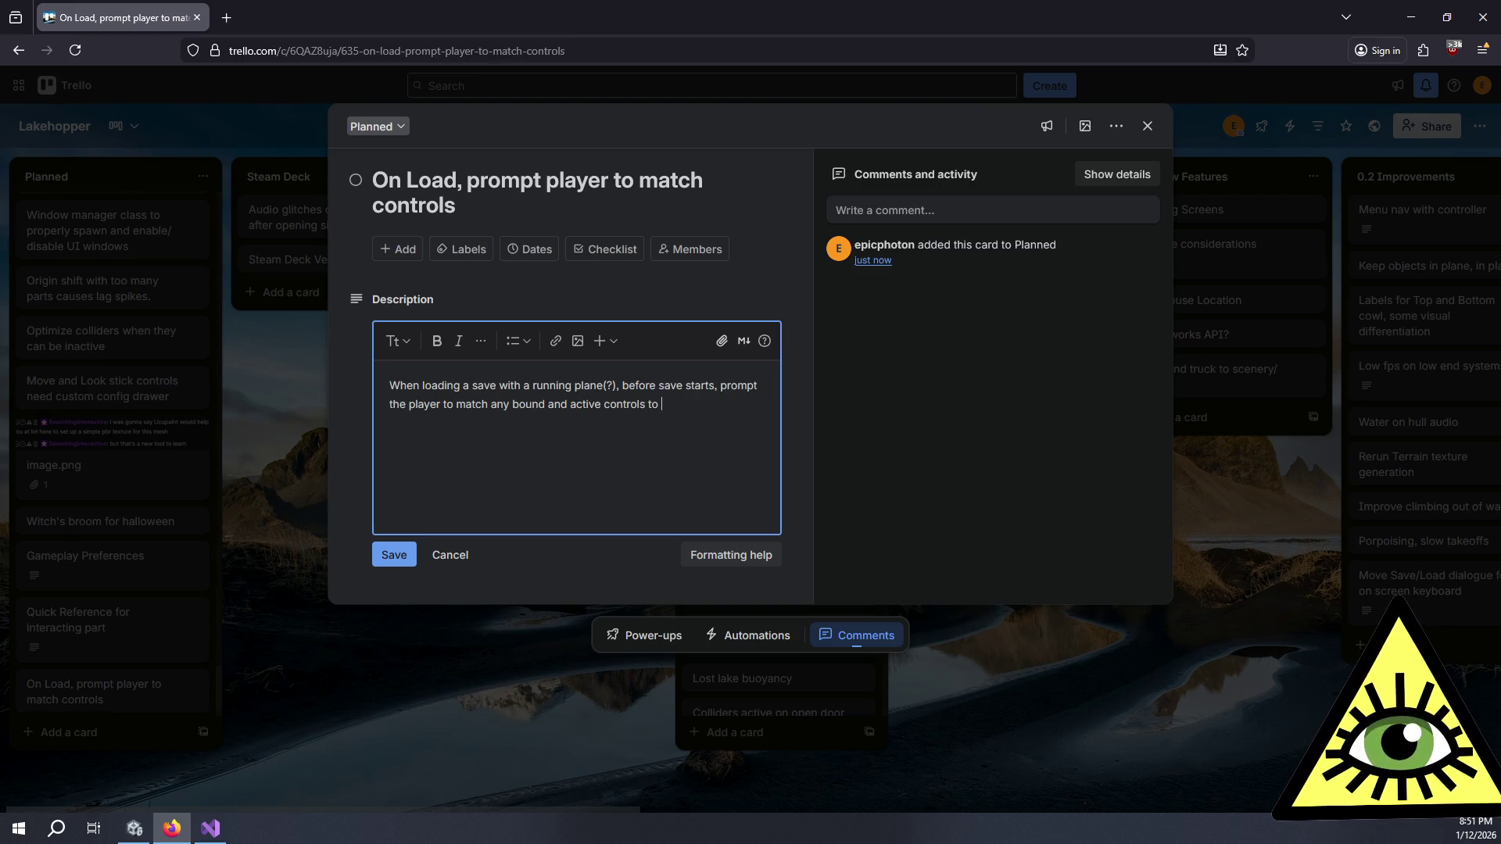
pyautogui.write('the ')
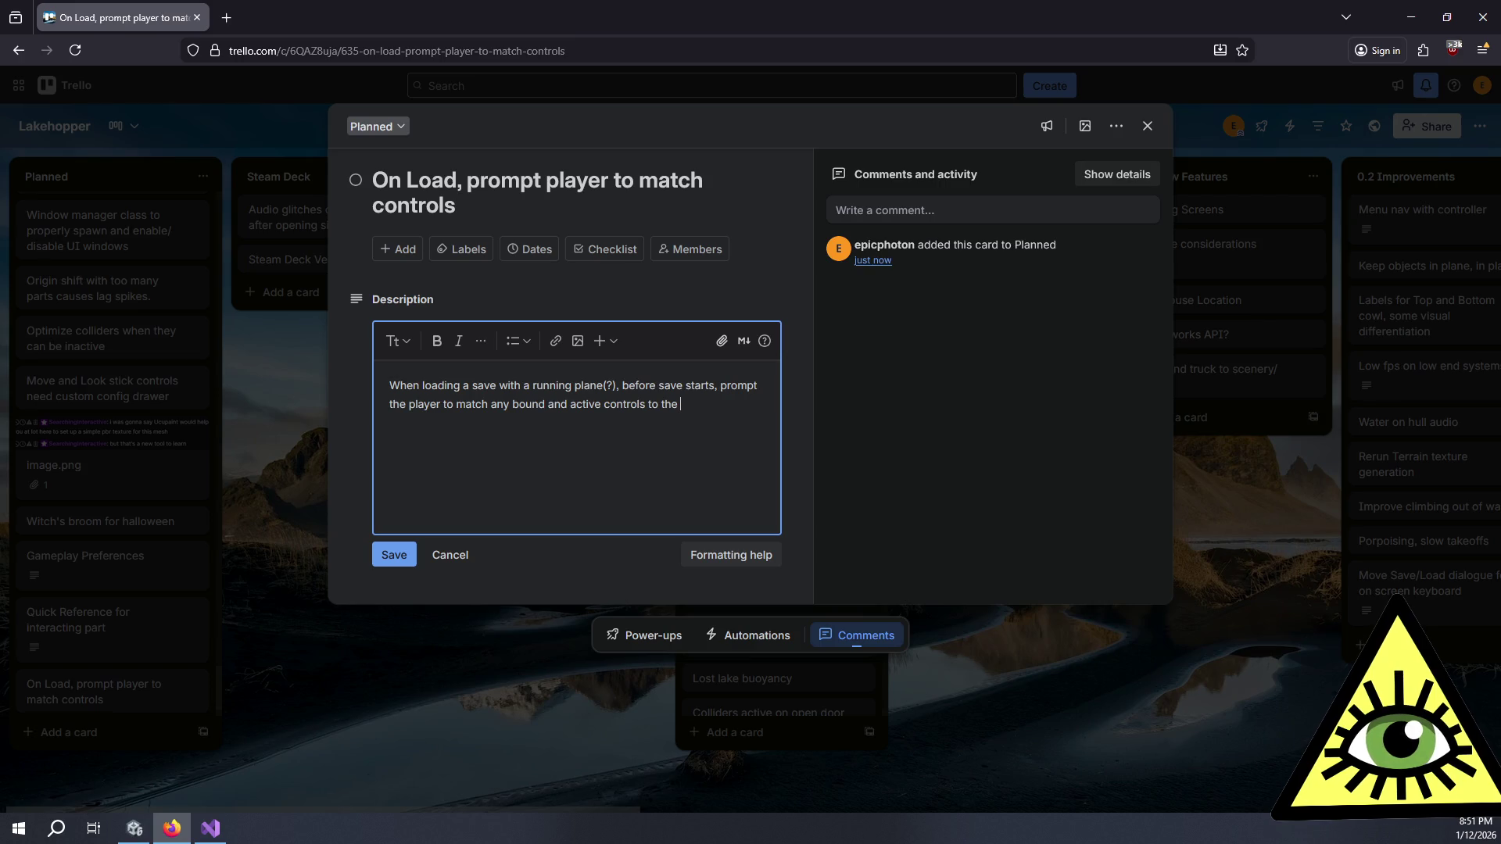
pyautogui.write('sav')
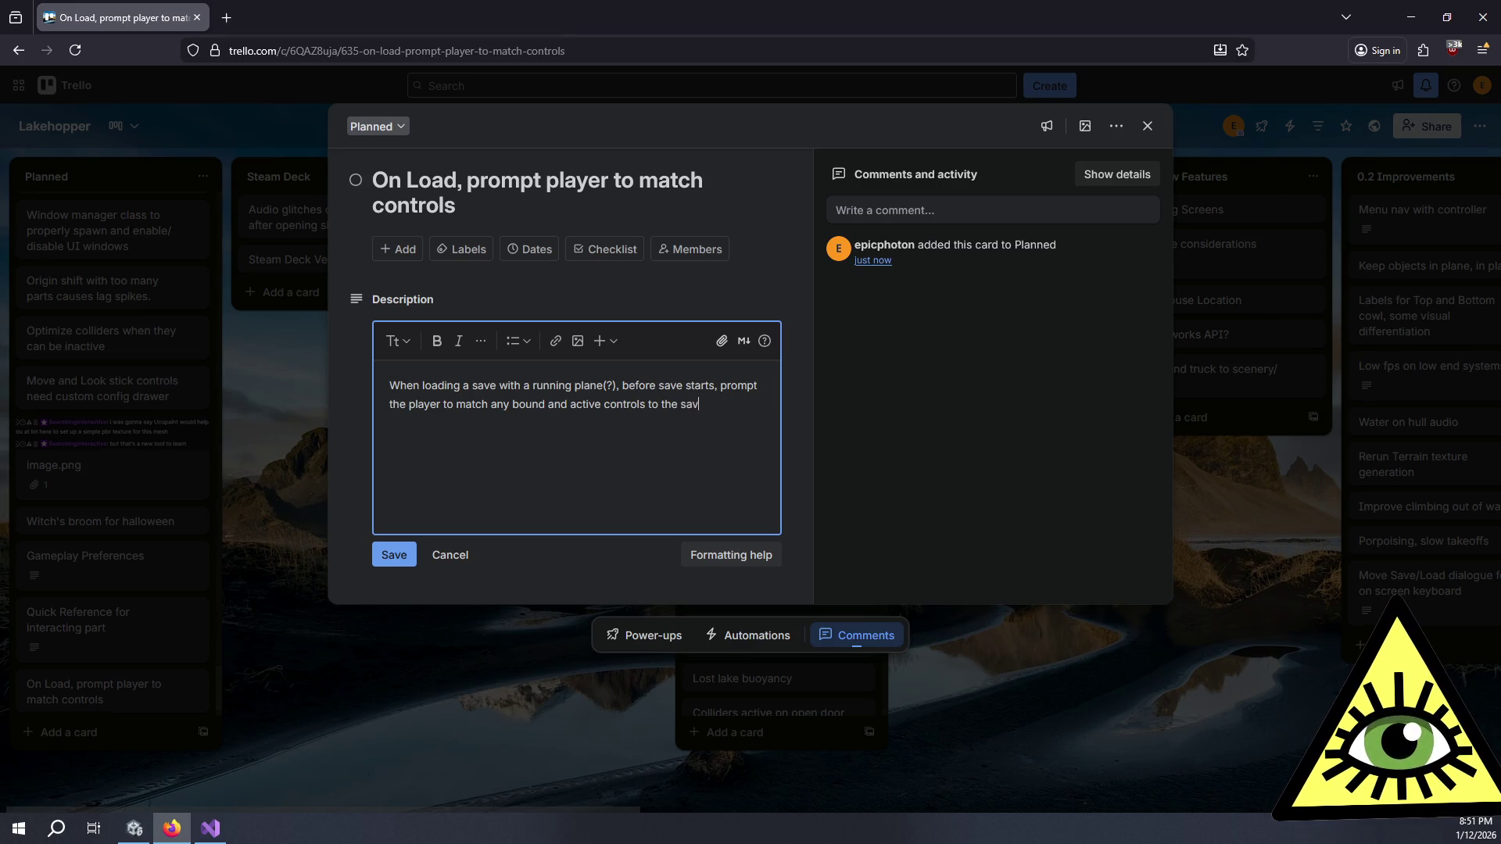
pyautogui.write('ed situation.')
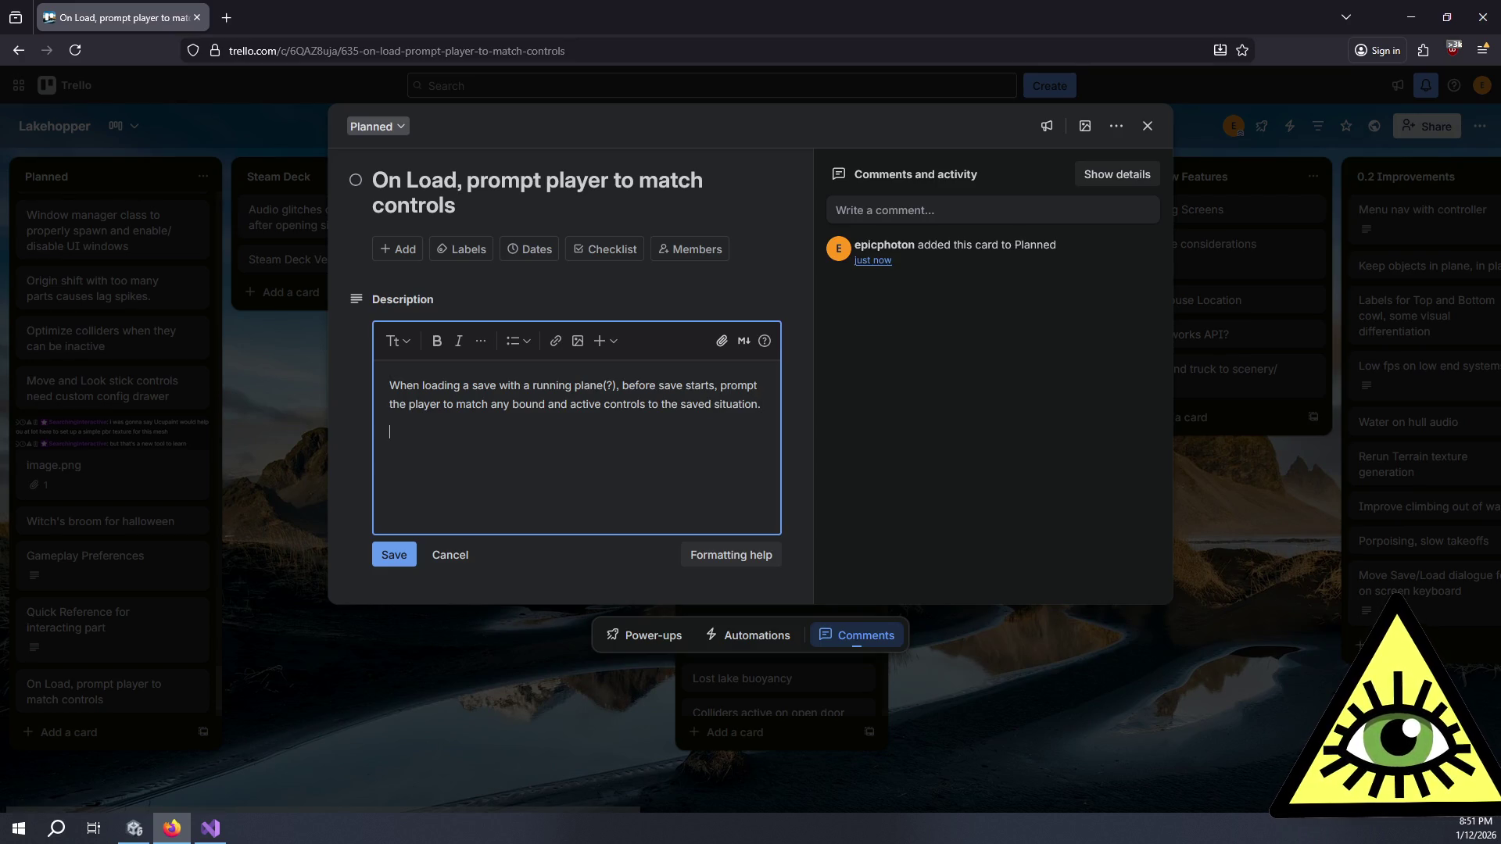
pyautogui.press('Return')
pyautogui.write('e.g.: P')
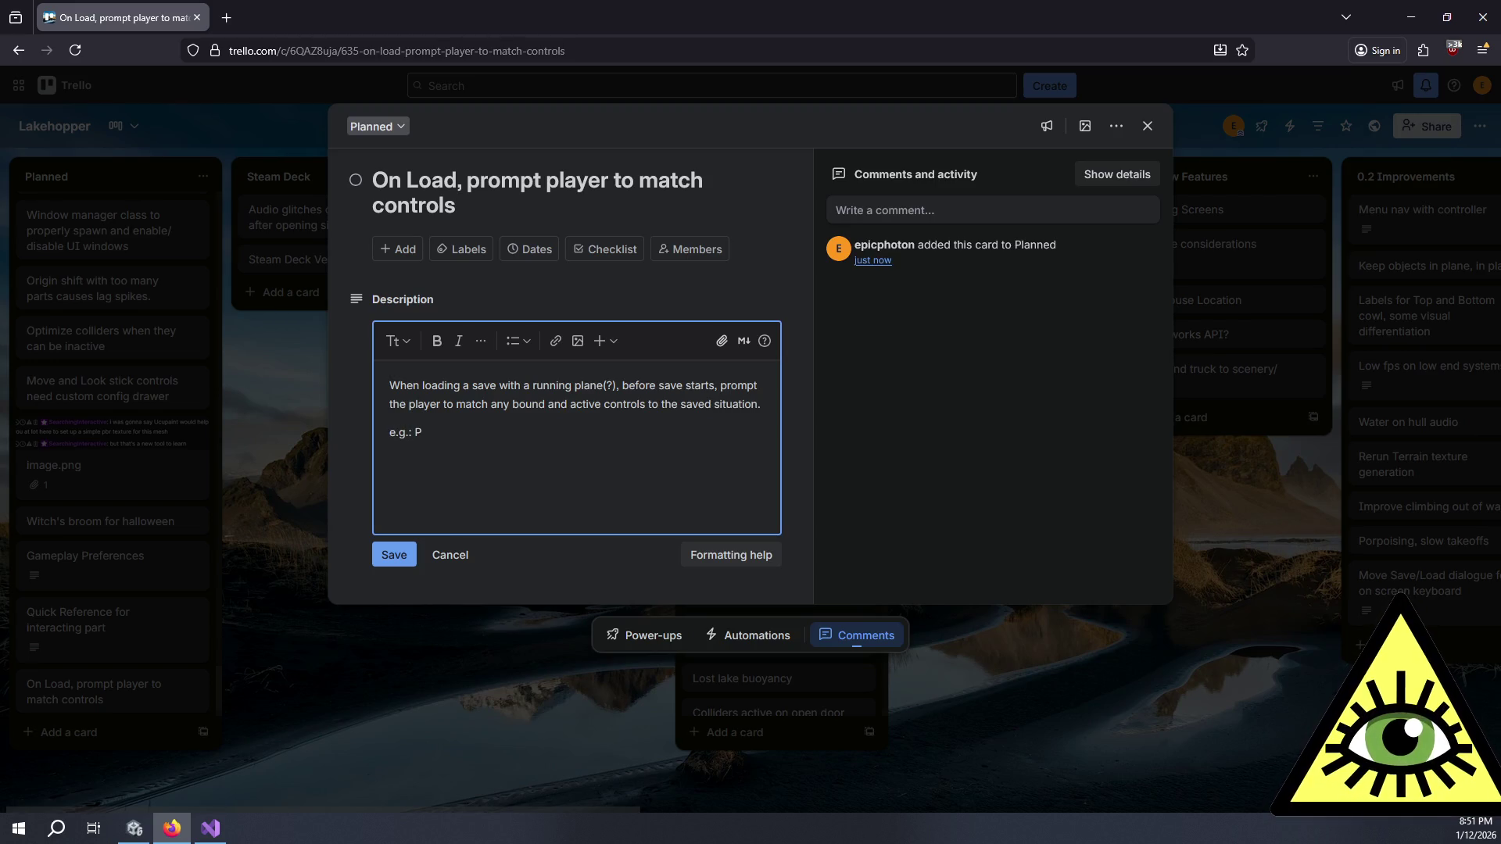
# Step: Add the throttle-at-53% example with match/OK/skip and meter-checkmark note, then save the description
pyautogui.press('BackSpace')
pyautogui.write('File was s')
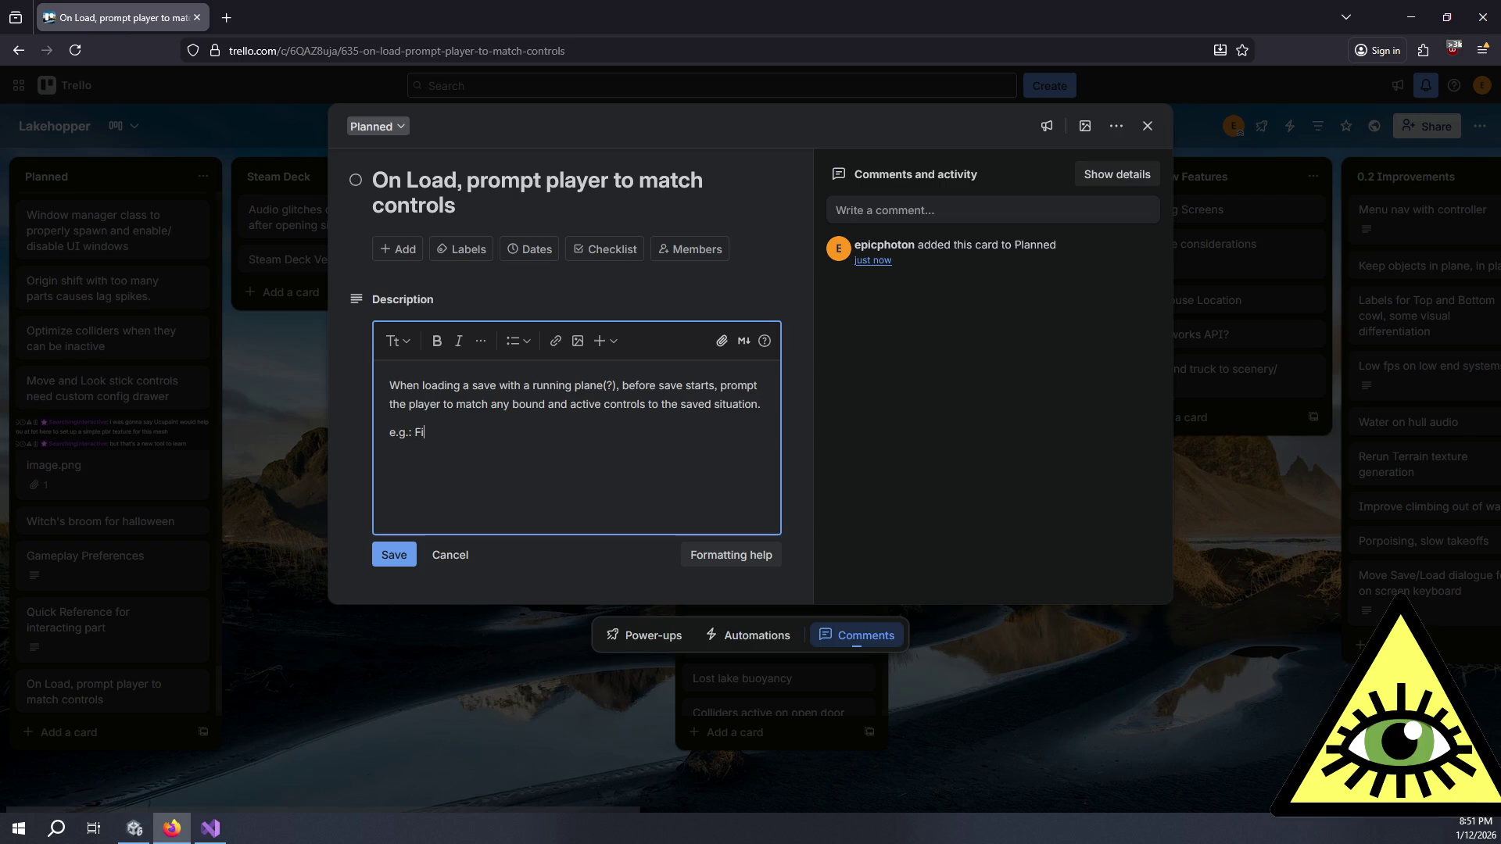
pyautogui.write('aved wi')
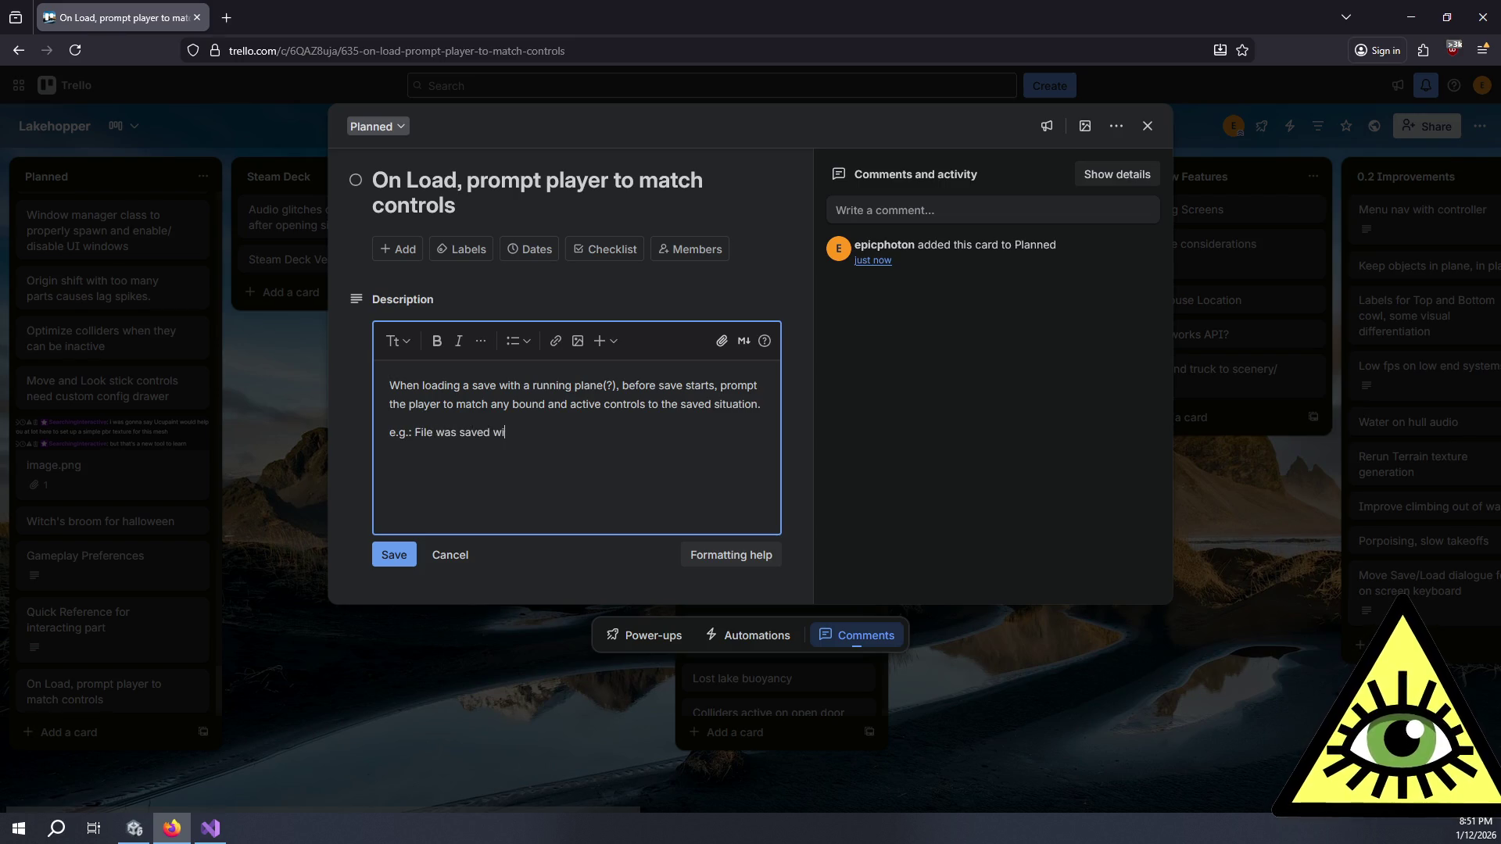
pyautogui.write('th throttle at ')
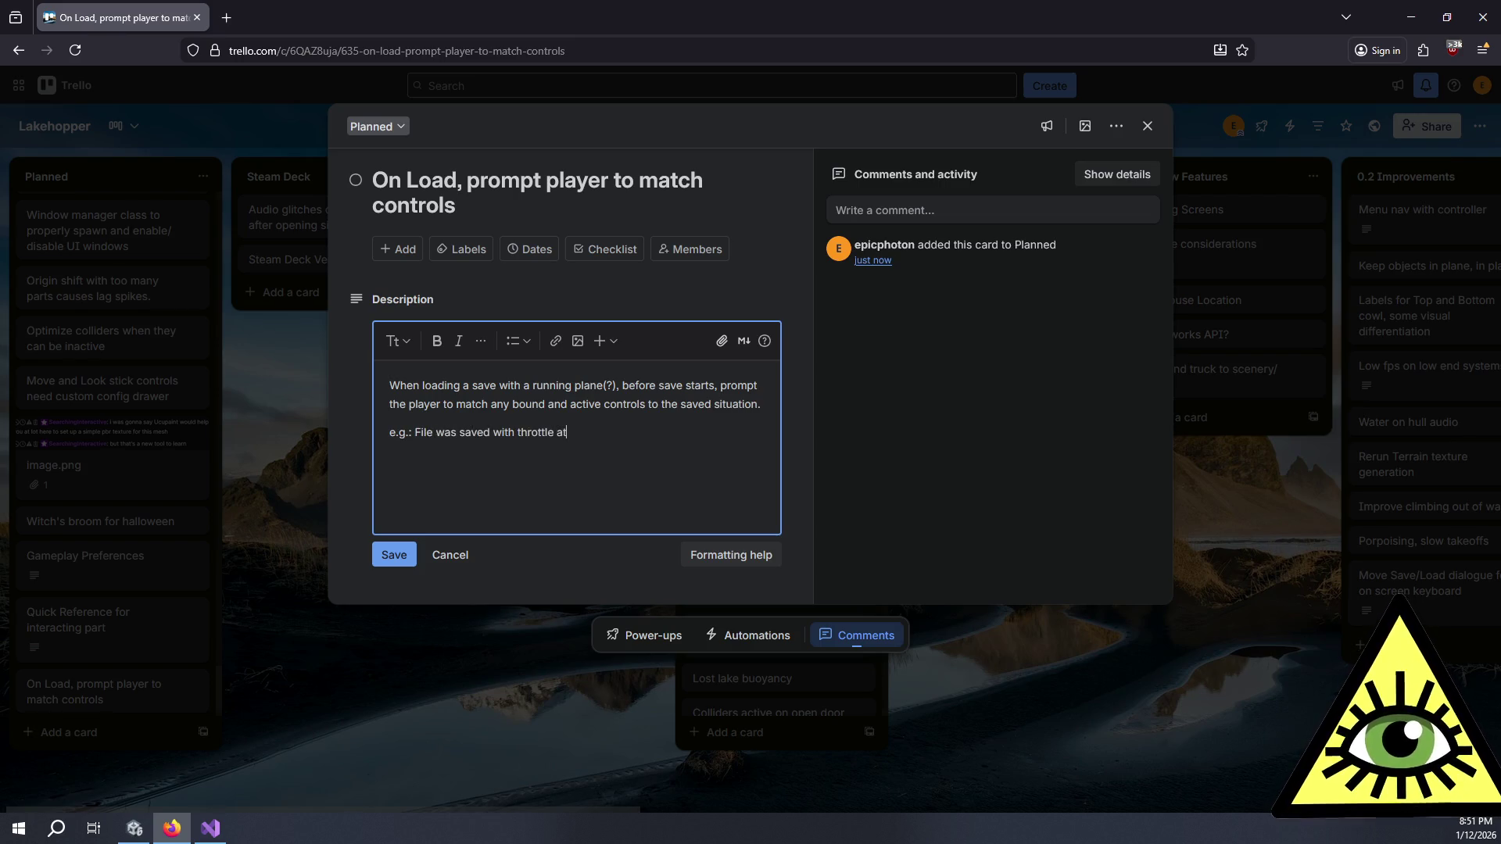
pyautogui.write(' 53%.')
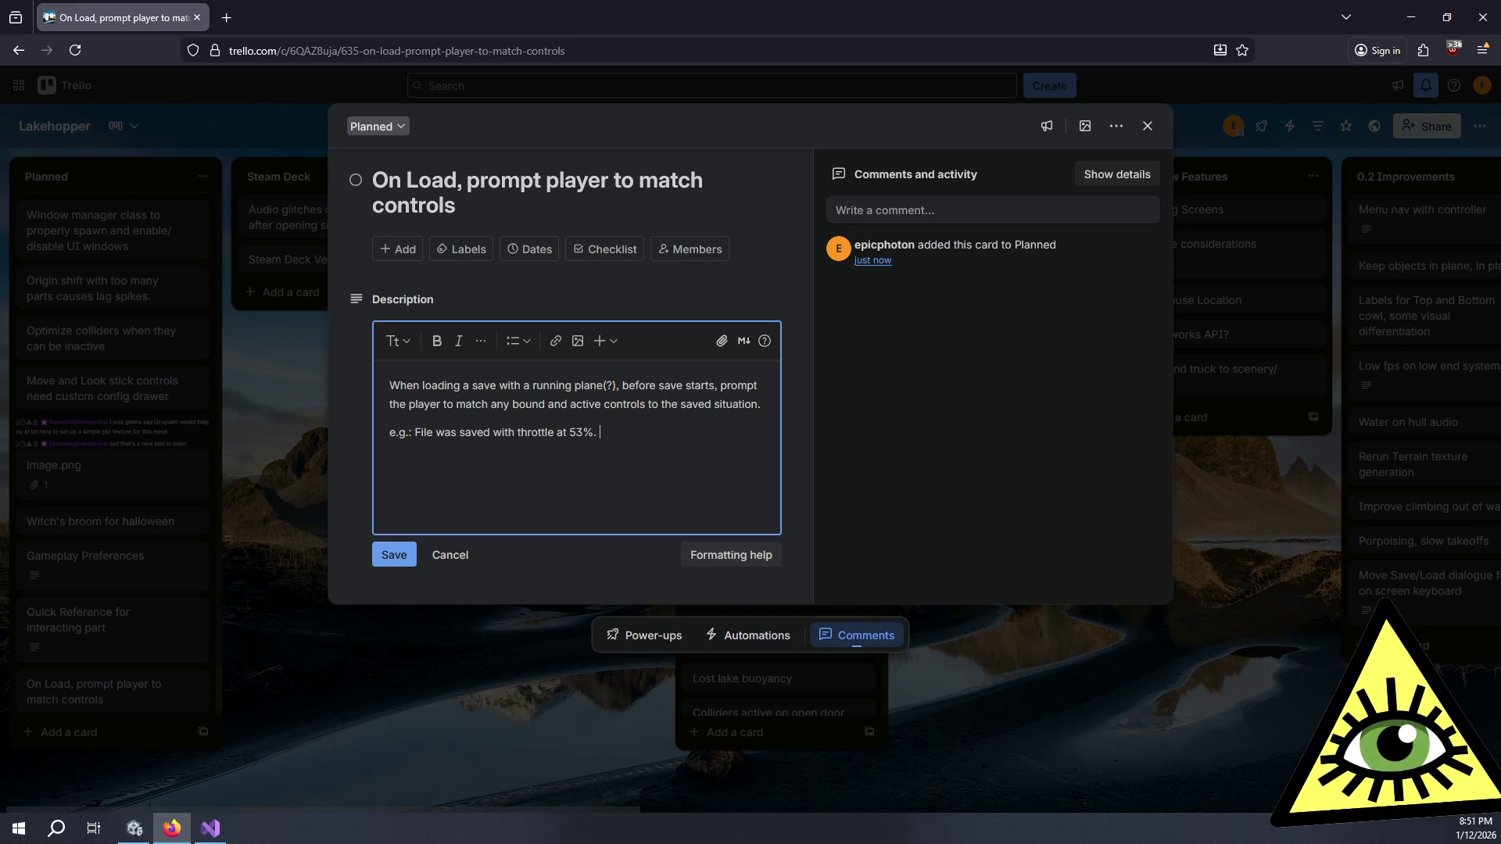
pyautogui.write(' Match contro')
pyautogui.press('BackSpace')
pyautogui.press('BackSpace')
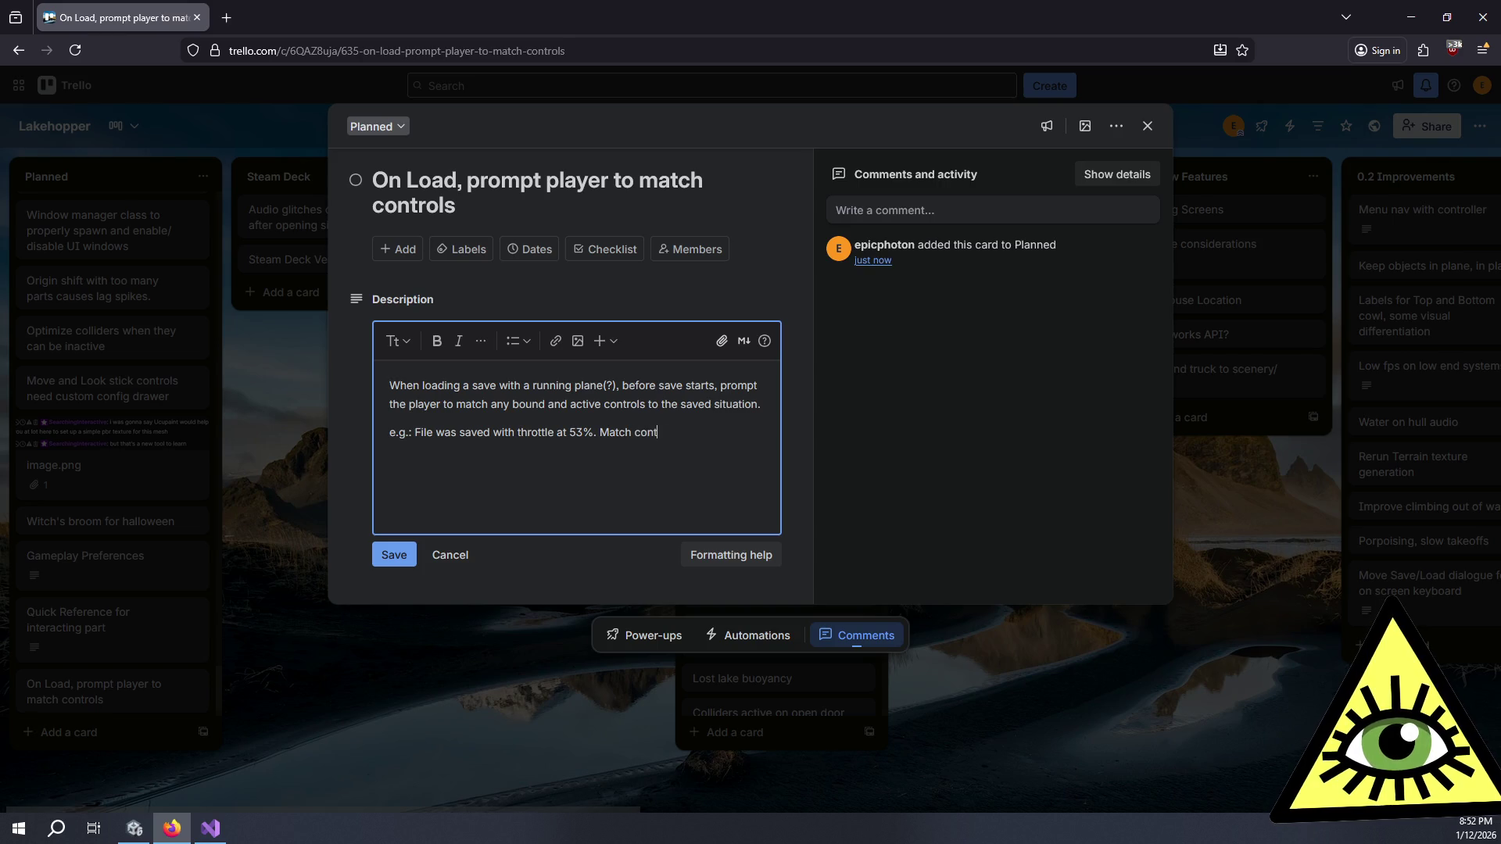
pyautogui.write('rols and ')
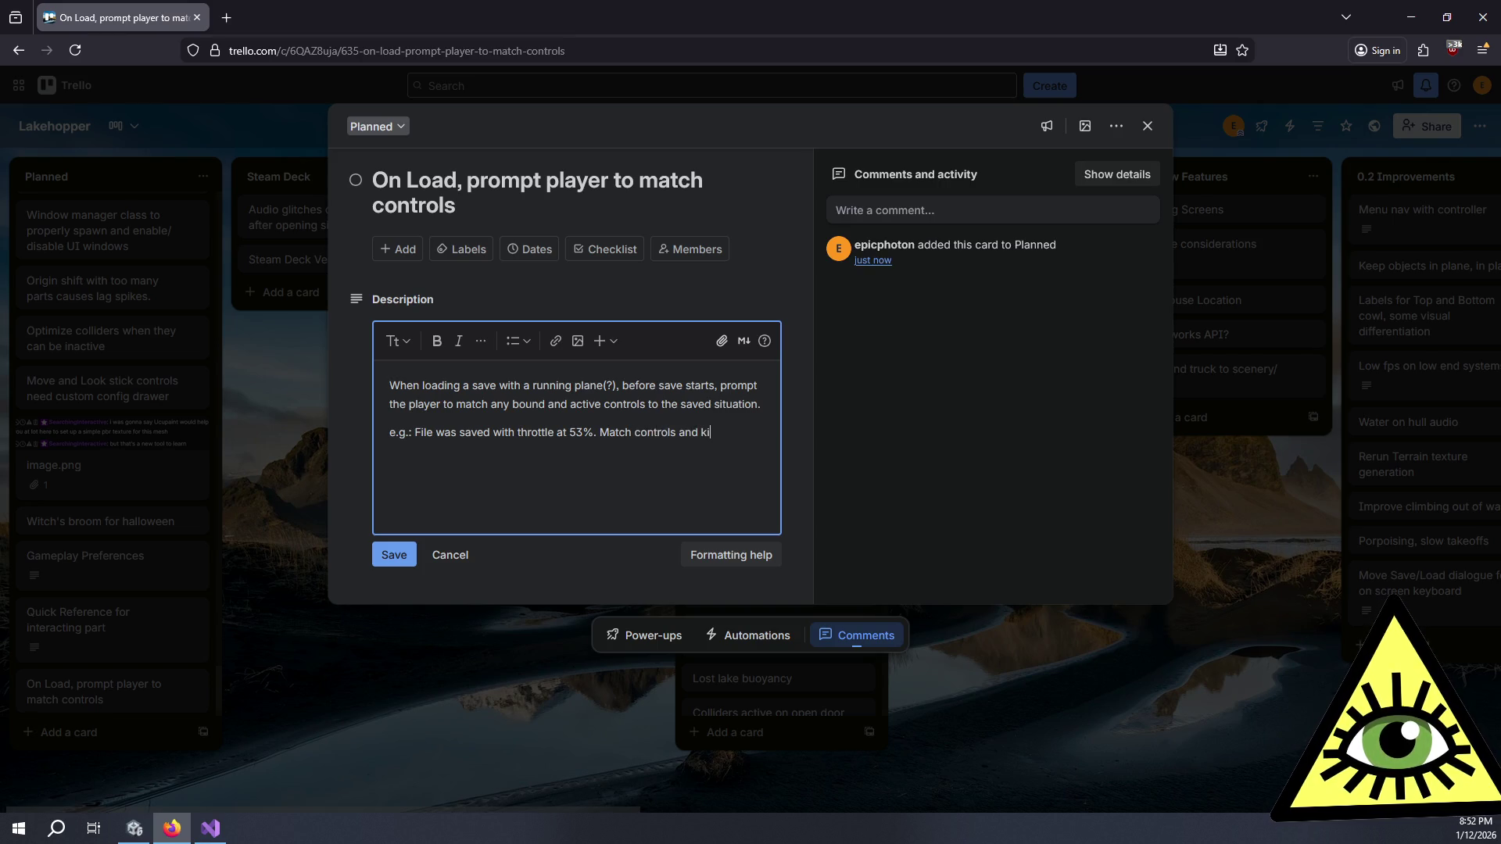
pyautogui.write('hit OK, or skip. (')
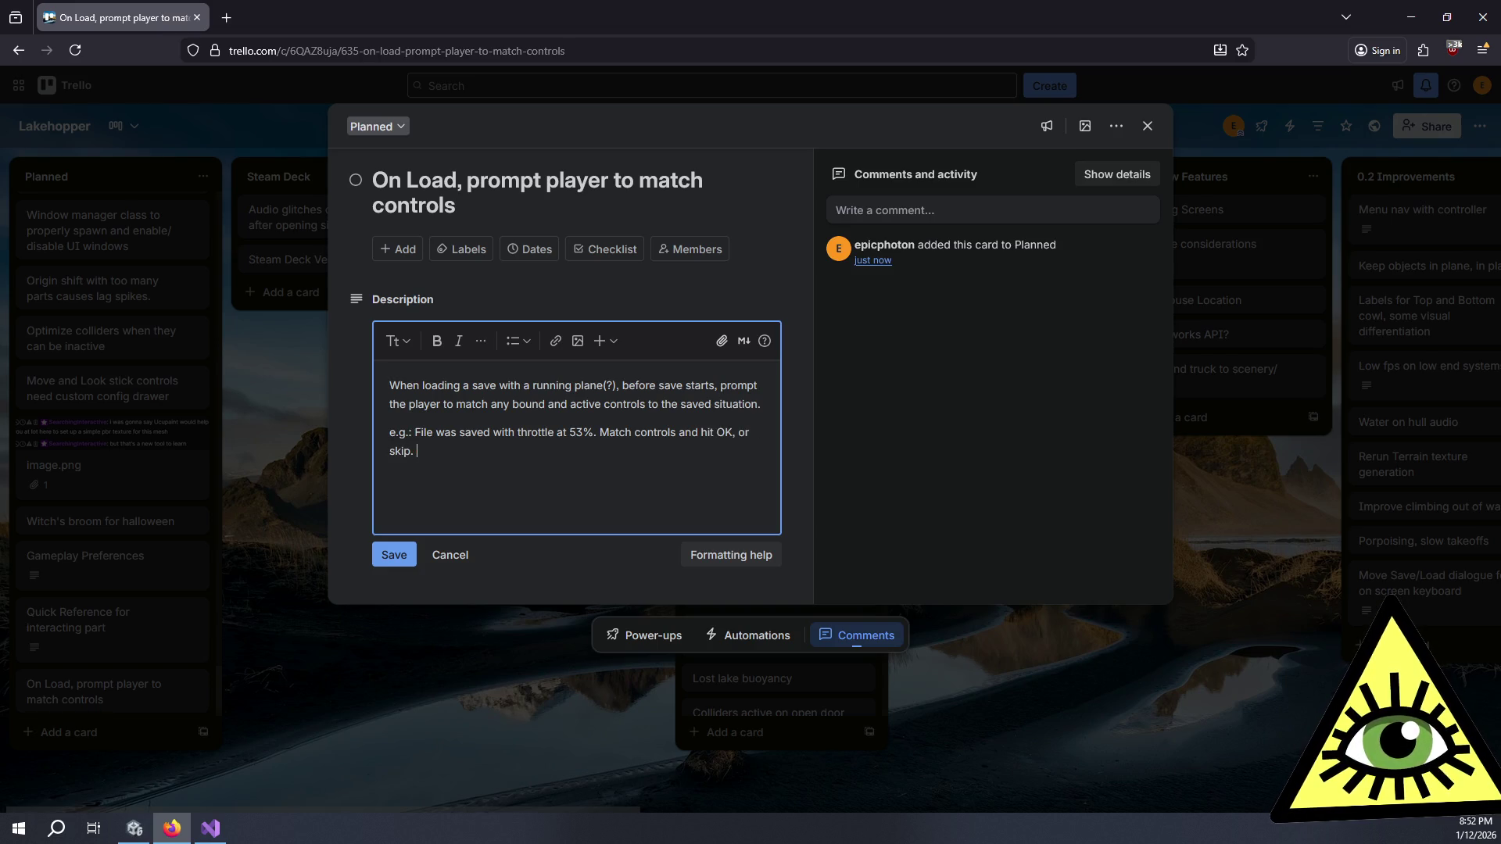
pyautogui.write('G')
pyautogui.press('BackSpace')
pyautogui.write('Met')
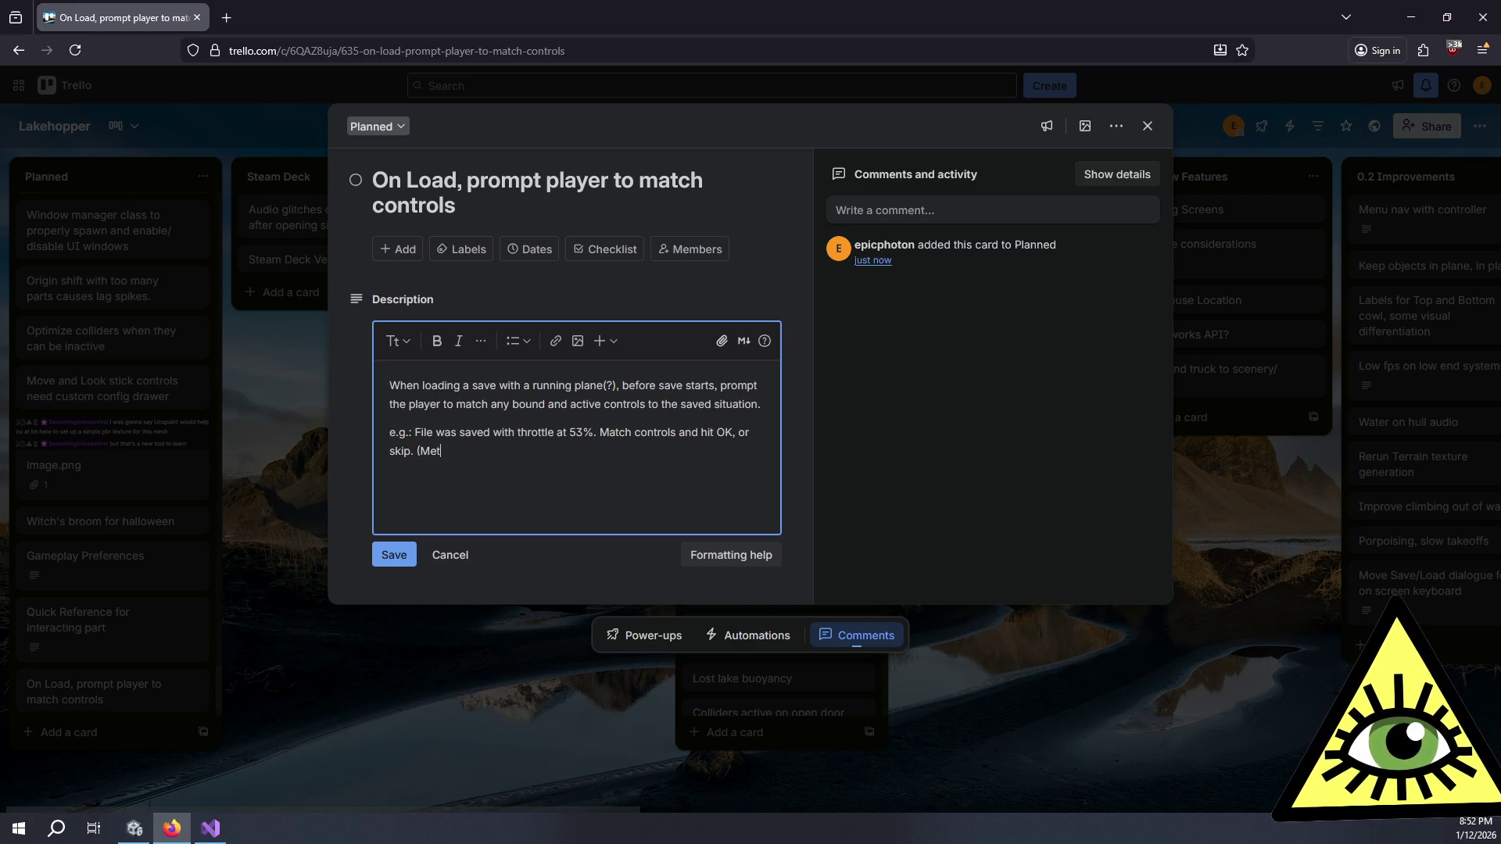
pyautogui.write('er to show')
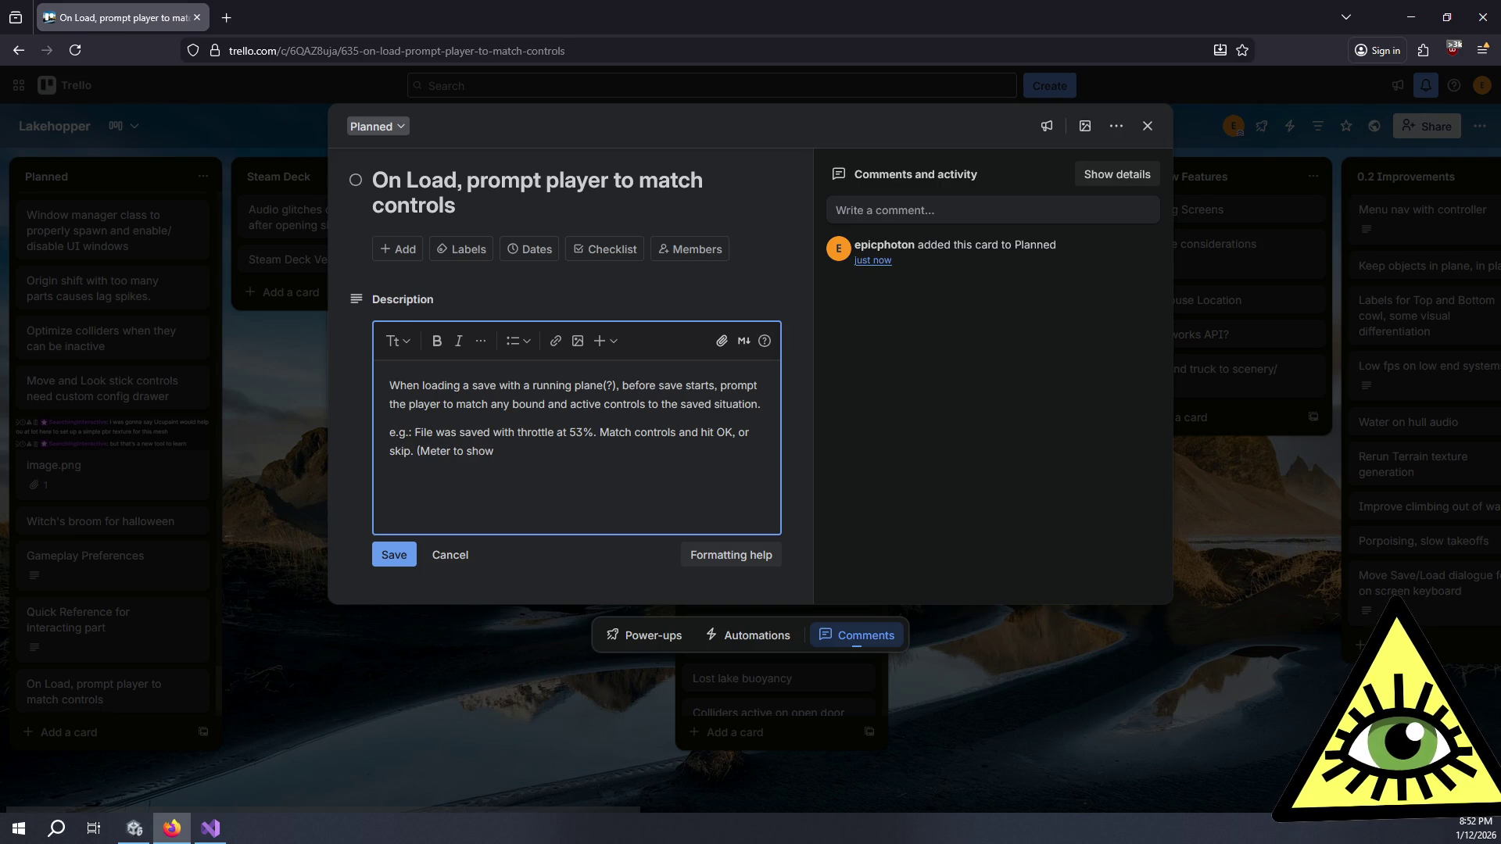
pyautogui.write(' proper input')
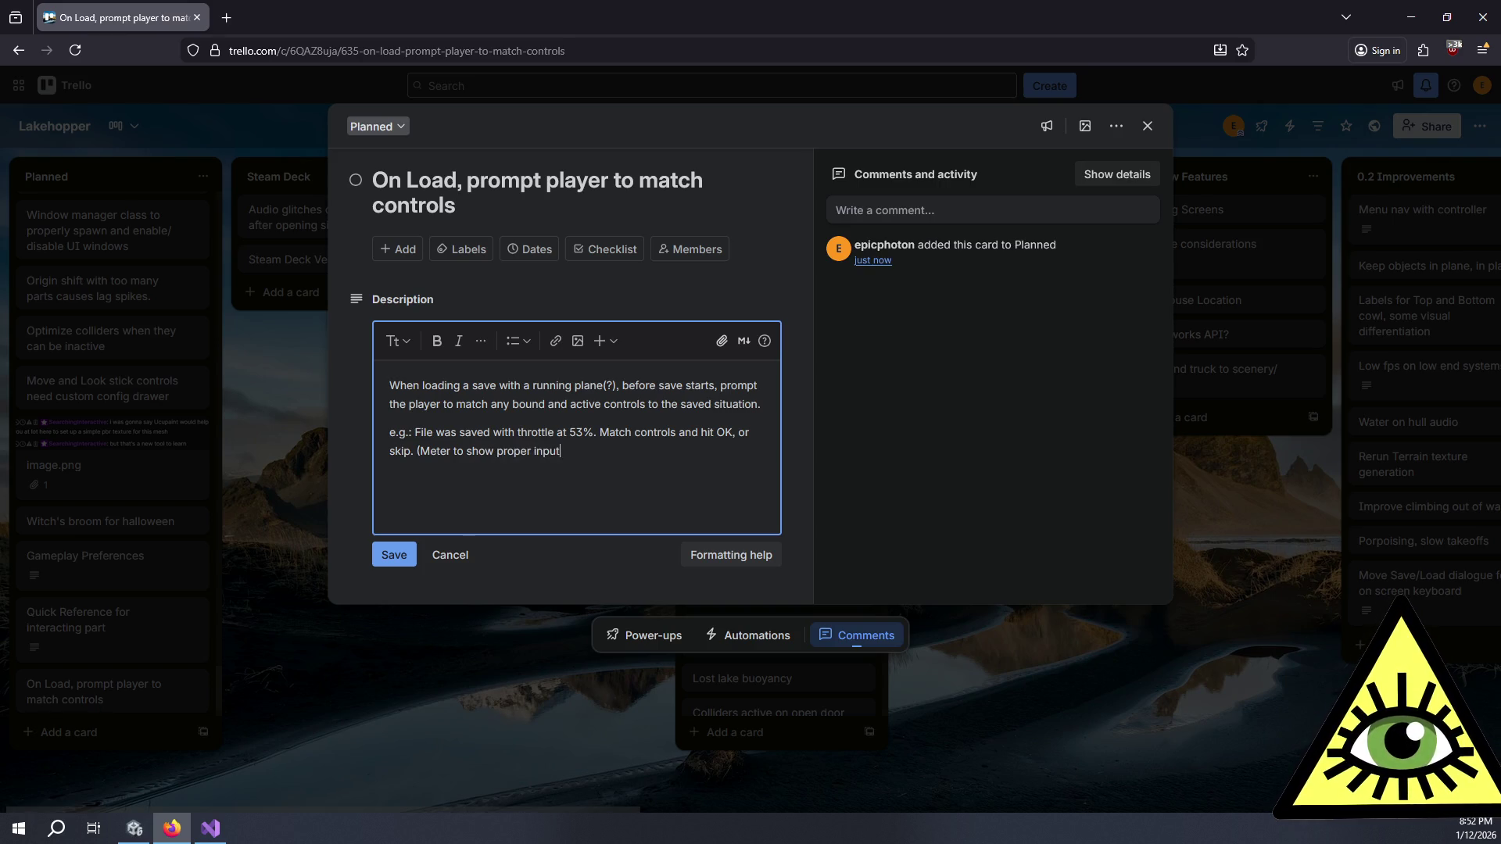
pyautogui.write(' match')
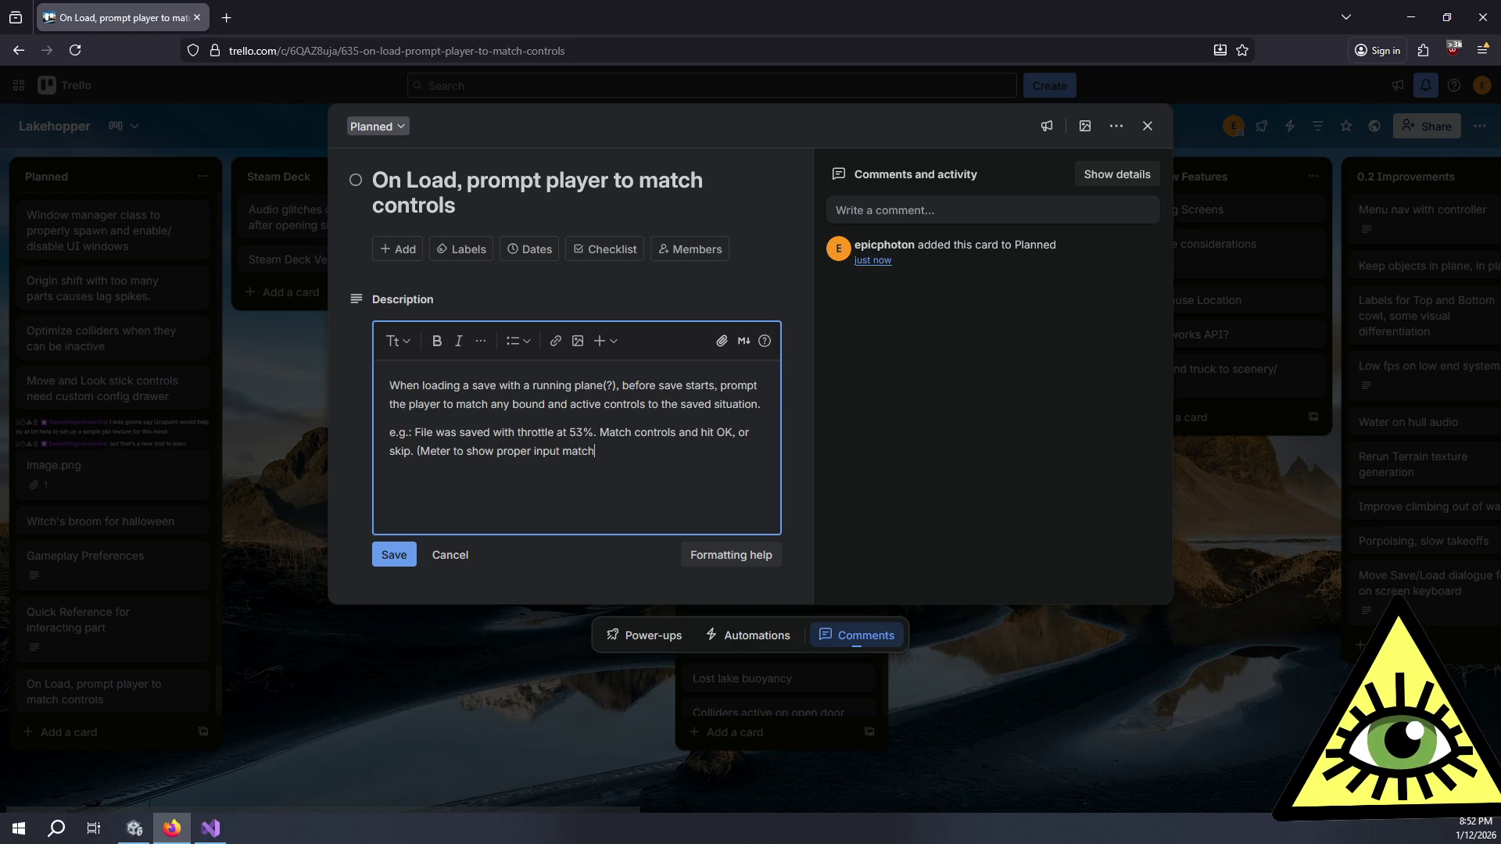
pyautogui.write(', and ')
pyautogui.write('che')
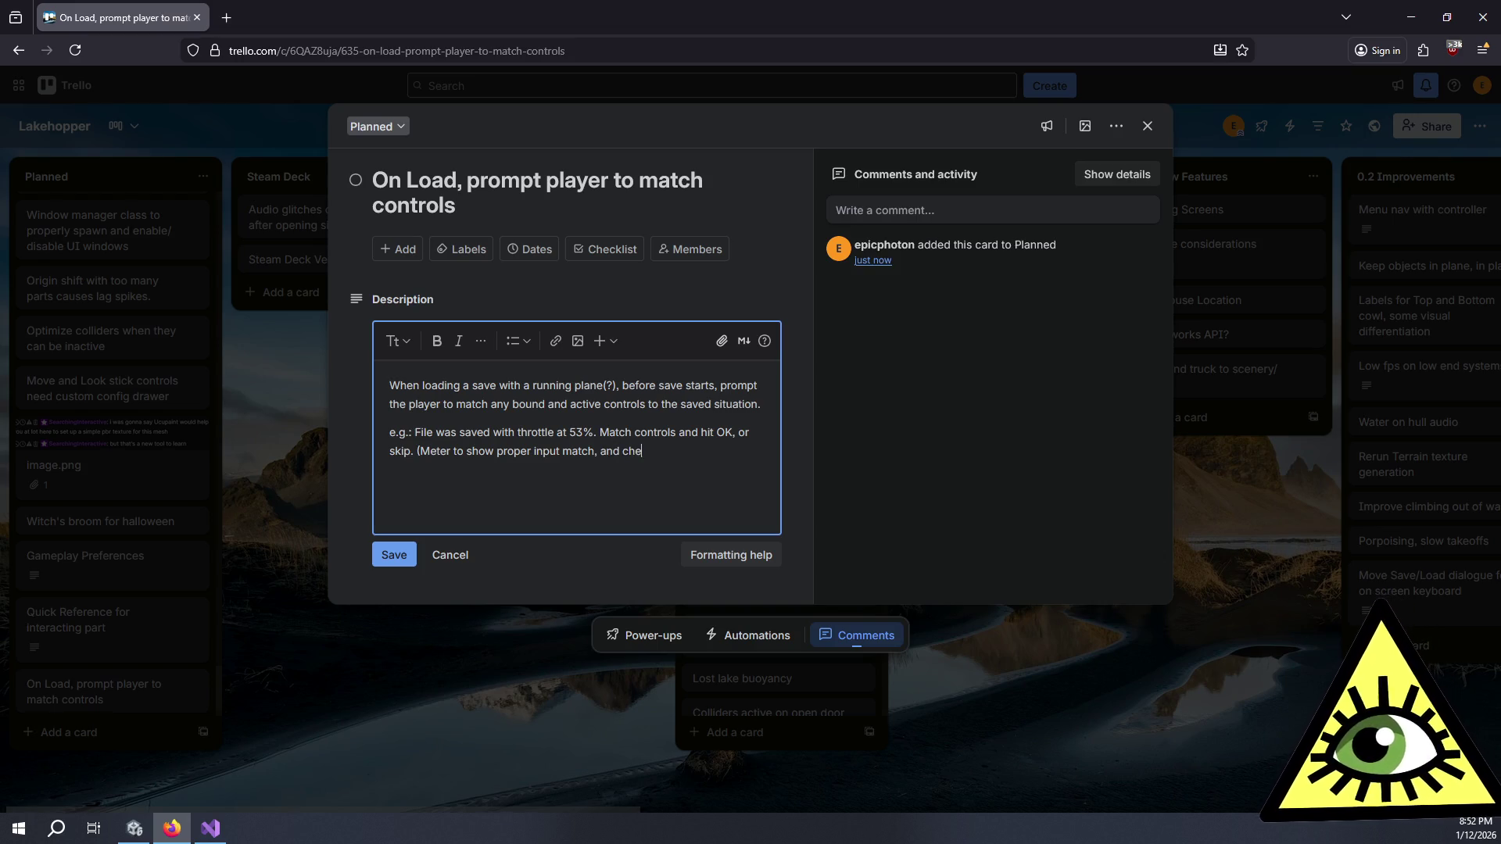
pyautogui.write('ckmark within ')
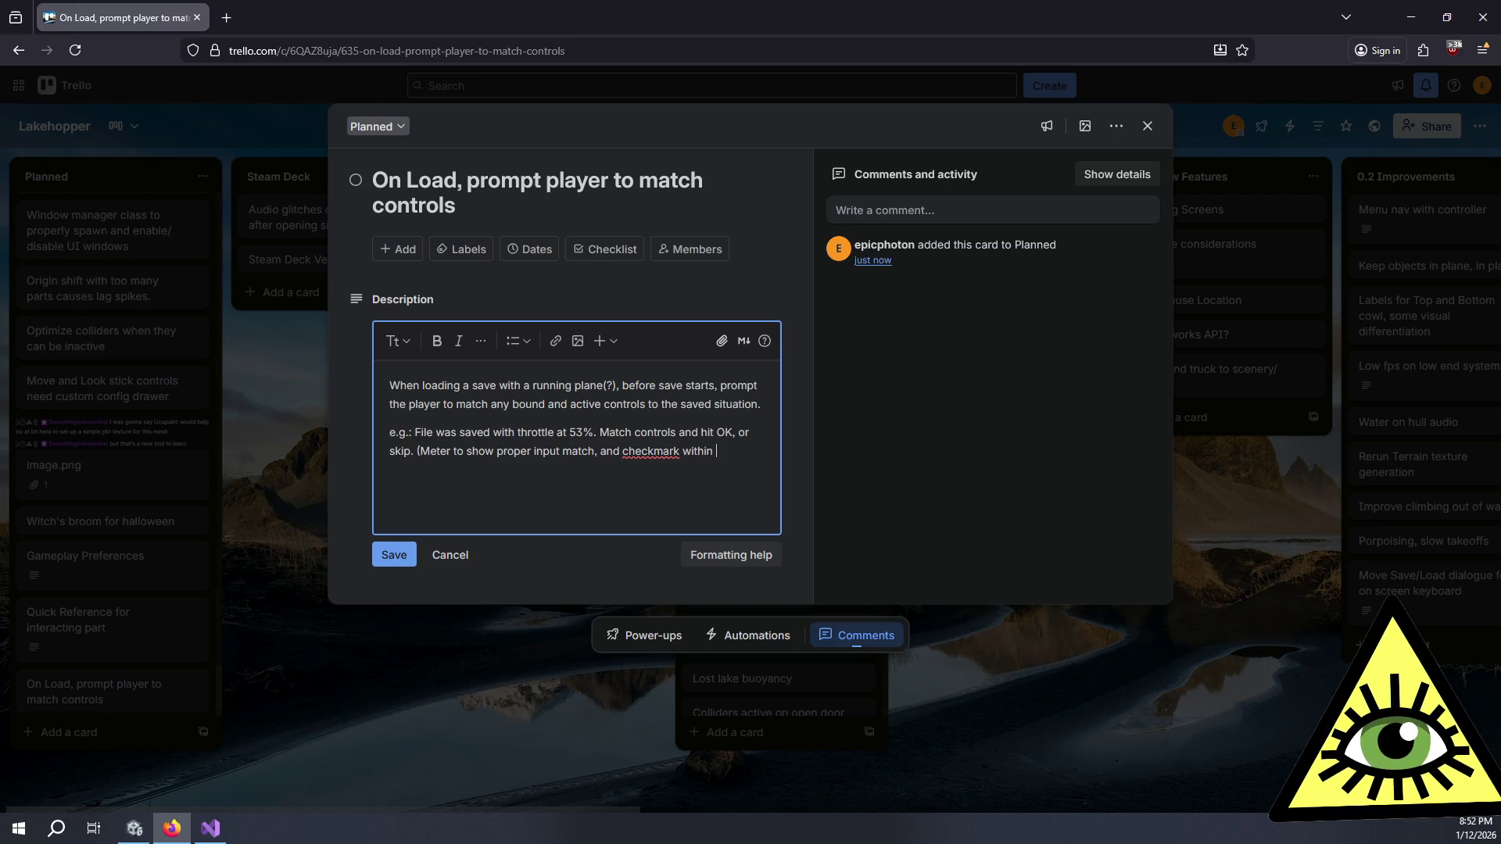
pyautogui.write('certain tolerance)')
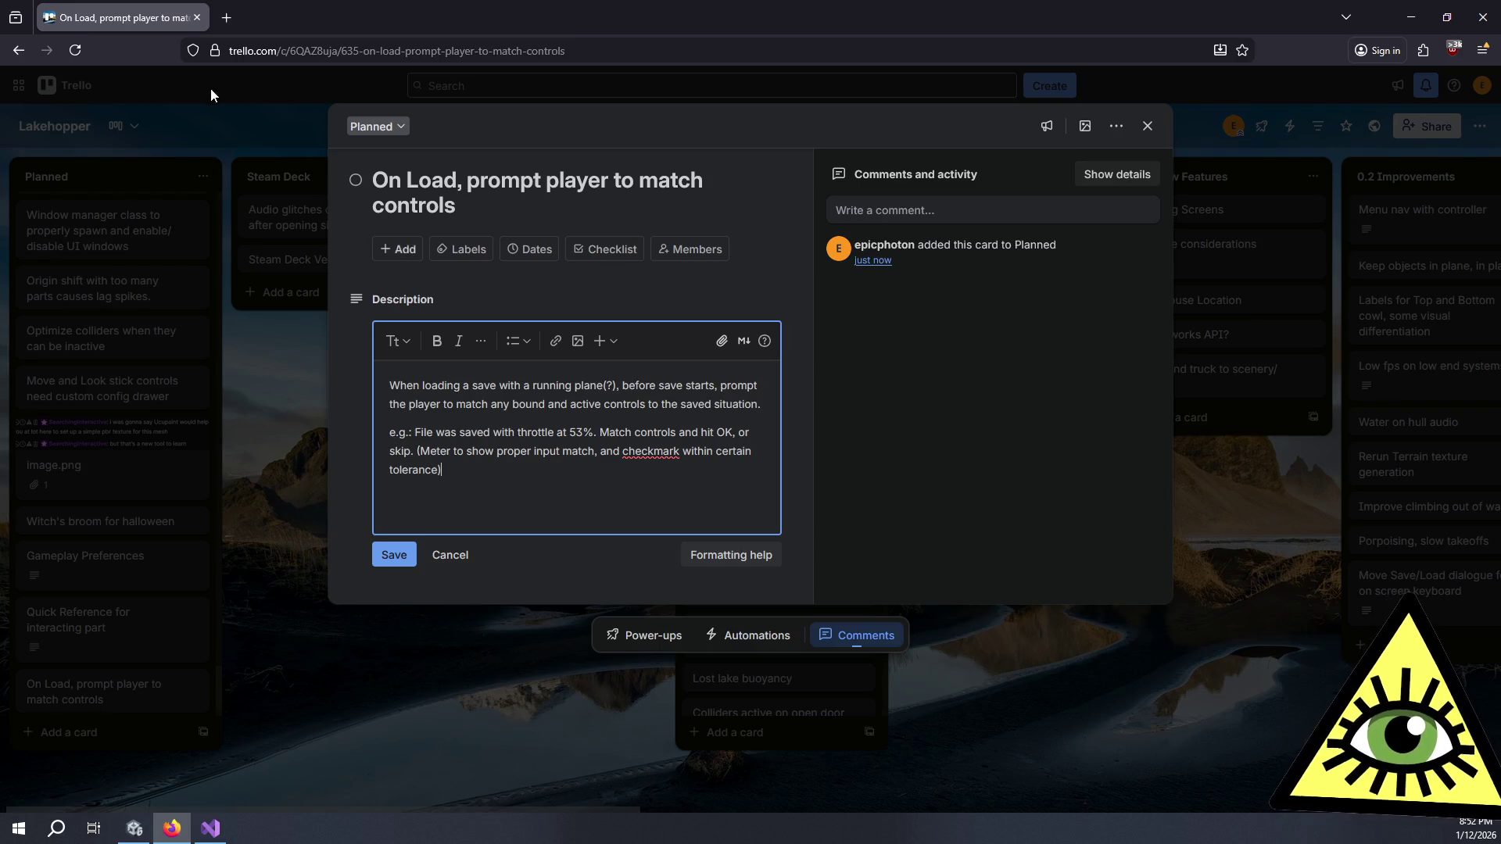
pyautogui.click(385, 560)
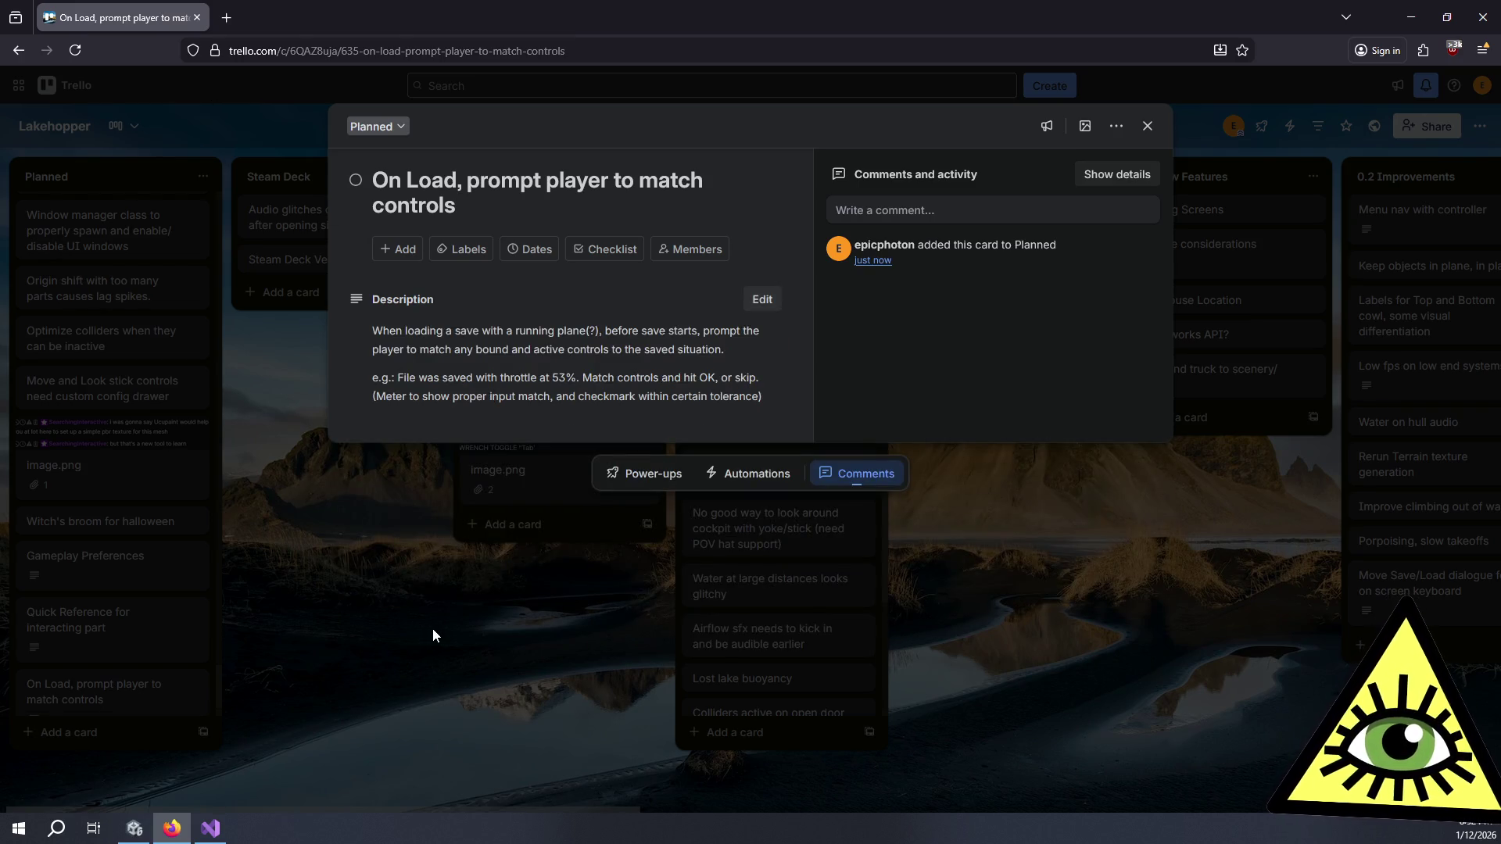
# Step: Close the card and drag 'Alt tabbing messes with analog axis' from Playtest Feedback into In Progress
pyautogui.click(433, 627)
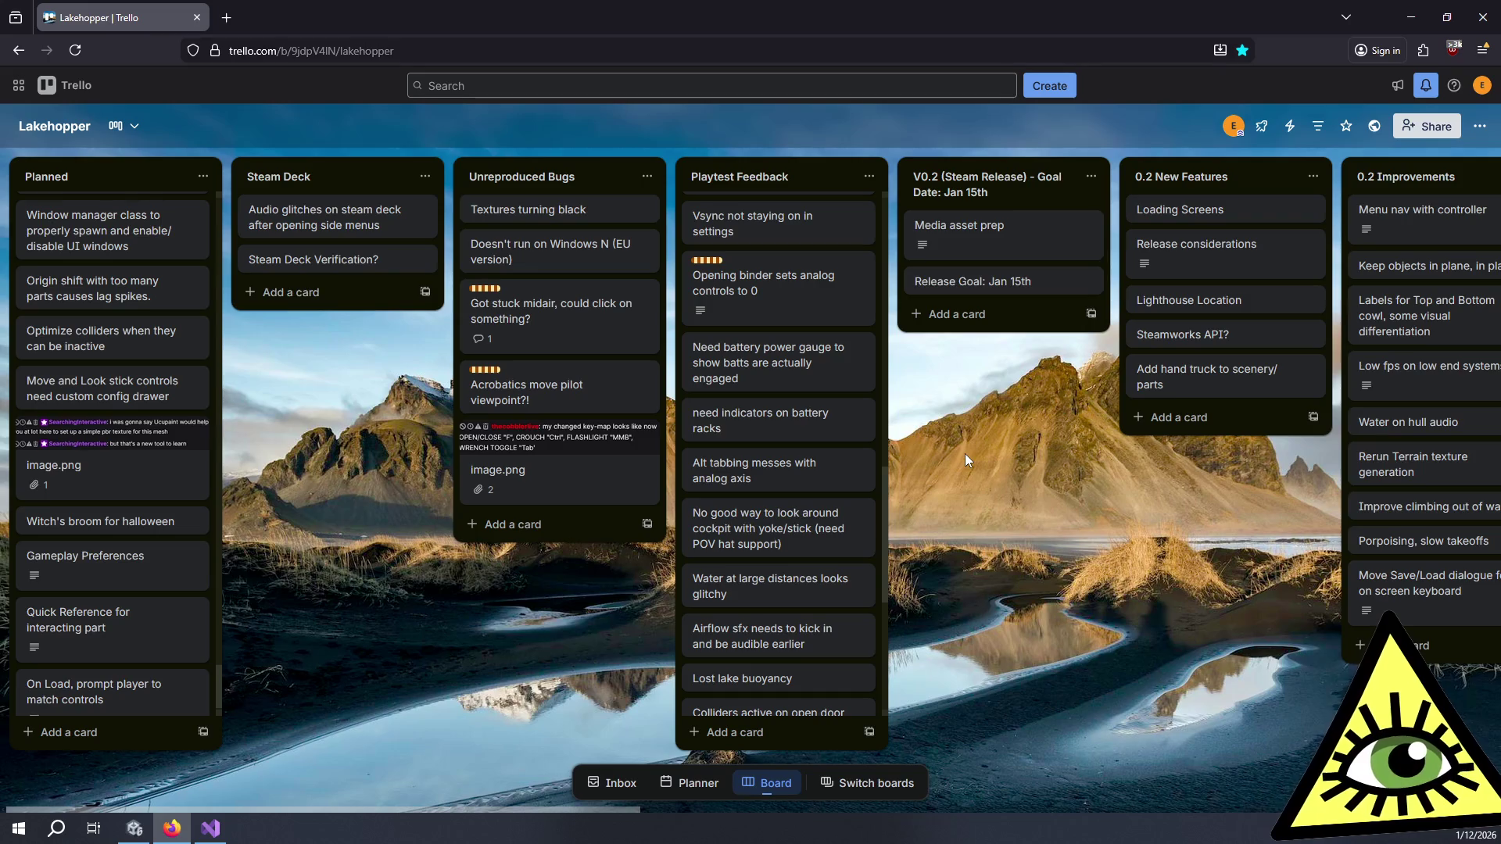
pyautogui.hscroll(4, 966, 460)
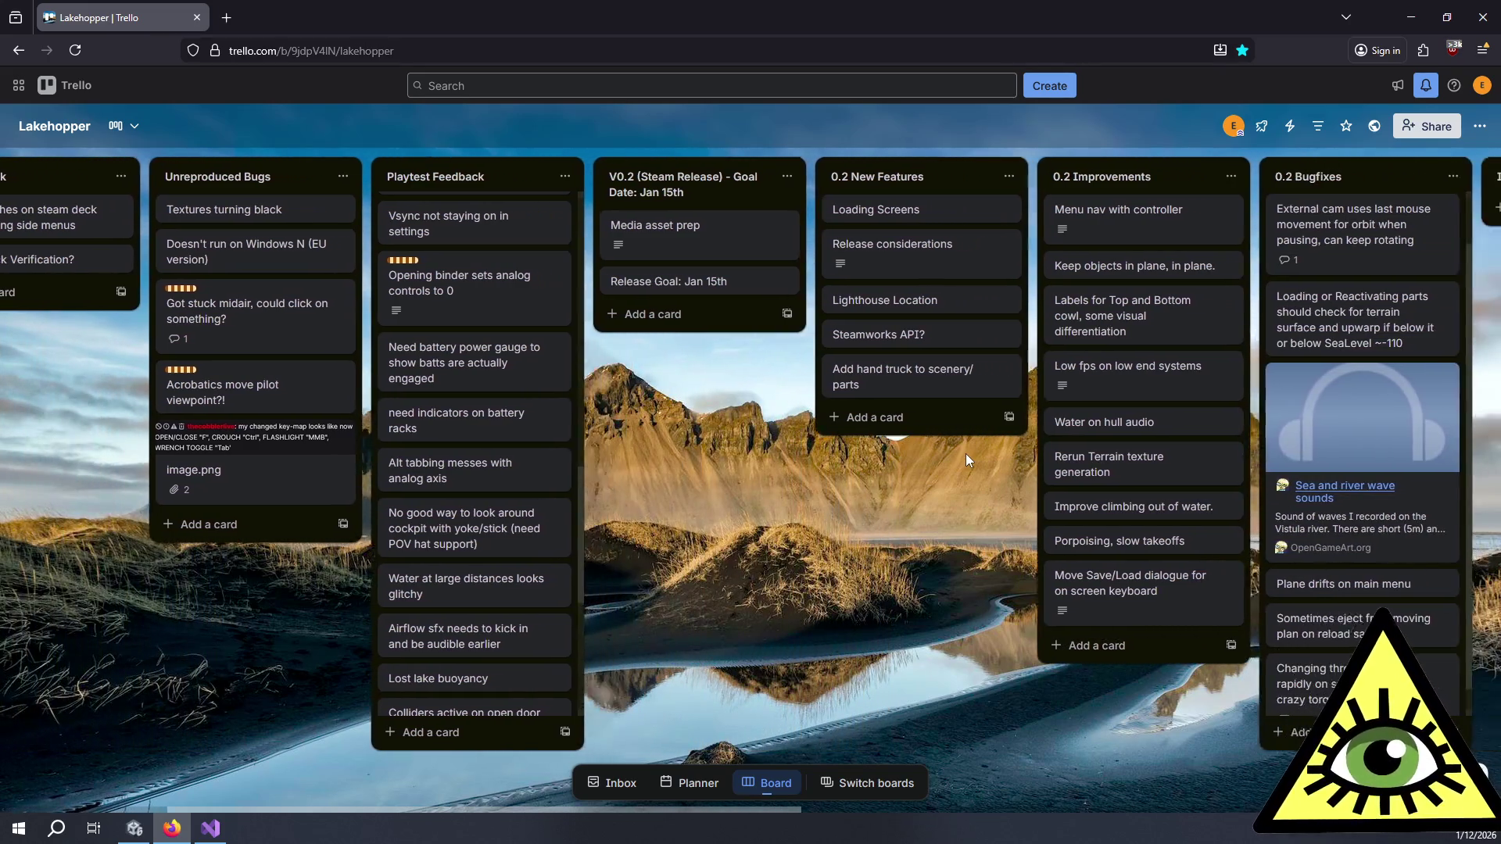
pyautogui.hscroll(3, 966, 460)
pyautogui.hscroll(-2, 967, 461)
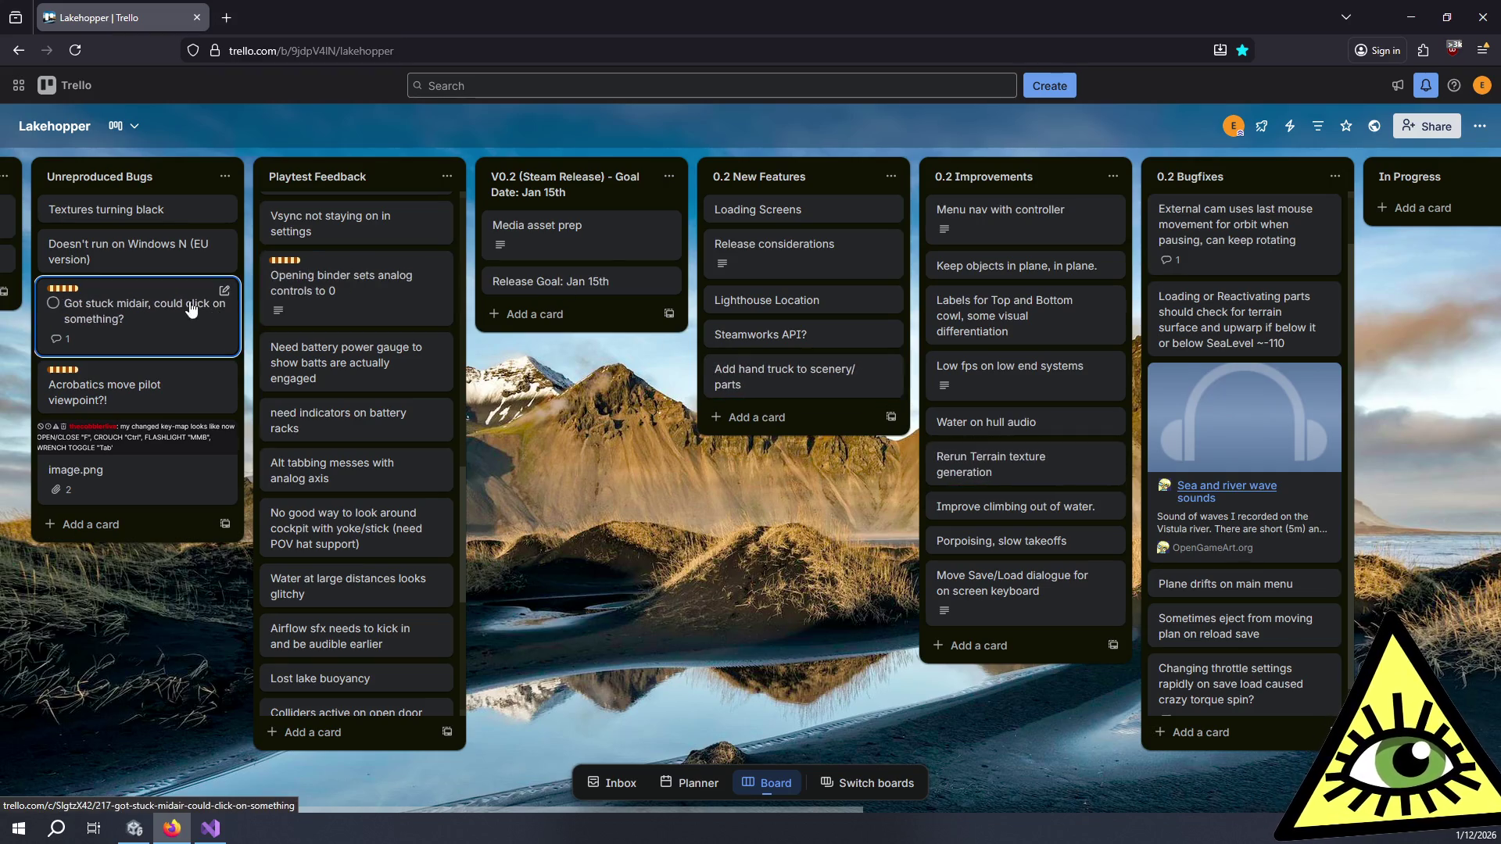
pyautogui.scroll(-10, 314, 292)
pyautogui.scroll(1, 313, 293)
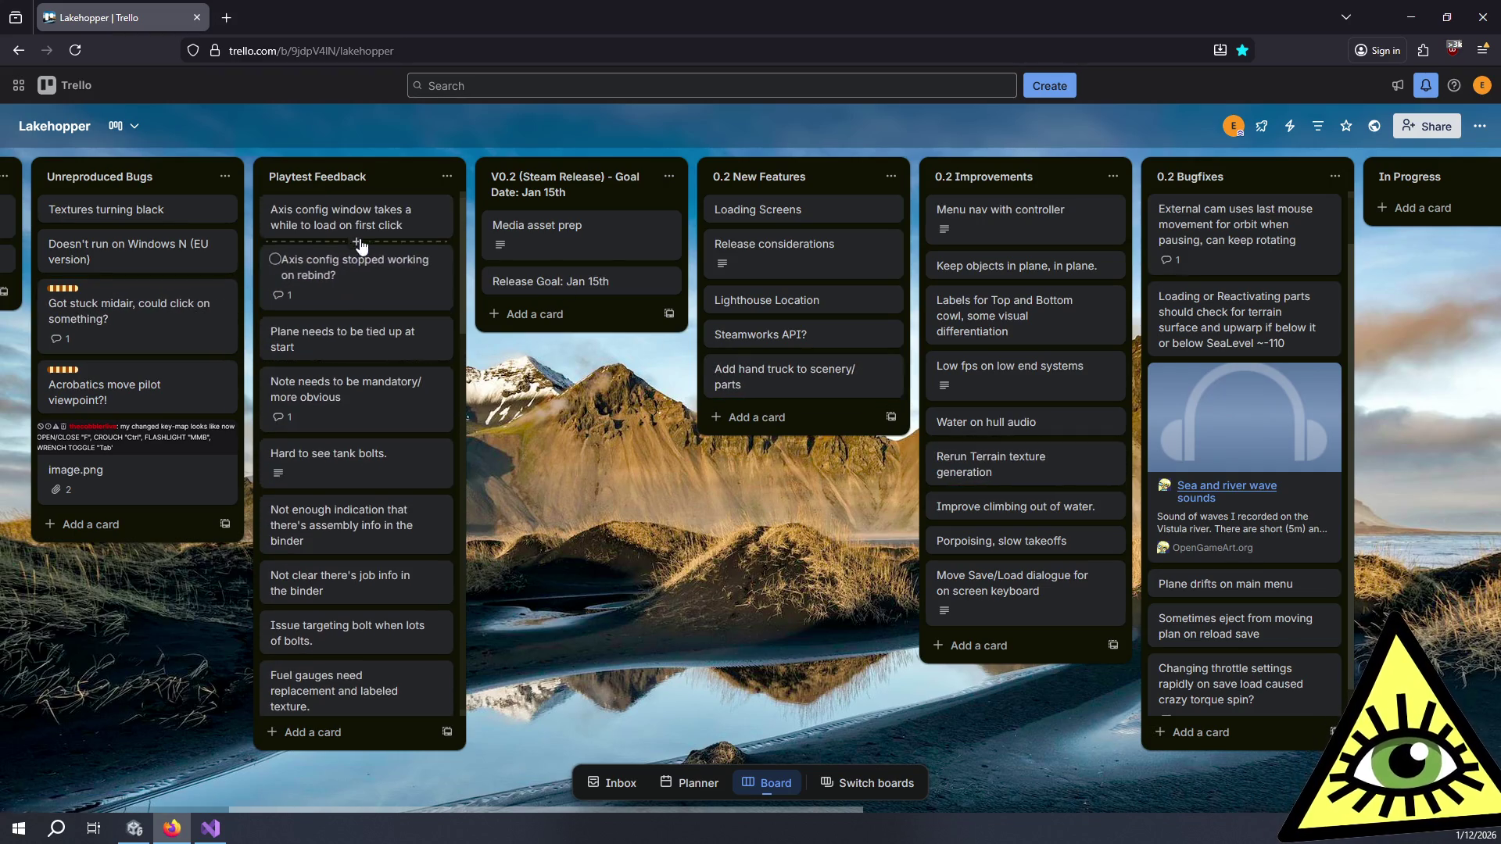
pyautogui.scroll(-2, 366, 334)
pyautogui.scroll(-8, 365, 334)
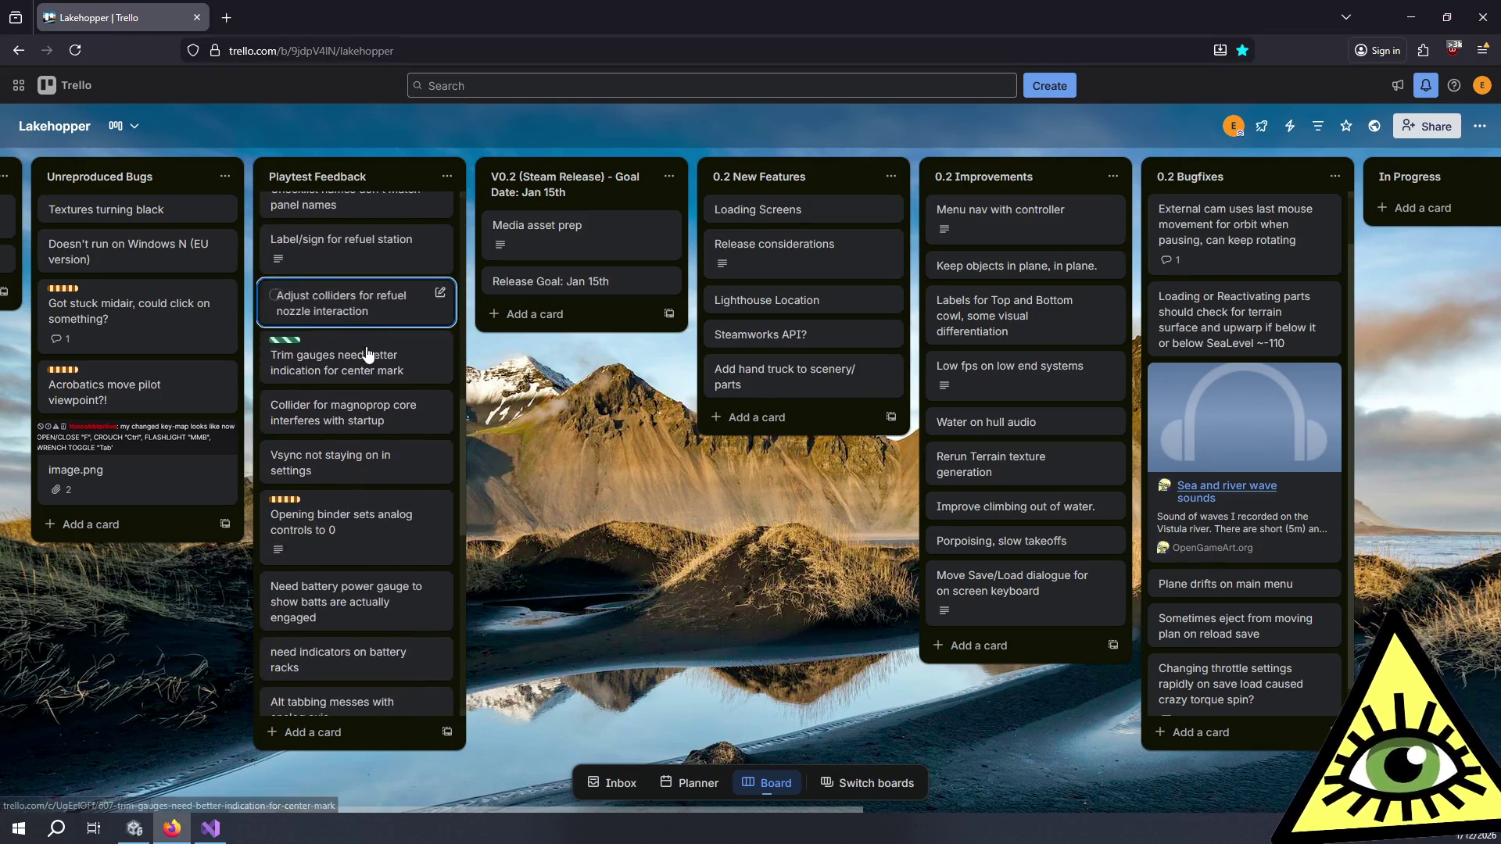
pyautogui.scroll(-2, 401, 395)
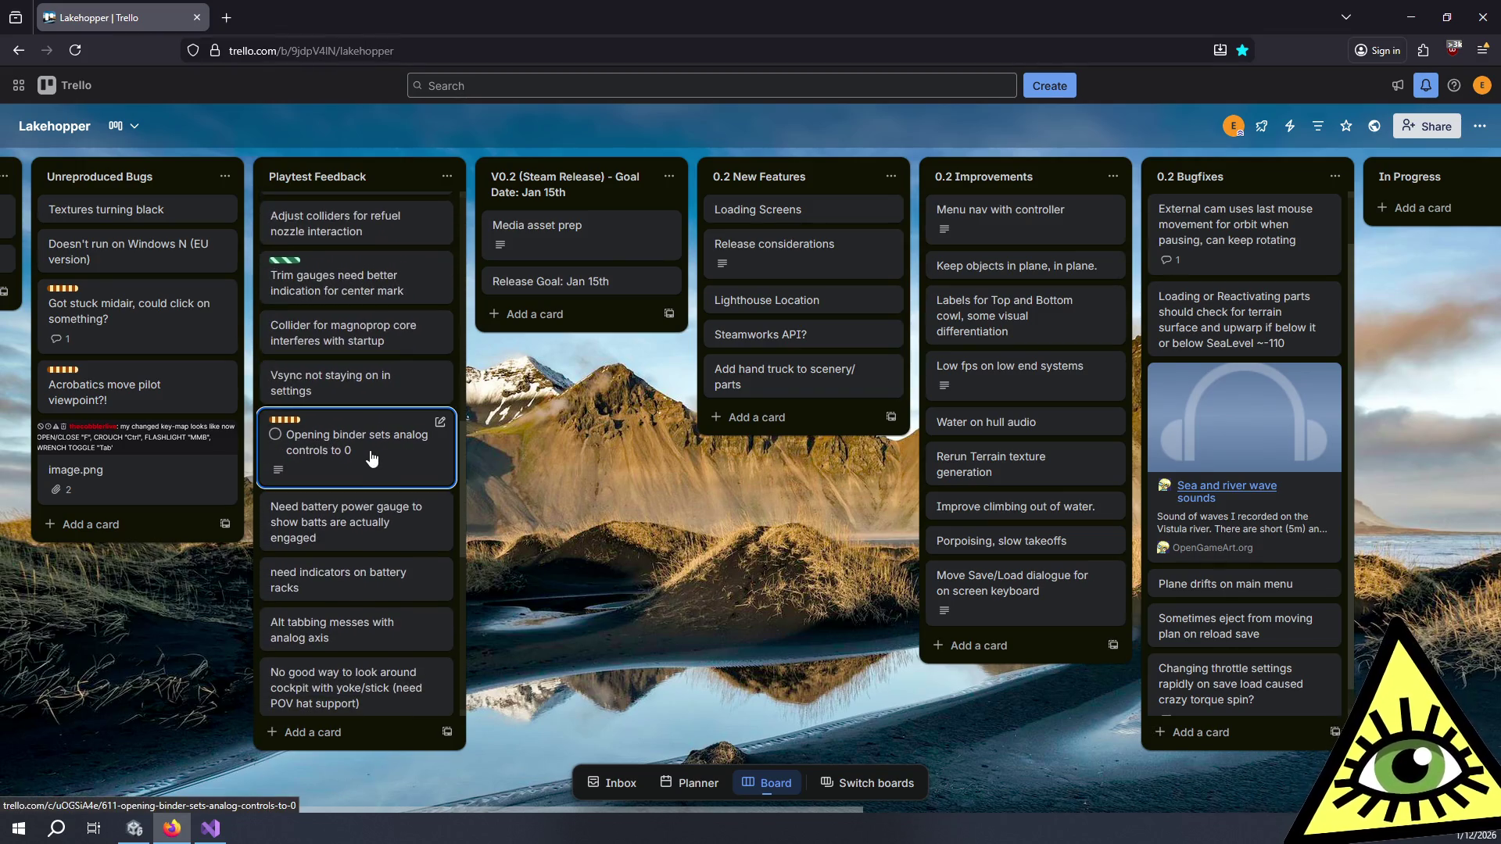
pyautogui.scroll(-2, 359, 452)
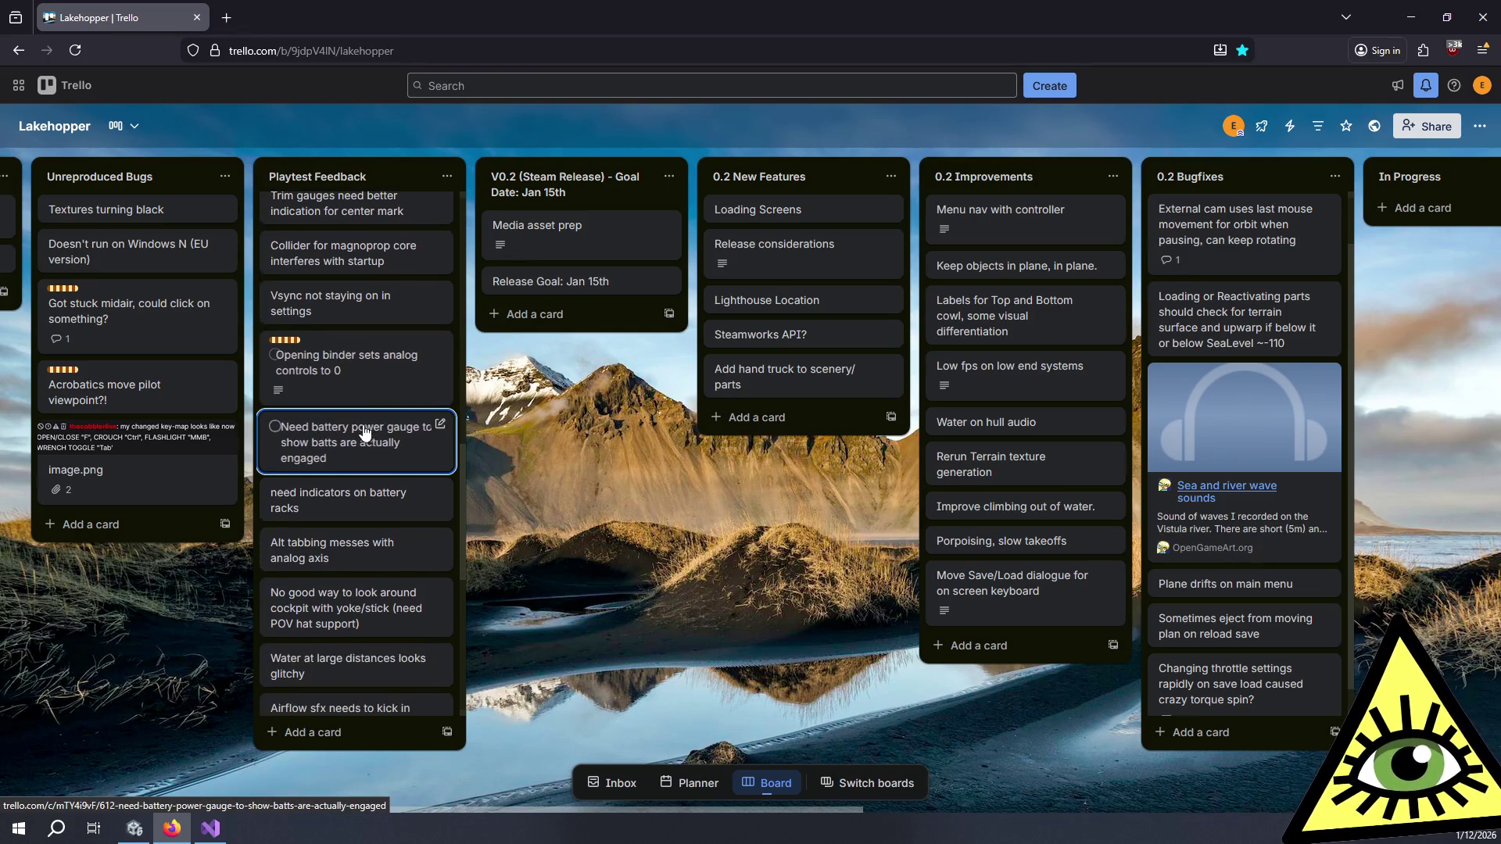
pyautogui.scroll(-2, 374, 382)
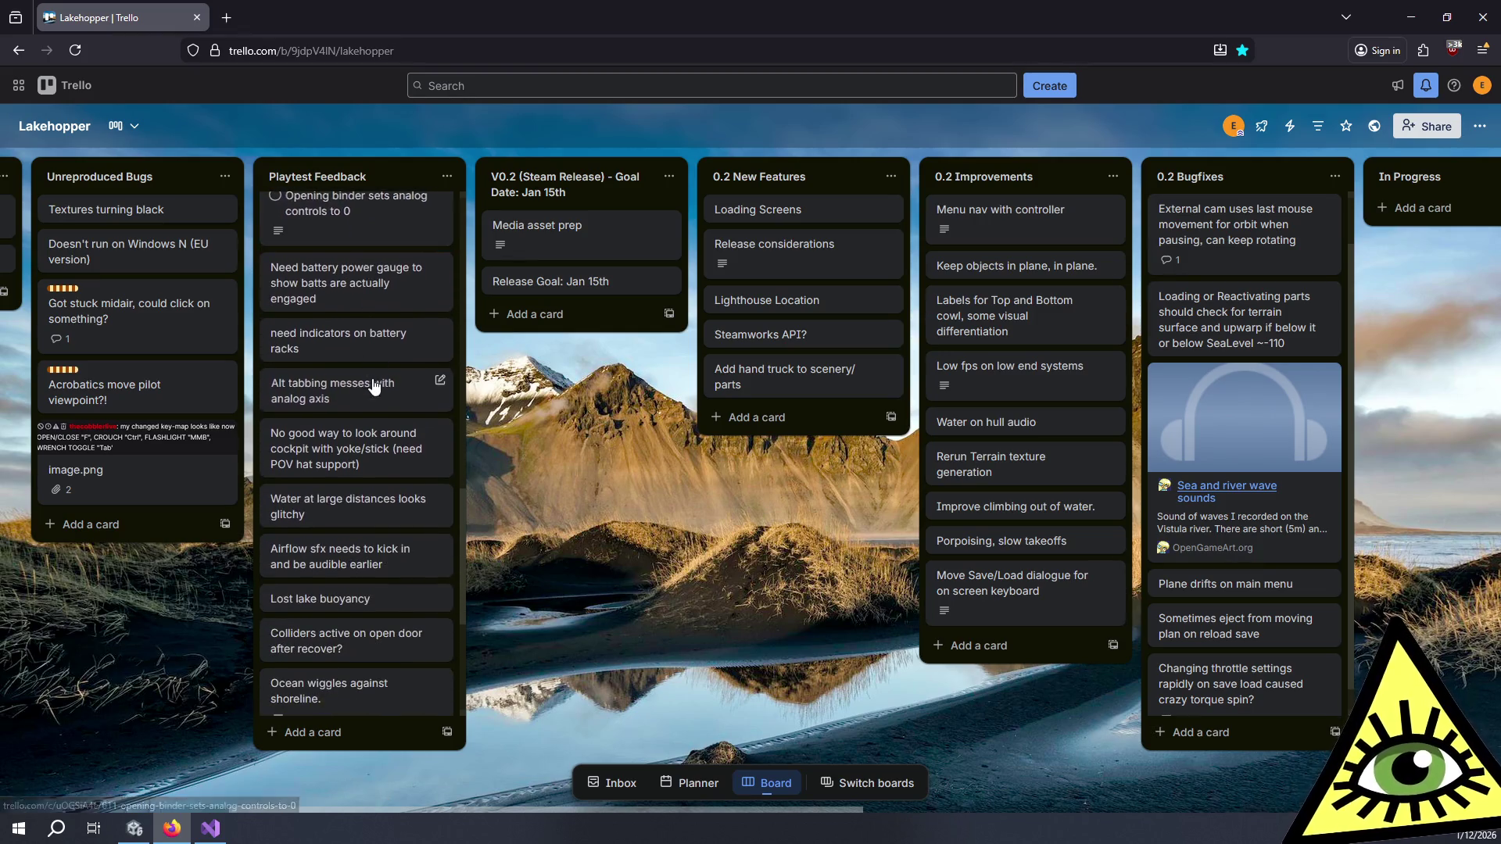
pyautogui.moveTo(374, 382)
pyautogui.mouseDown()
pyautogui.moveTo(1318, 255)
pyautogui.moveTo(1428, 217)
pyautogui.moveTo(1267, 223)
pyautogui.mouseUp()
pyautogui.scroll(2, 176, 320)
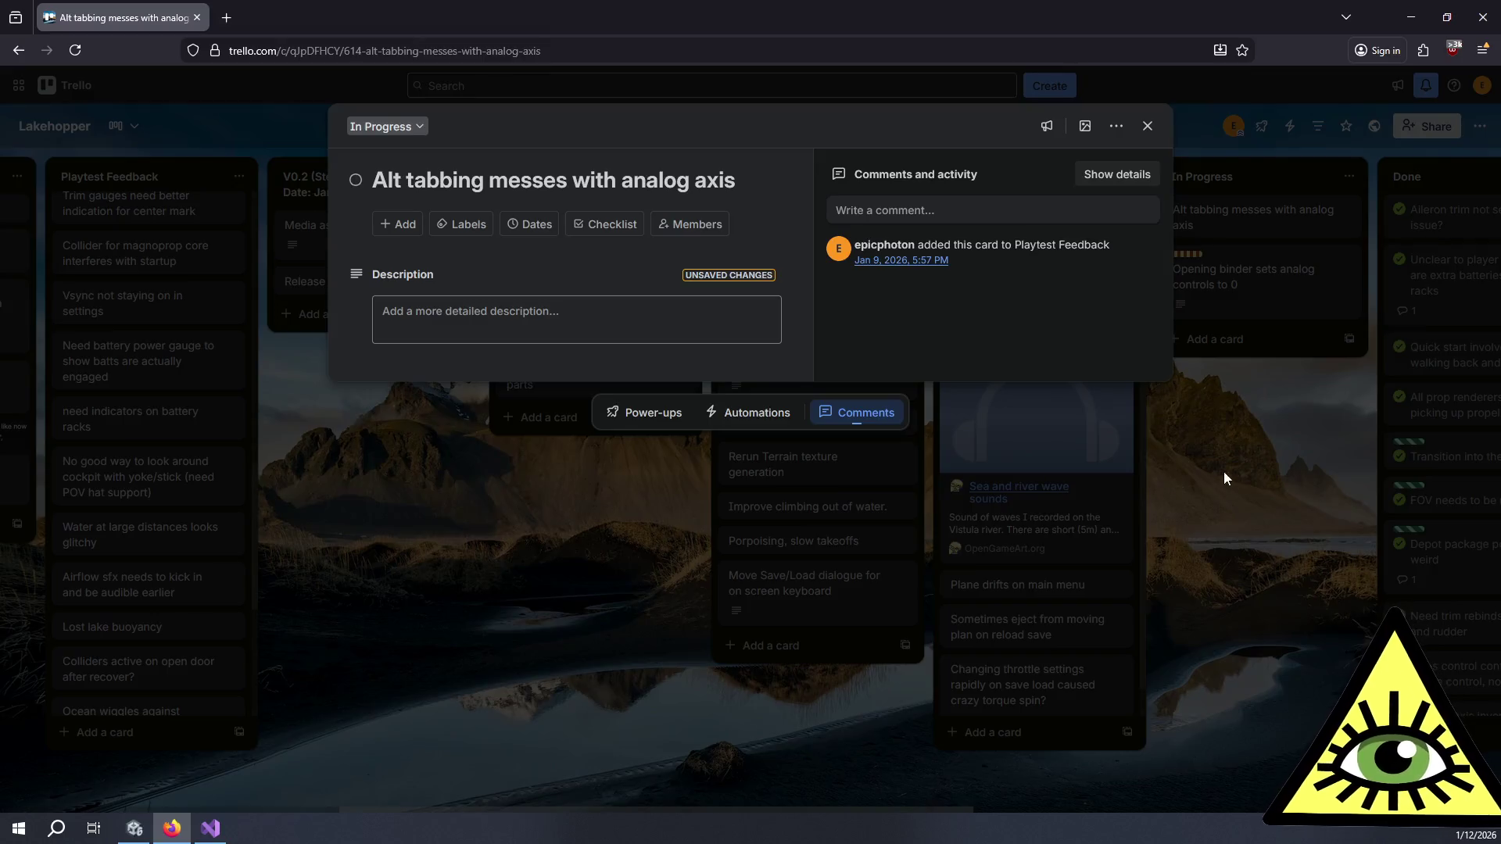
# Step: Save two Input System doc links as the Alt tabbing card's description and follow the BackgroundBehavior link
pyautogui.click(1223, 471)
pyautogui.click(1266, 219)
pyautogui.click(471, 323)
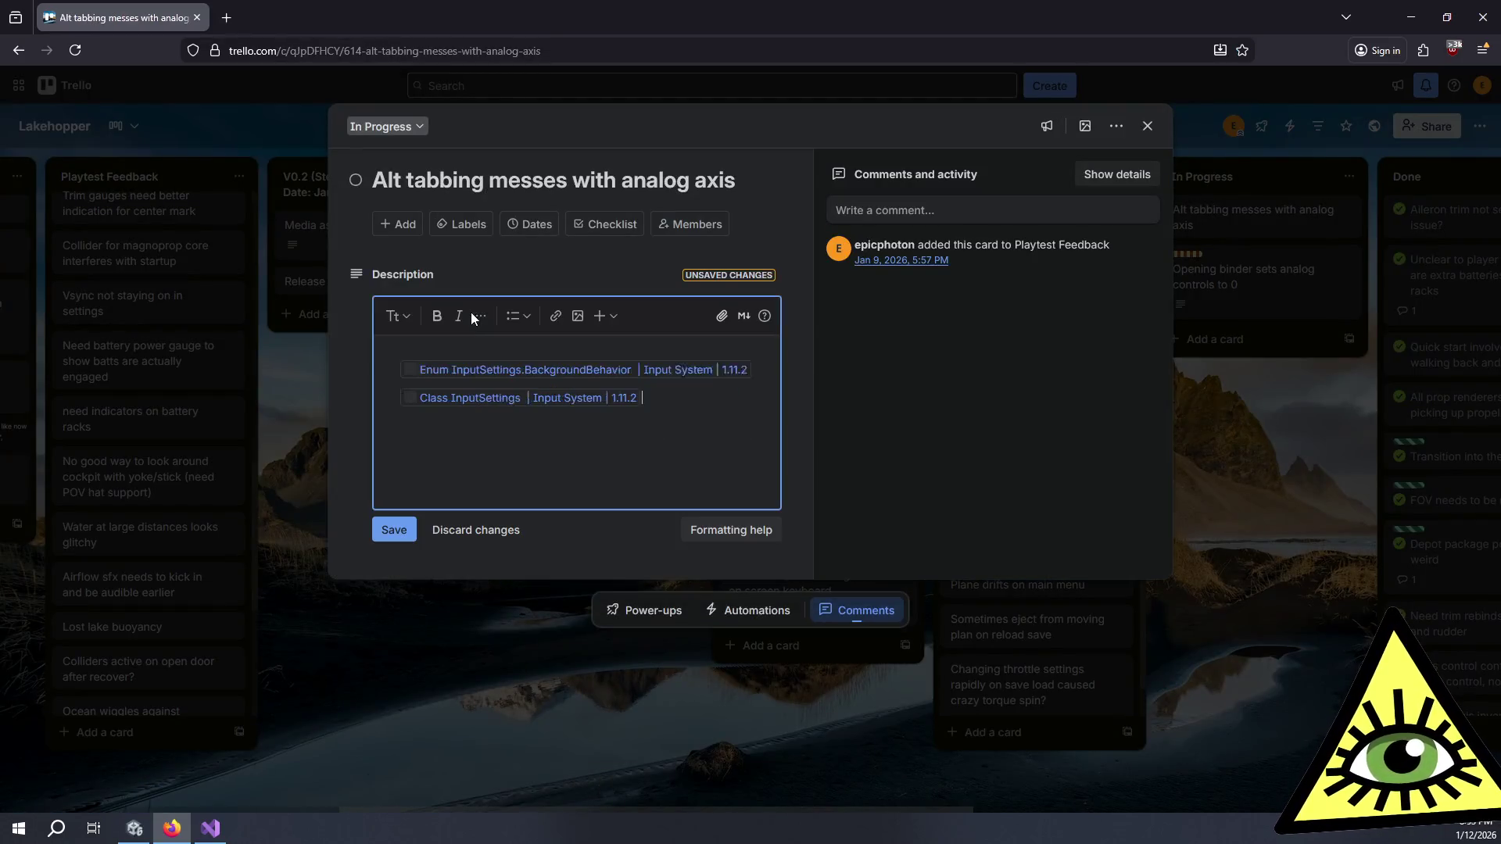
pyautogui.click(402, 528)
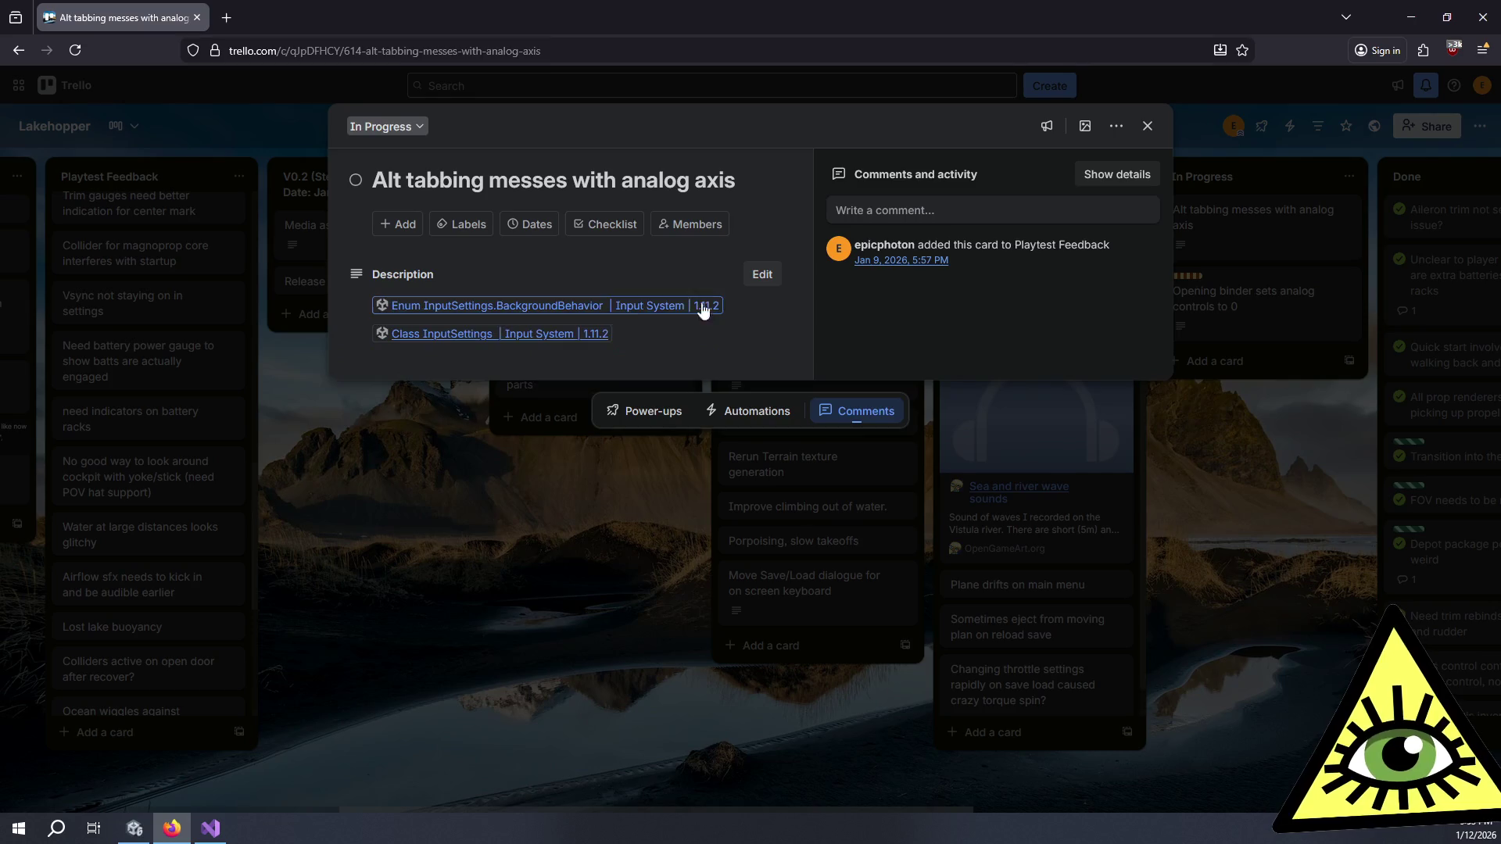
pyautogui.click(571, 305)
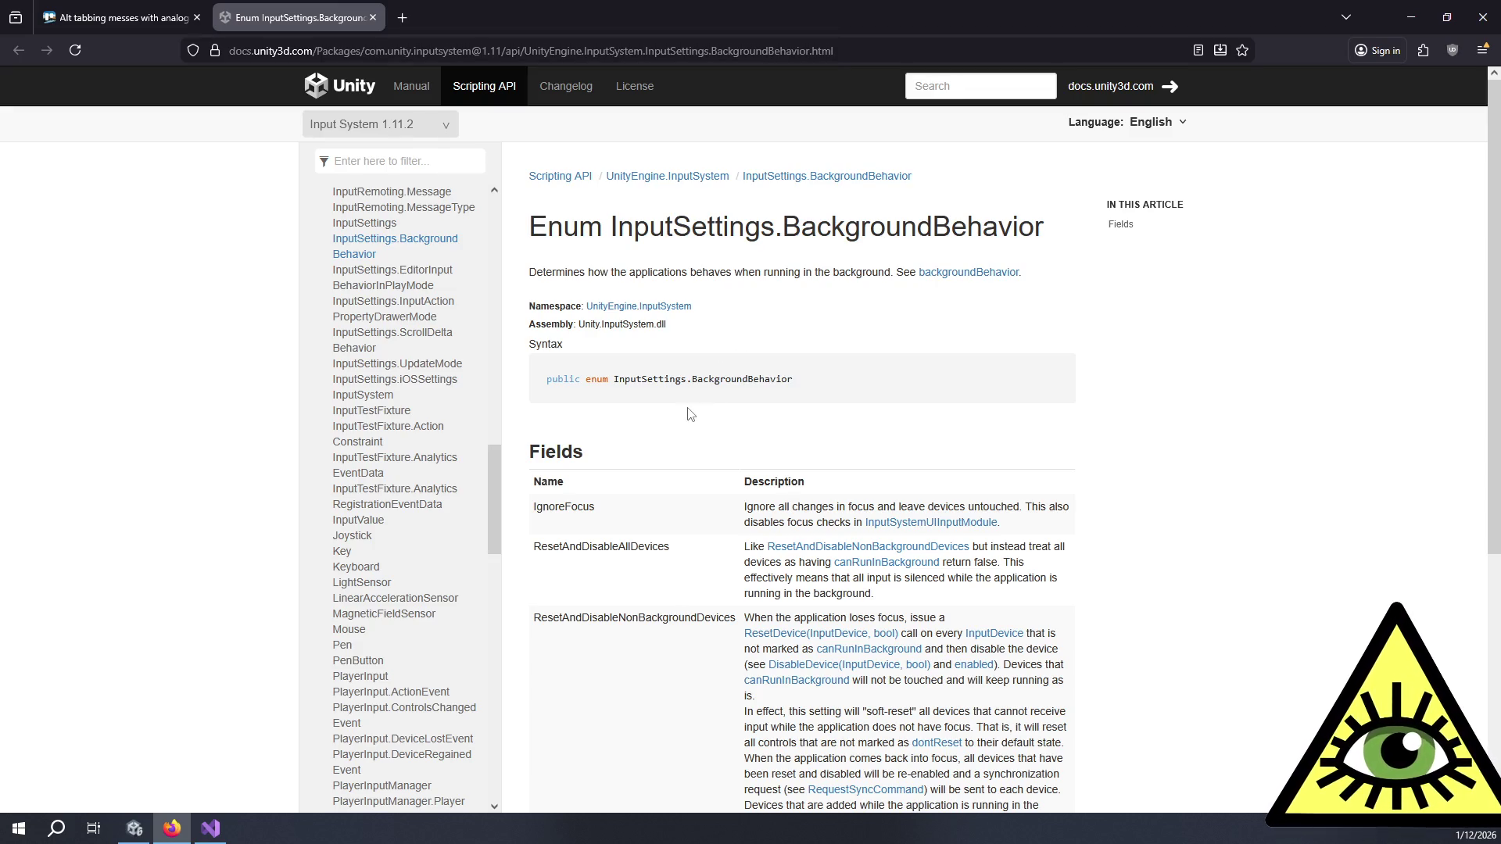
# Step: Switch the BackgroundBehavior reference to Input System 1.17 and read the IgnoreFocus field description
pyautogui.click(394, 125)
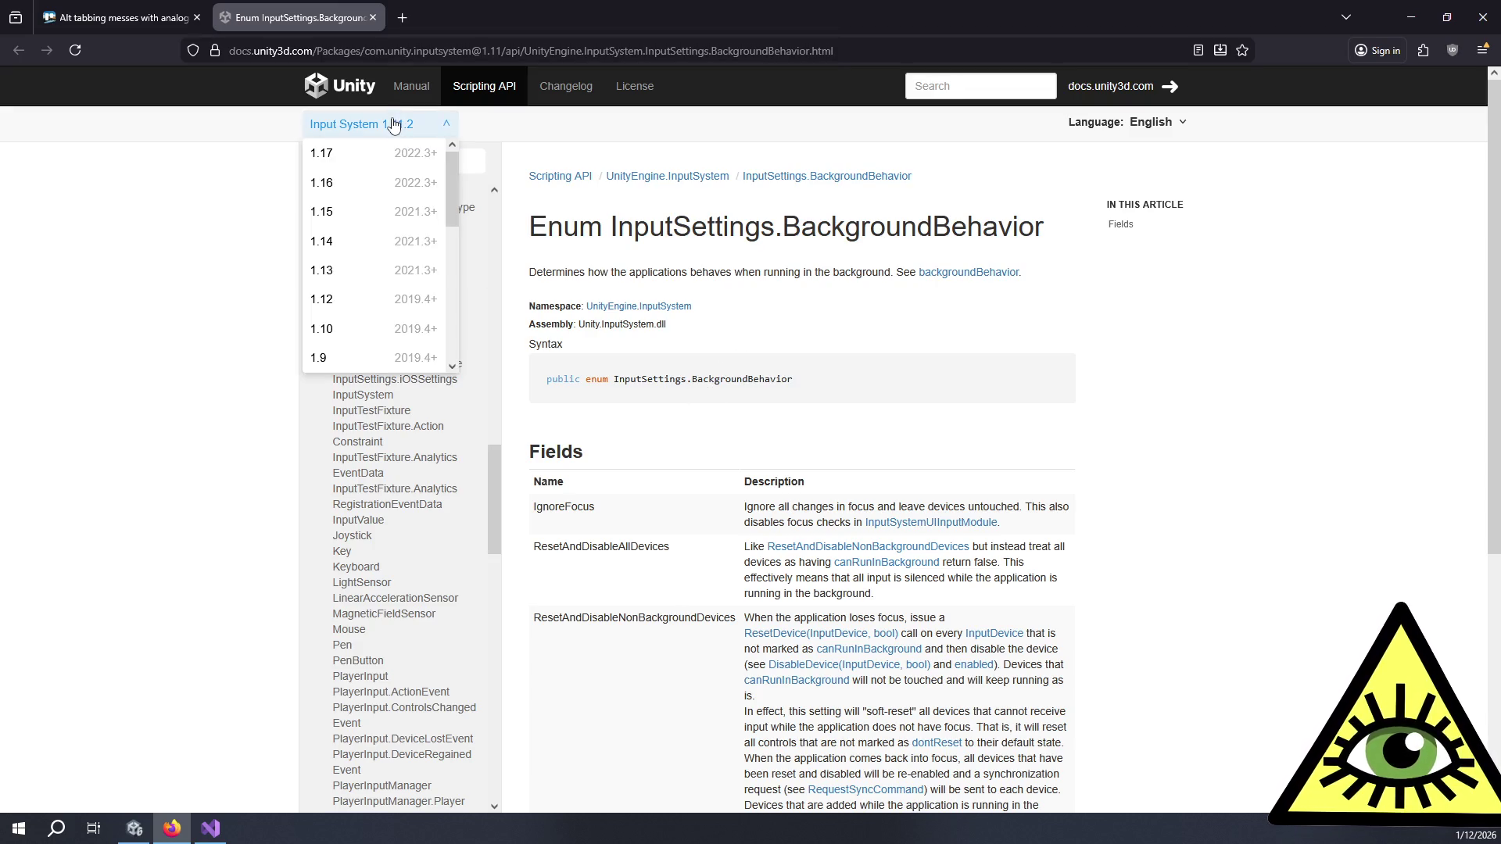
pyautogui.click(391, 153)
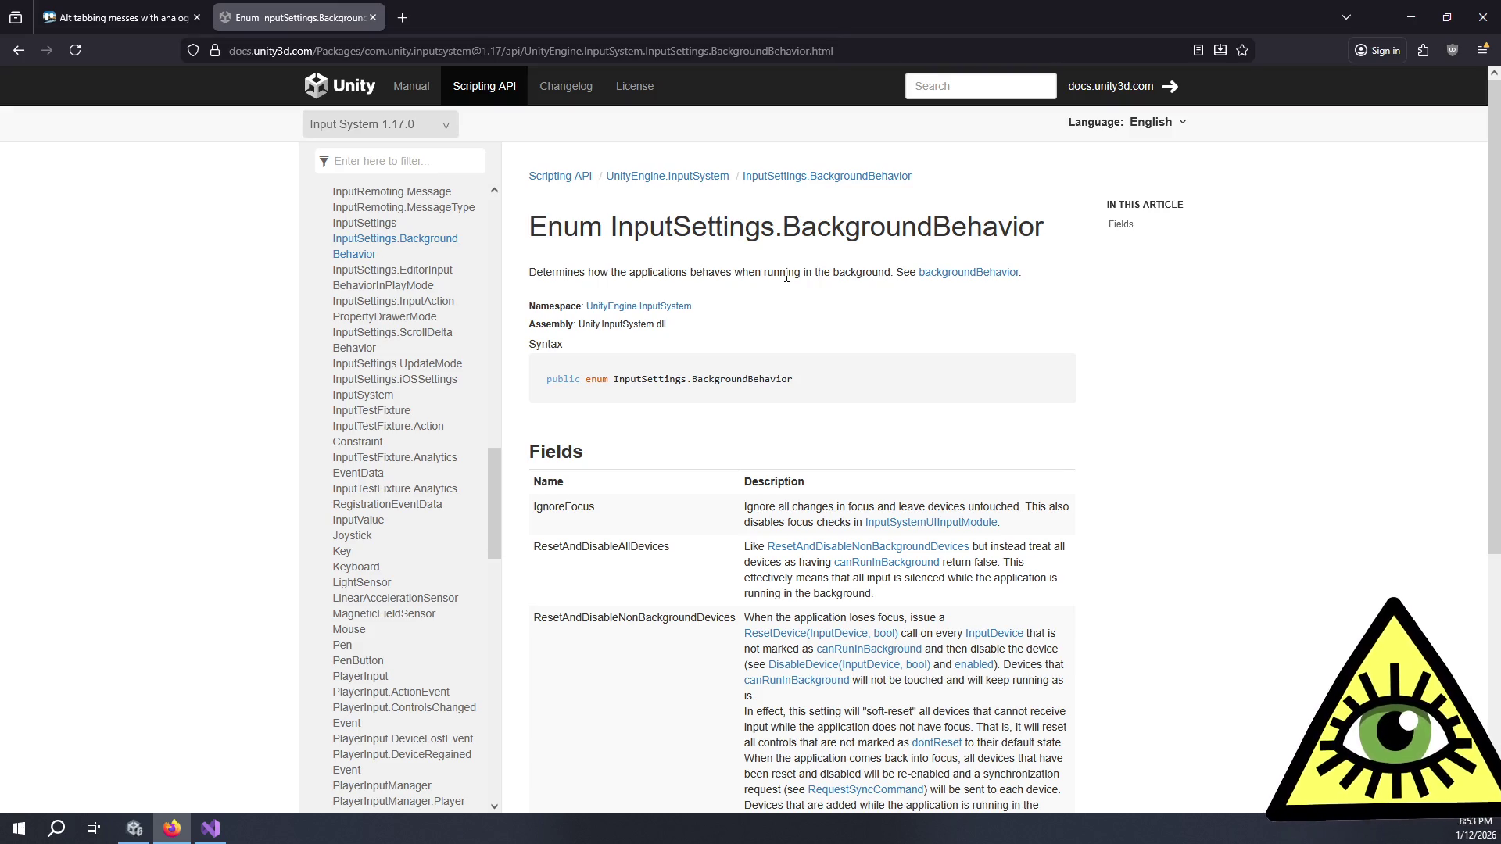
pyautogui.scroll(-2, 778, 315)
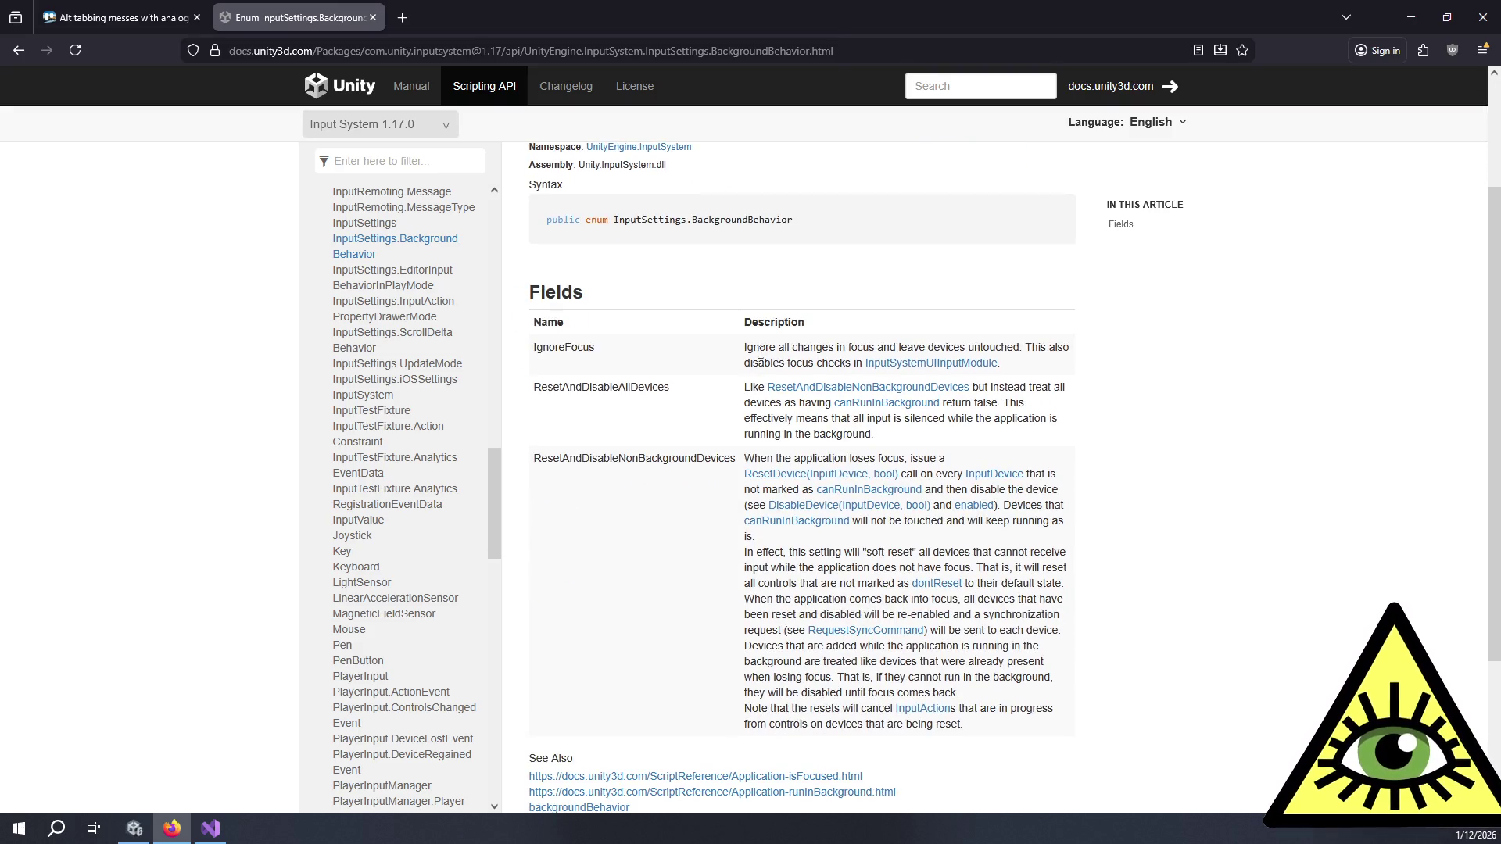
pyautogui.moveTo(764, 351)
pyautogui.mouseDown()
pyautogui.moveTo(840, 361)
pyautogui.moveTo(768, 350)
pyautogui.moveTo(807, 364)
pyautogui.mouseUp()
pyautogui.click(770, 352)
pyautogui.click(806, 364)
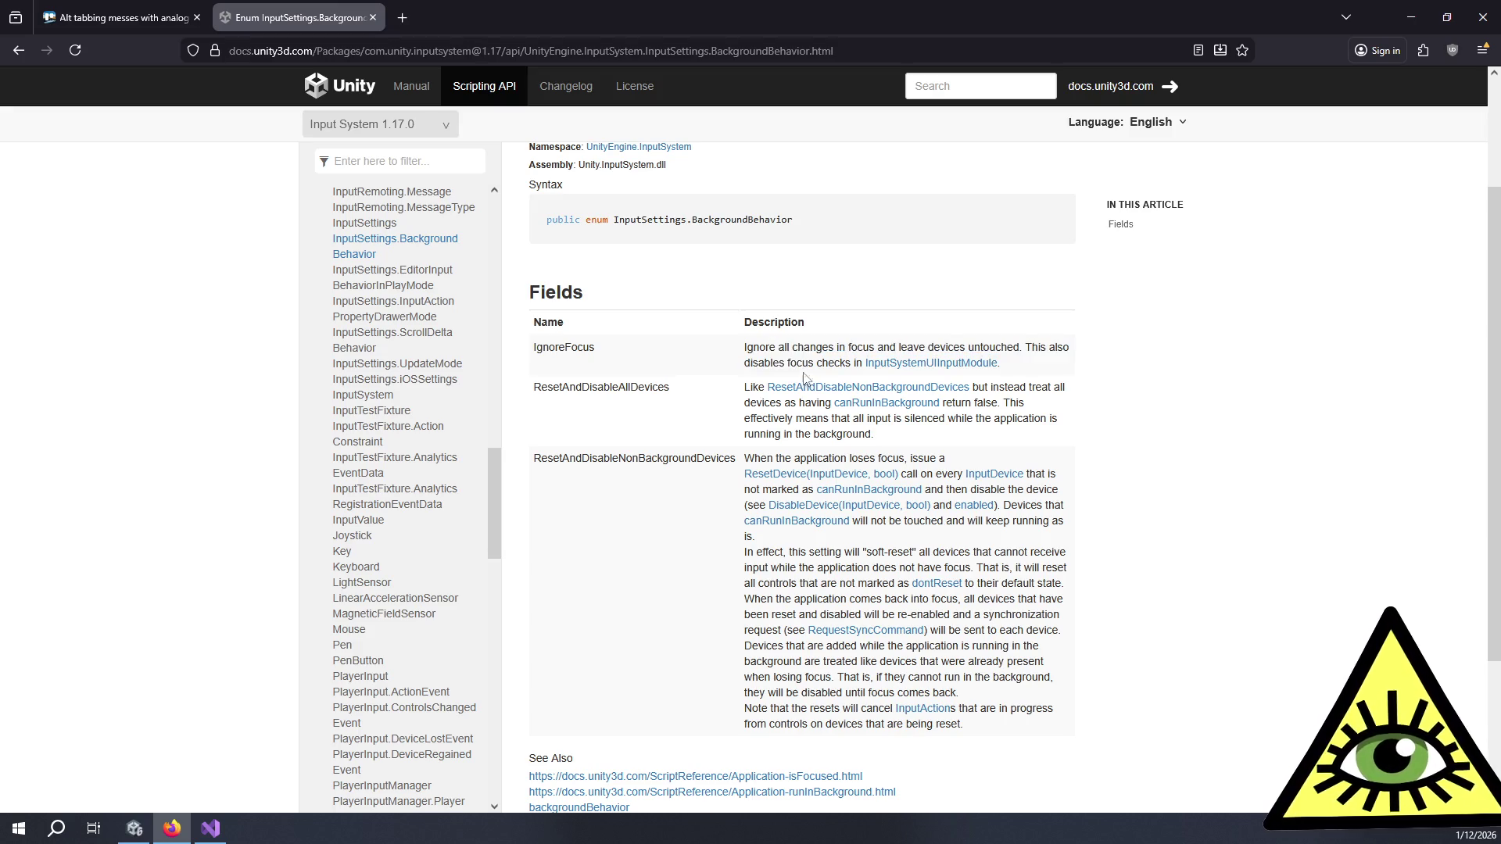
# Step: Open the InputSettings backgroundBehavior property page in a new tab
pyautogui.scroll(2, 680, 551)
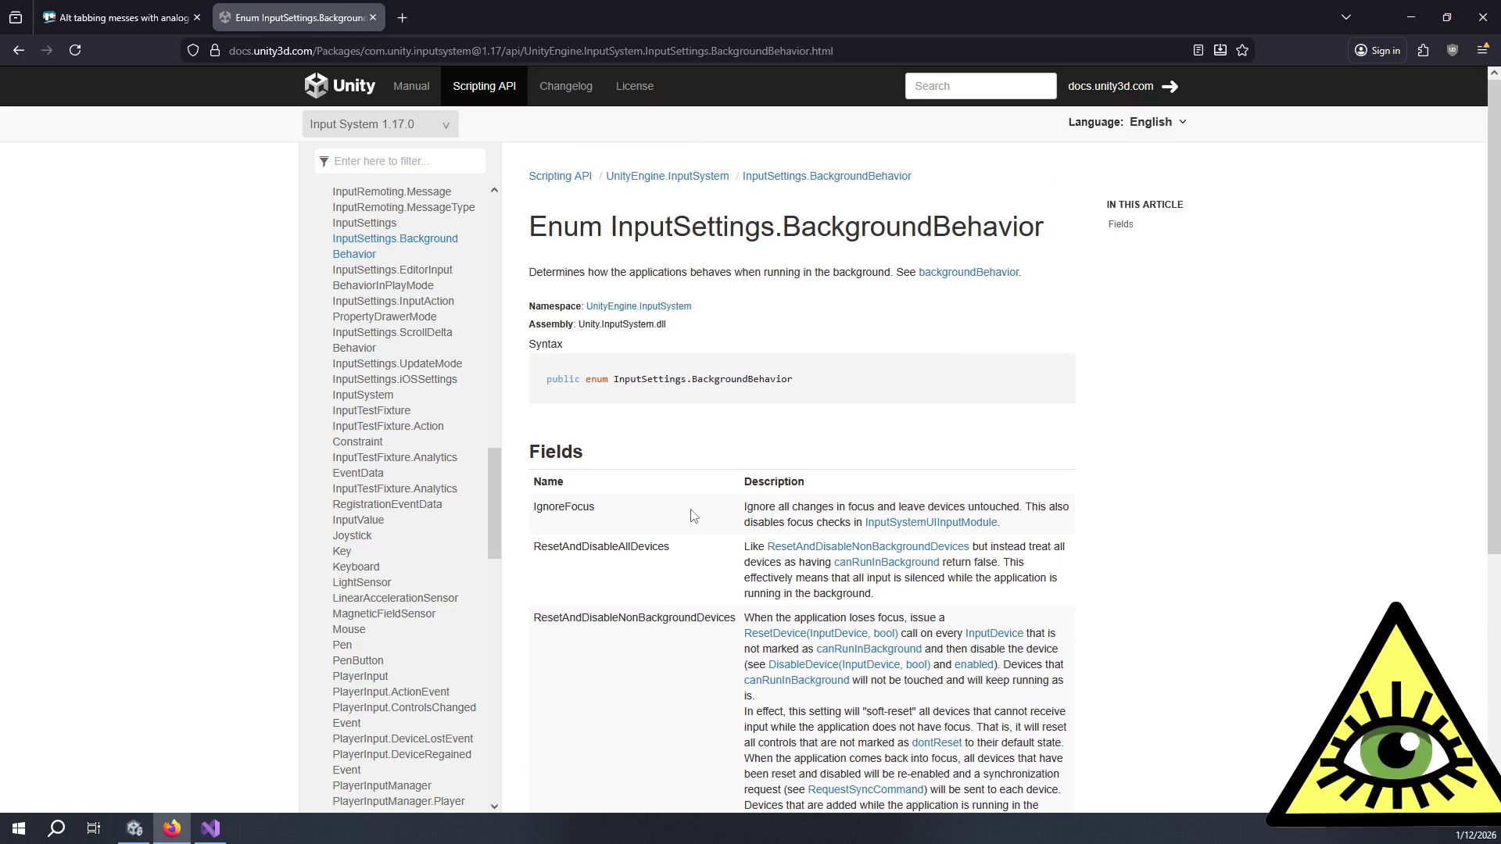
pyautogui.middleClick(950, 273)
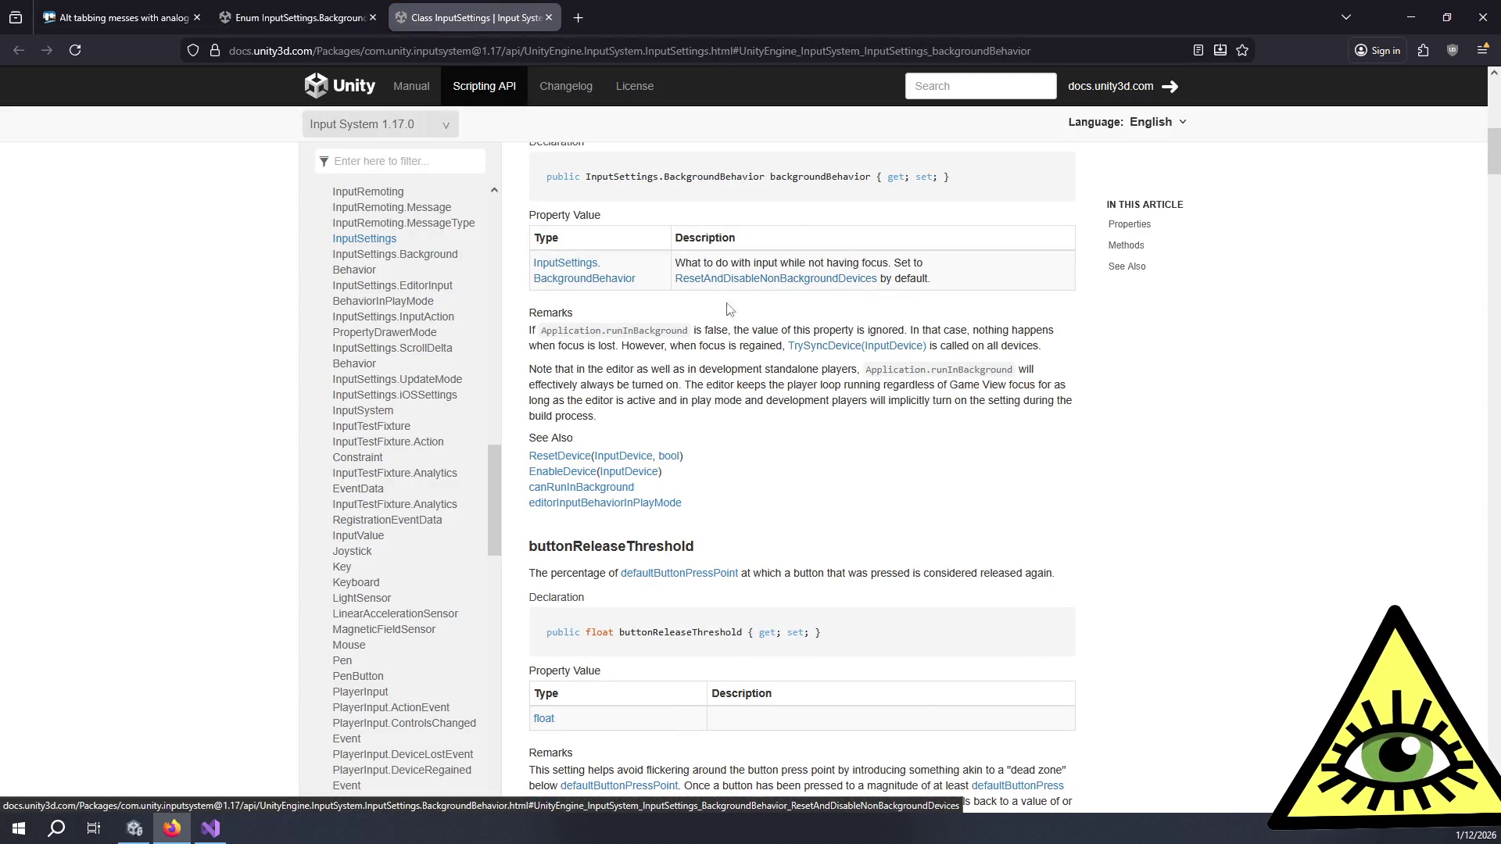
pyautogui.scroll(5, 705, 384)
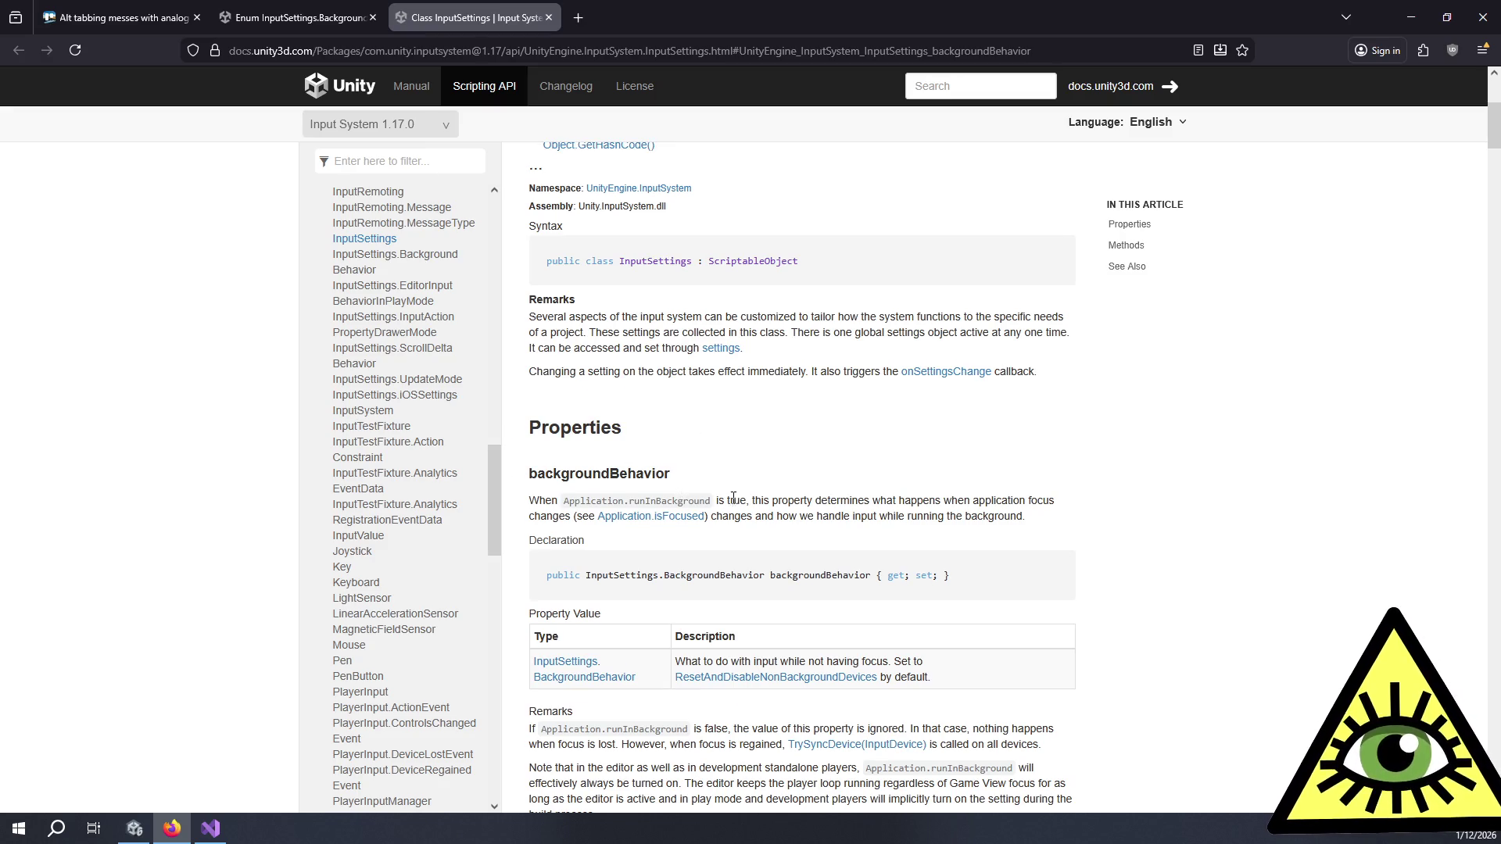
pyautogui.click(422, 92)
# Step: Search the manual for 'background', open Known Limitations and Input settings in new tabs, and view Input settings
pyautogui.click(977, 86)
pyautogui.write('background')
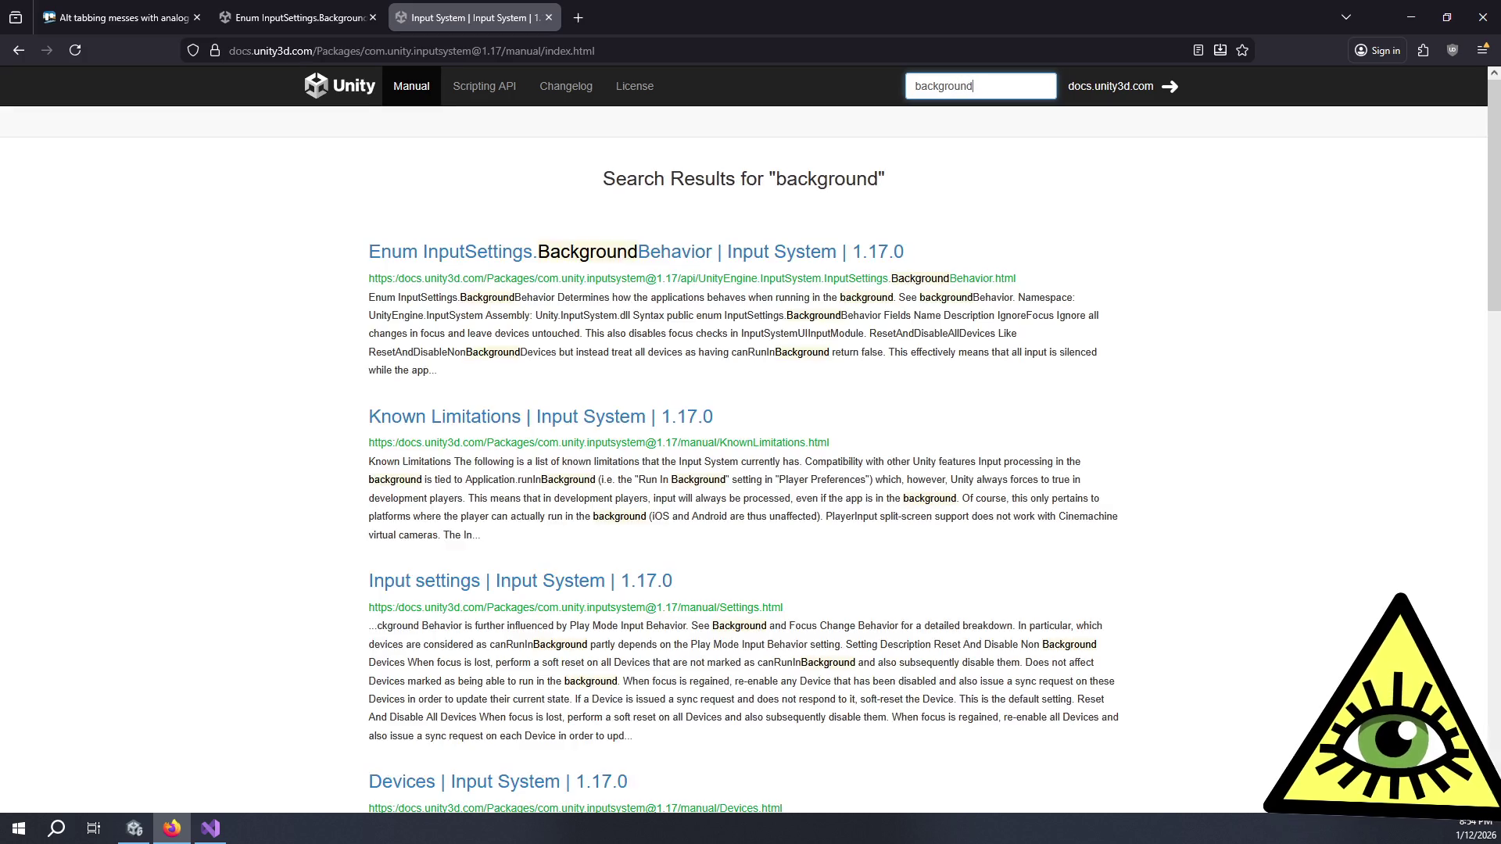
pyautogui.middleClick(555, 426)
pyautogui.scroll(-1, 551, 438)
pyautogui.middleClick(512, 512)
pyautogui.click(872, 12)
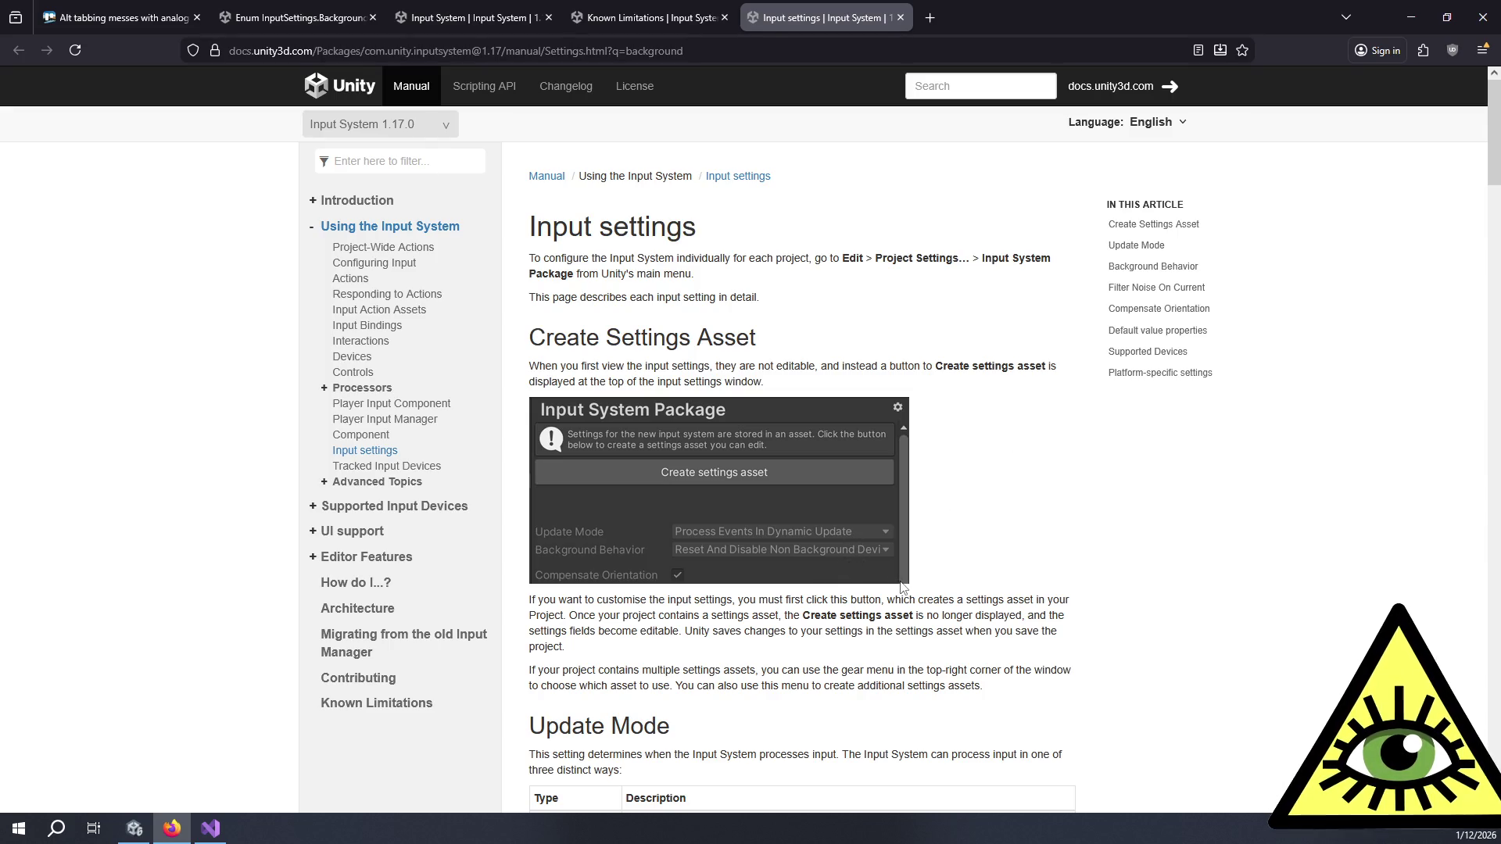
pyautogui.click(133, 828)
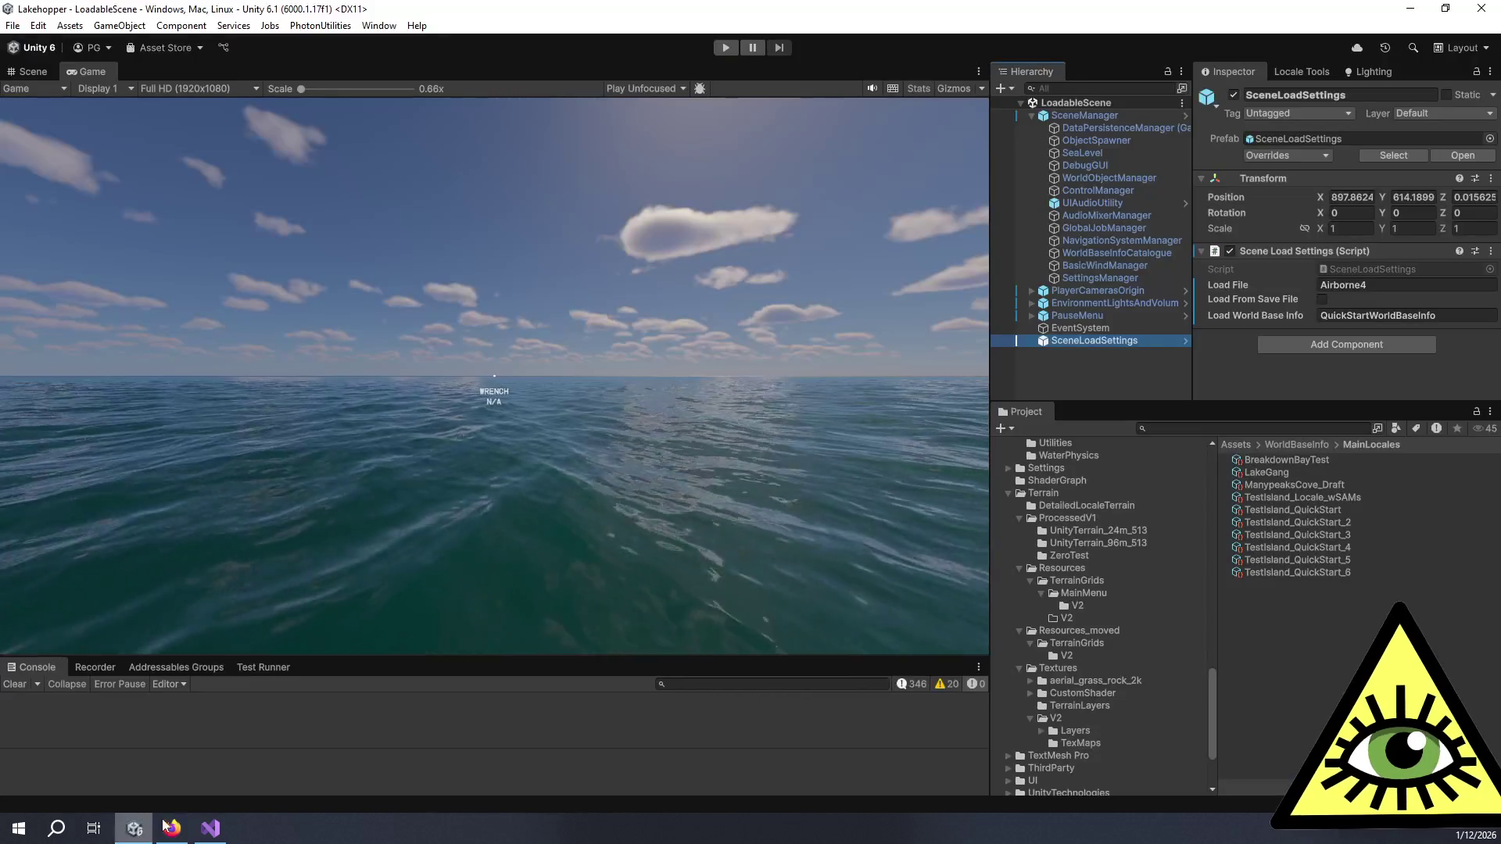
# Step: Find InputSystem.inputsettings via an 'inputsetting' search and set its Background Behavior to Ignore Focus
pyautogui.click(1250, 429)
pyautogui.write('input')
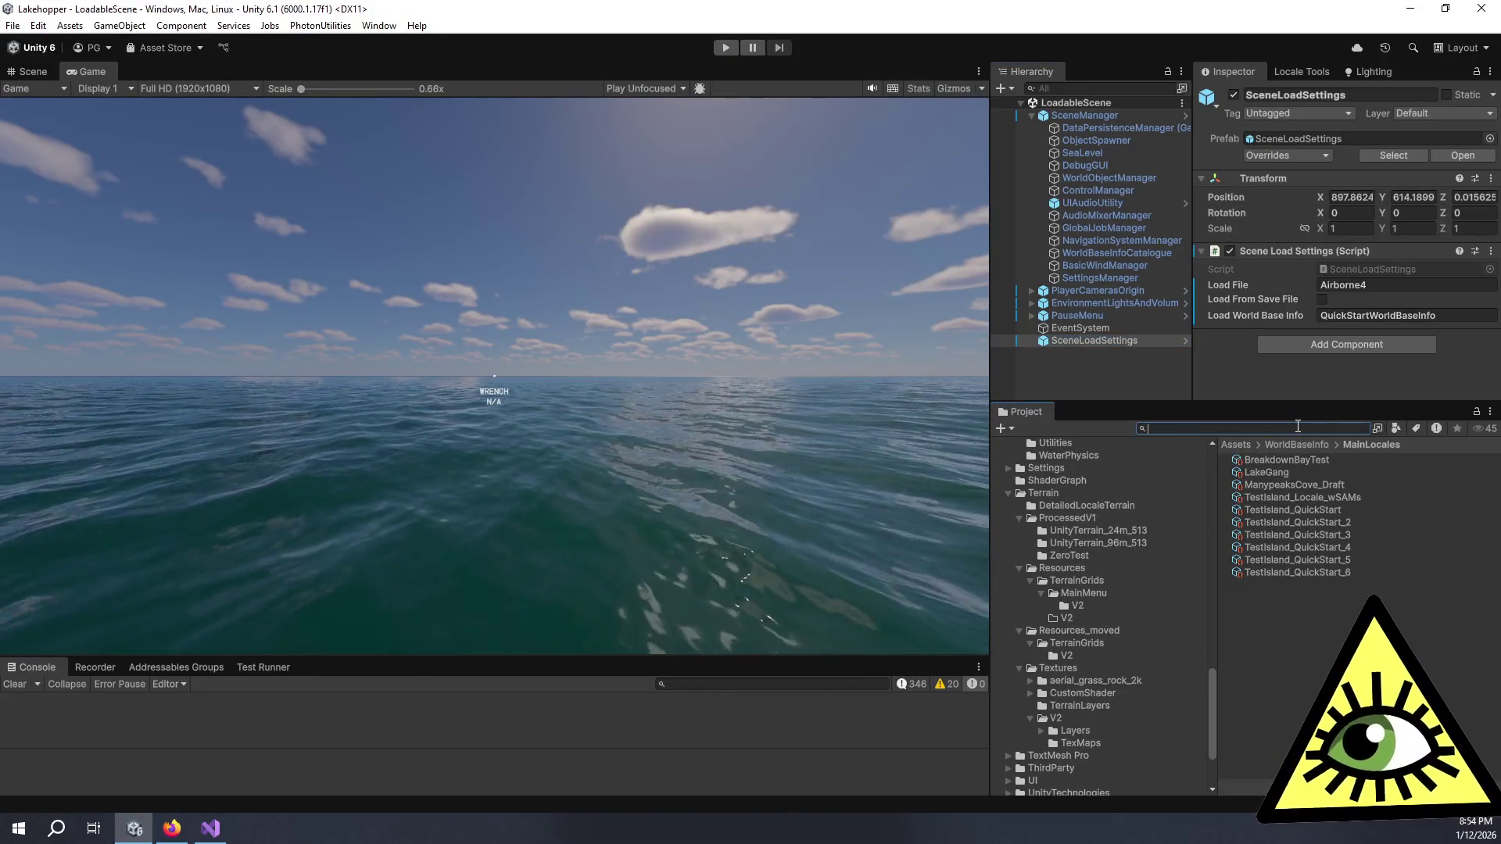
pyautogui.write('setting')
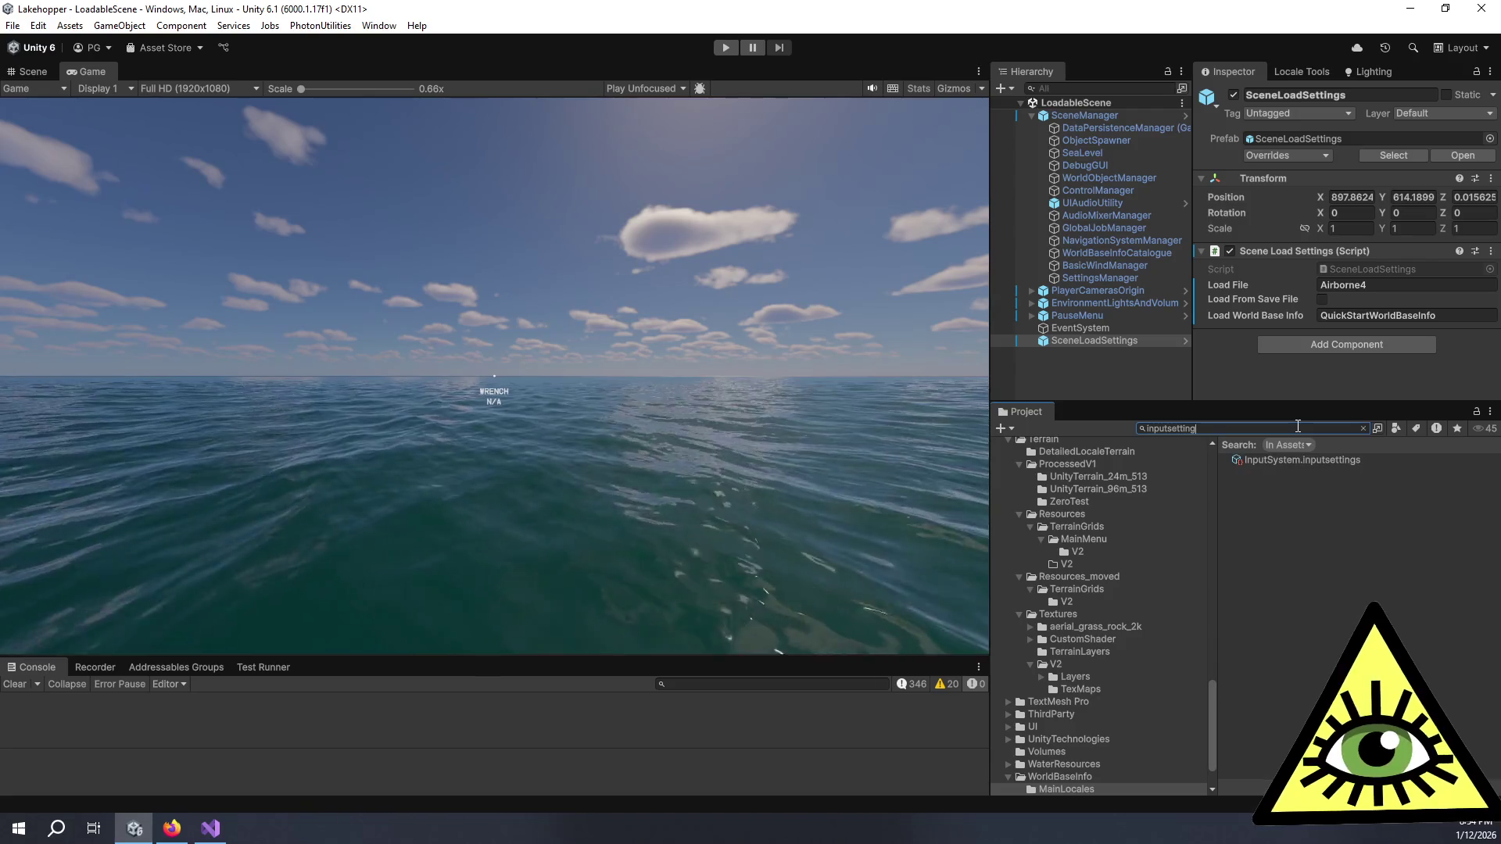
pyautogui.click(1338, 461)
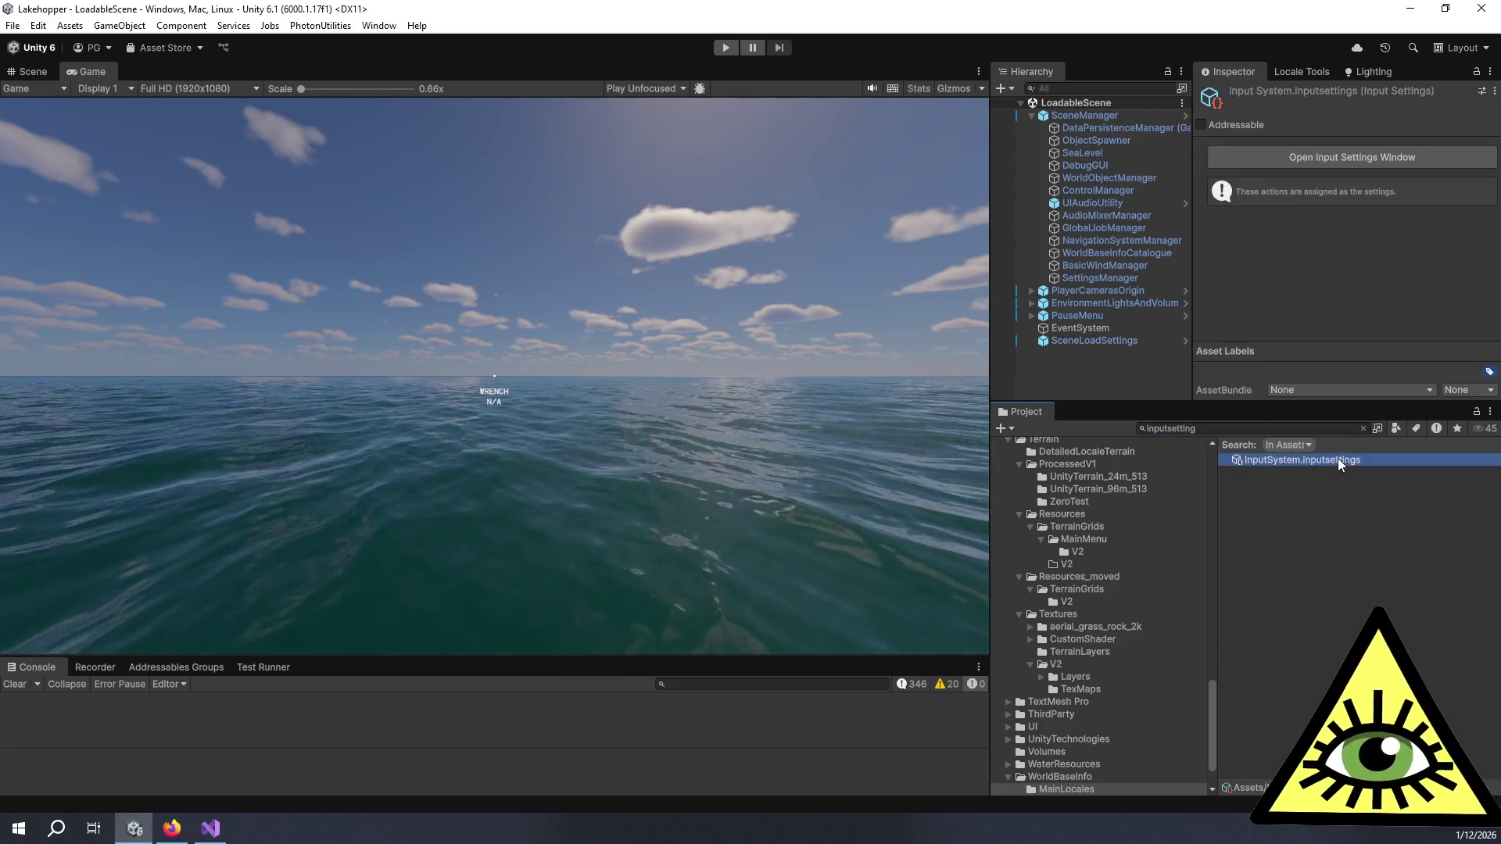
pyautogui.click(1298, 162)
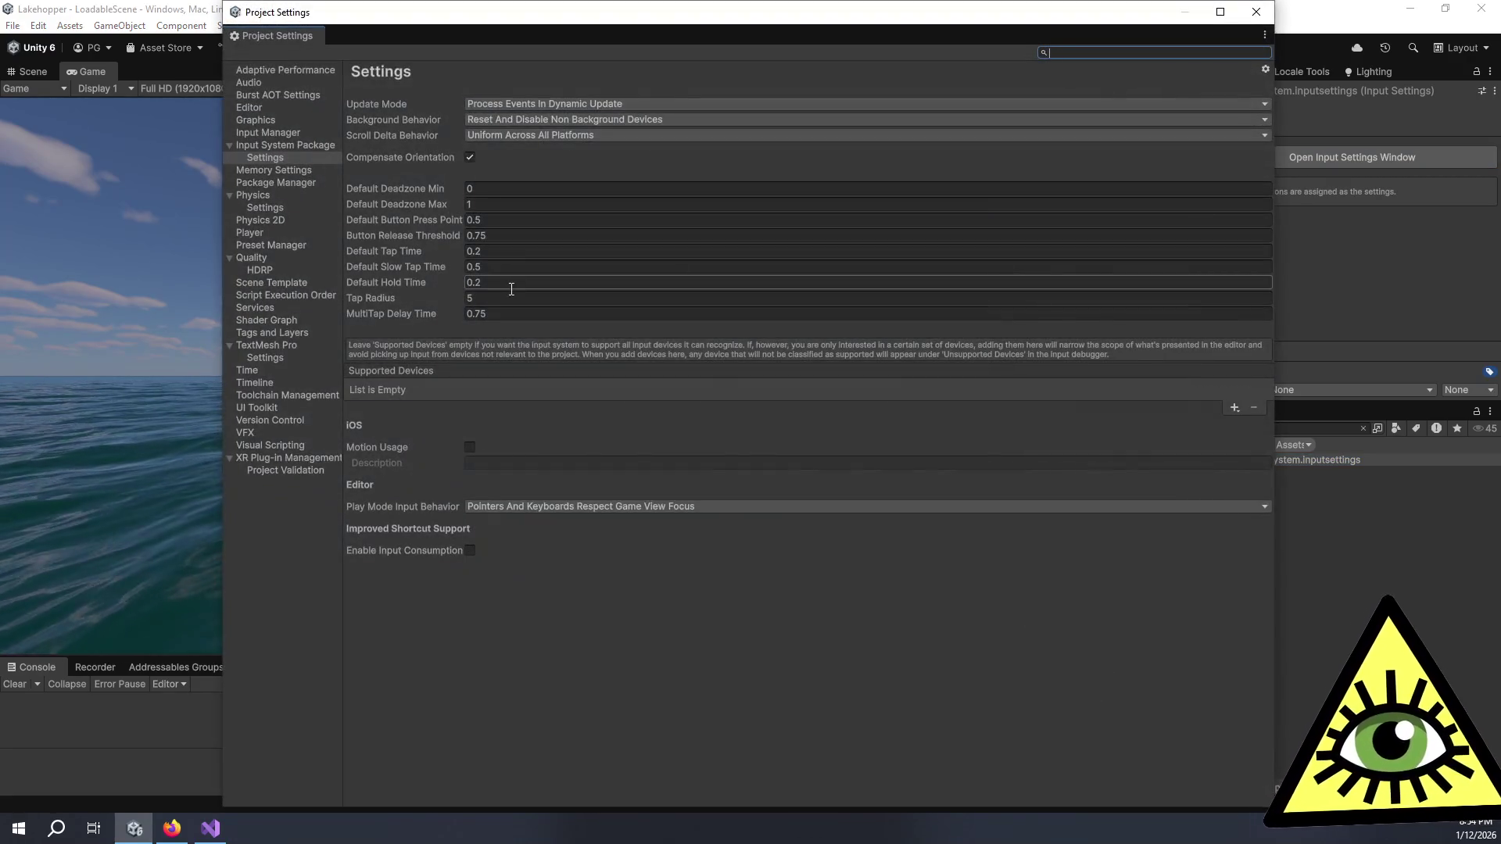
pyautogui.click(515, 123)
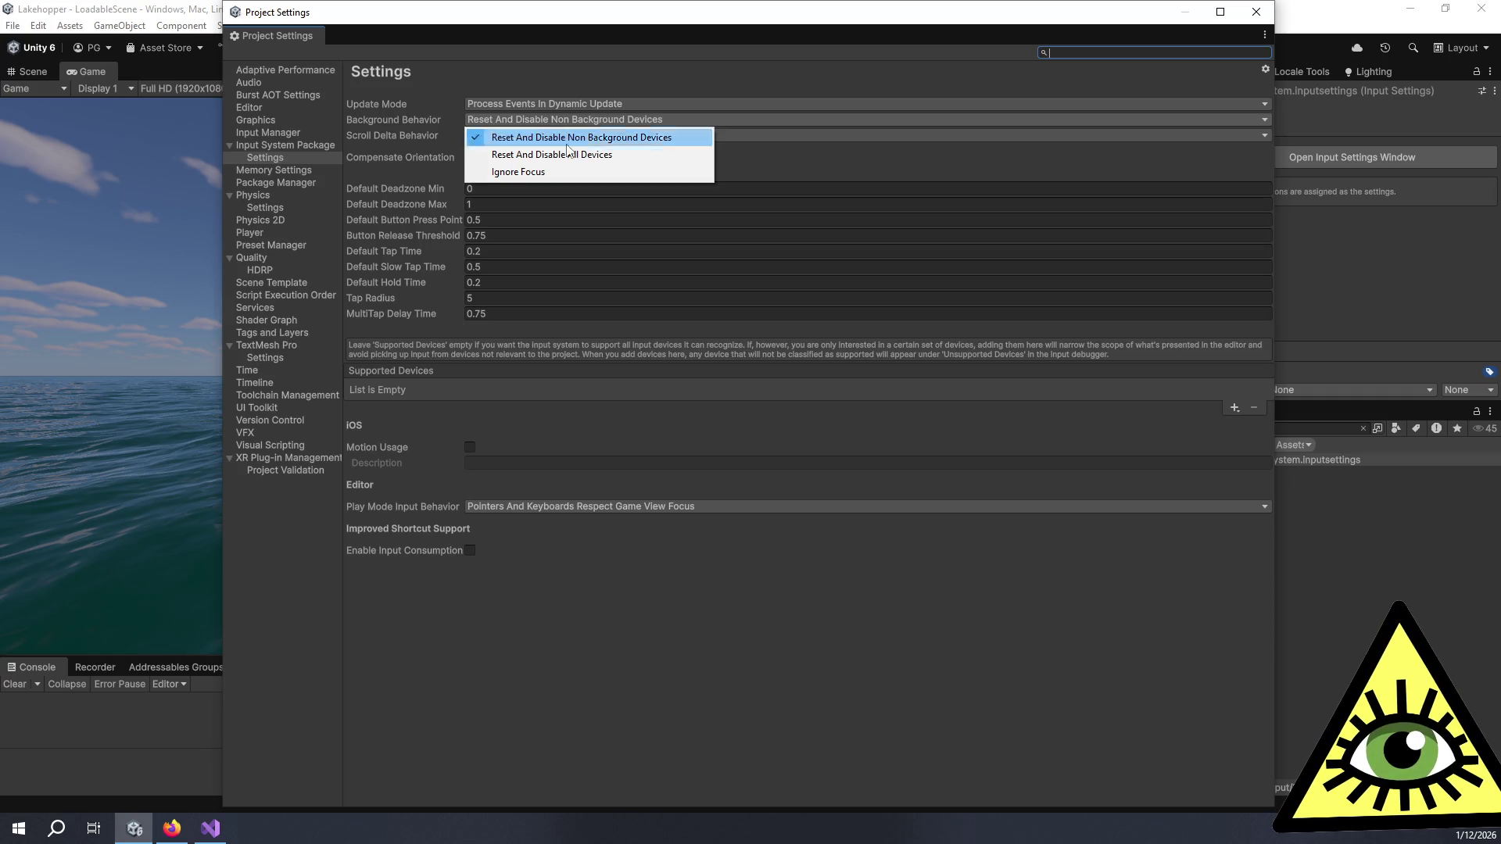
pyautogui.click(602, 173)
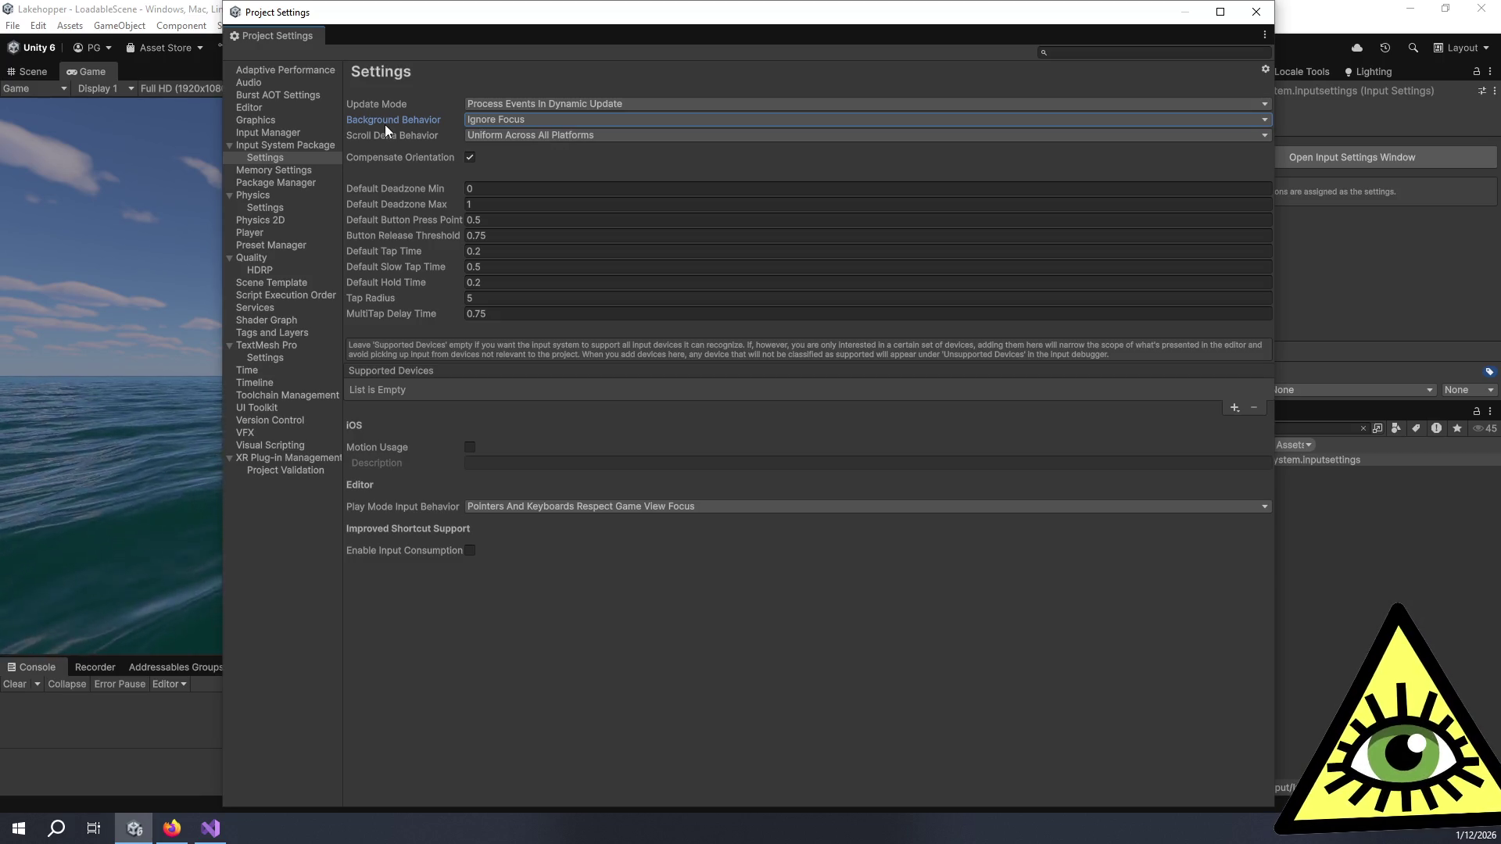
pyautogui.moveTo(378, 120)
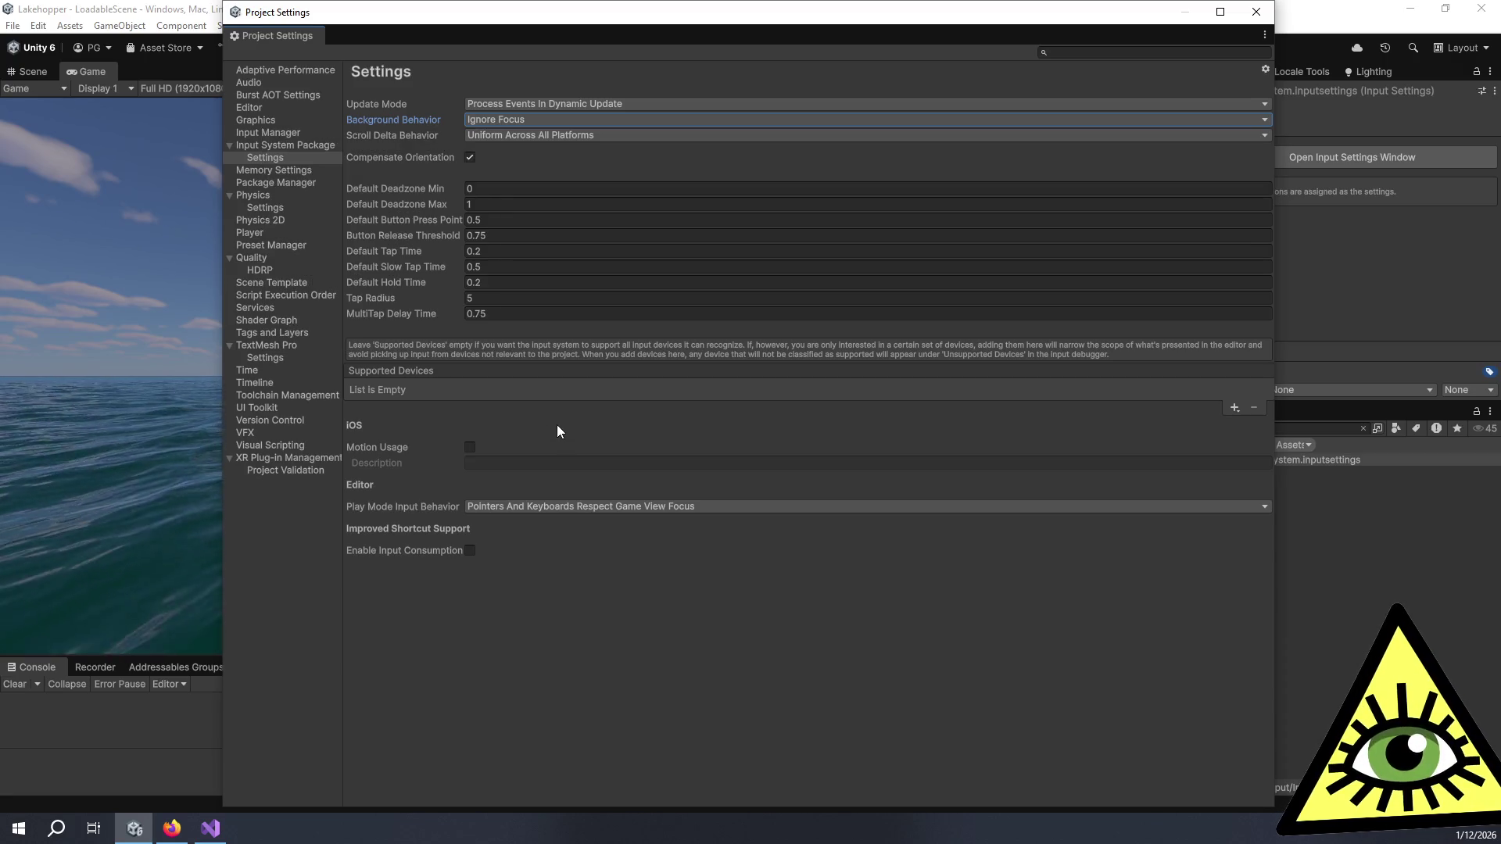
# Step: Add Gamepad to Supported Devices, then remove it again
pyautogui.click(1233, 408)
pyautogui.click(1274, 603)
pyautogui.click(1230, 441)
pyautogui.click(1262, 458)
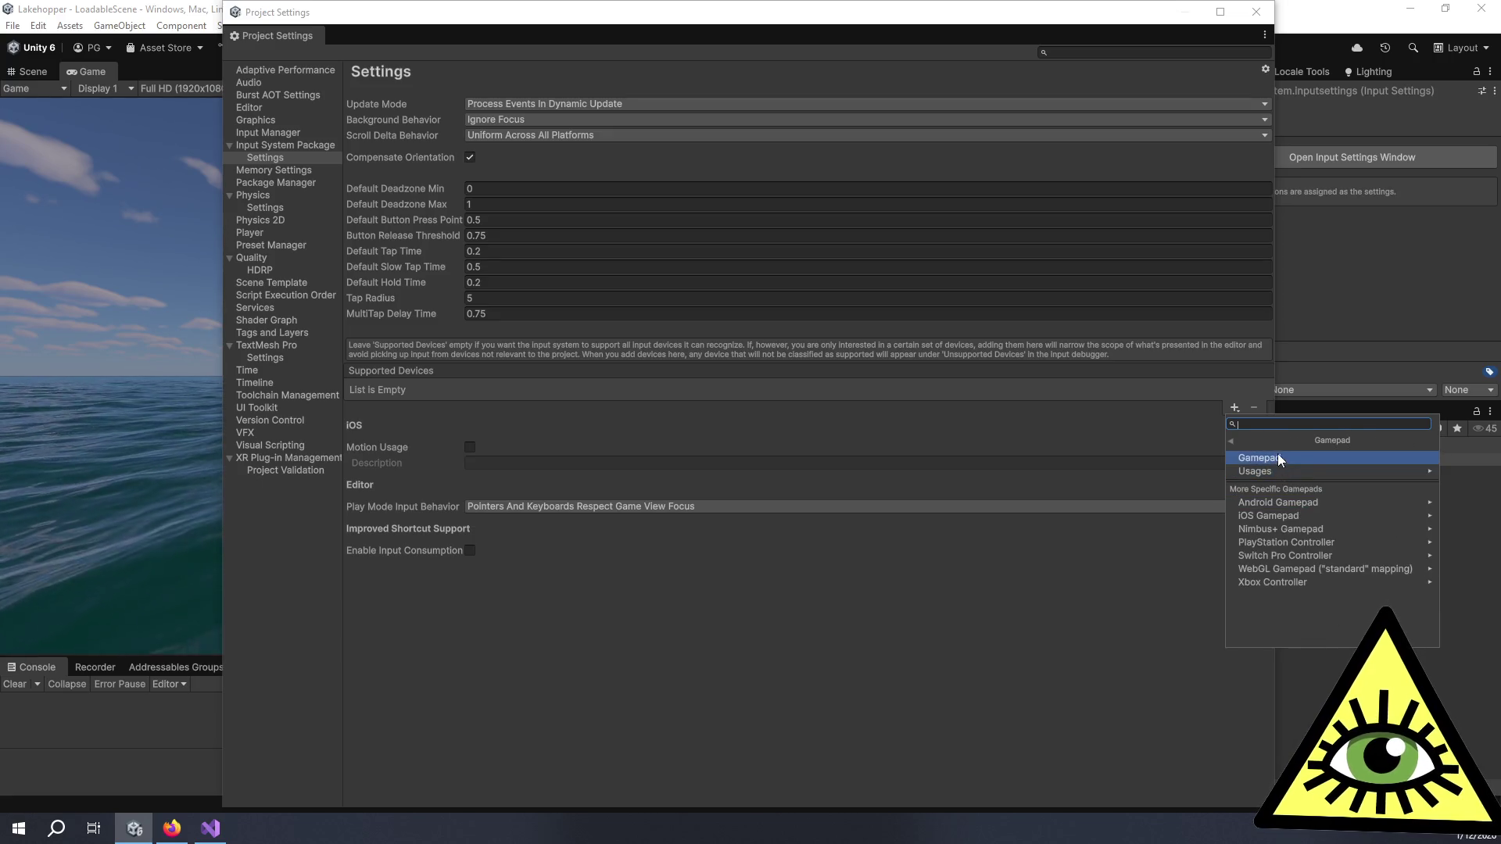
pyautogui.click(1279, 458)
pyautogui.click(443, 394)
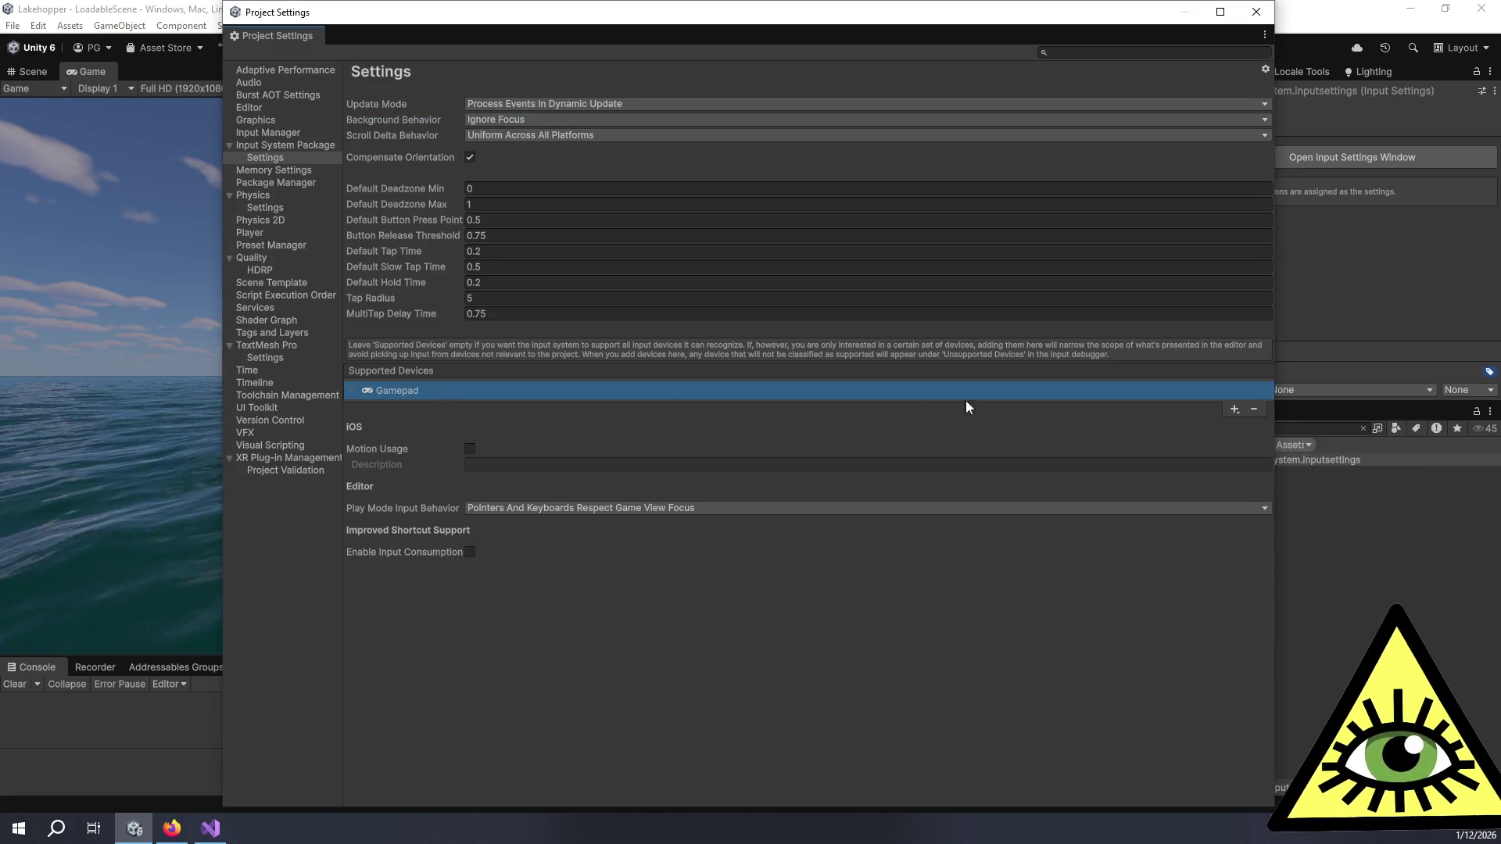
pyautogui.click(1254, 410)
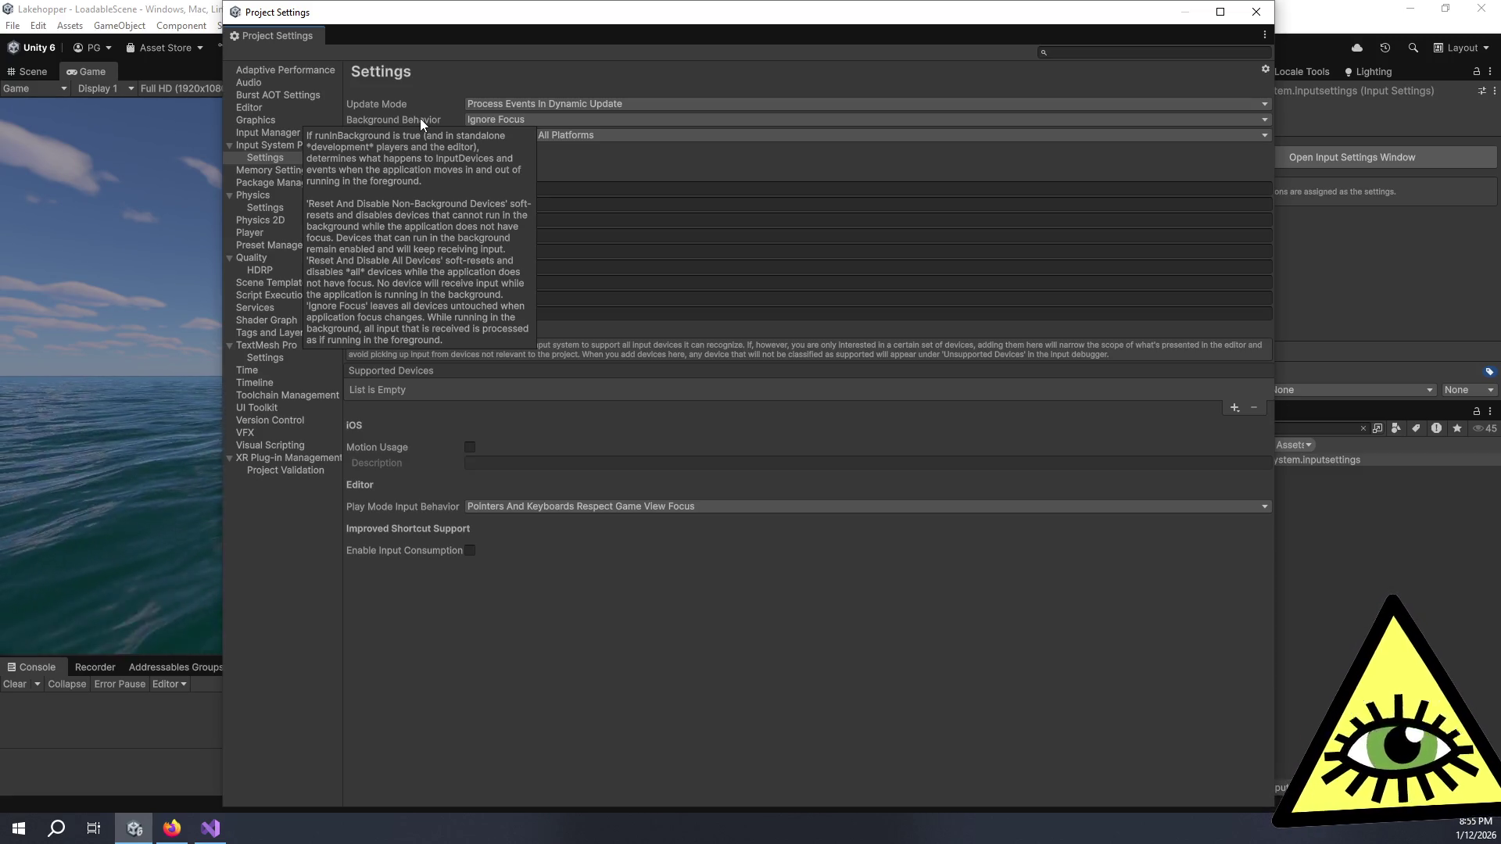
# Step: Choose All Devices Respect Game View Focus and Reset And Disable Non Background Devices, then close settings
pyautogui.click(669, 505)
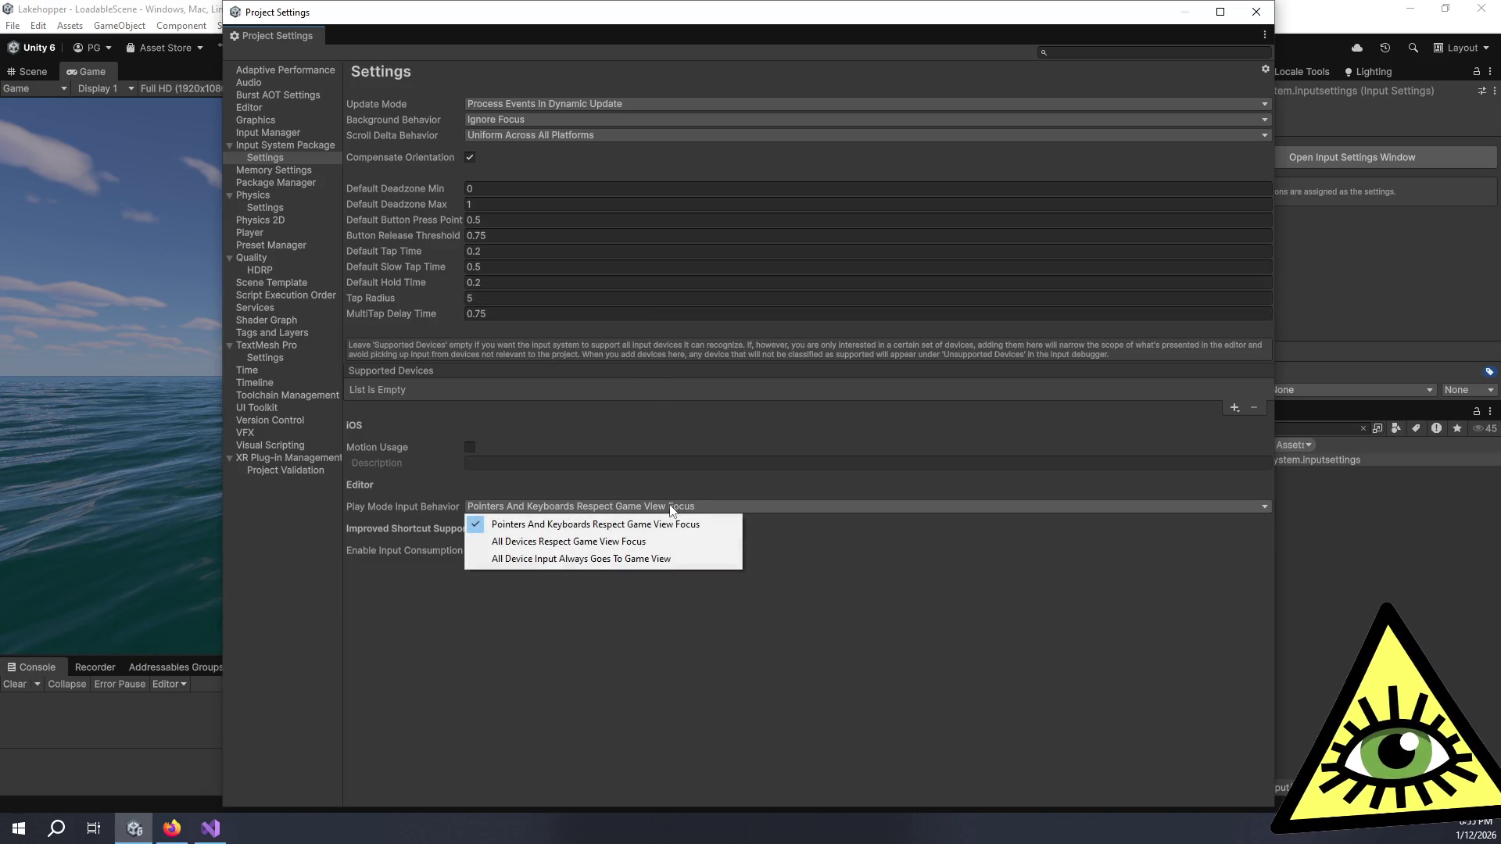
pyautogui.click(568, 542)
pyautogui.click(622, 505)
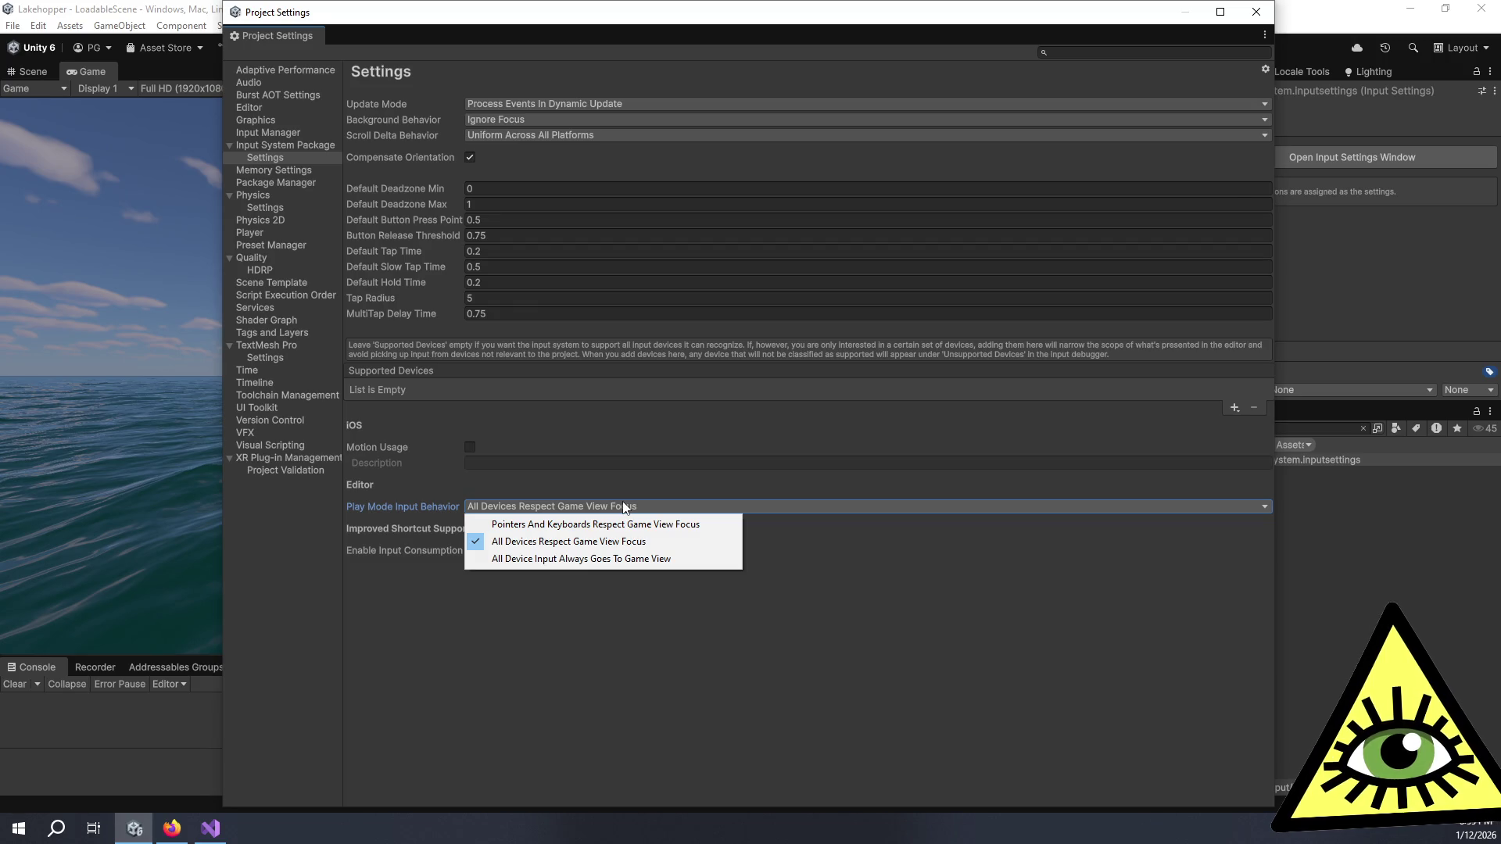
pyautogui.click(555, 613)
pyautogui.click(525, 119)
pyautogui.click(534, 136)
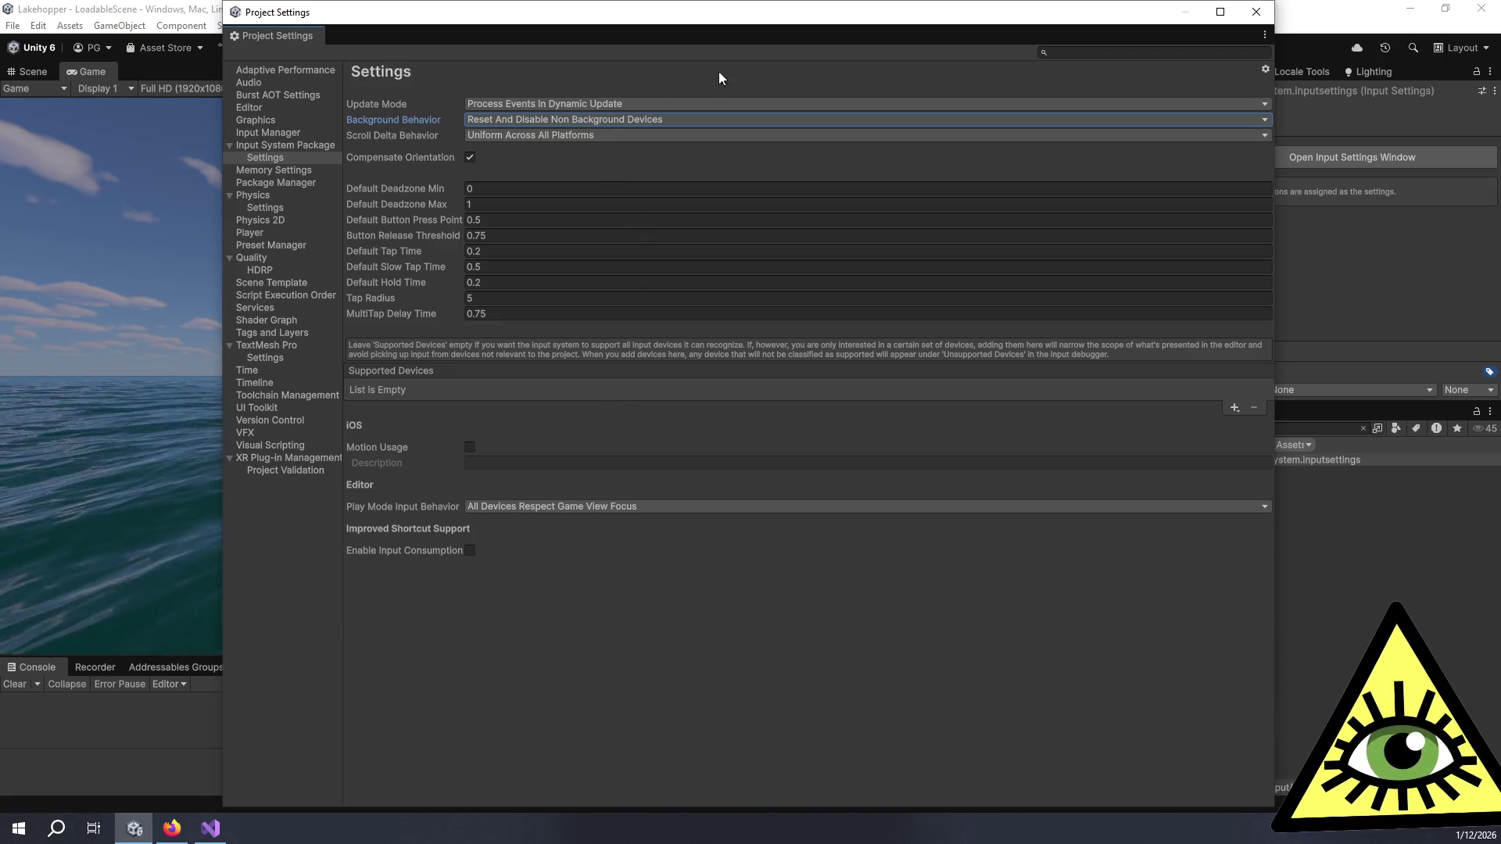
pyautogui.click(1255, 12)
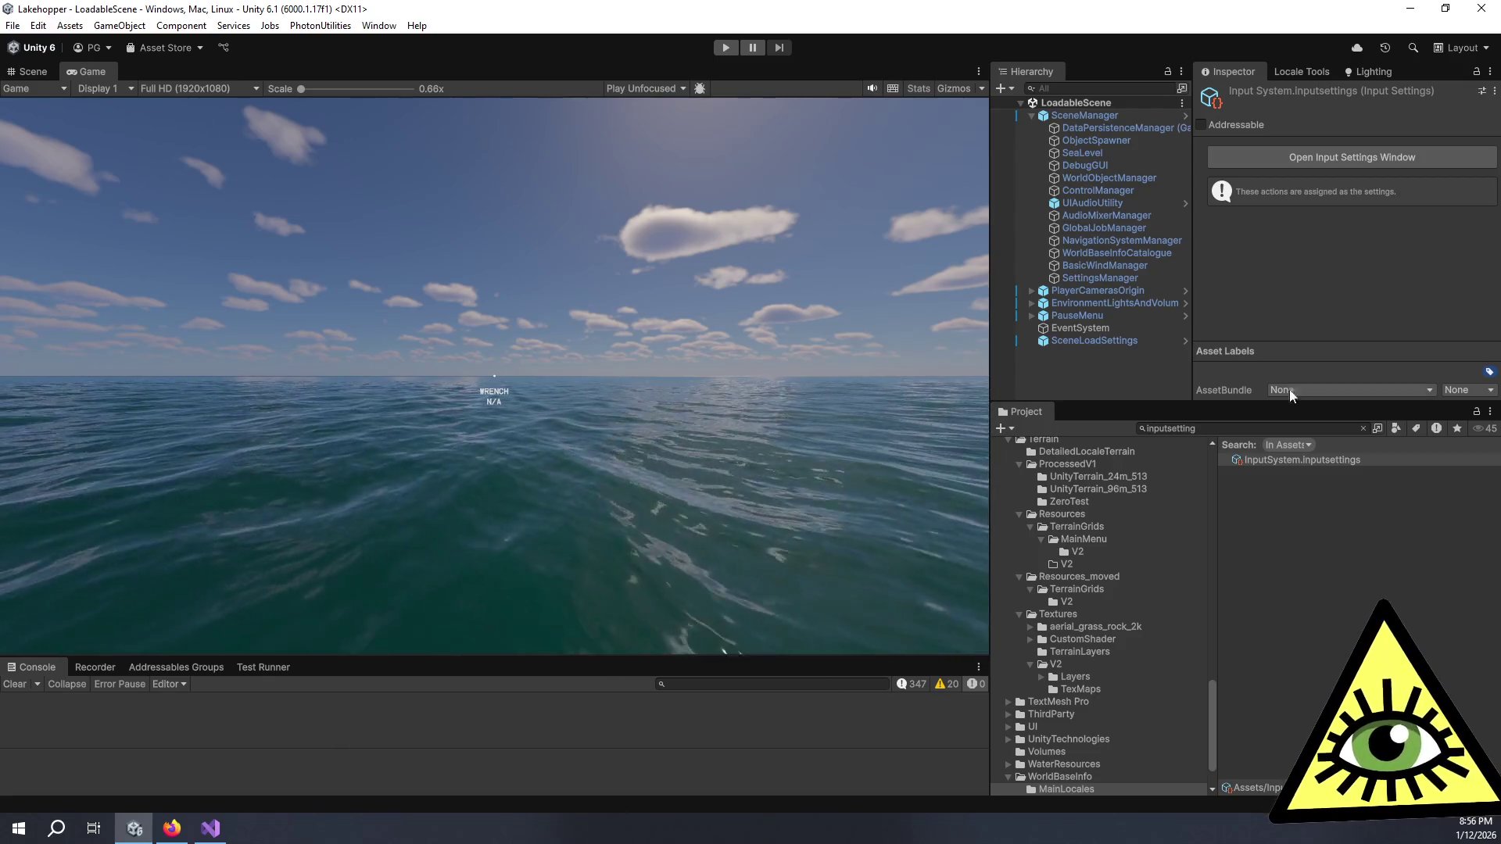
# Step: Set SceneLoadSettings' Load File to TurboTest and start play mode
pyautogui.click(1118, 340)
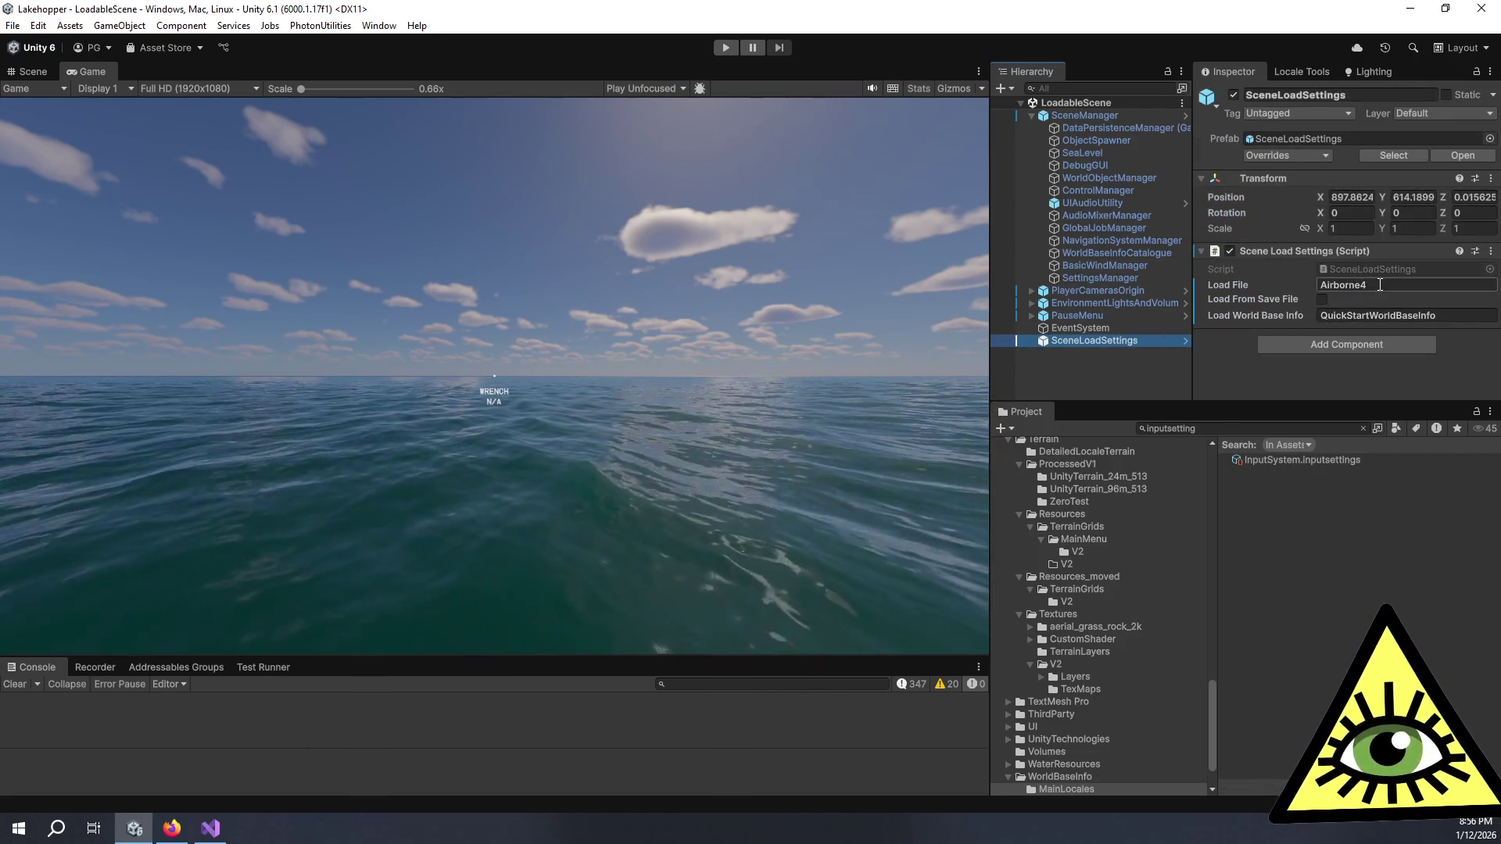
pyautogui.click(1380, 285)
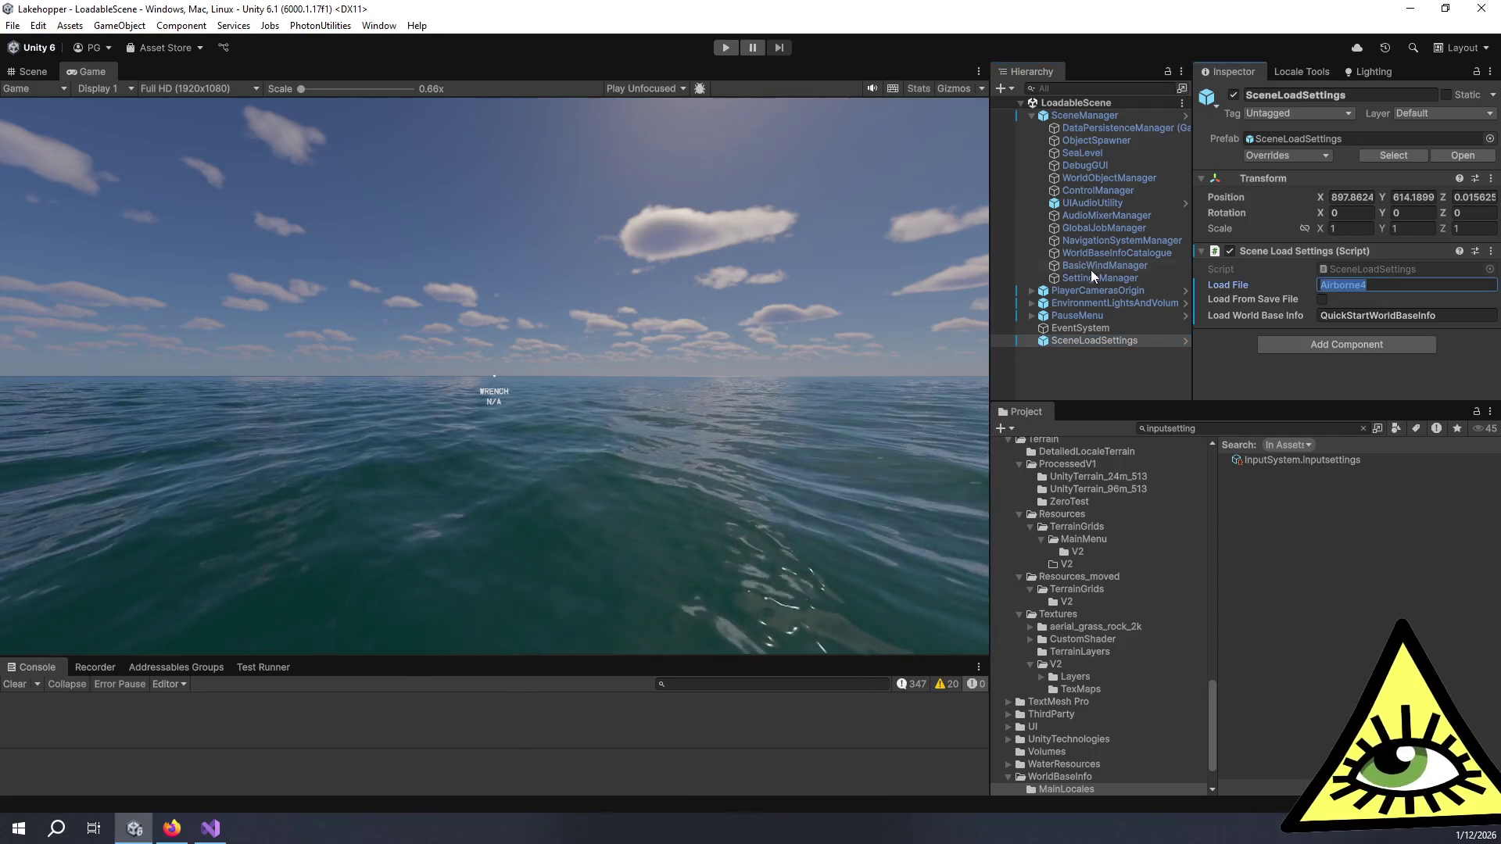
pyautogui.write('TurboTest')
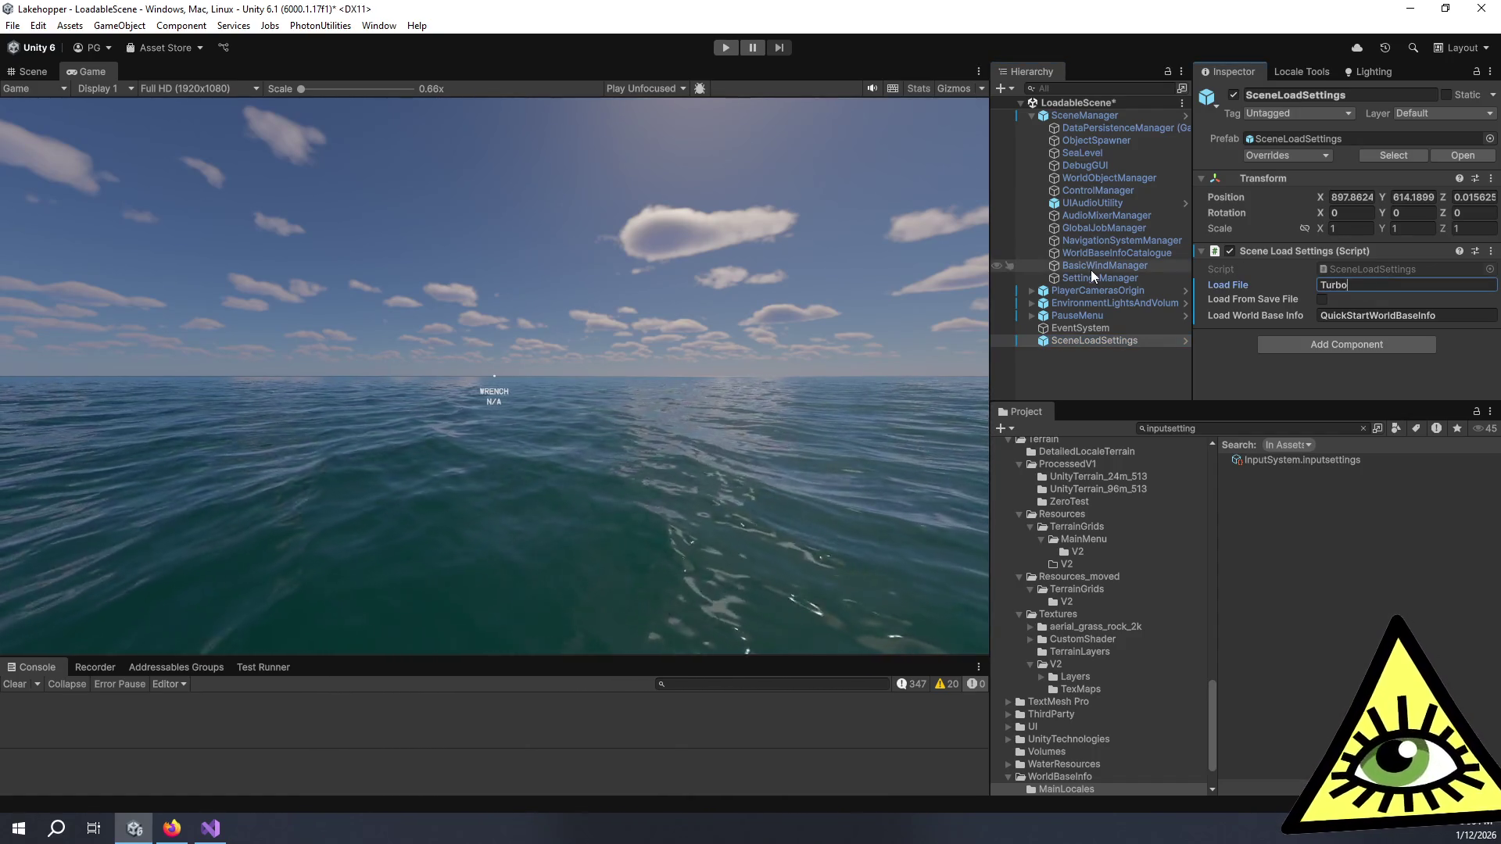
pyautogui.press('Tab')
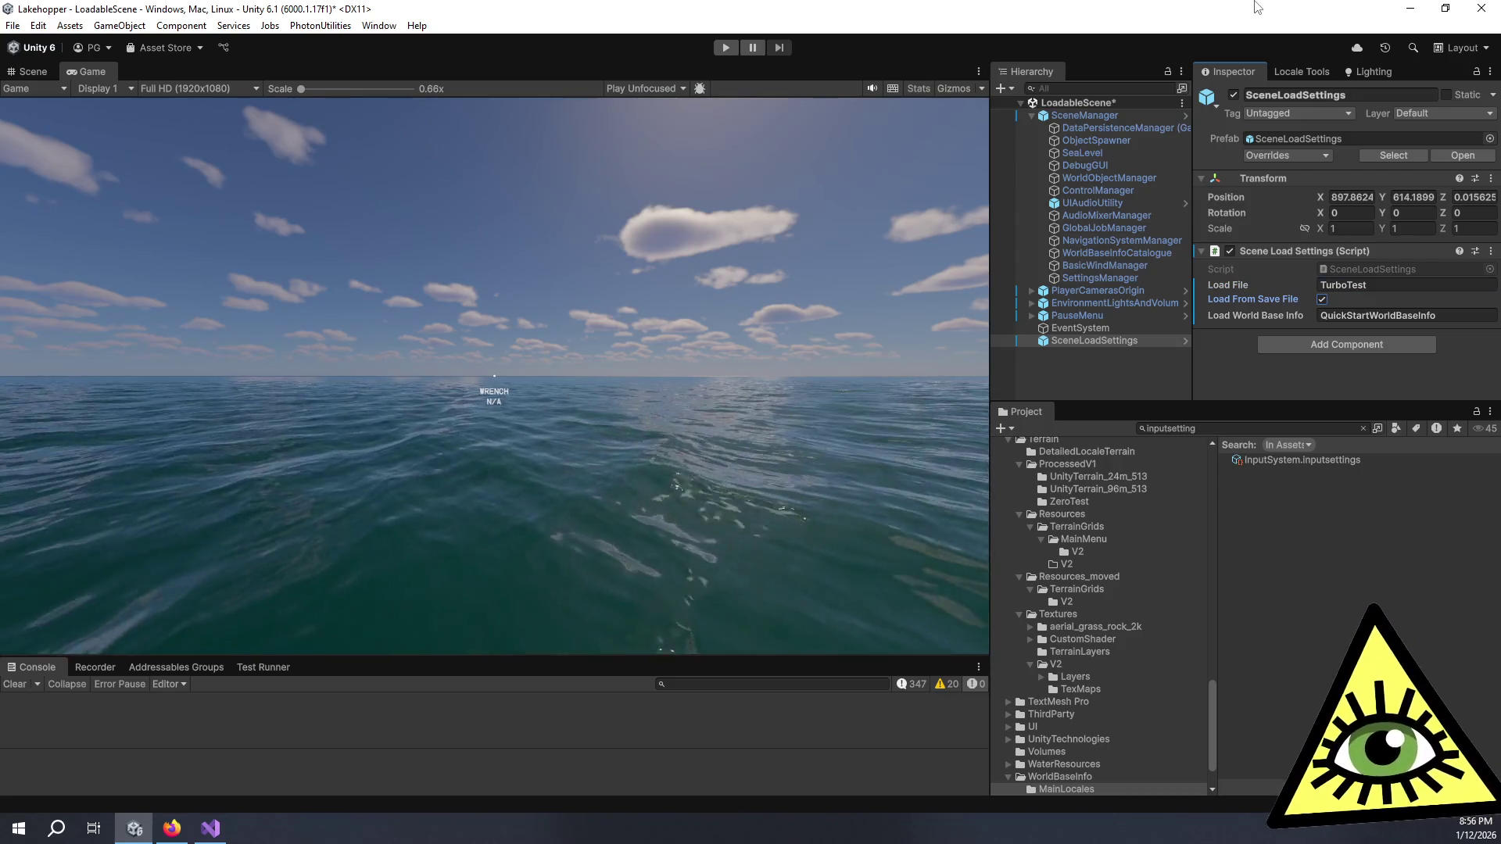
pyautogui.click(1430, 535)
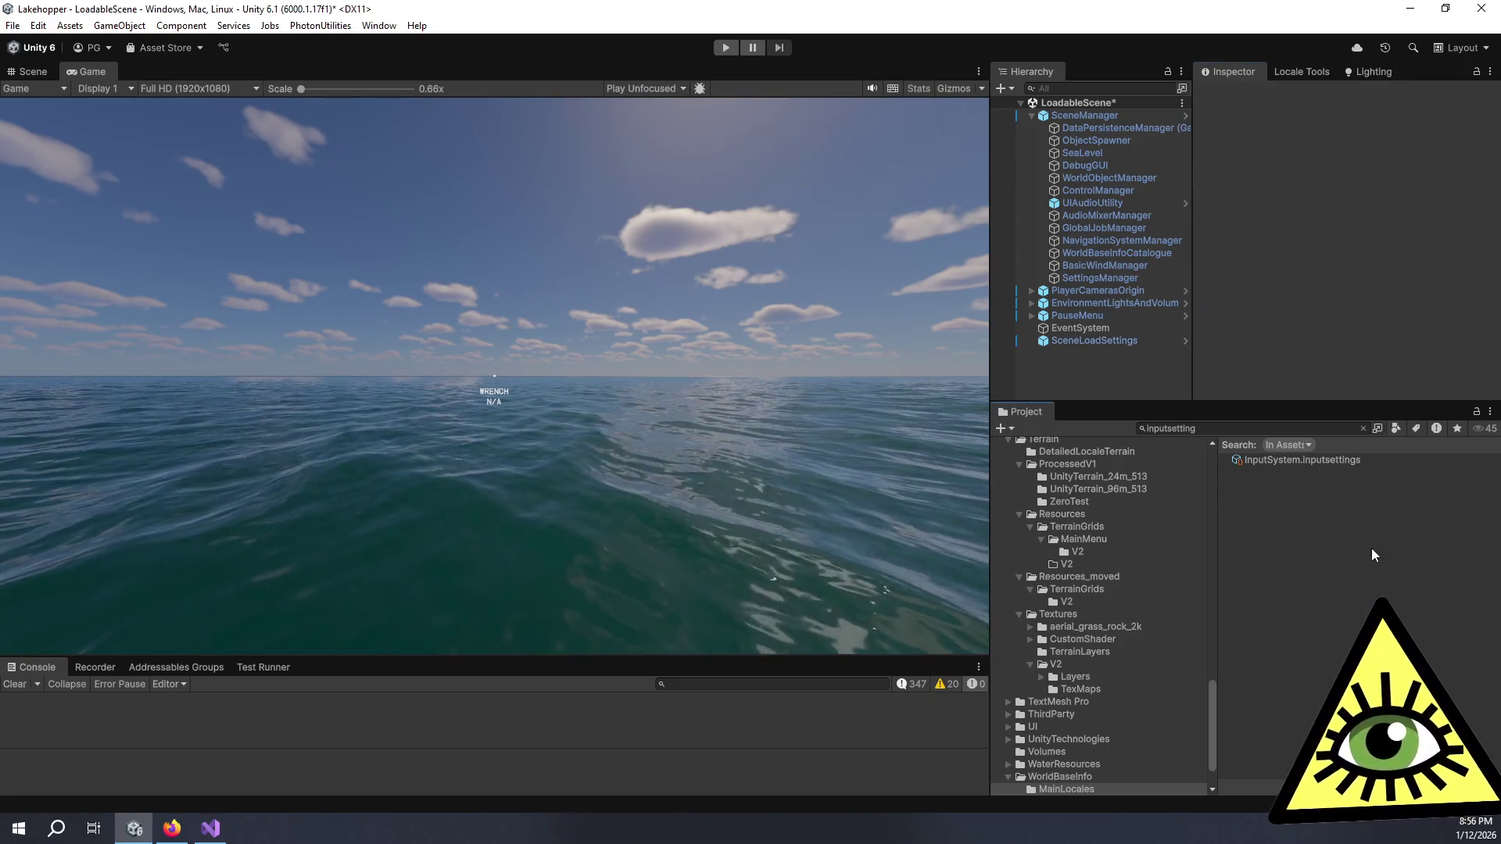
pyautogui.click(722, 47)
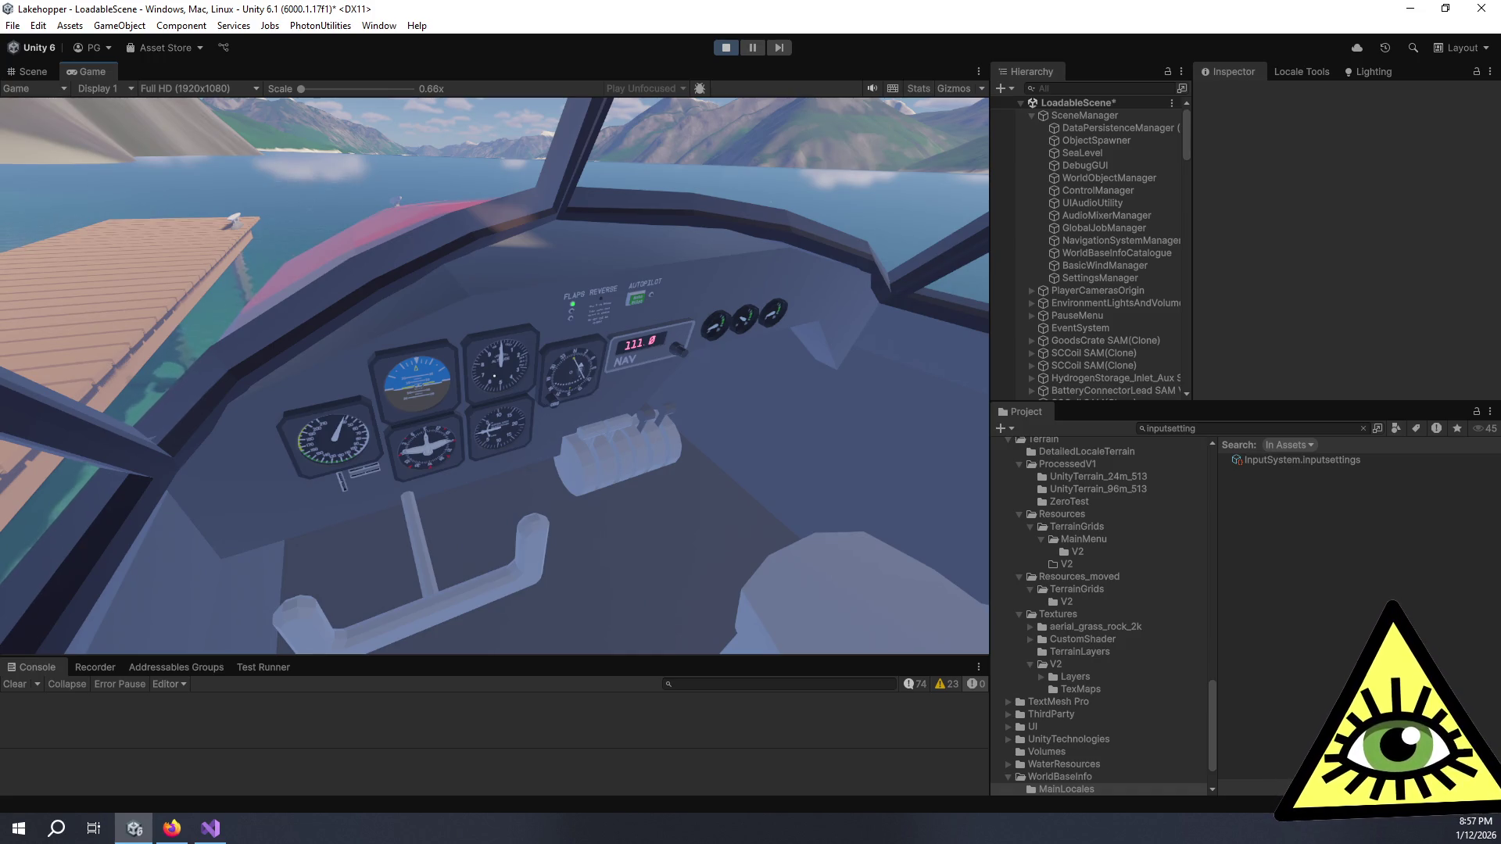
# Step: Alt+Tab away and back during play to test cockpit input, then inspect InputSystem.inputsettings
pyautogui.hotkey('alt', 'Tab')
pyautogui.hotkey('alt', 'Tab')
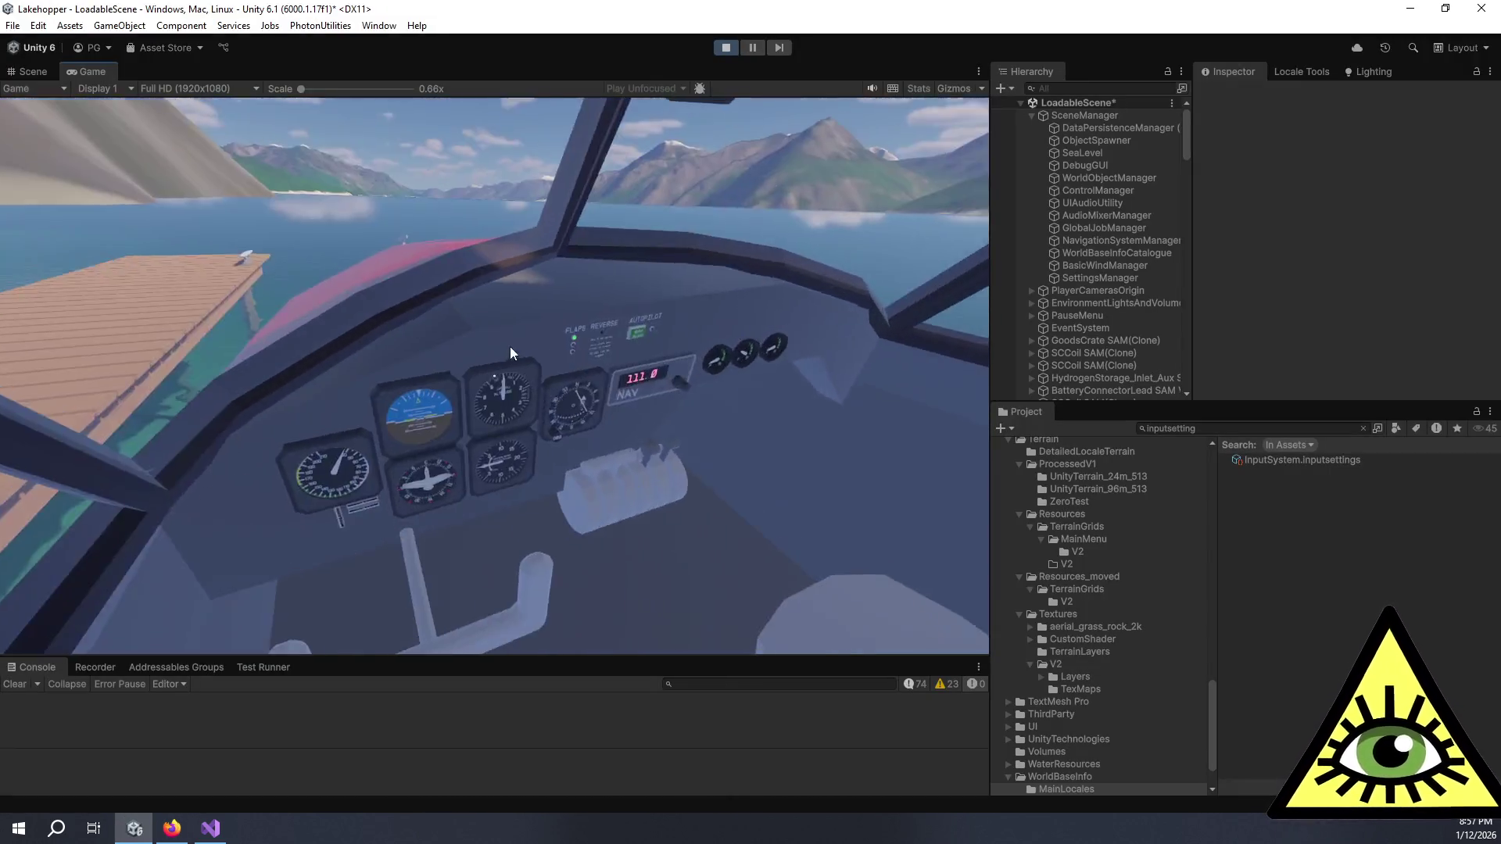
pyautogui.moveTo(1115, 269)
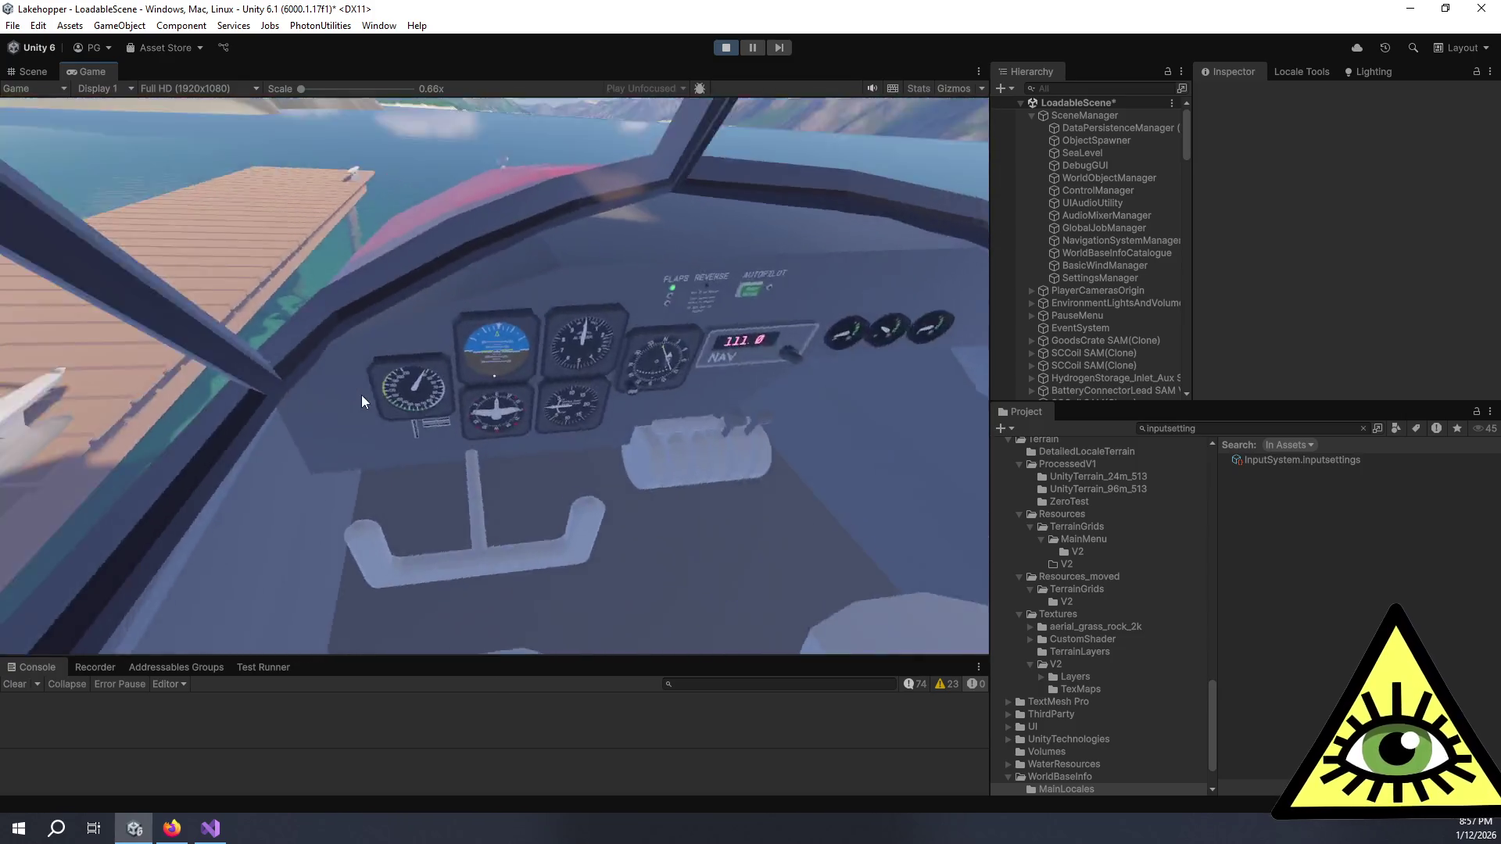
pyautogui.moveTo(0, 379)
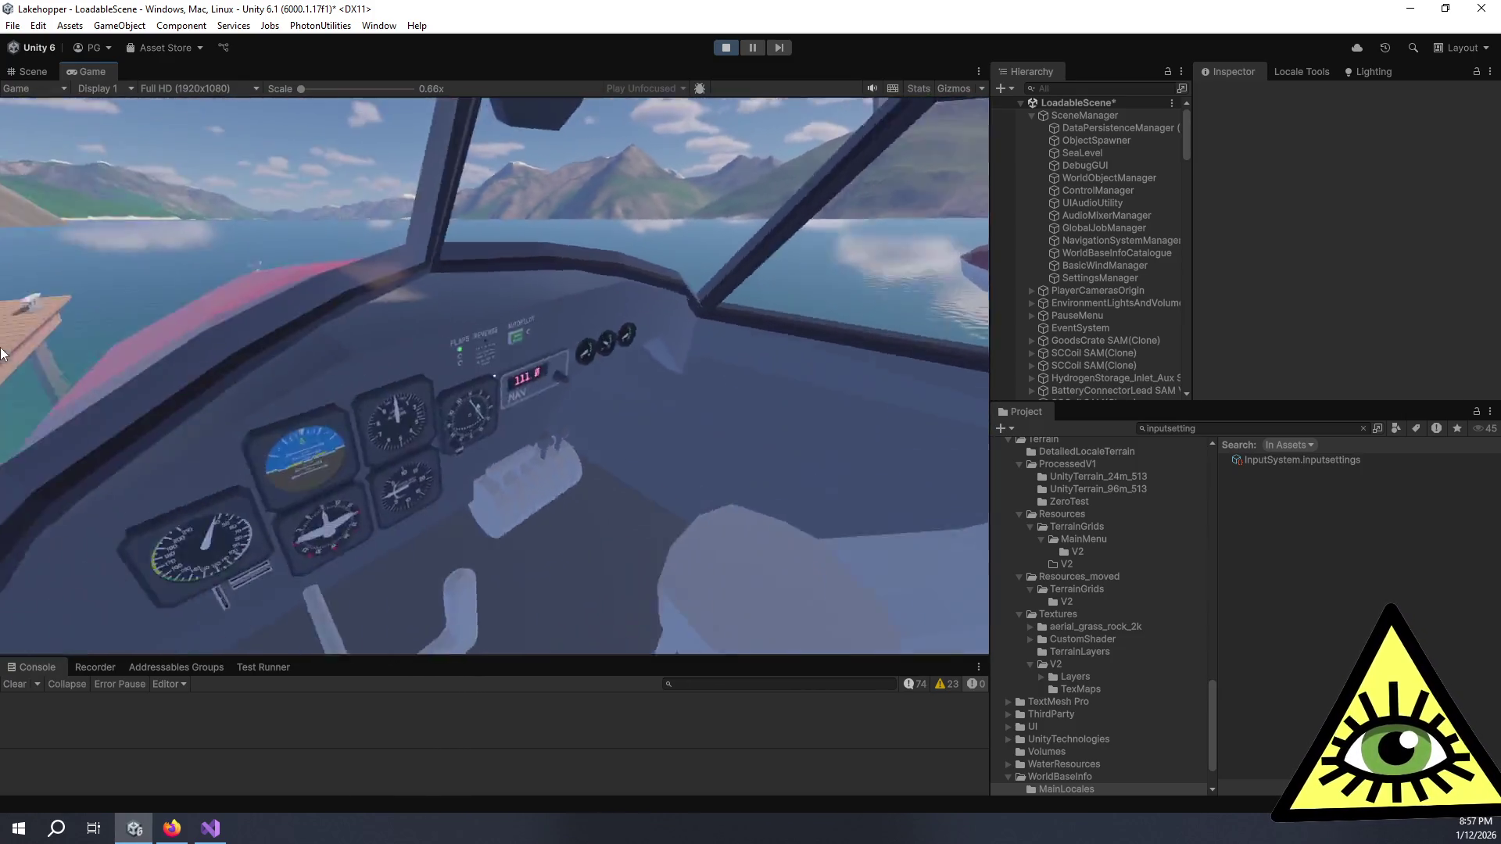
pyautogui.moveTo(0, 341)
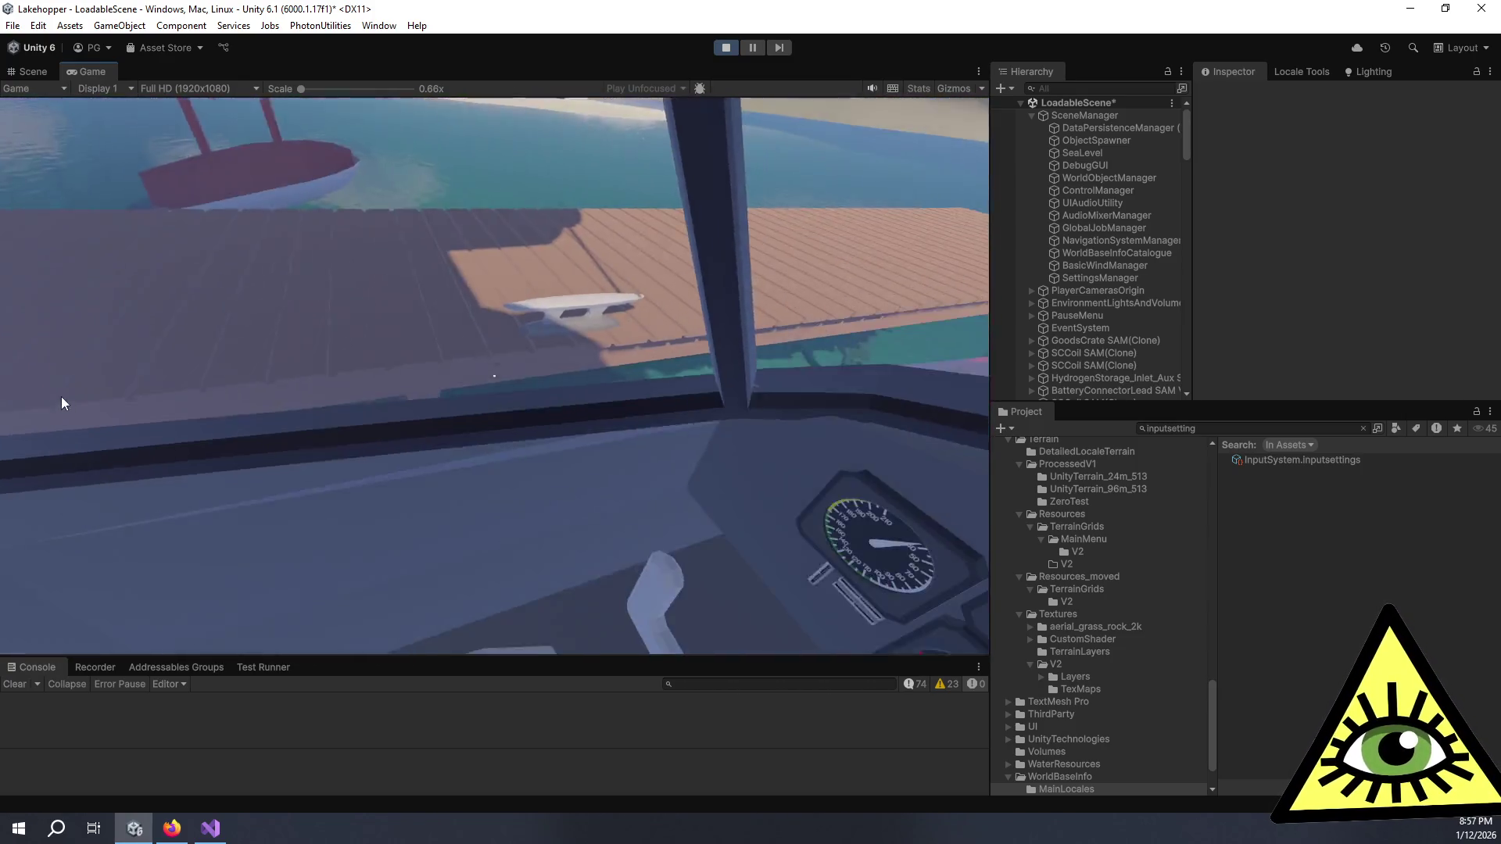
pyautogui.moveTo(406, 586)
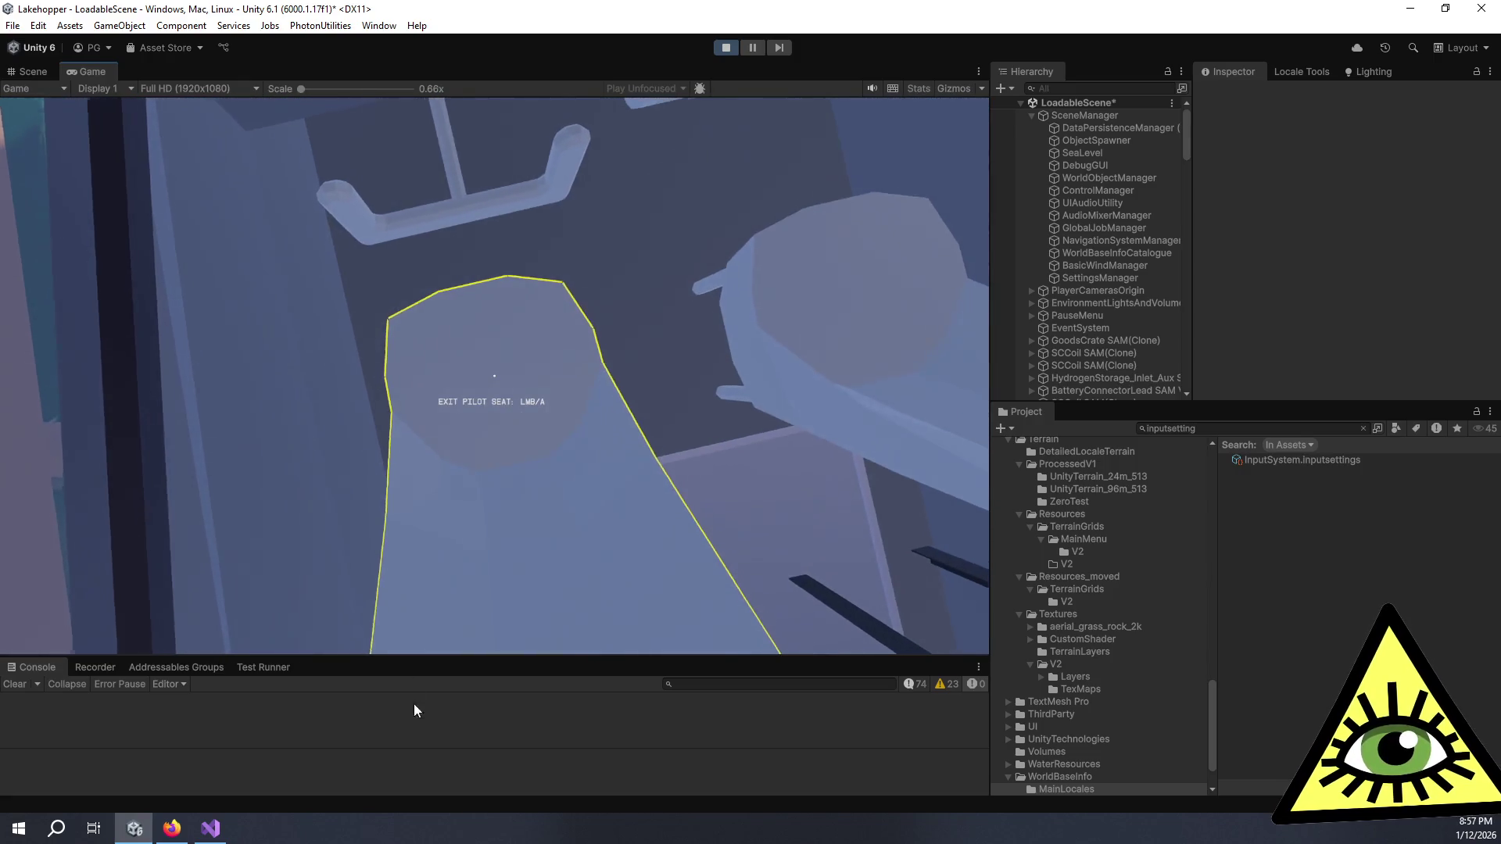
pyautogui.moveTo(418, 719)
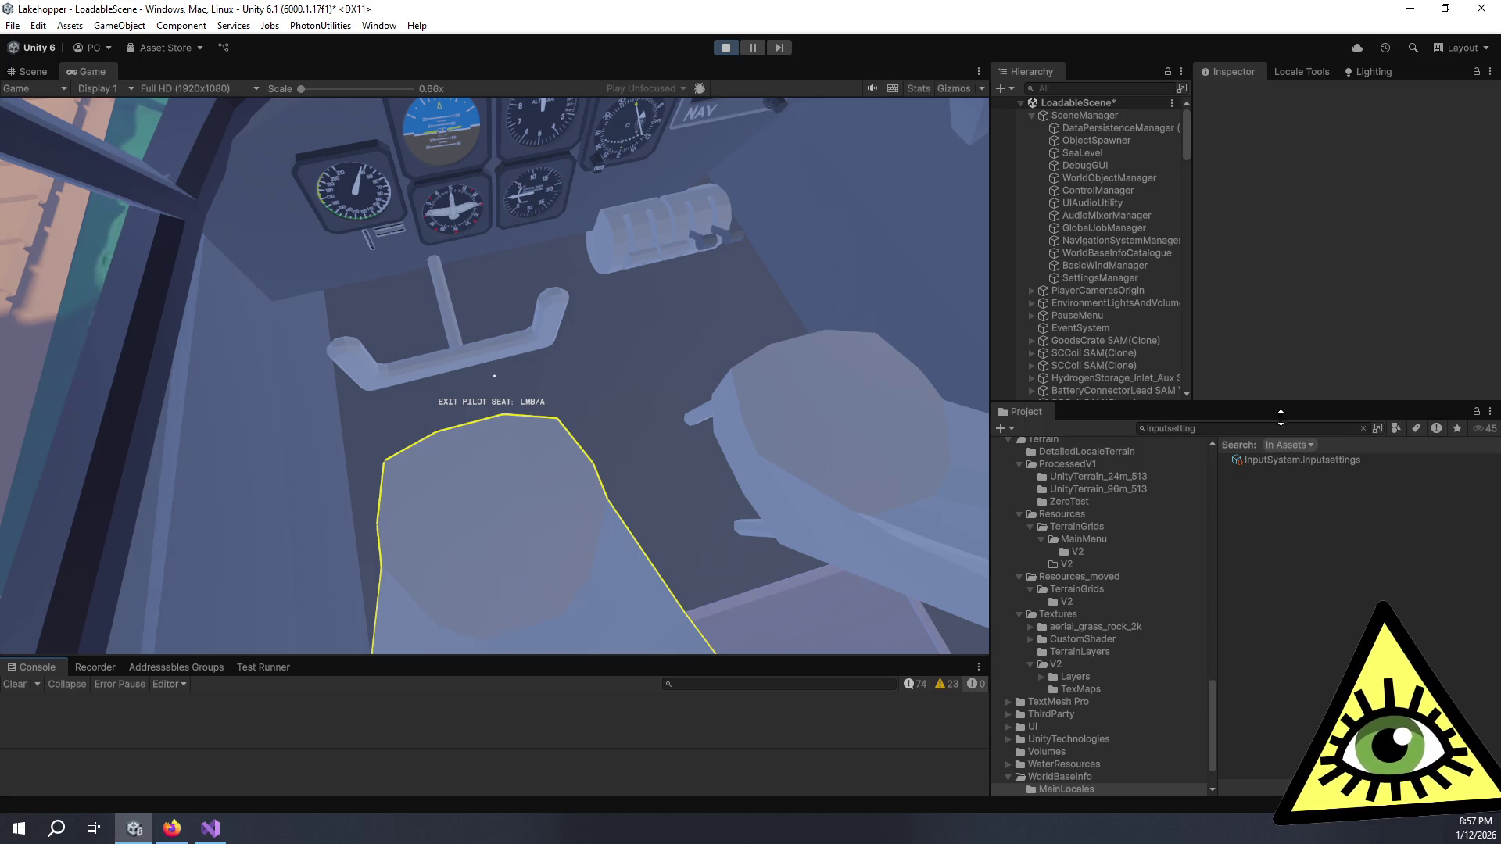
pyautogui.click(1311, 460)
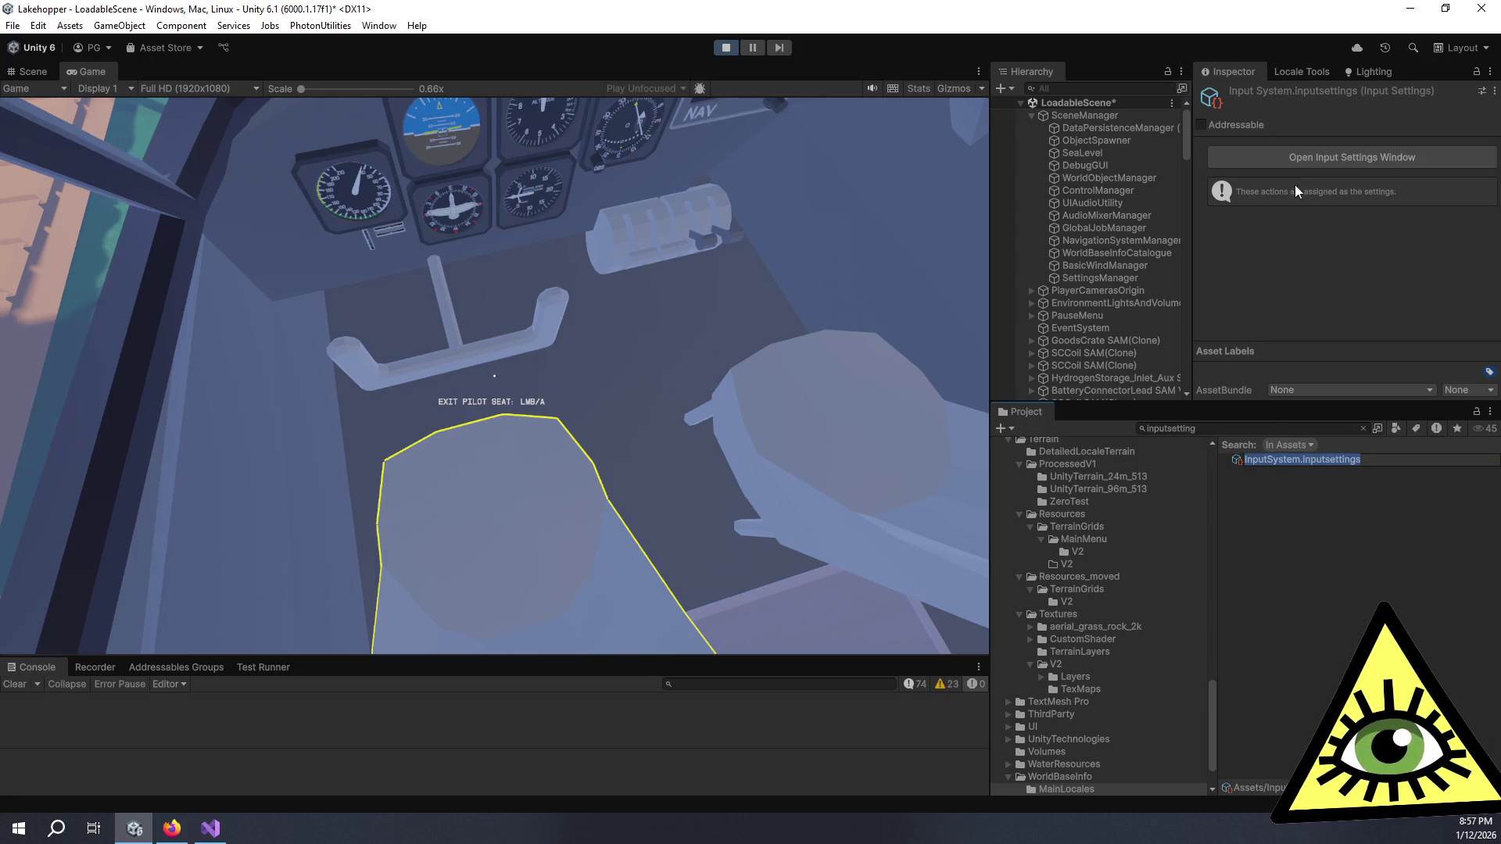
# Step: Set Background Behavior to Ignore Focus during play, retest with Alt+Tab, and stop play mode
pyautogui.click(1292, 159)
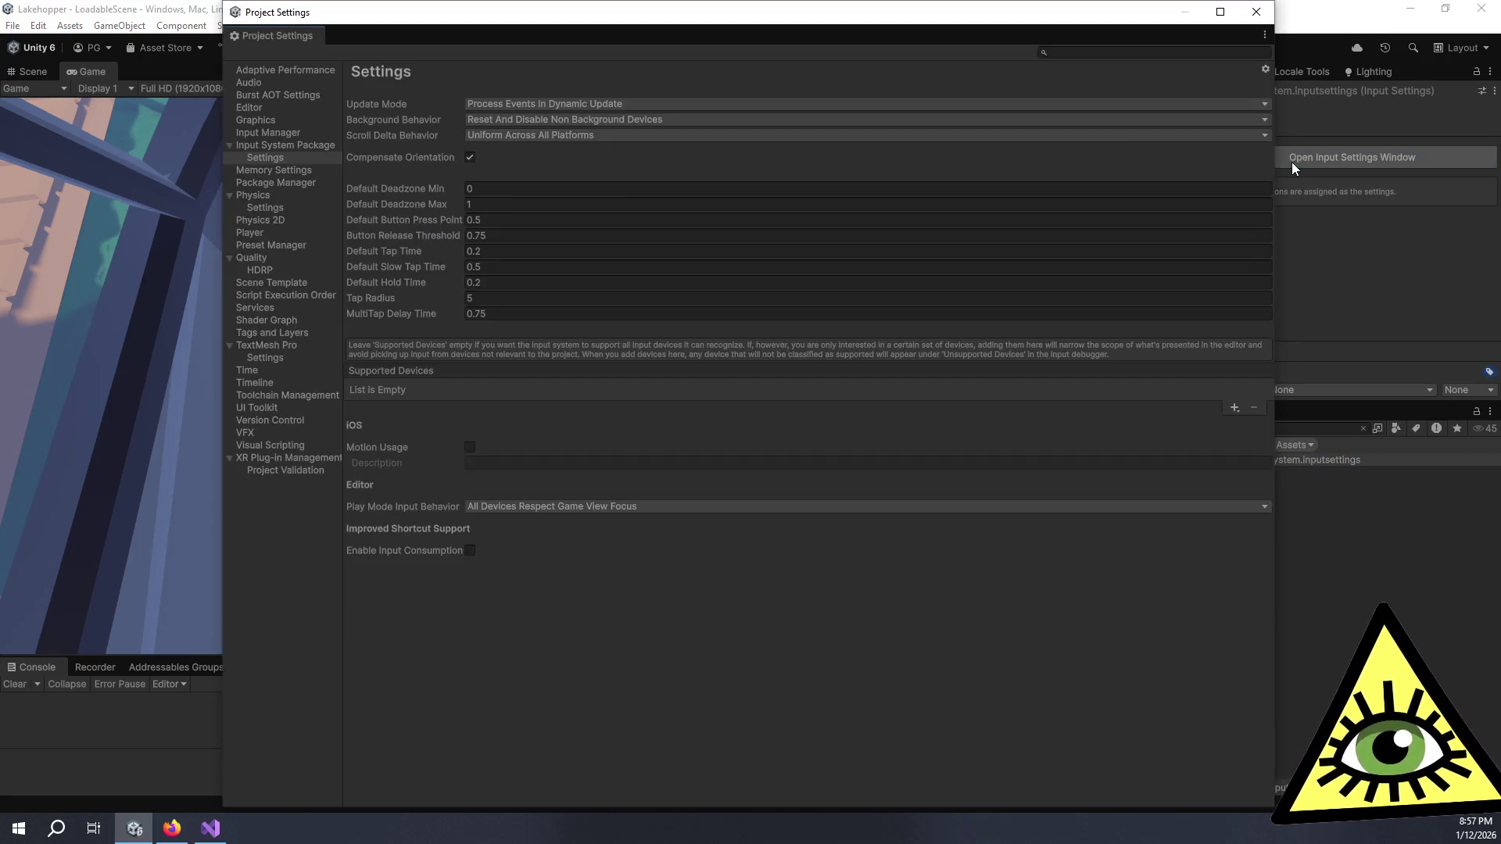
pyautogui.click(667, 120)
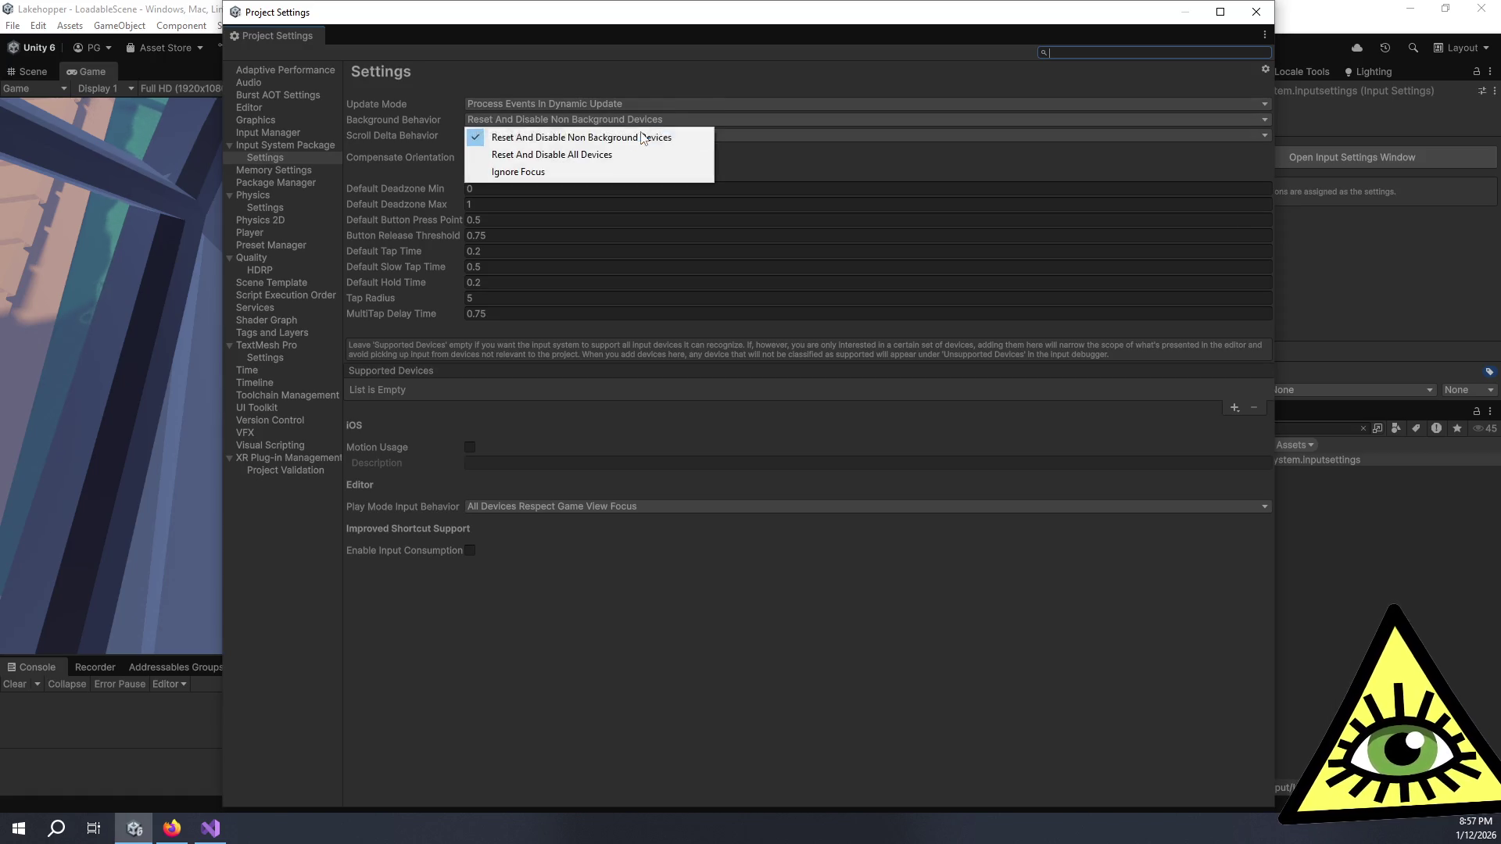
pyautogui.click(572, 173)
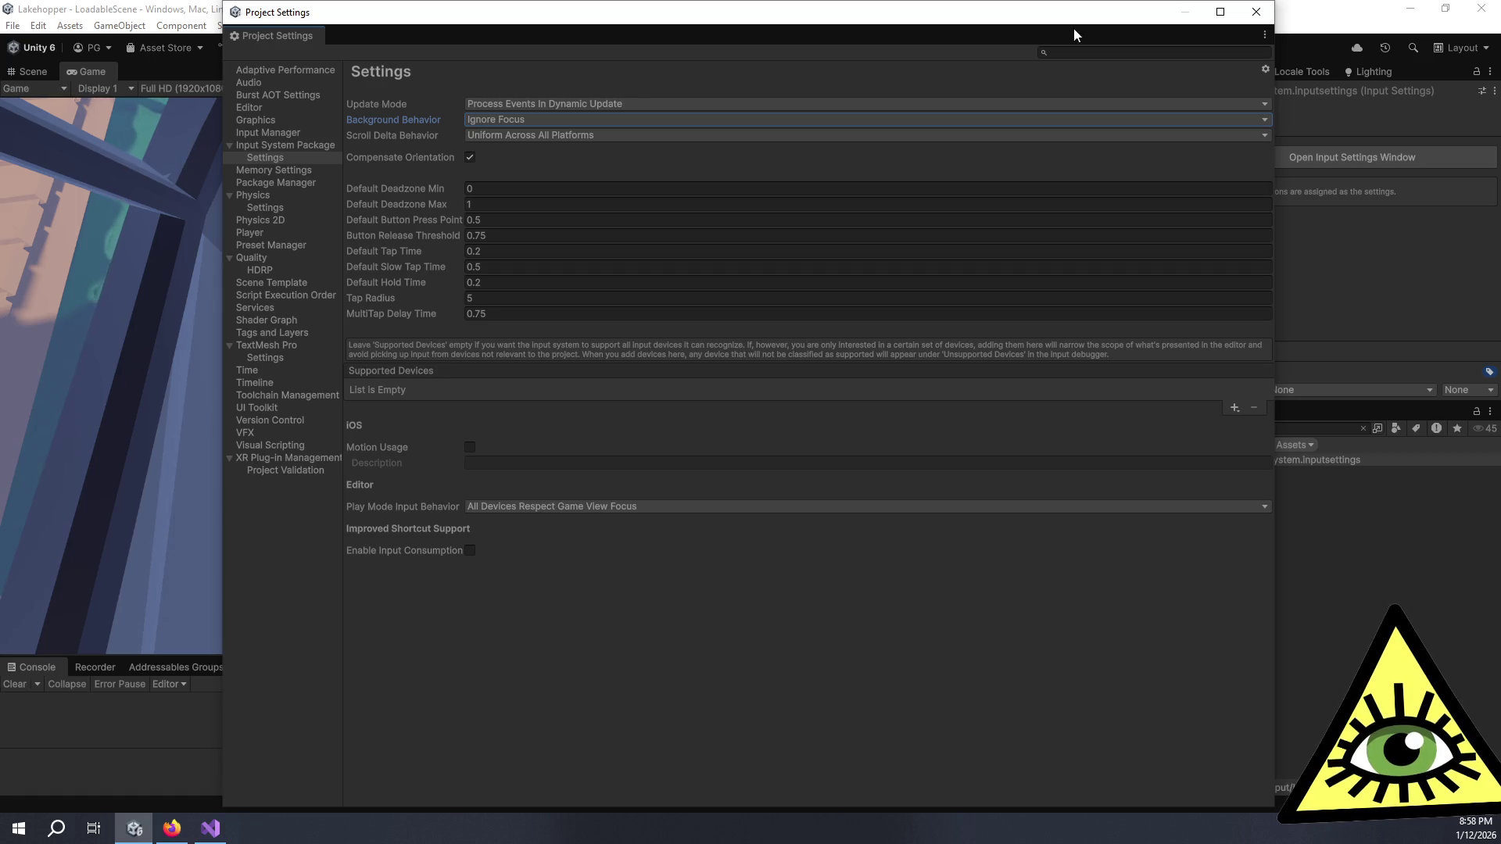
pyautogui.click(1255, 12)
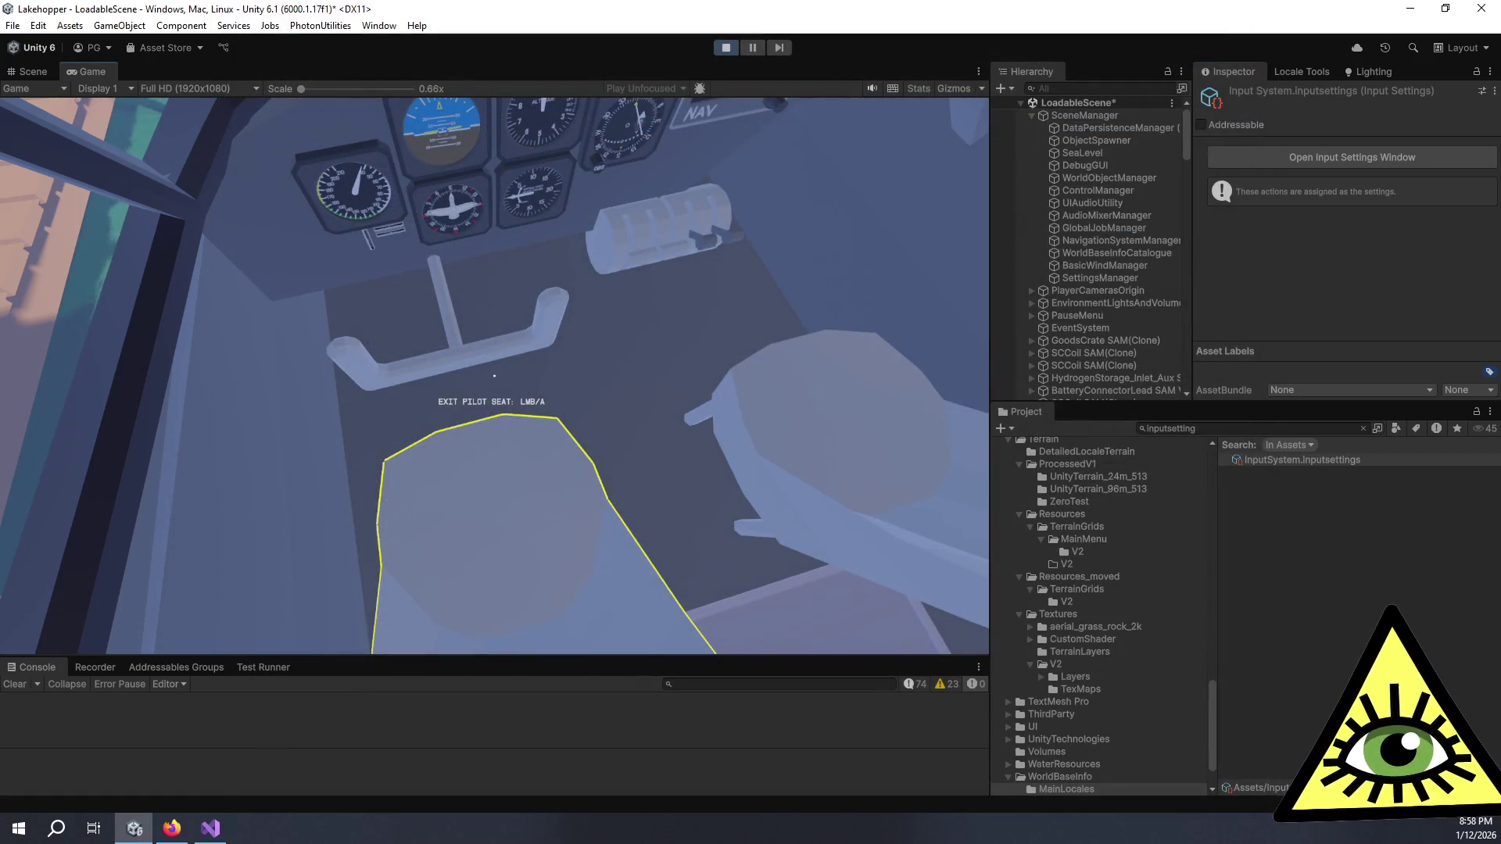
pyautogui.hotkey('alt', 'Tab')
pyautogui.hotkey('alt', 'Tab')
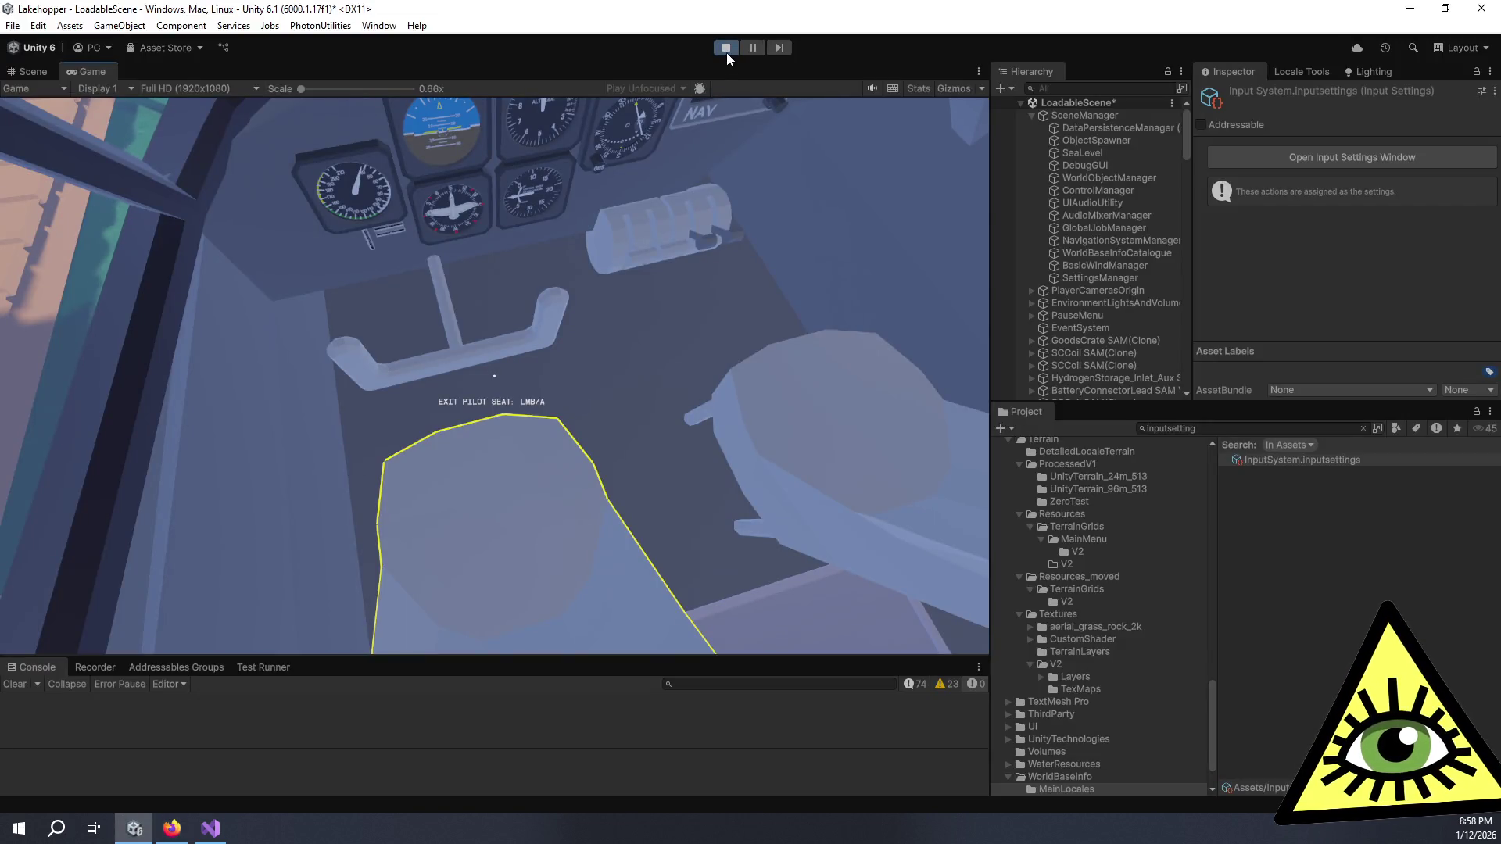
pyautogui.hotkey('alt', 'Tab')
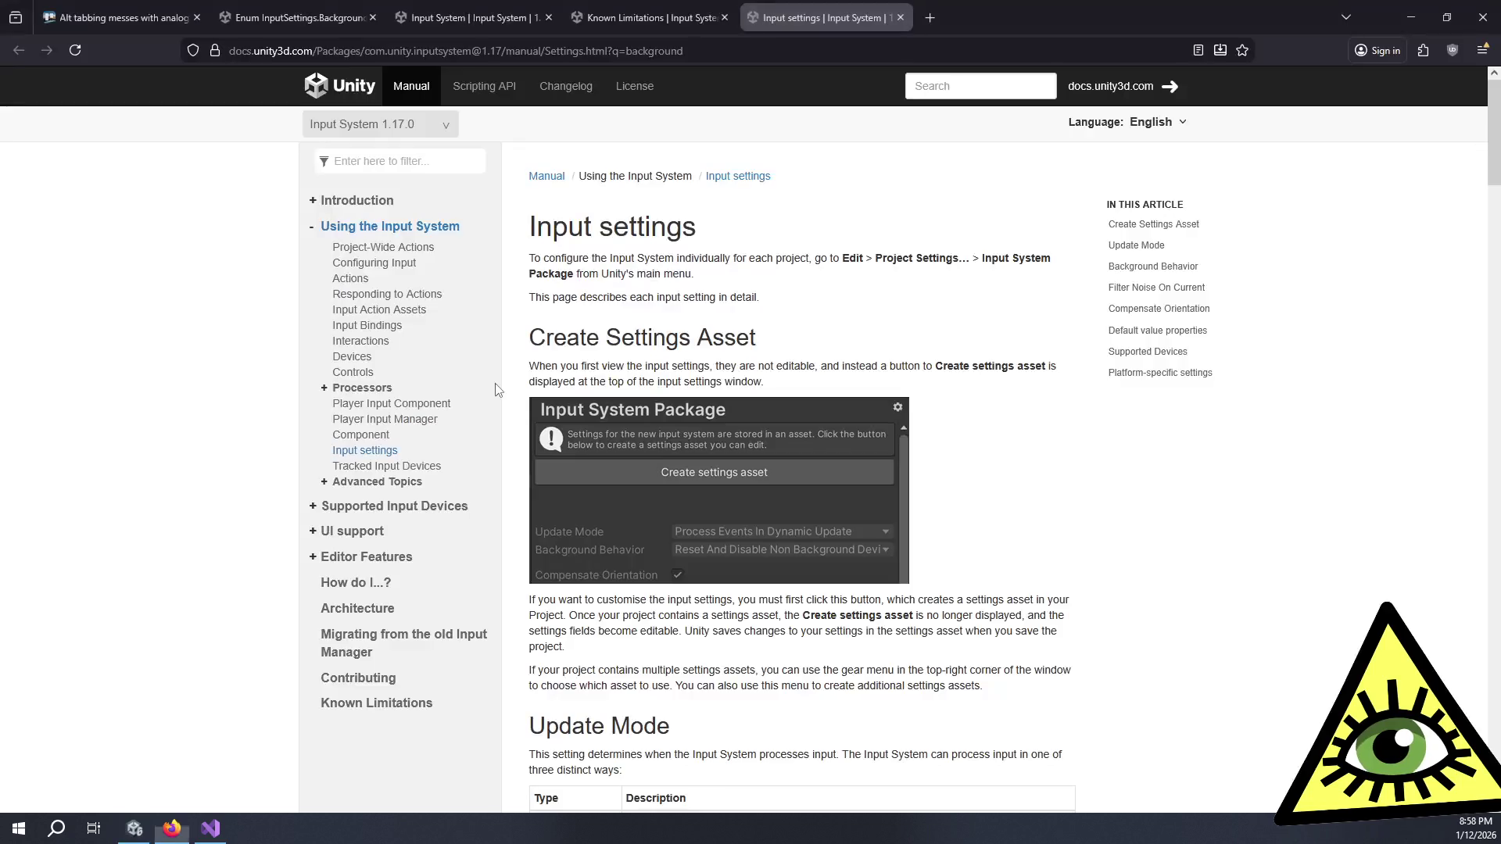
pyautogui.hotkey('alt', 'Tab')
pyautogui.click(724, 53)
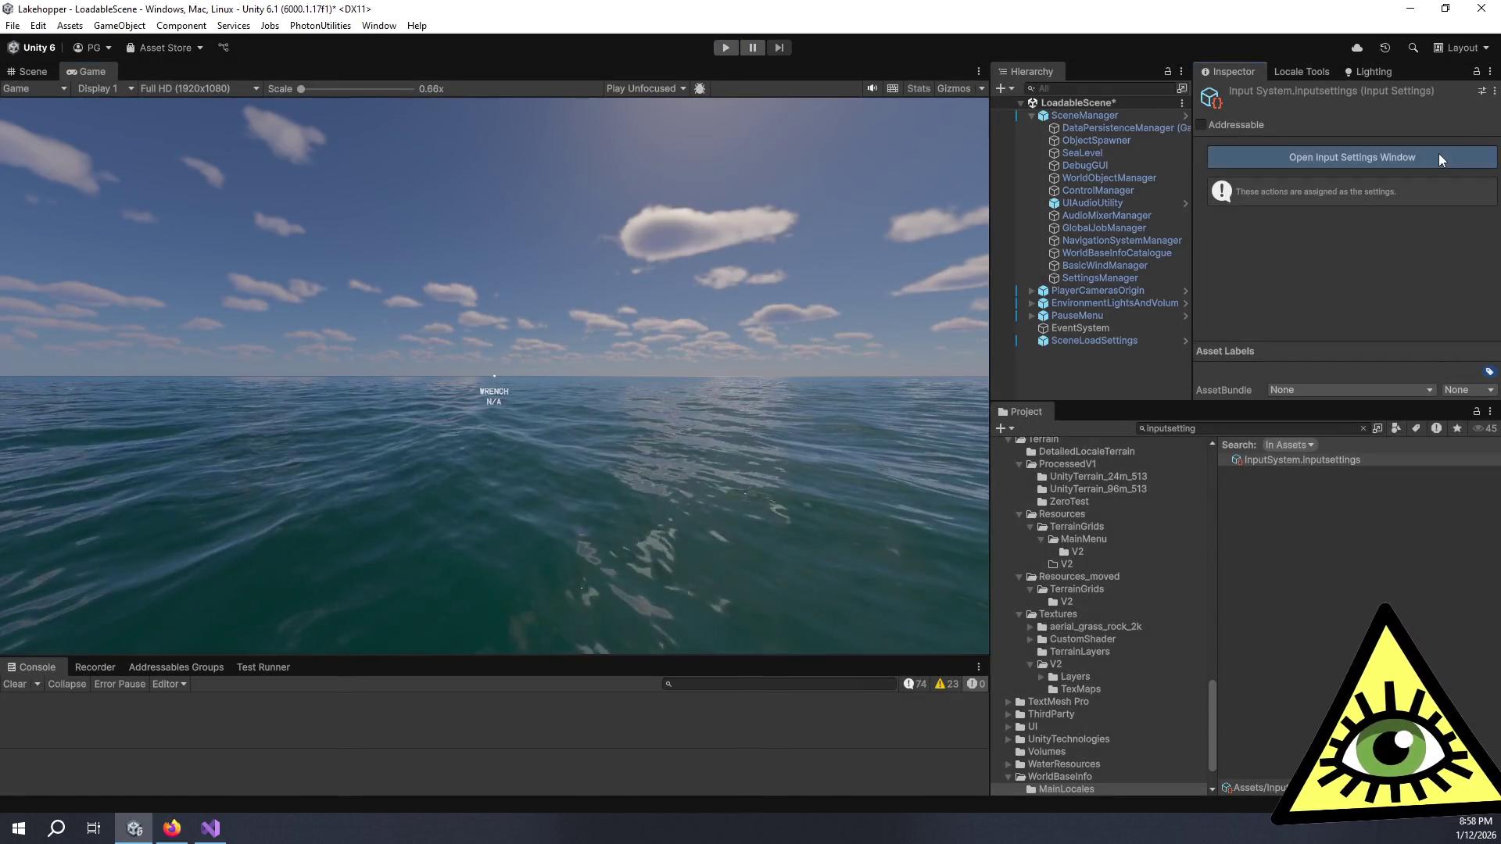
# Step: Set Background Behavior to Ignore Focus again, leaving Update Mode and Play Mode Input Behavior unchanged
pyautogui.click(1438, 154)
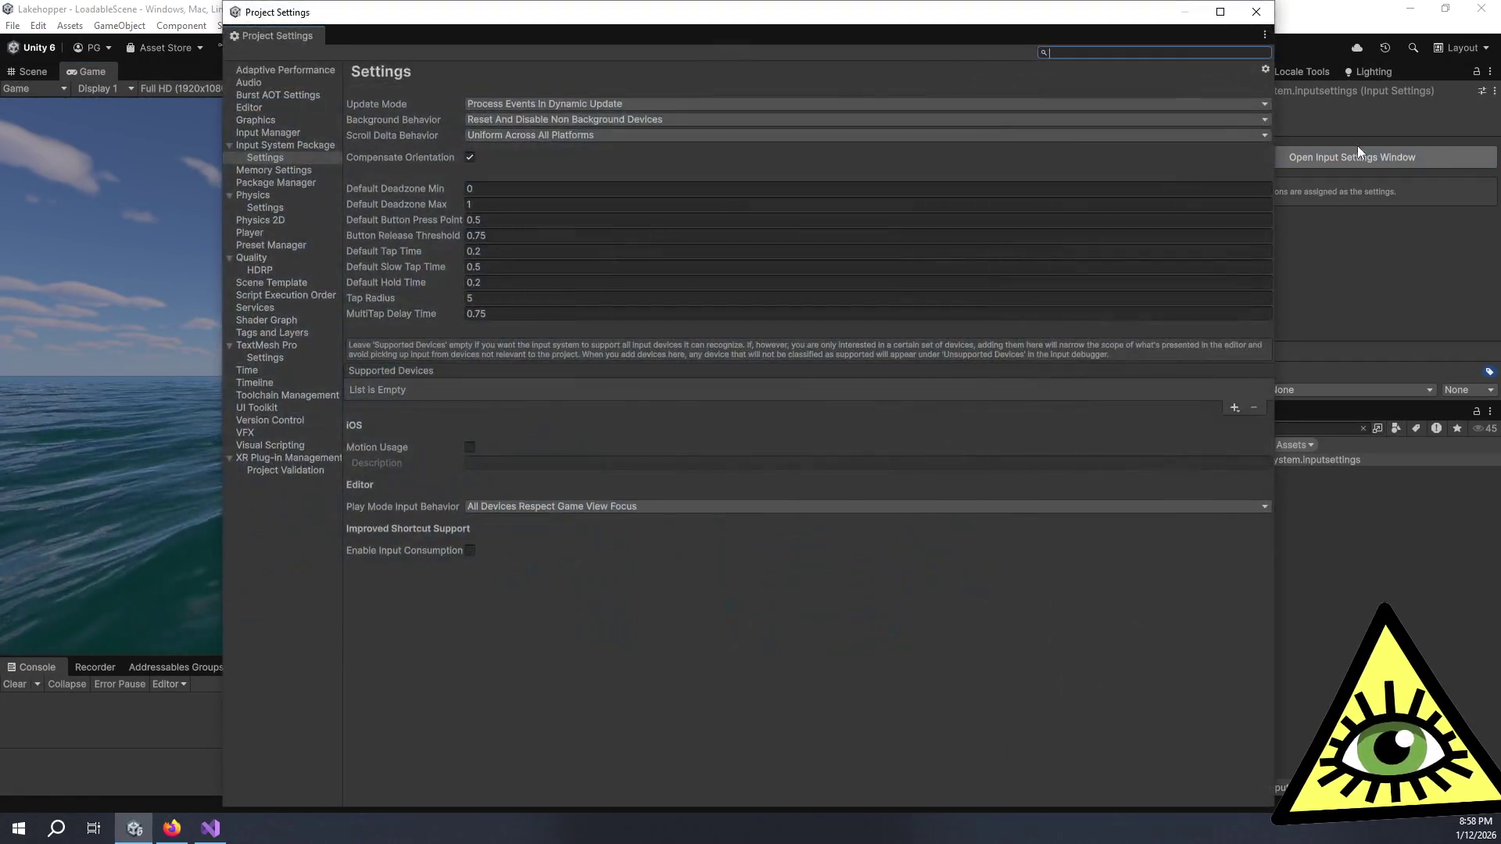
pyautogui.click(526, 120)
pyautogui.click(552, 169)
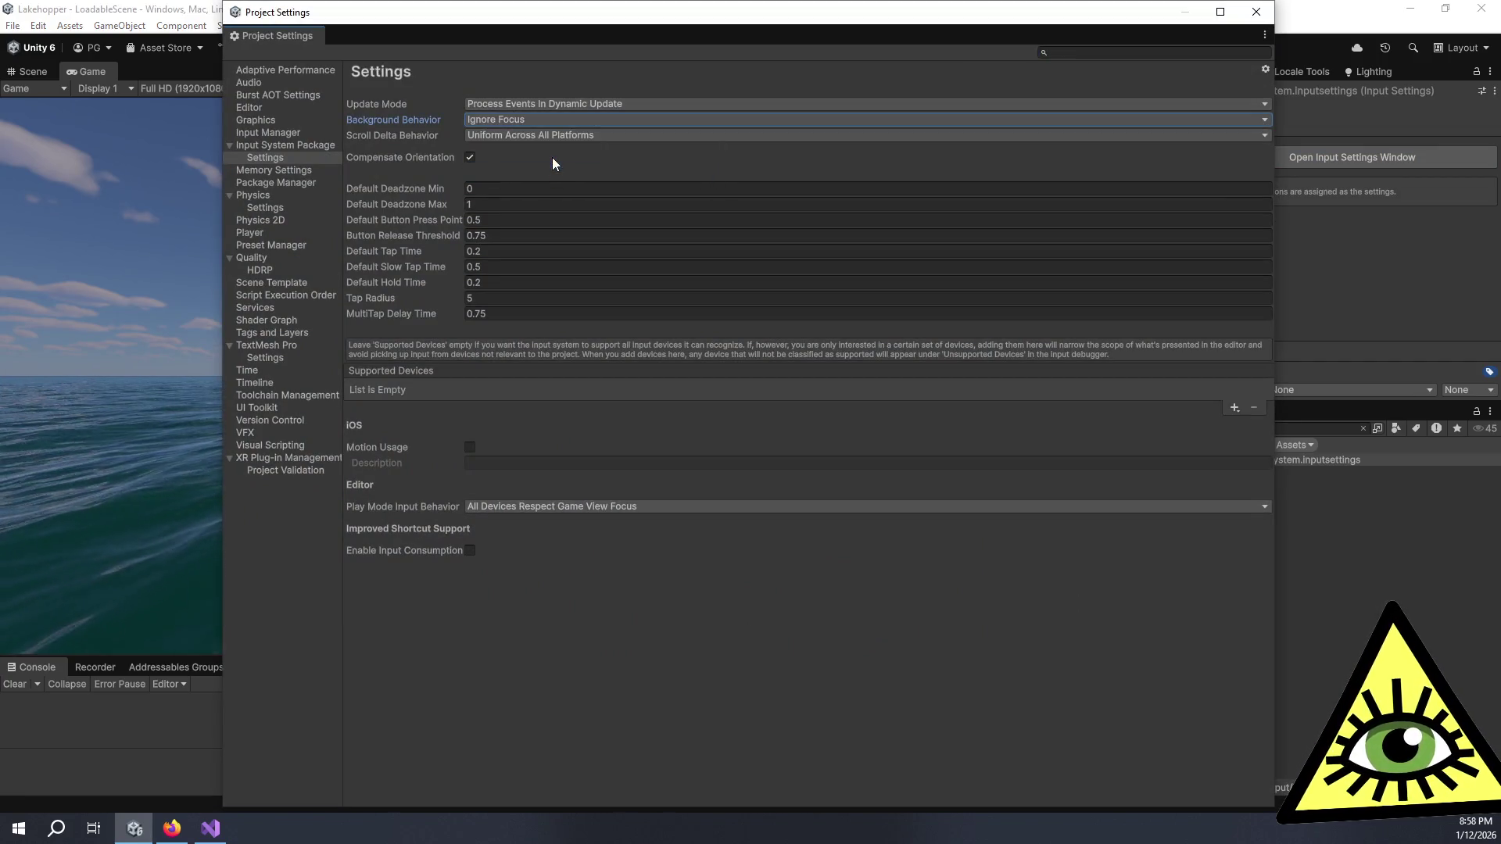
pyautogui.click(539, 103)
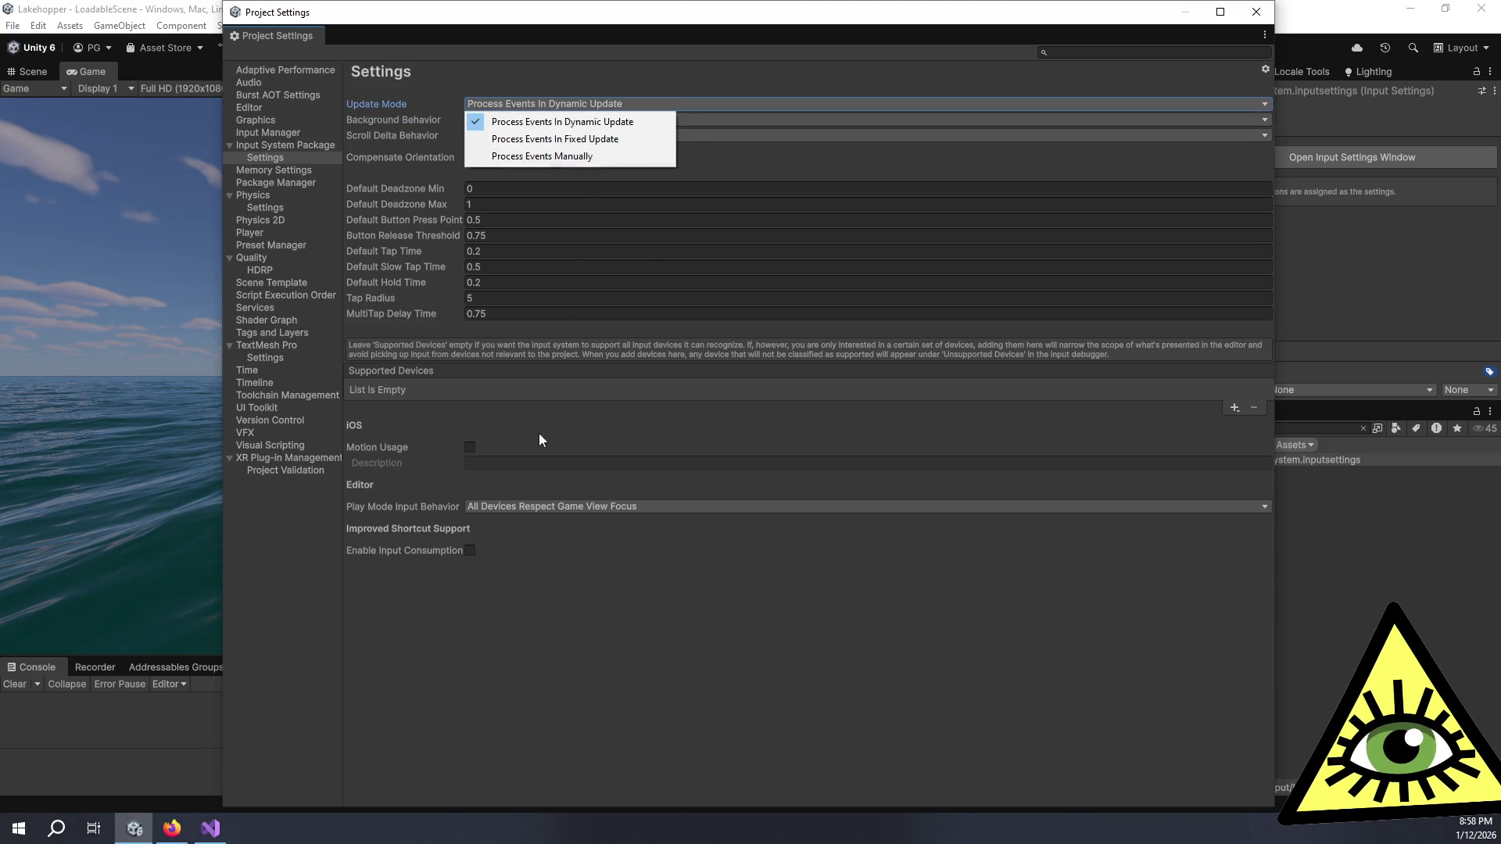
pyautogui.click(534, 412)
pyautogui.click(560, 508)
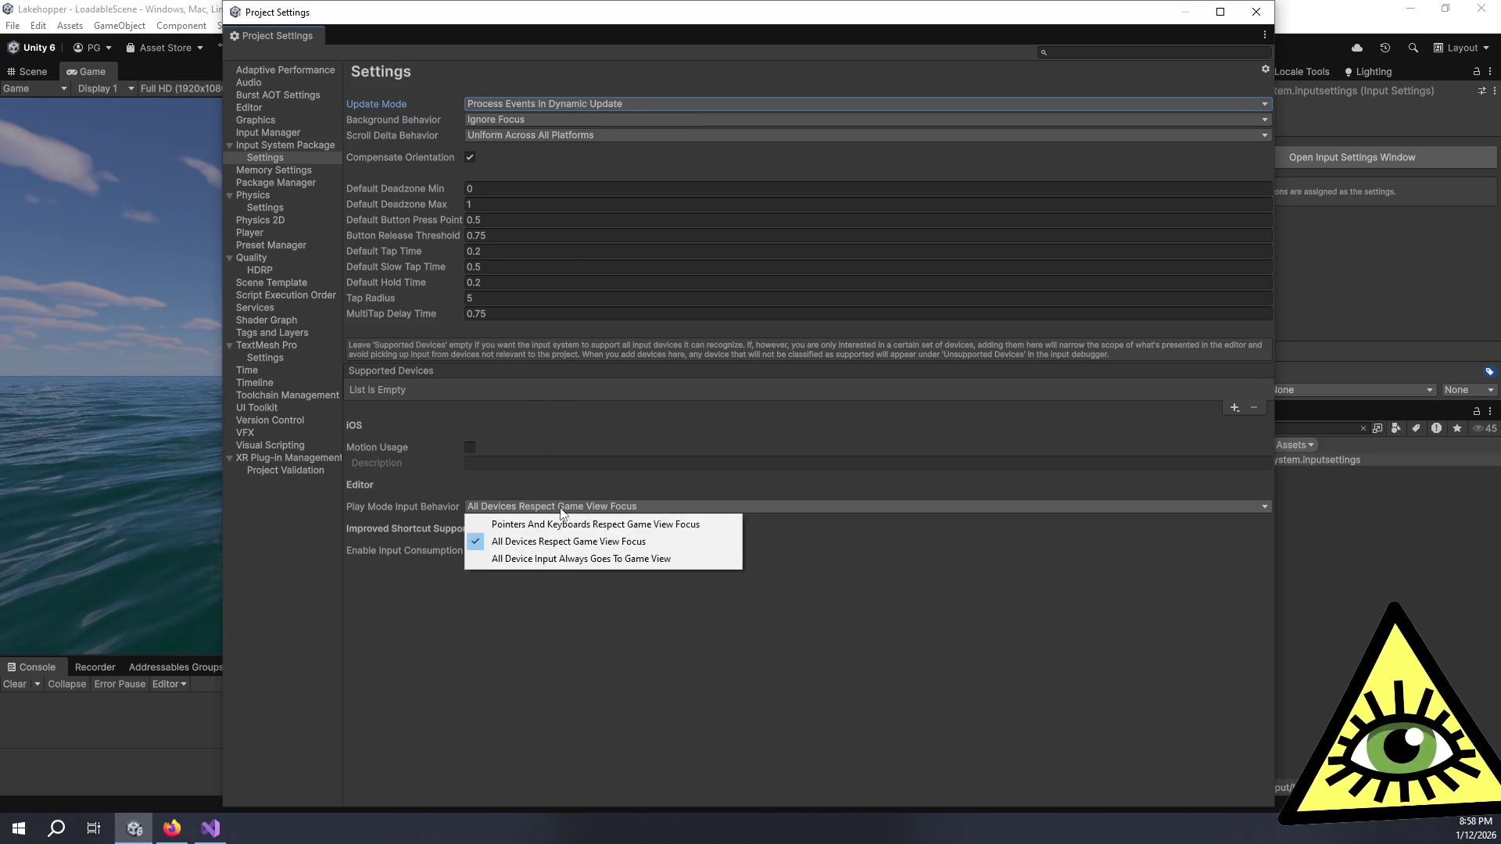
pyautogui.click(409, 617)
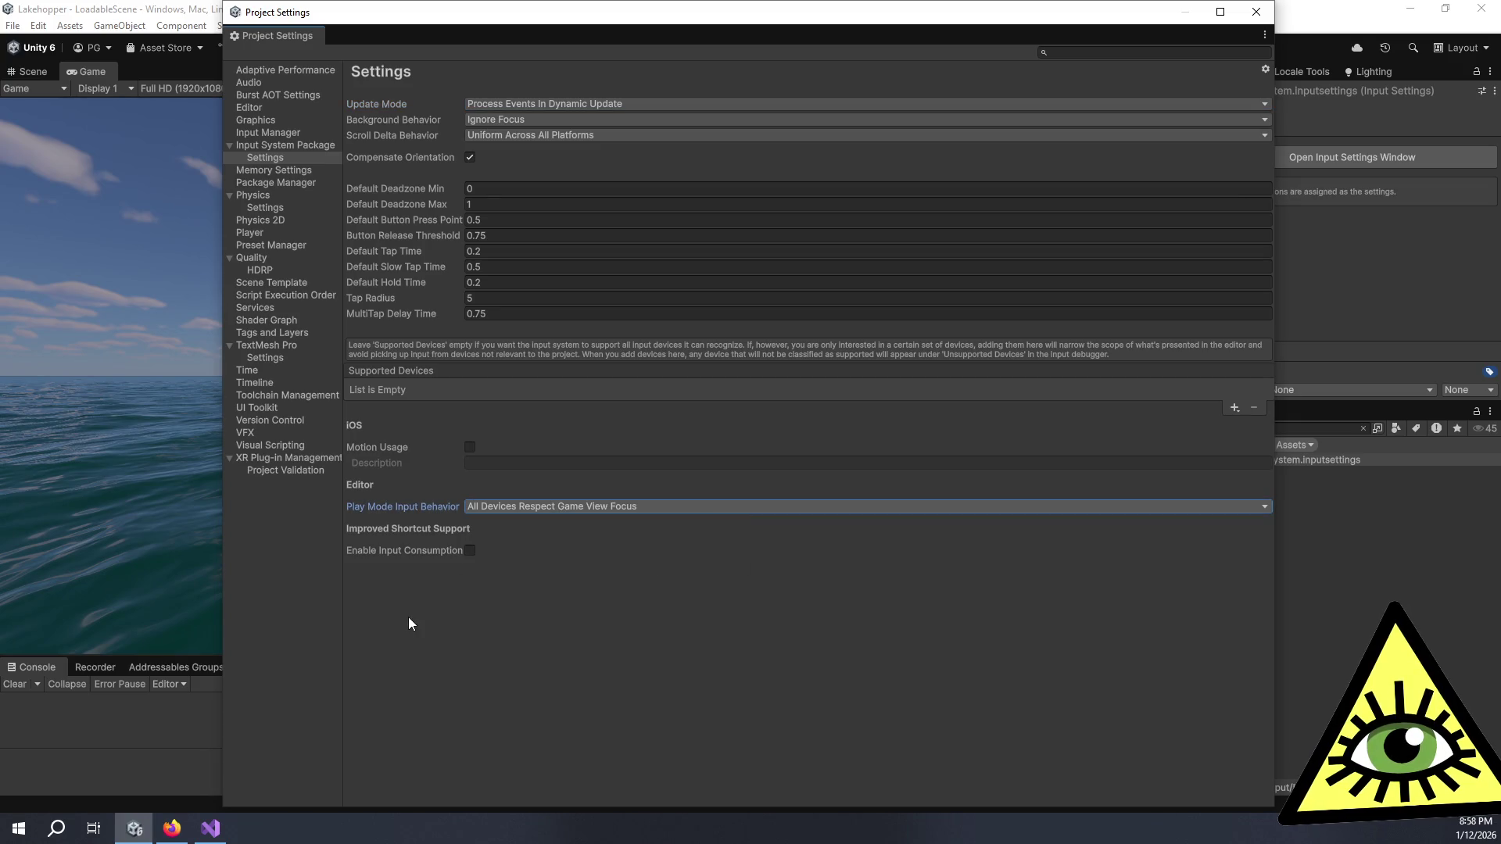
pyautogui.hotkey('alt', 'F4')
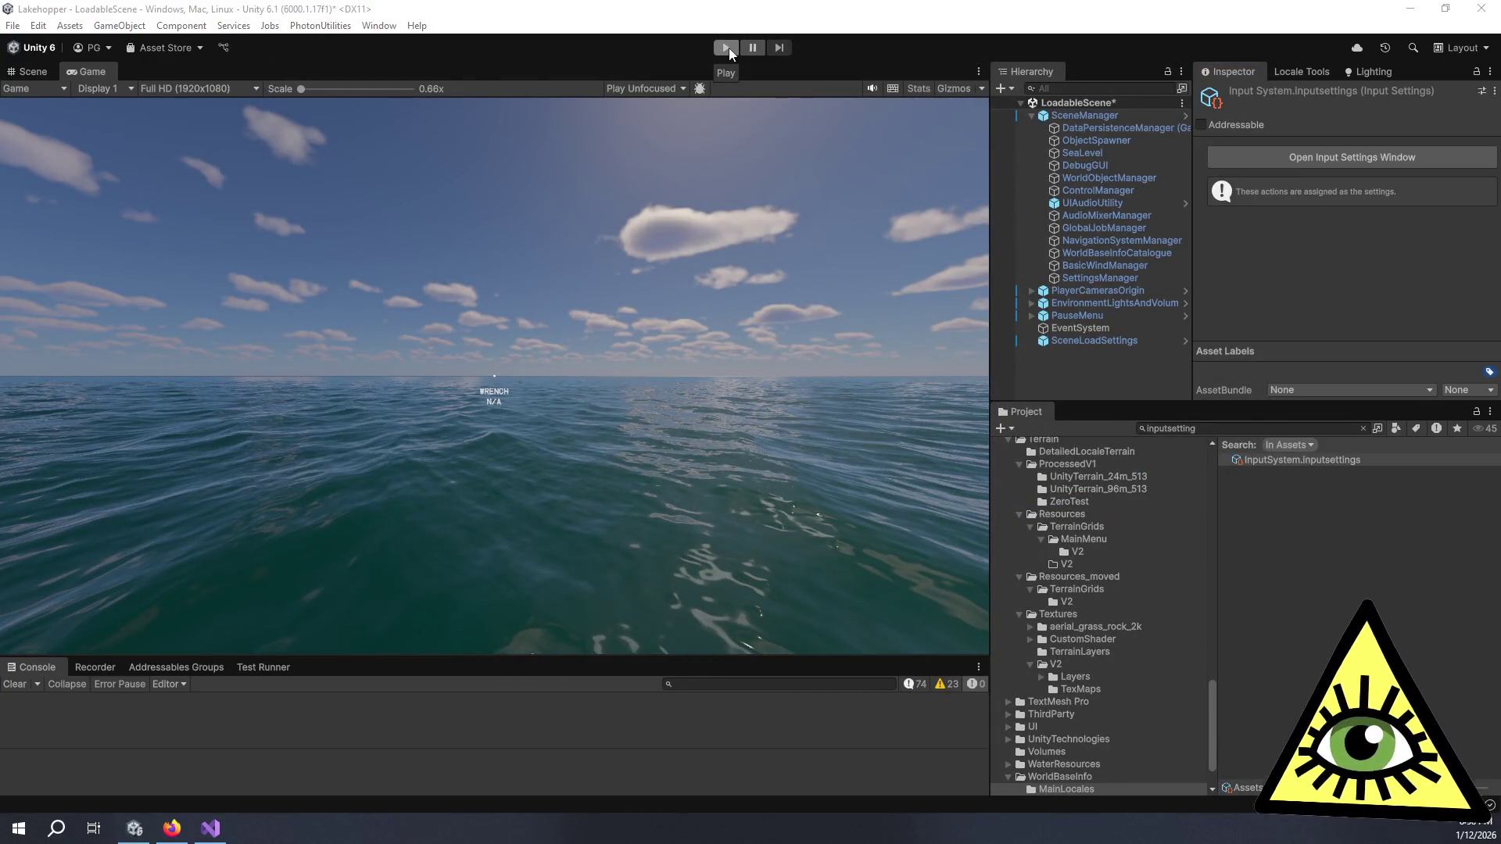
# Step: Search the Input settings docs page for 'background'
pyautogui.hotkey('alt', 'Tab')
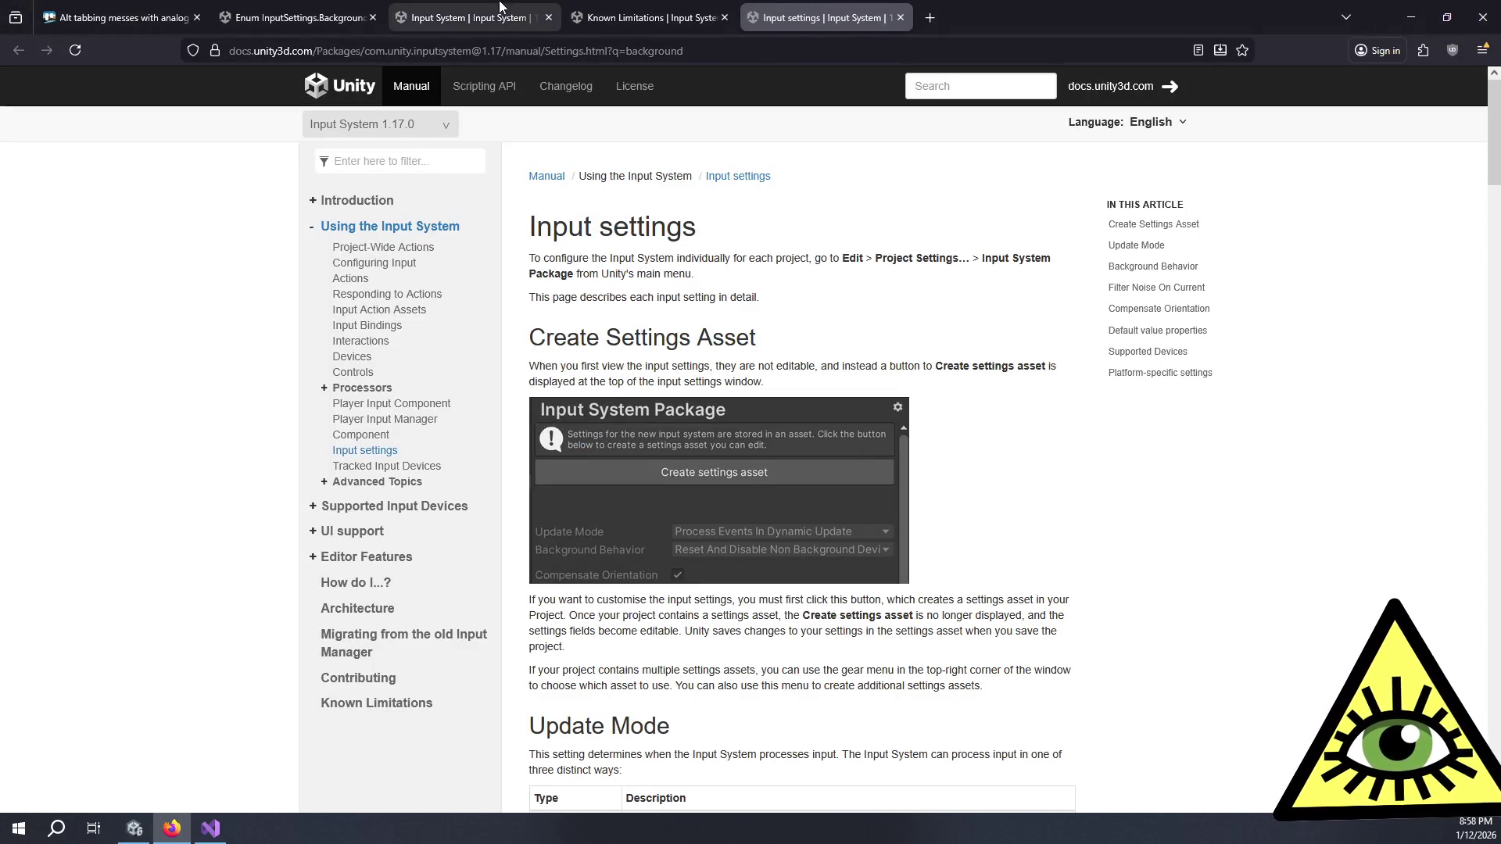
pyautogui.hotkey('ctrl', 'f')
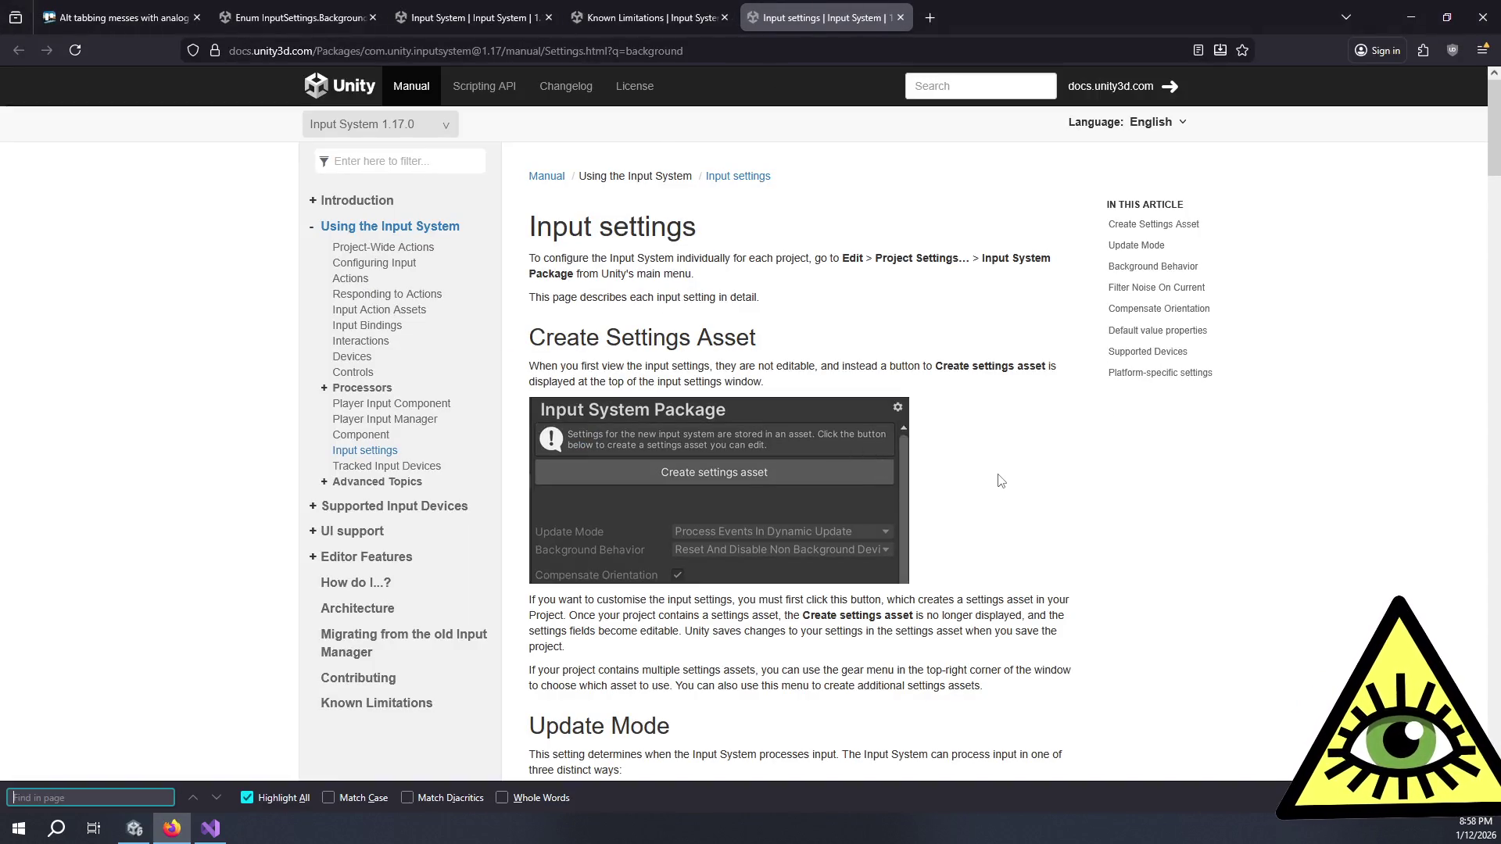
pyautogui.write('background')
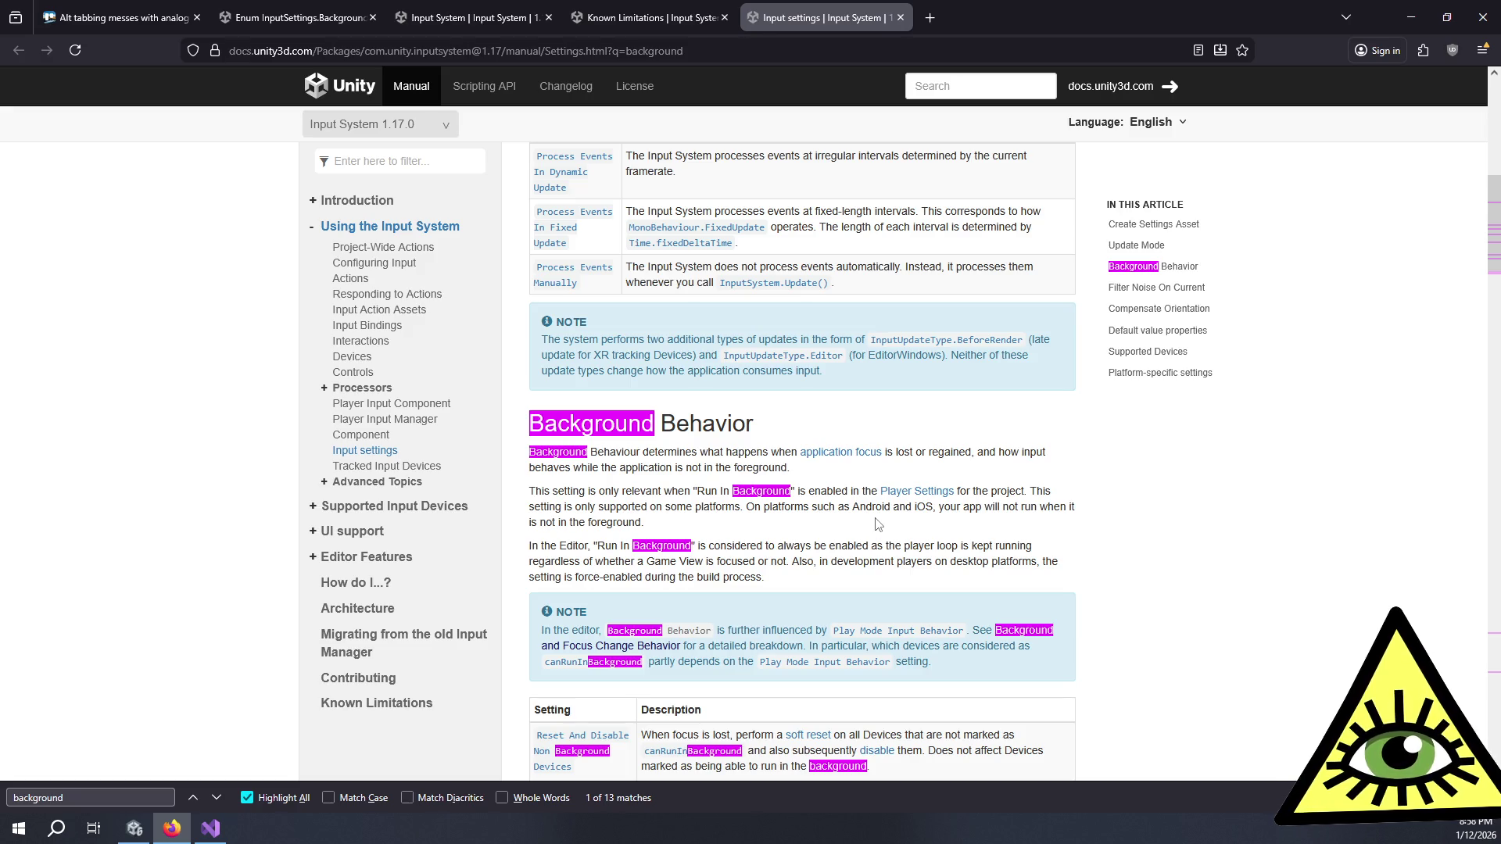
pyautogui.scroll(-3, 877, 524)
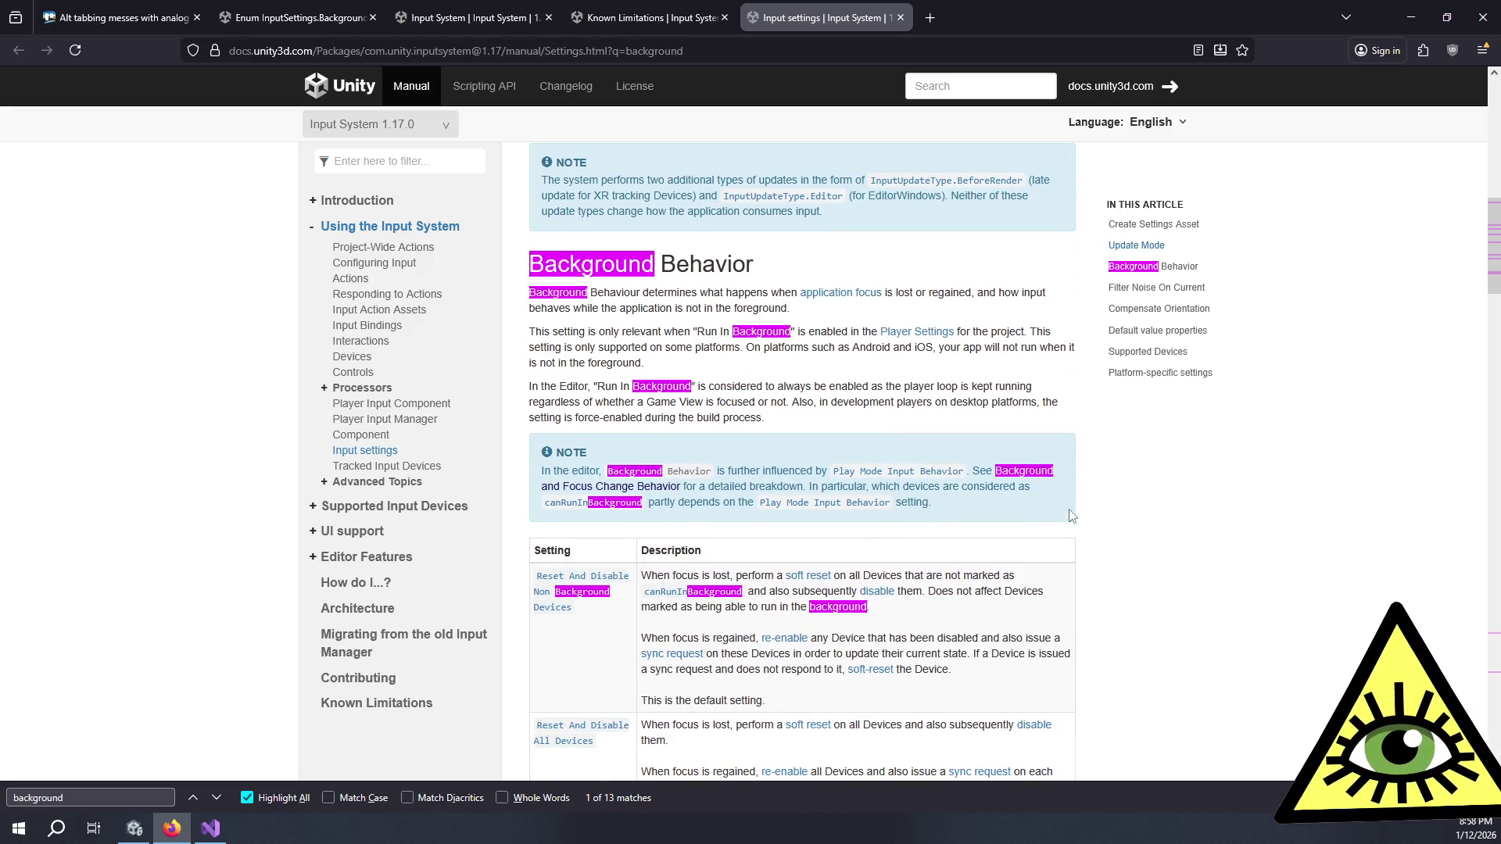
pyautogui.press('Escape')
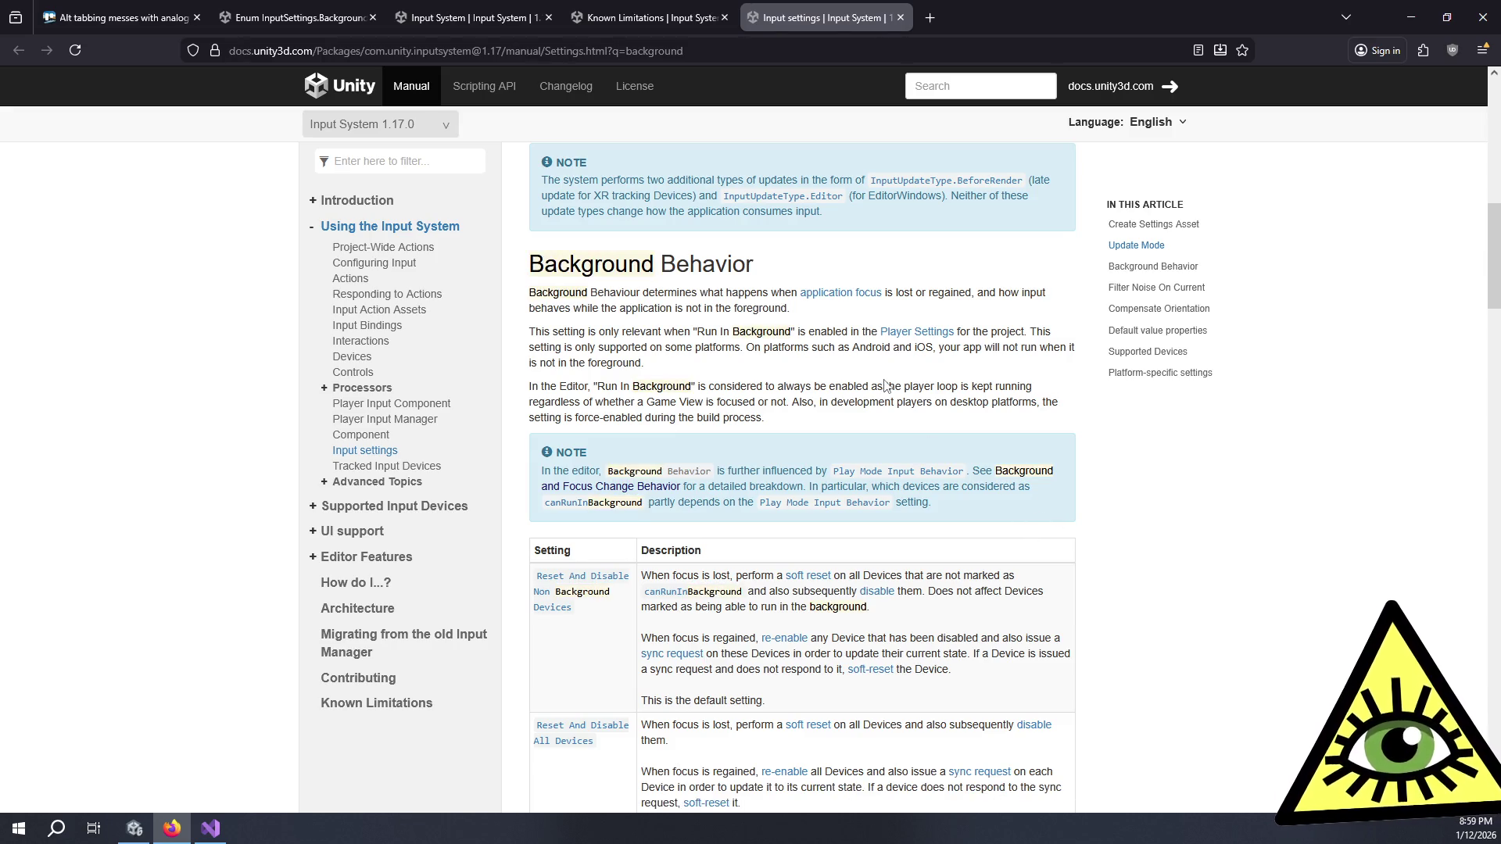
pyautogui.hotkey('ctrl', 'f')
pyautogui.press('Escape')
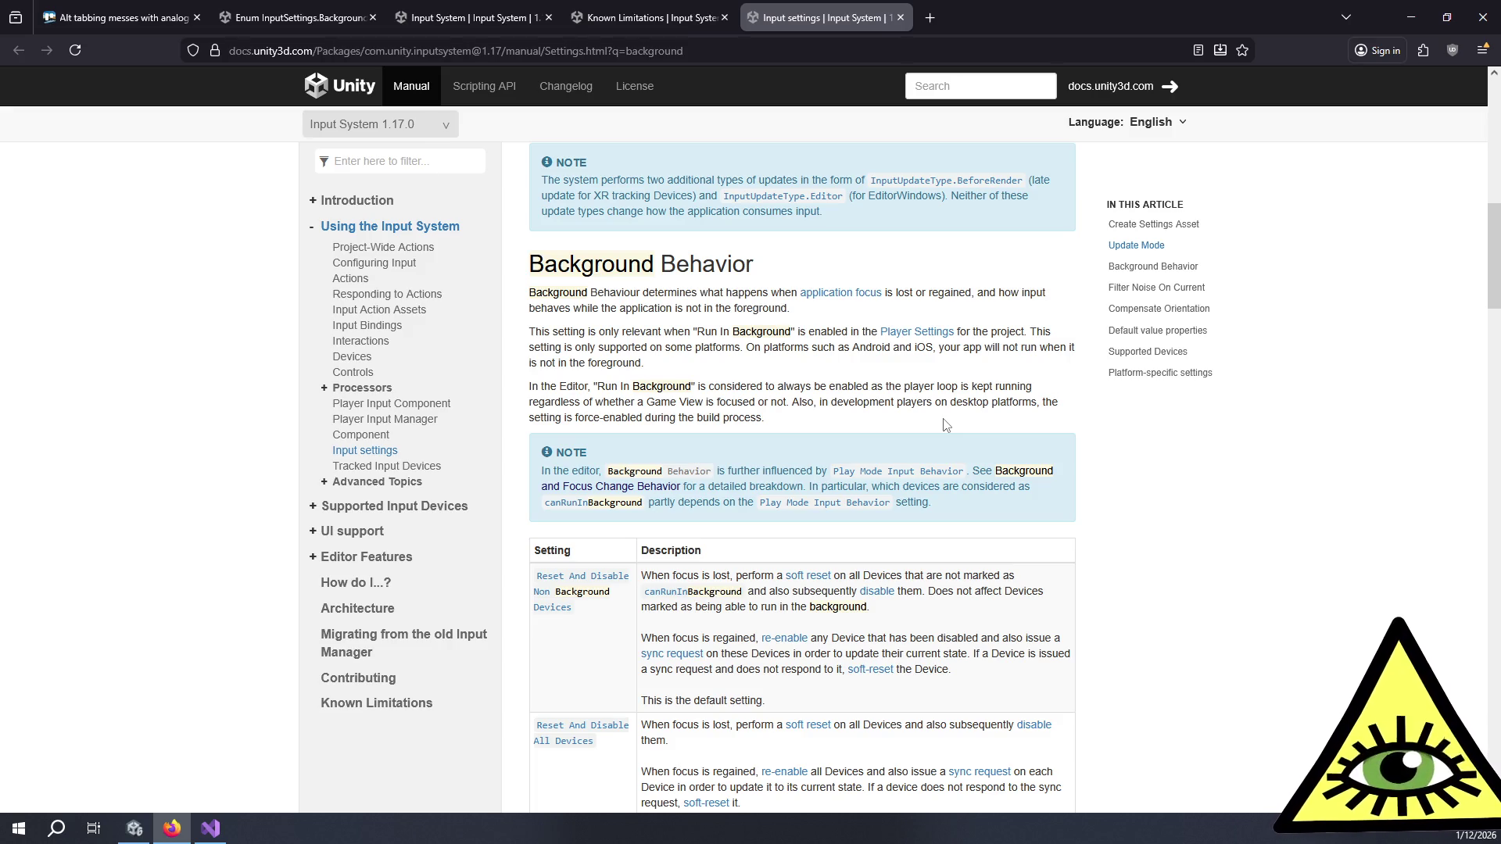
# Step: Open the linked Devices page's Background and Focus Change Behavior section in a new tab
pyautogui.middleClick(999, 474)
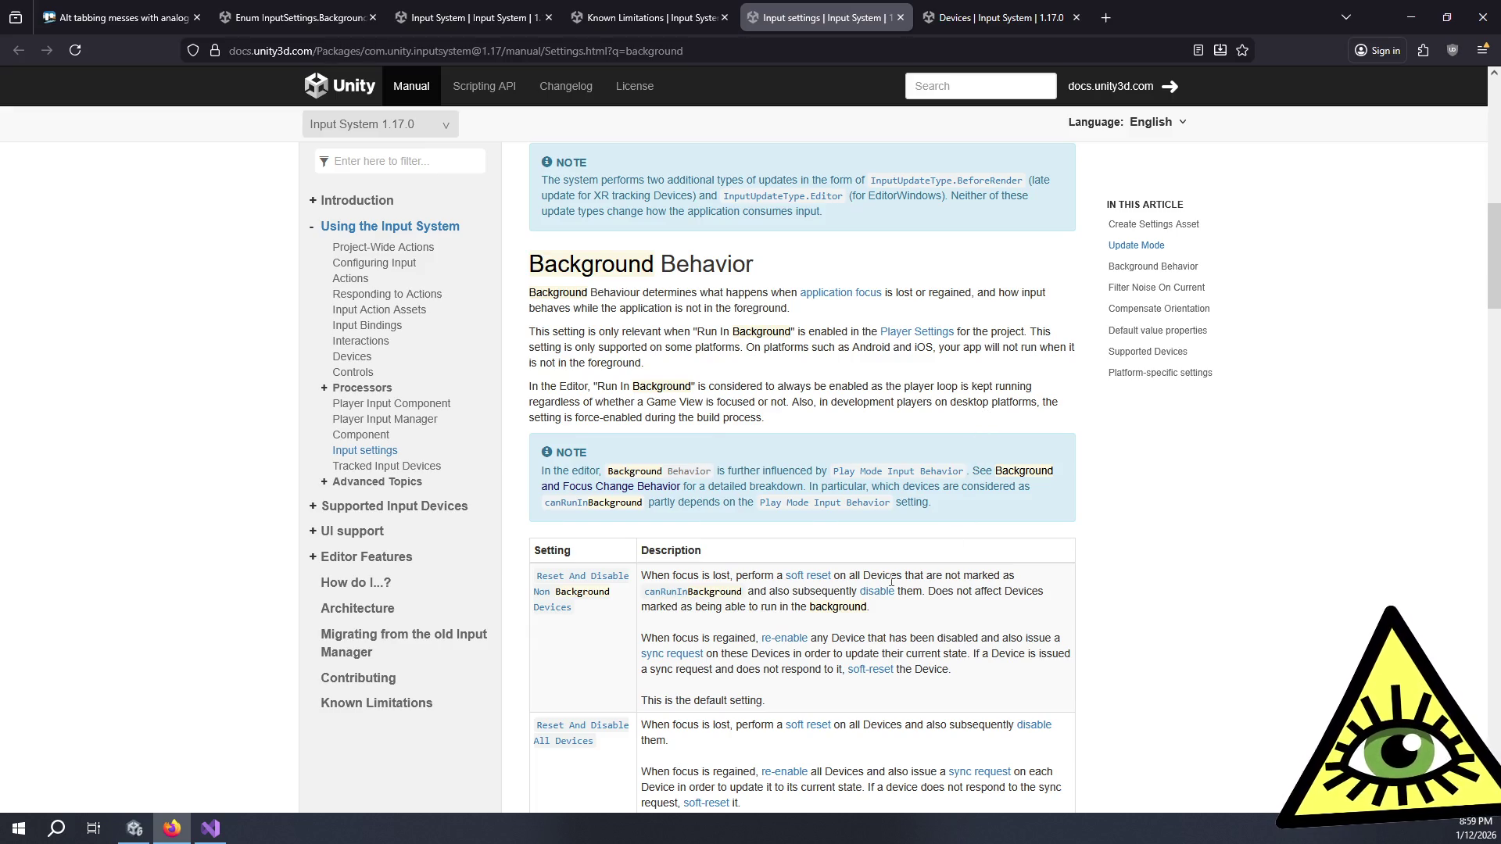
pyautogui.scroll(-3, 891, 580)
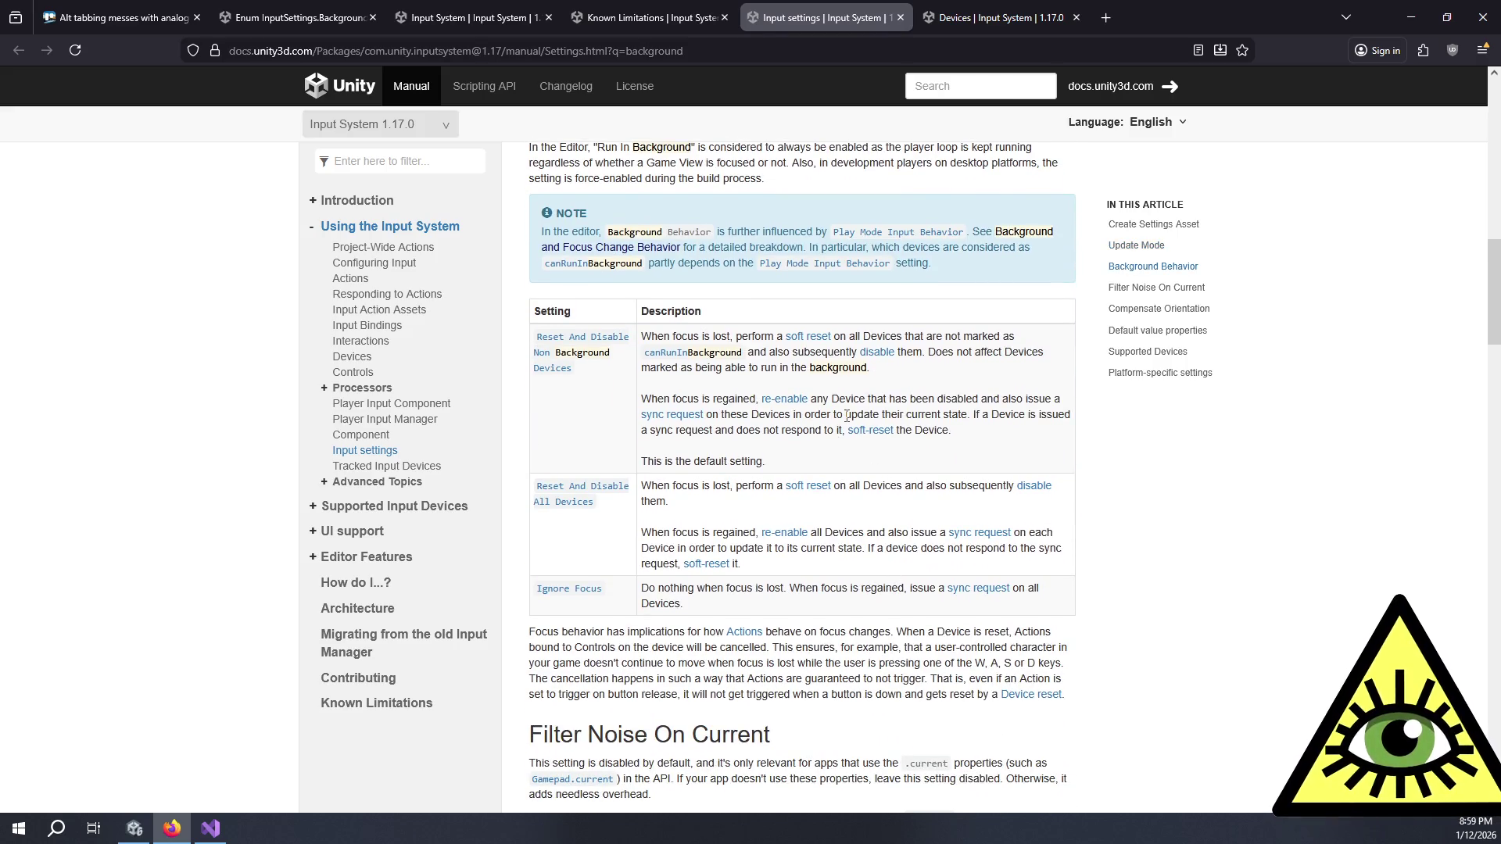
pyautogui.moveTo(742, 606); pyautogui.dragTo(729, 588)
pyautogui.click(749, 615)
pyautogui.click(733, 586)
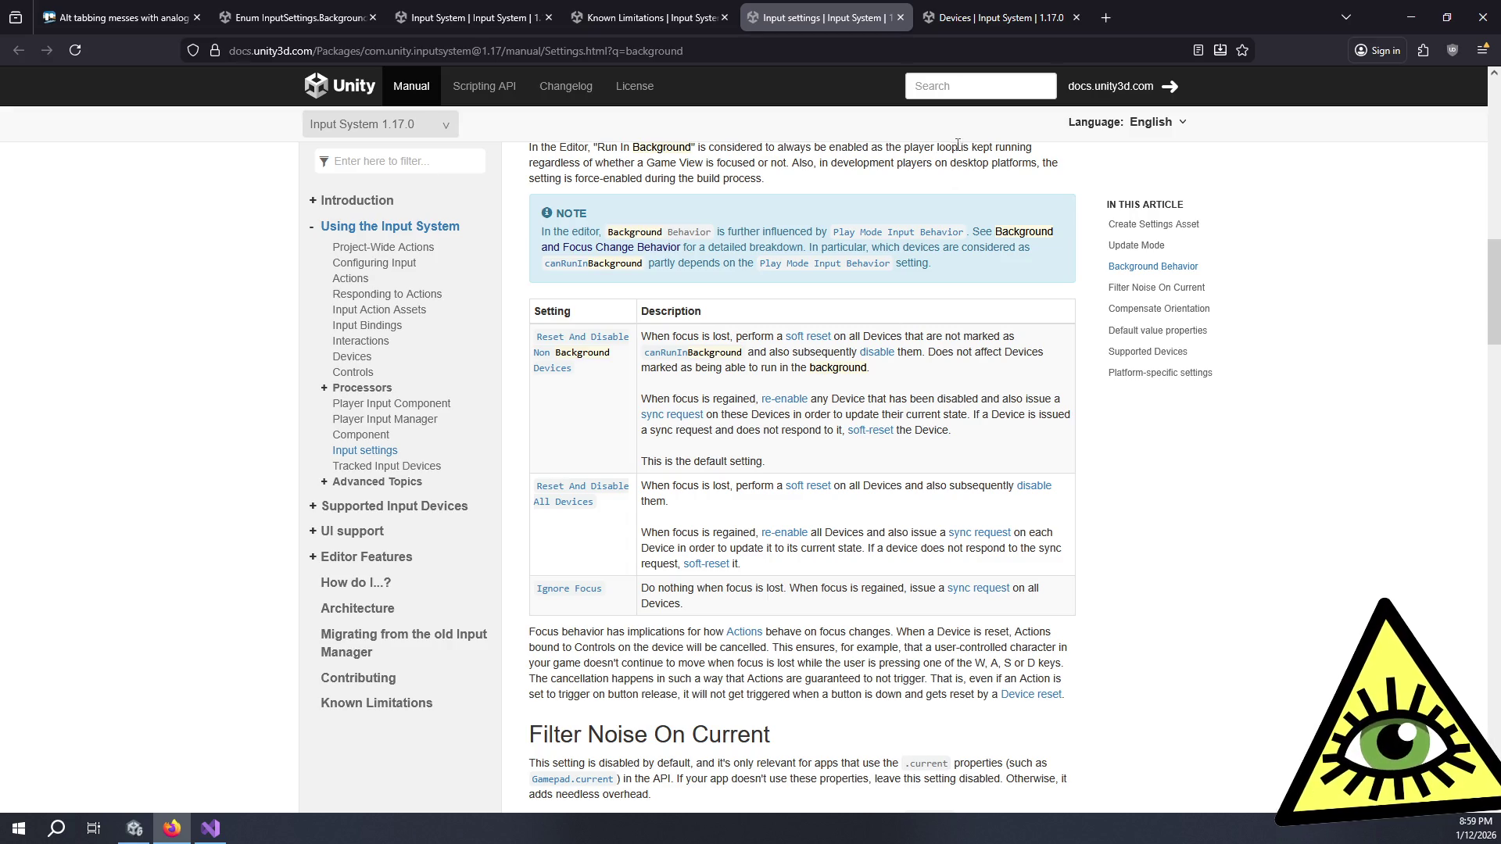
pyautogui.click(1017, 29)
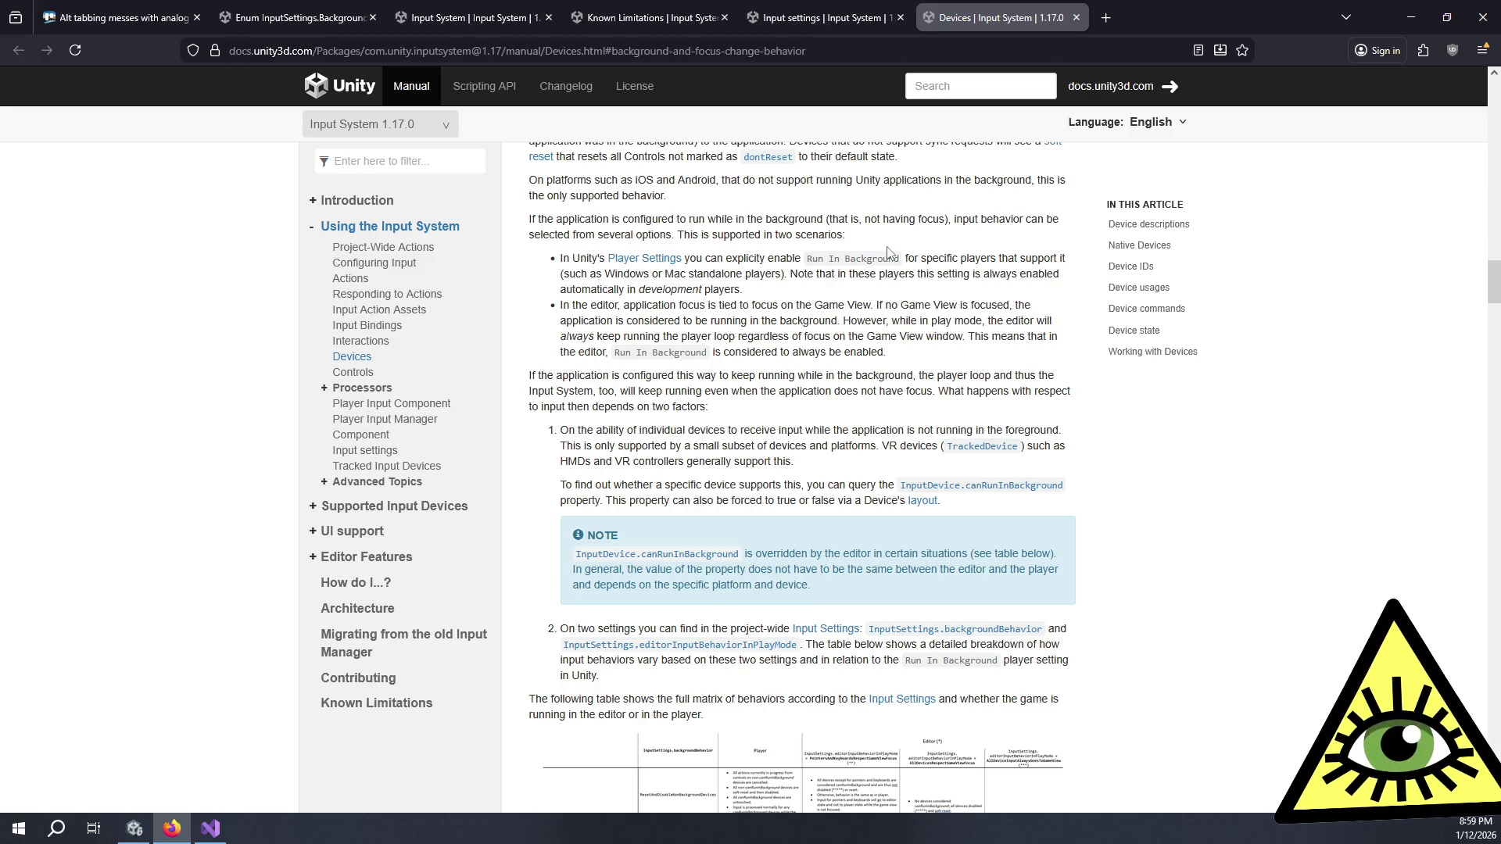
# Step: Open the Play Mode Input Behavior section in a new tab and read its player-behavior paragraph
pyautogui.click(860, 17)
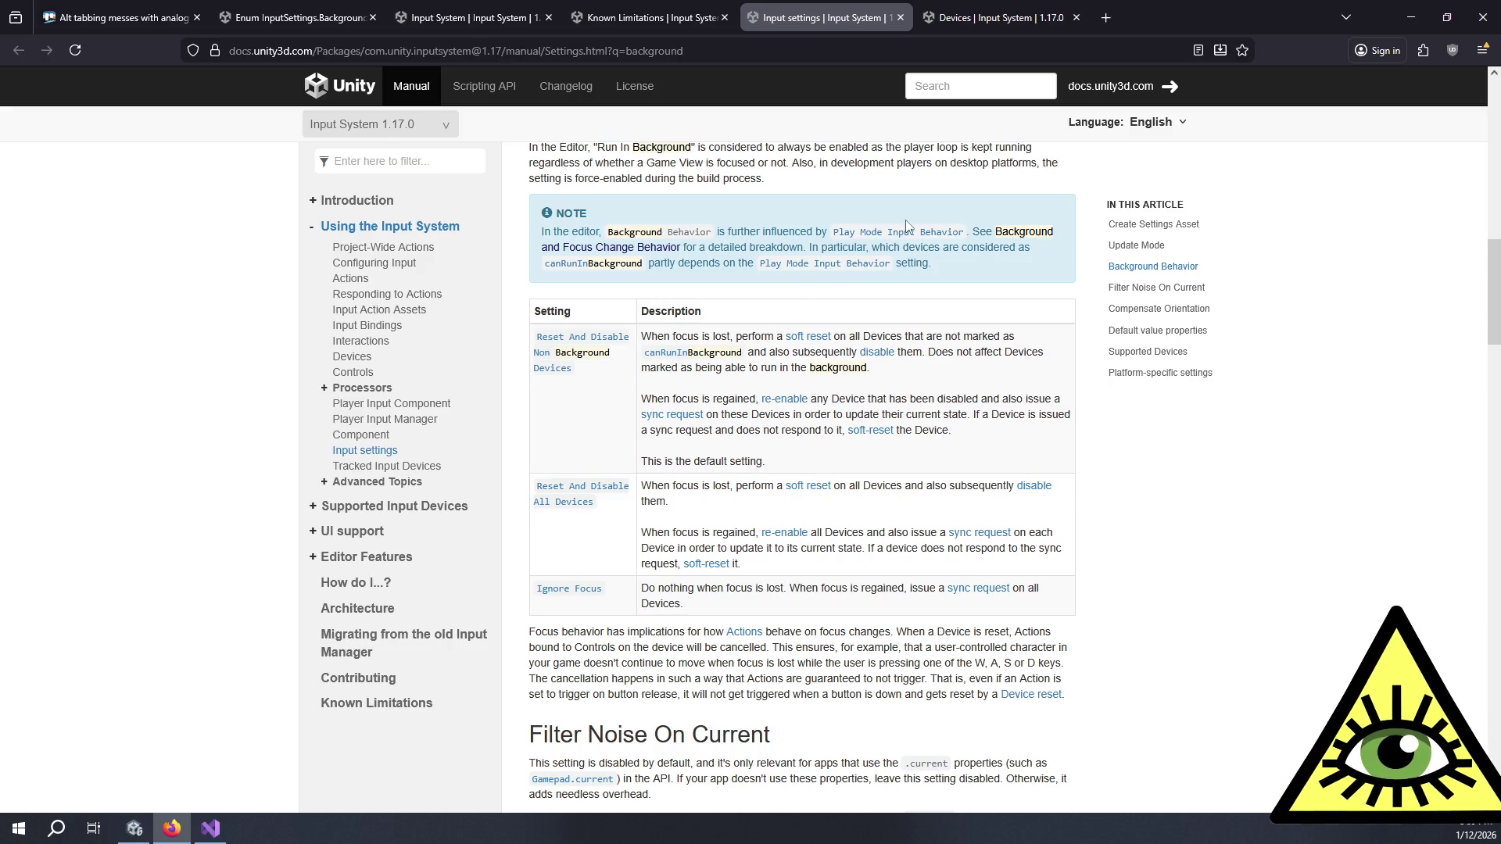
pyautogui.middleClick(897, 234)
pyautogui.click(973, 19)
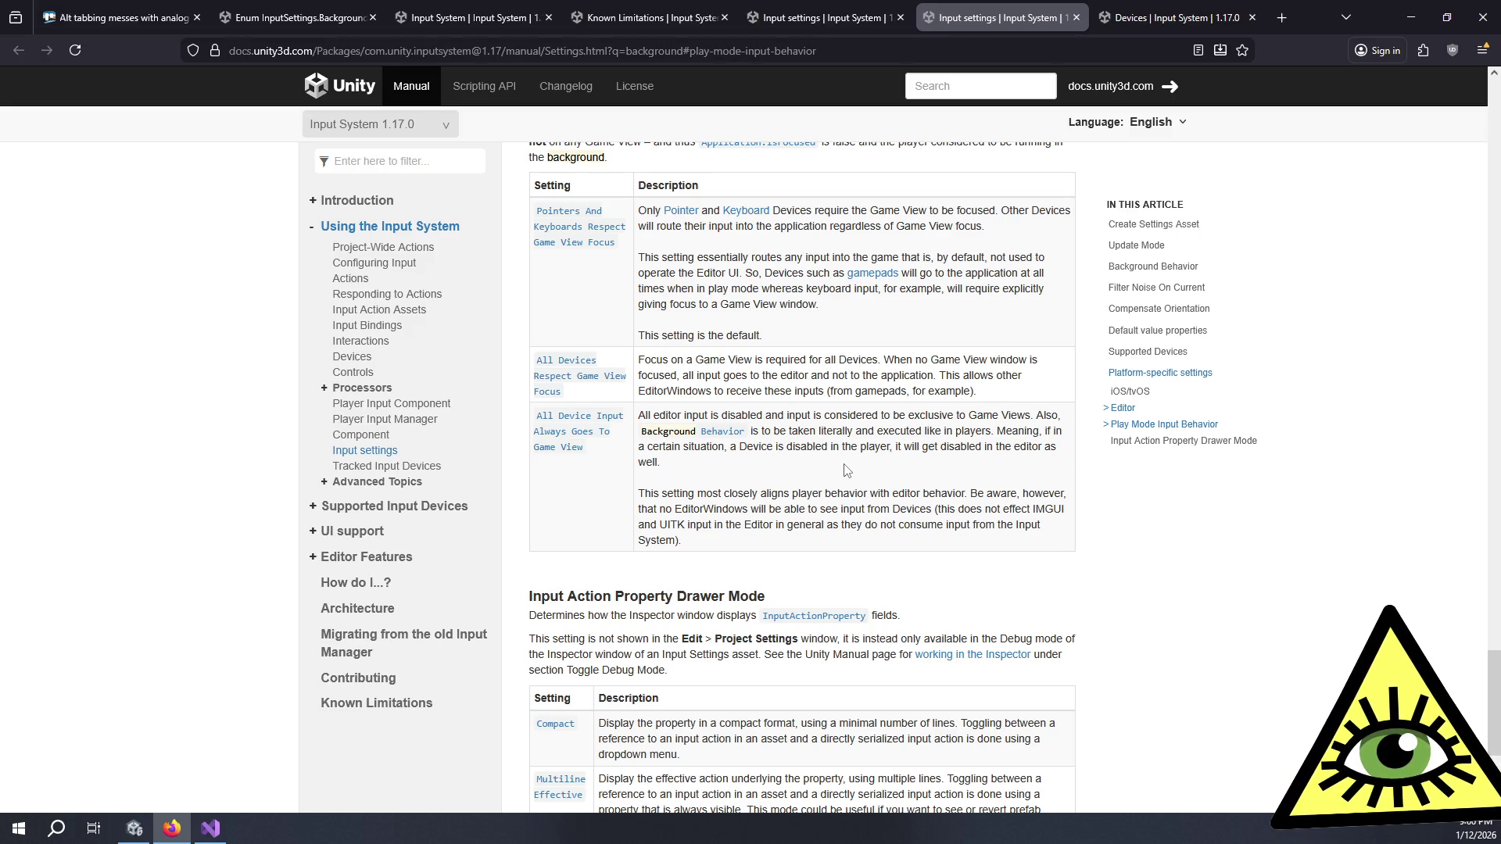
pyautogui.moveTo(820, 490)
pyautogui.mouseDown()
pyautogui.moveTo(938, 524)
pyautogui.moveTo(903, 537)
pyautogui.mouseUp()
pyautogui.click(903, 537)
pyautogui.tripleClick(892, 524)
pyautogui.click(880, 473)
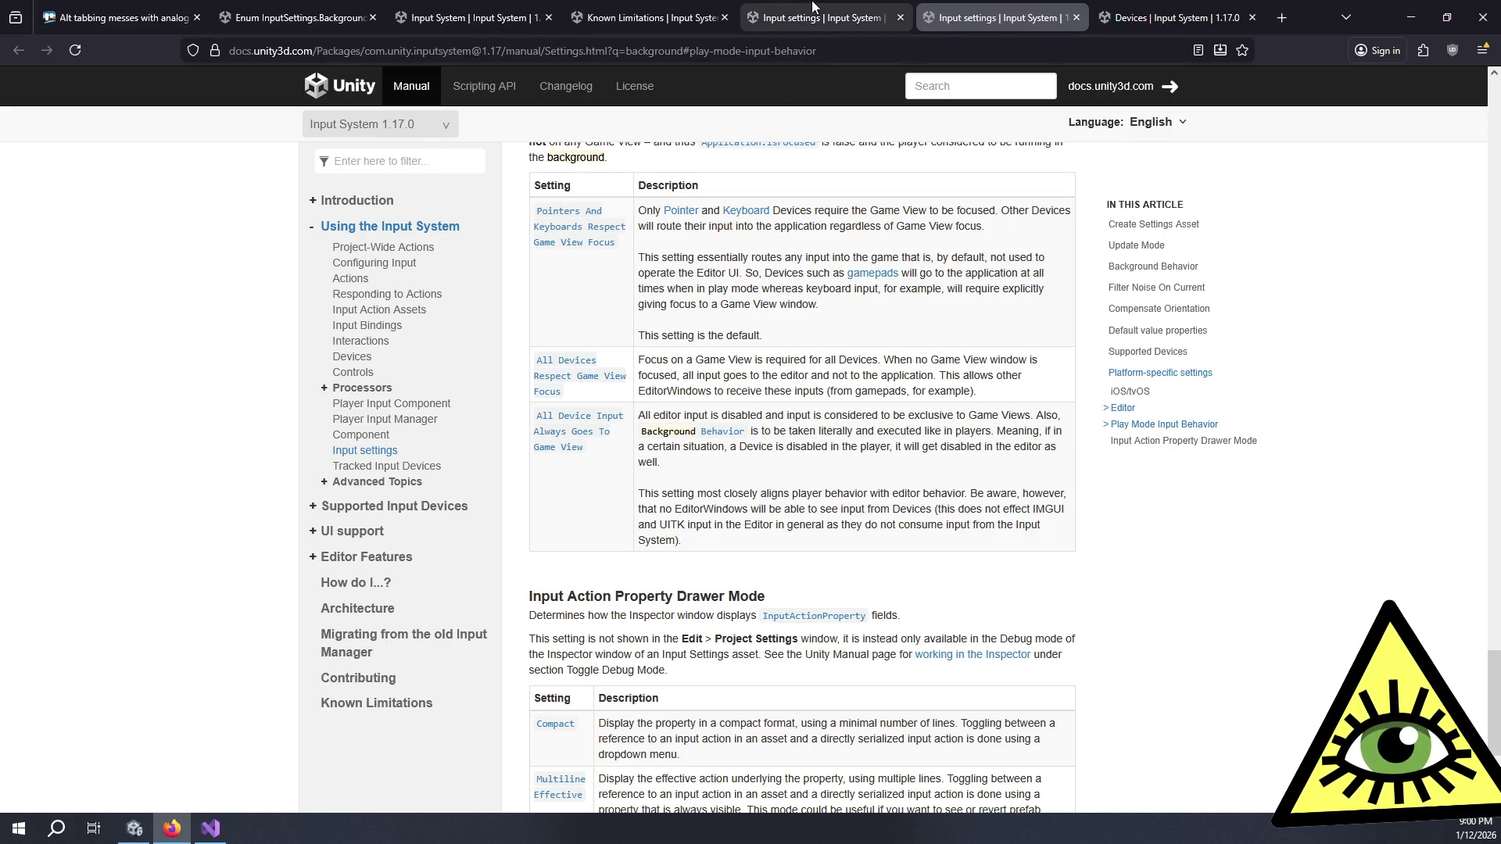
# Step: Read further down the Devices page, then return to the Unity Editor
pyautogui.click(1162, 6)
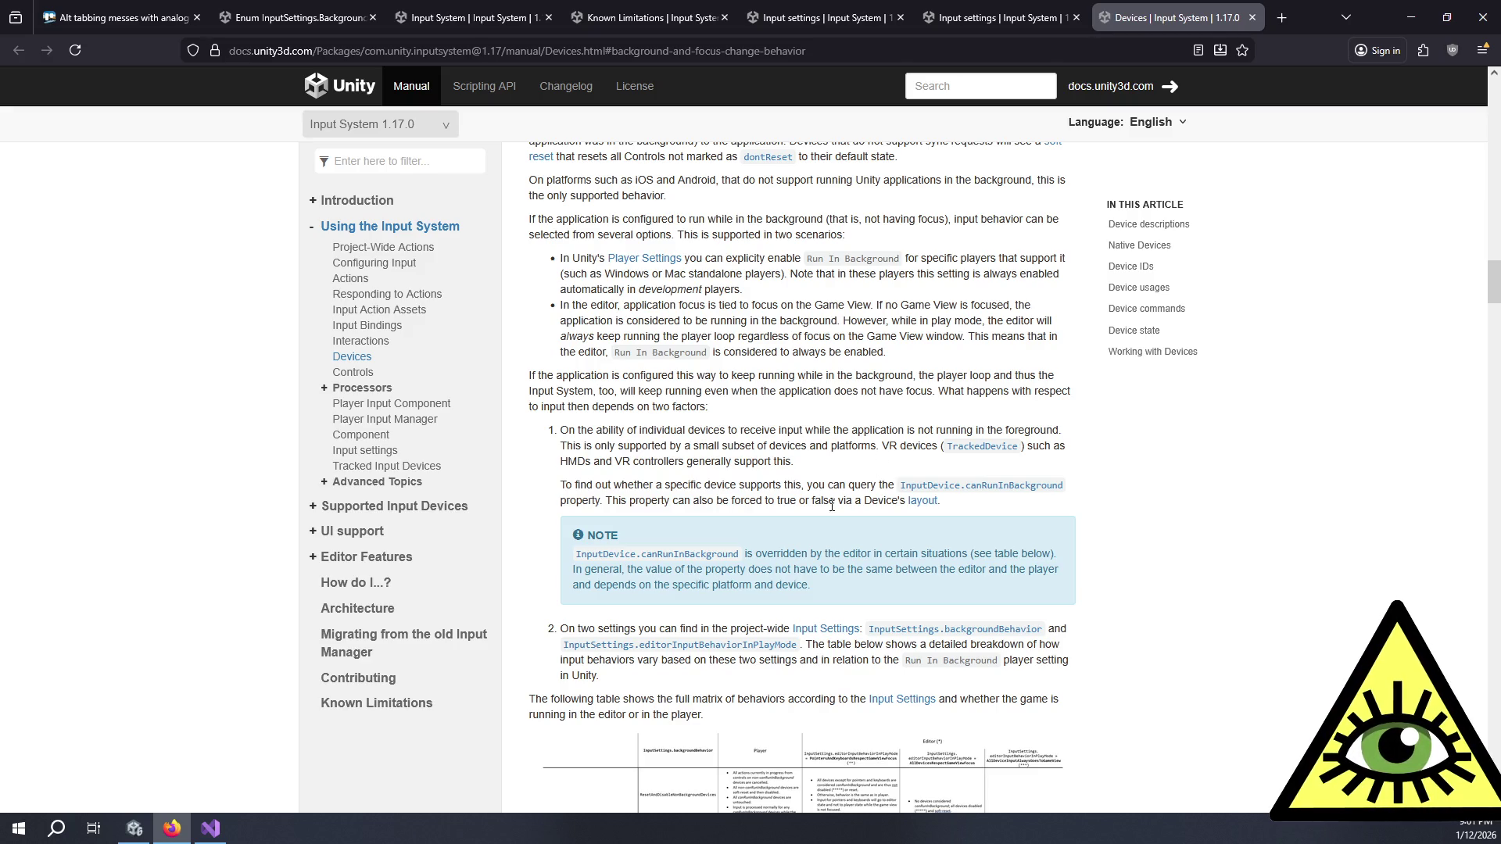
pyautogui.moveTo(837, 546); pyautogui.dragTo(874, 588)
pyautogui.click(875, 588)
pyautogui.scroll(-2, 875, 588)
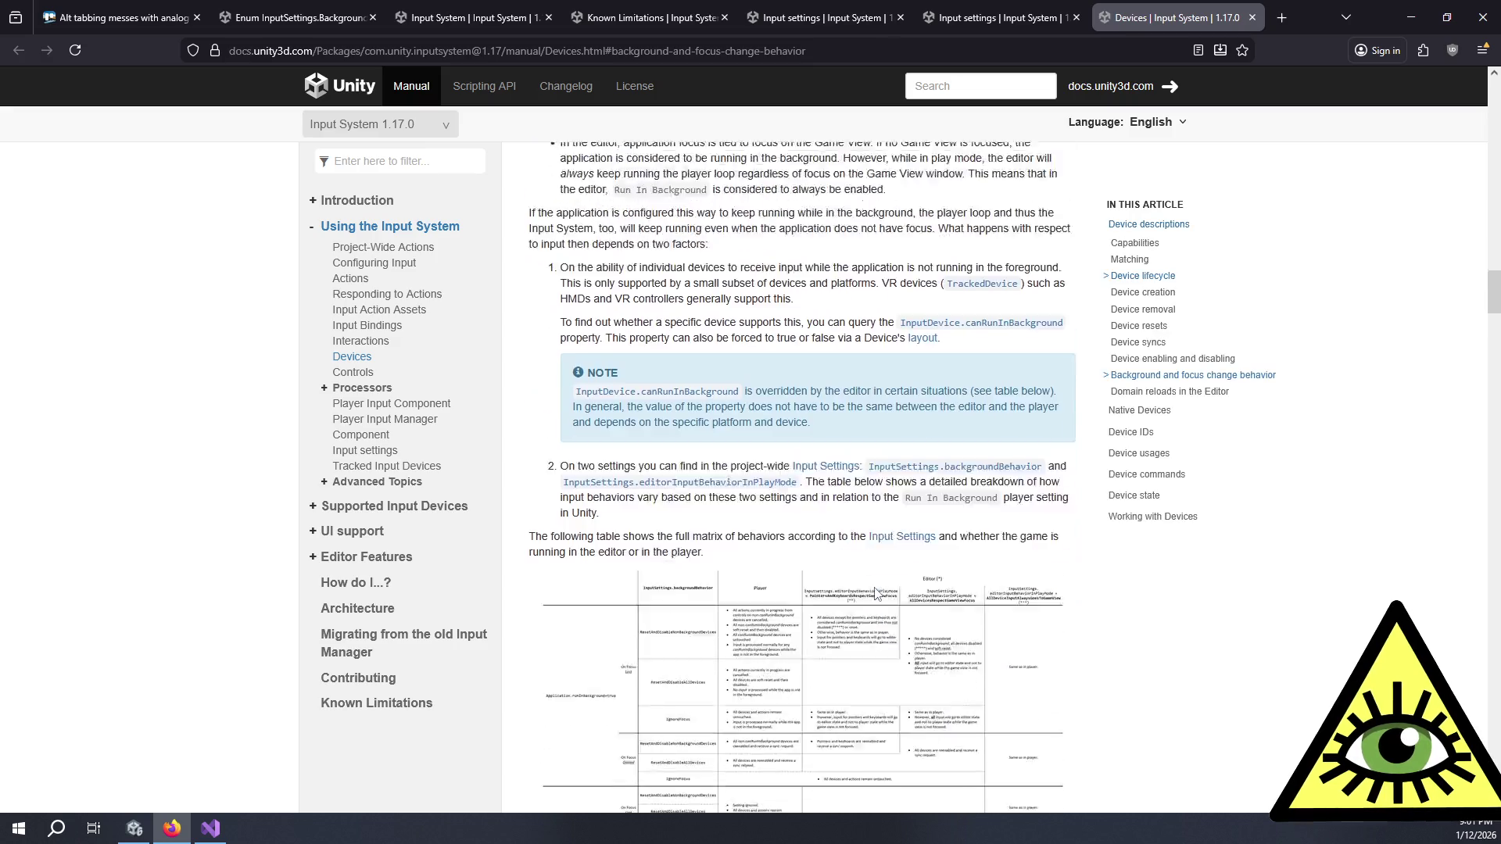
pyautogui.scroll(-1, 875, 588)
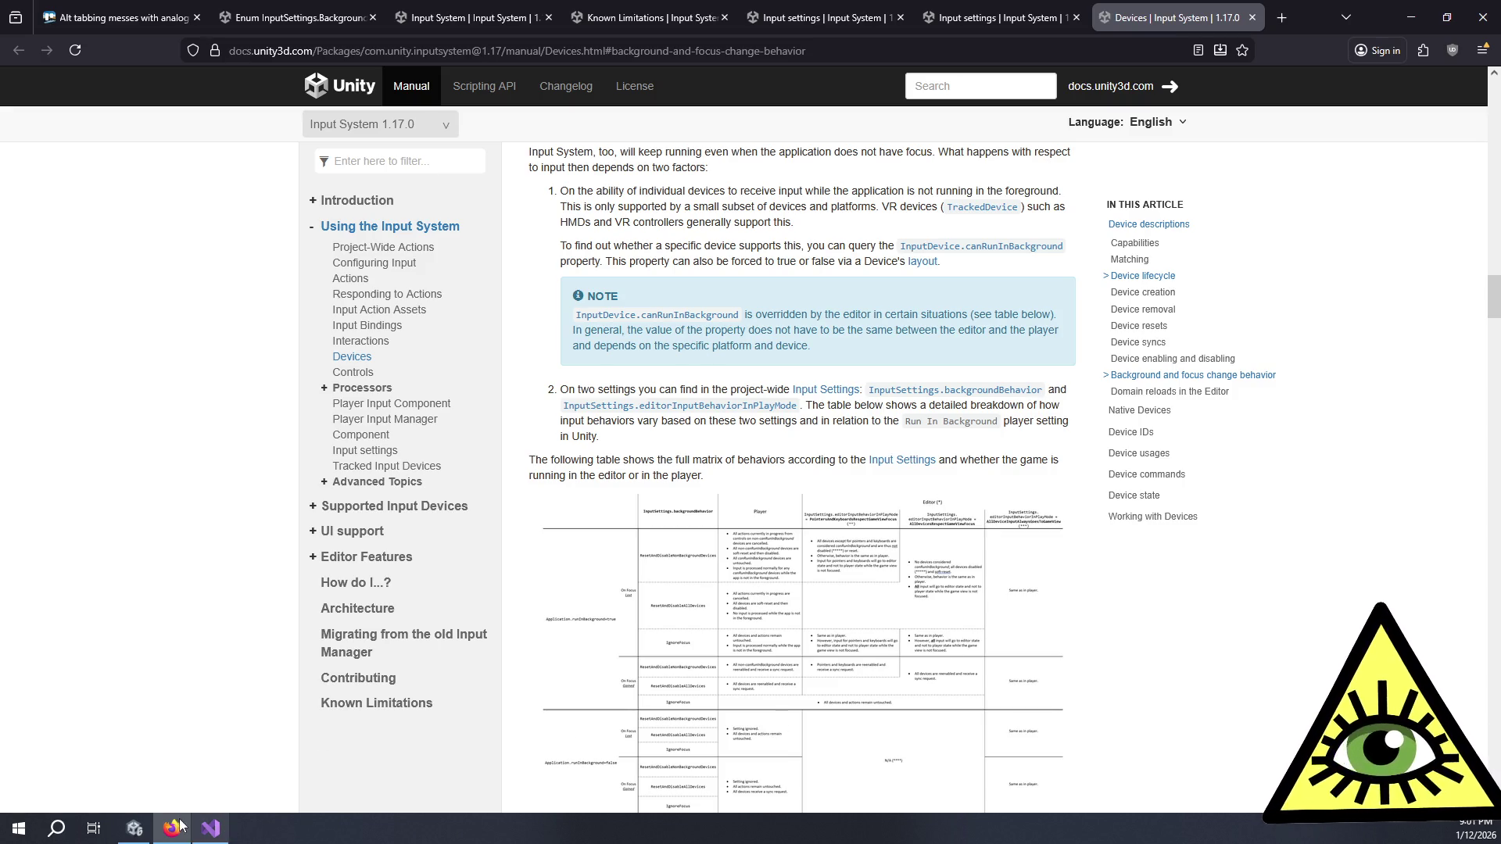
pyautogui.click(135, 828)
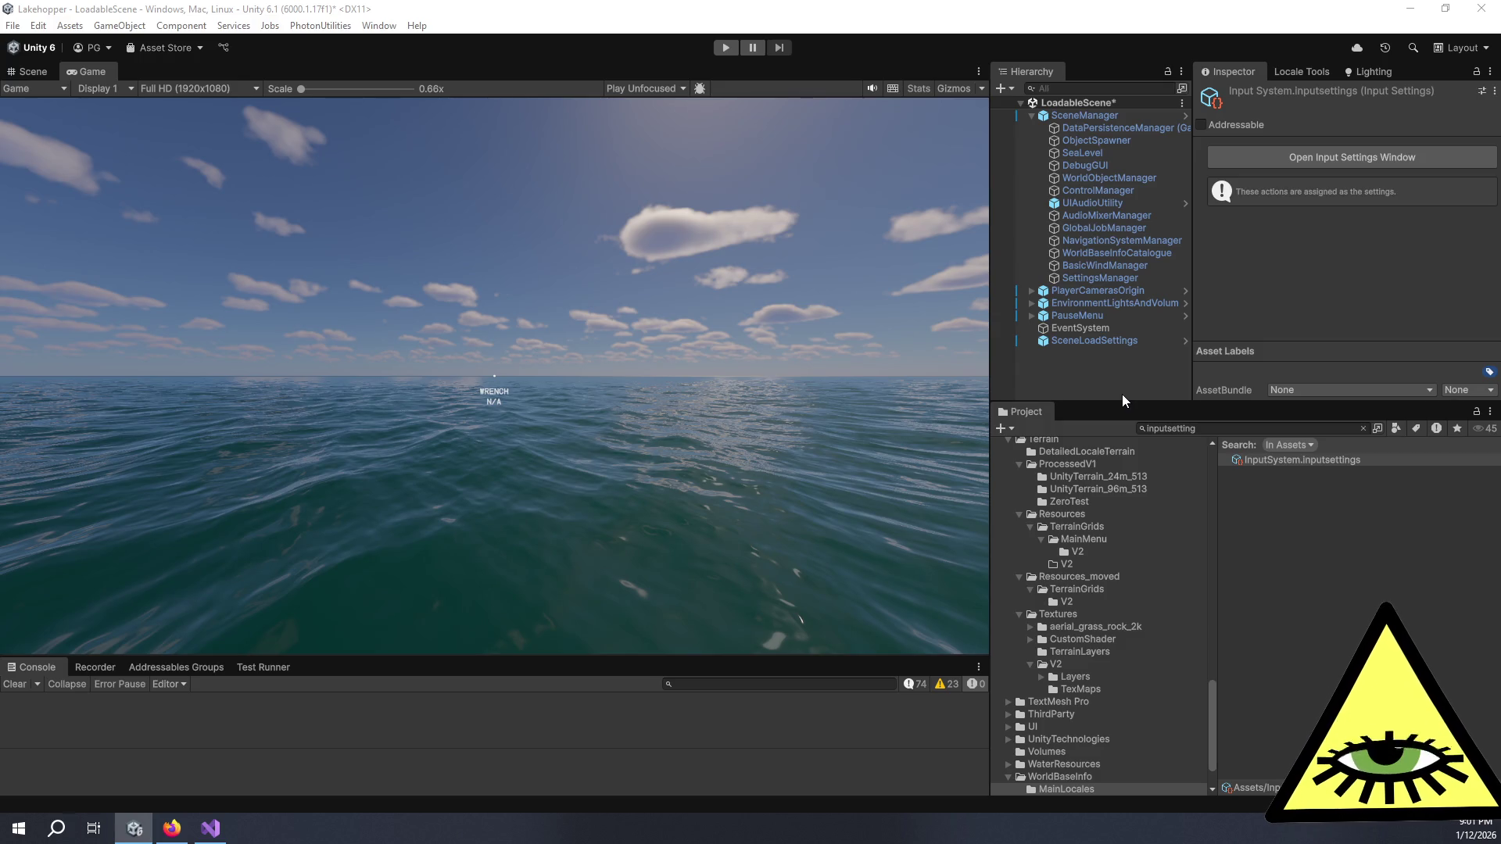
# Step: Peek at the Input System settings, then set the Game view play mode to Play Focused
pyautogui.click(1296, 163)
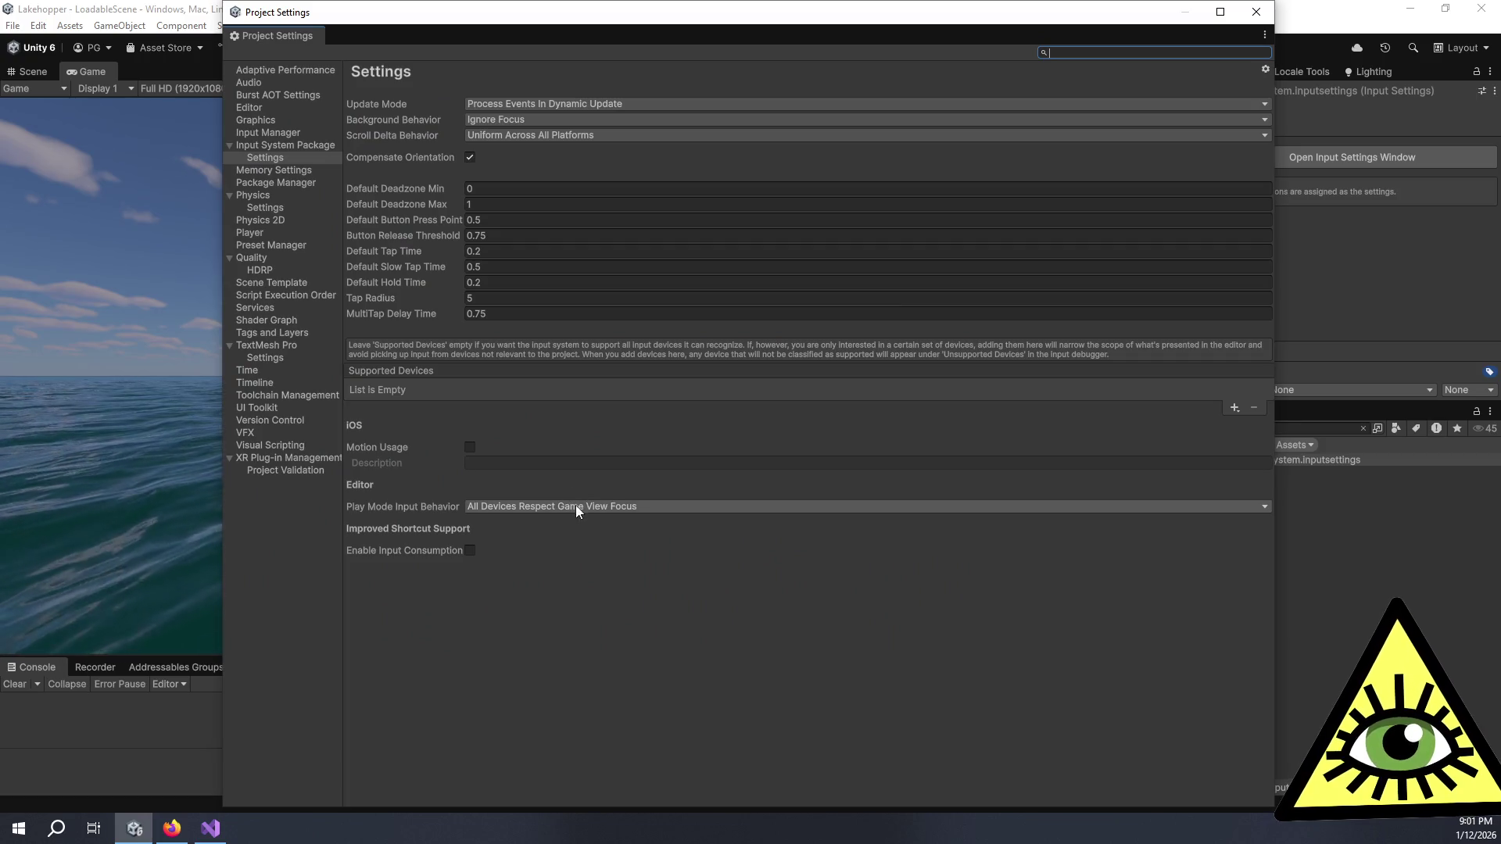
pyautogui.click(1256, 12)
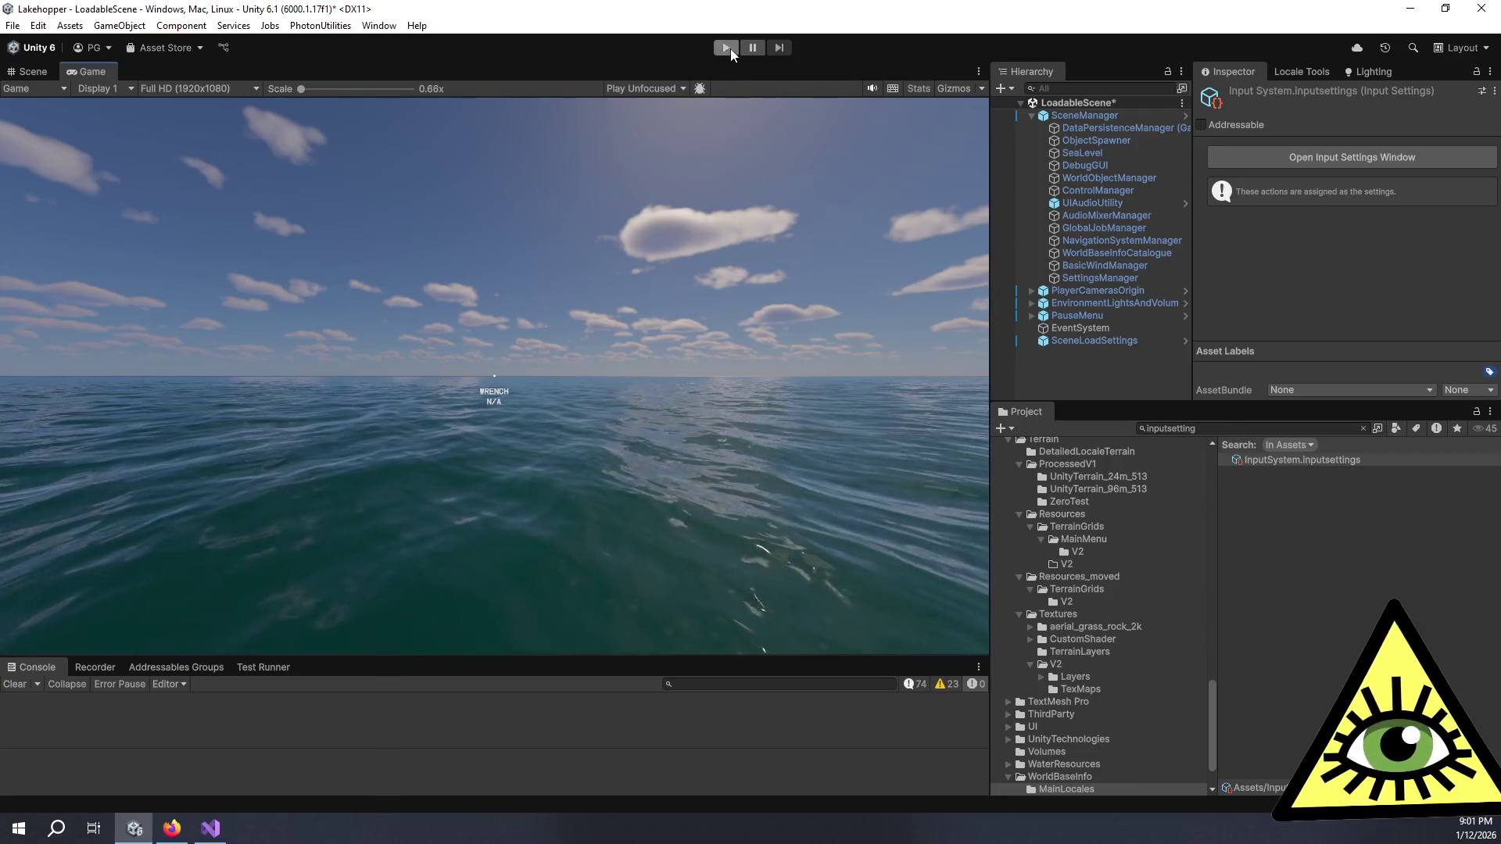
pyautogui.click(621, 89)
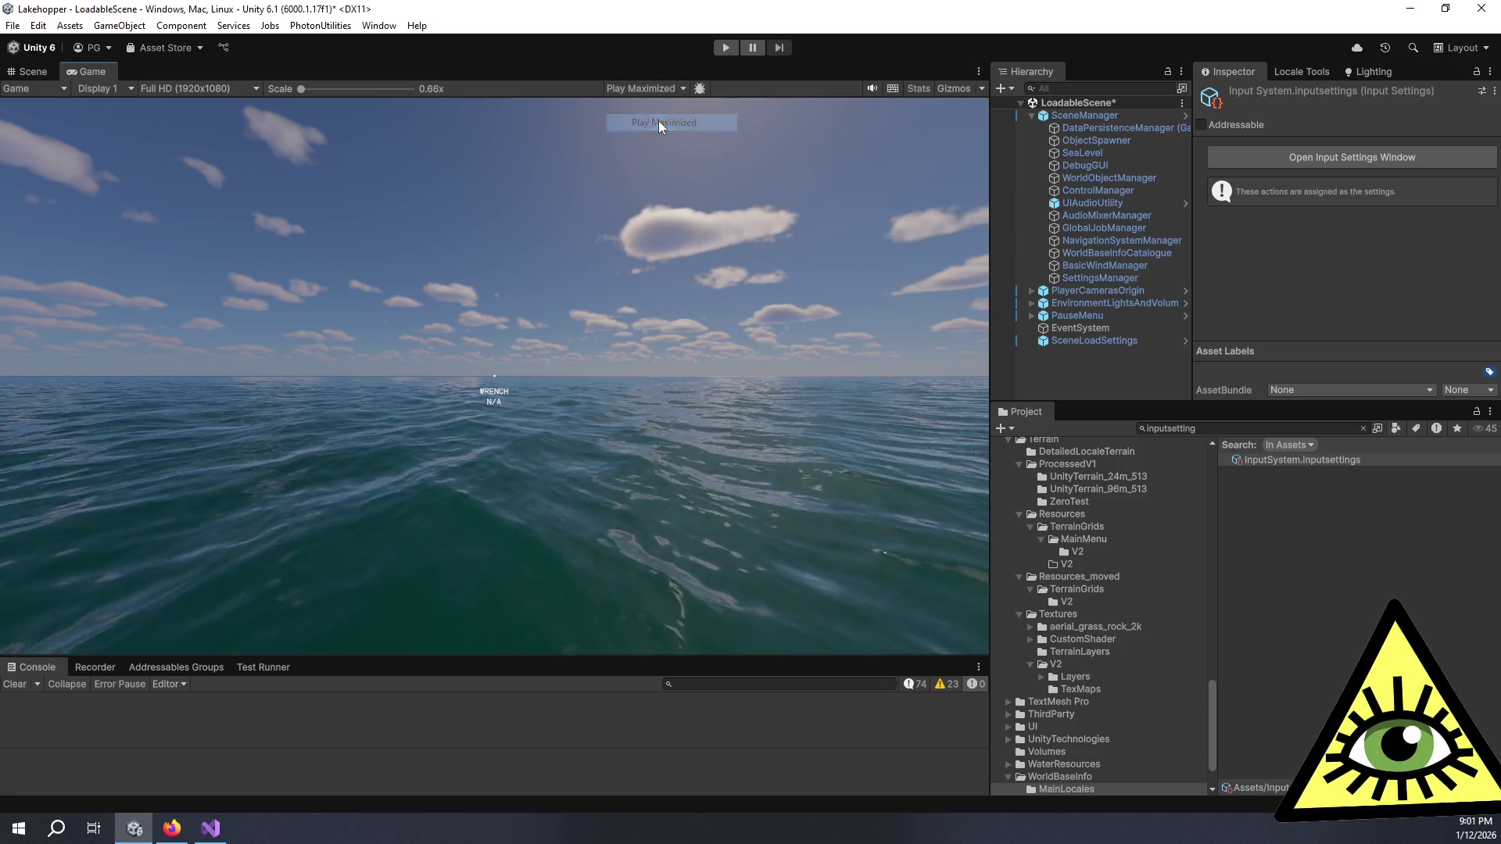
pyautogui.click(658, 122)
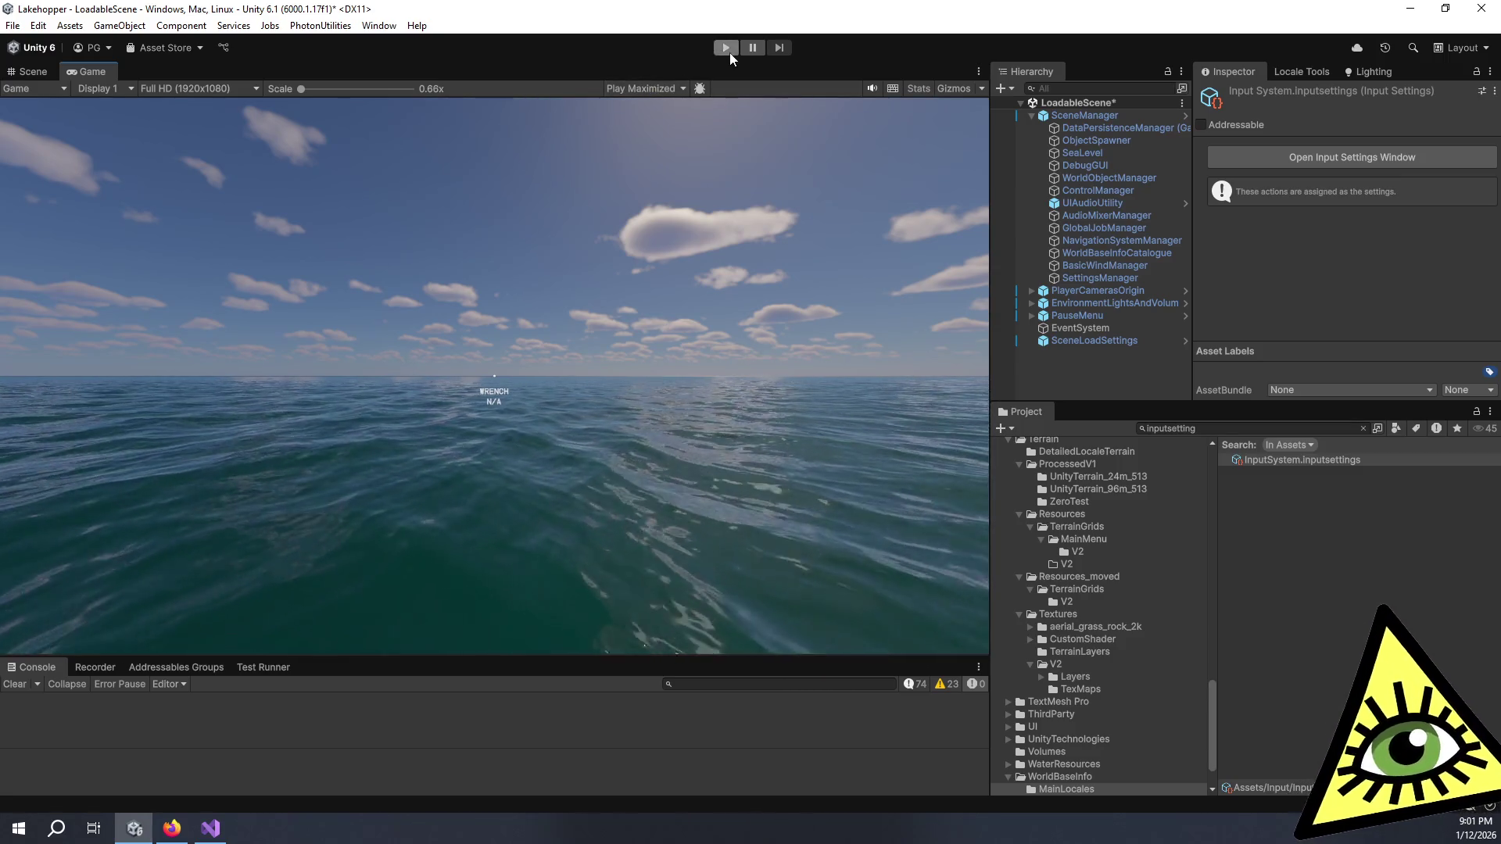
pyautogui.click(677, 87)
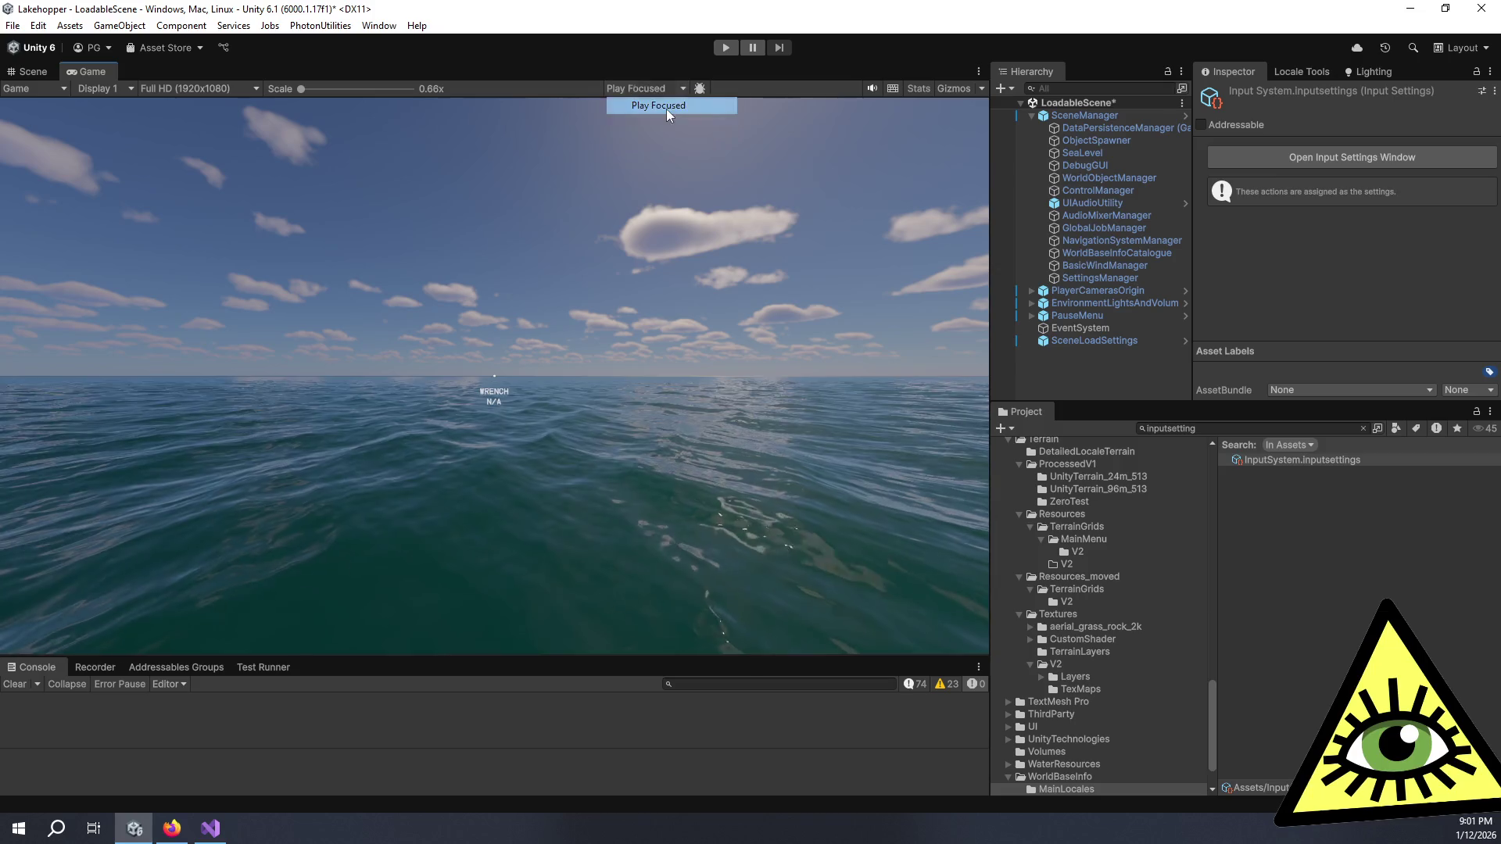
pyautogui.click(666, 107)
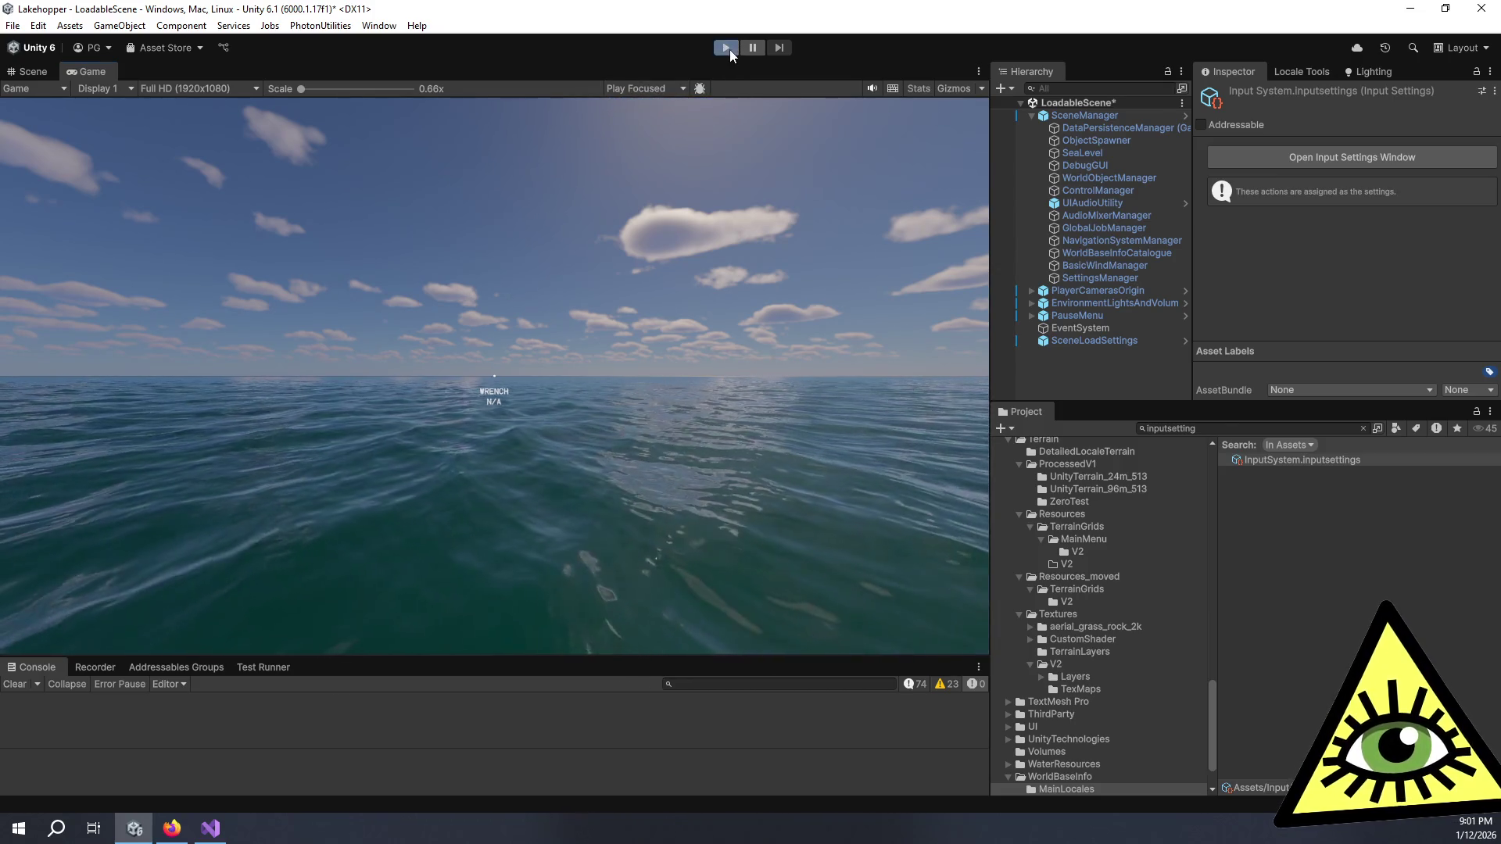
pyautogui.click(729, 49)
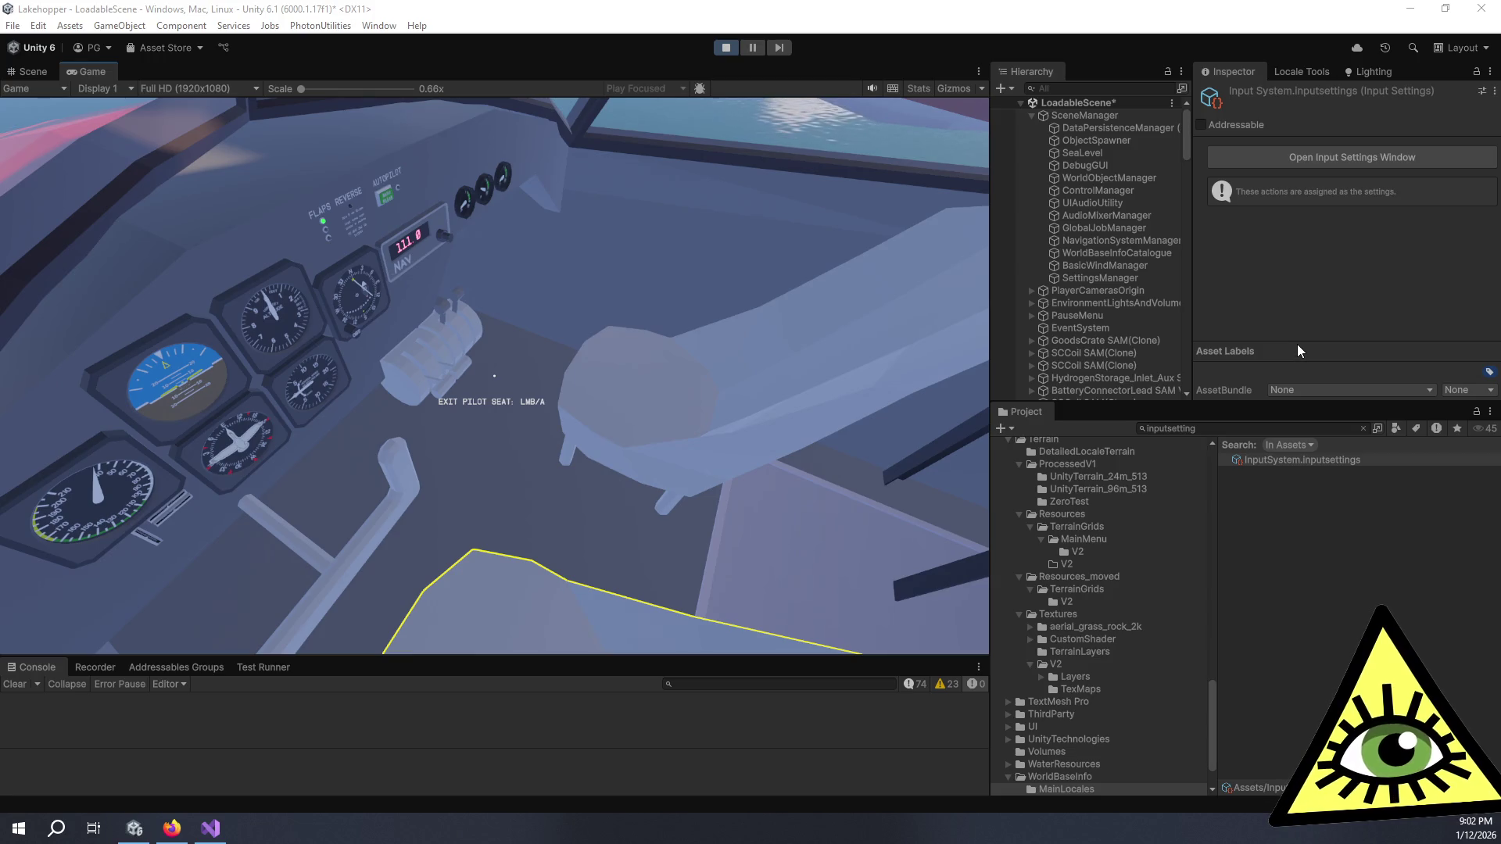
pyautogui.click(857, 275)
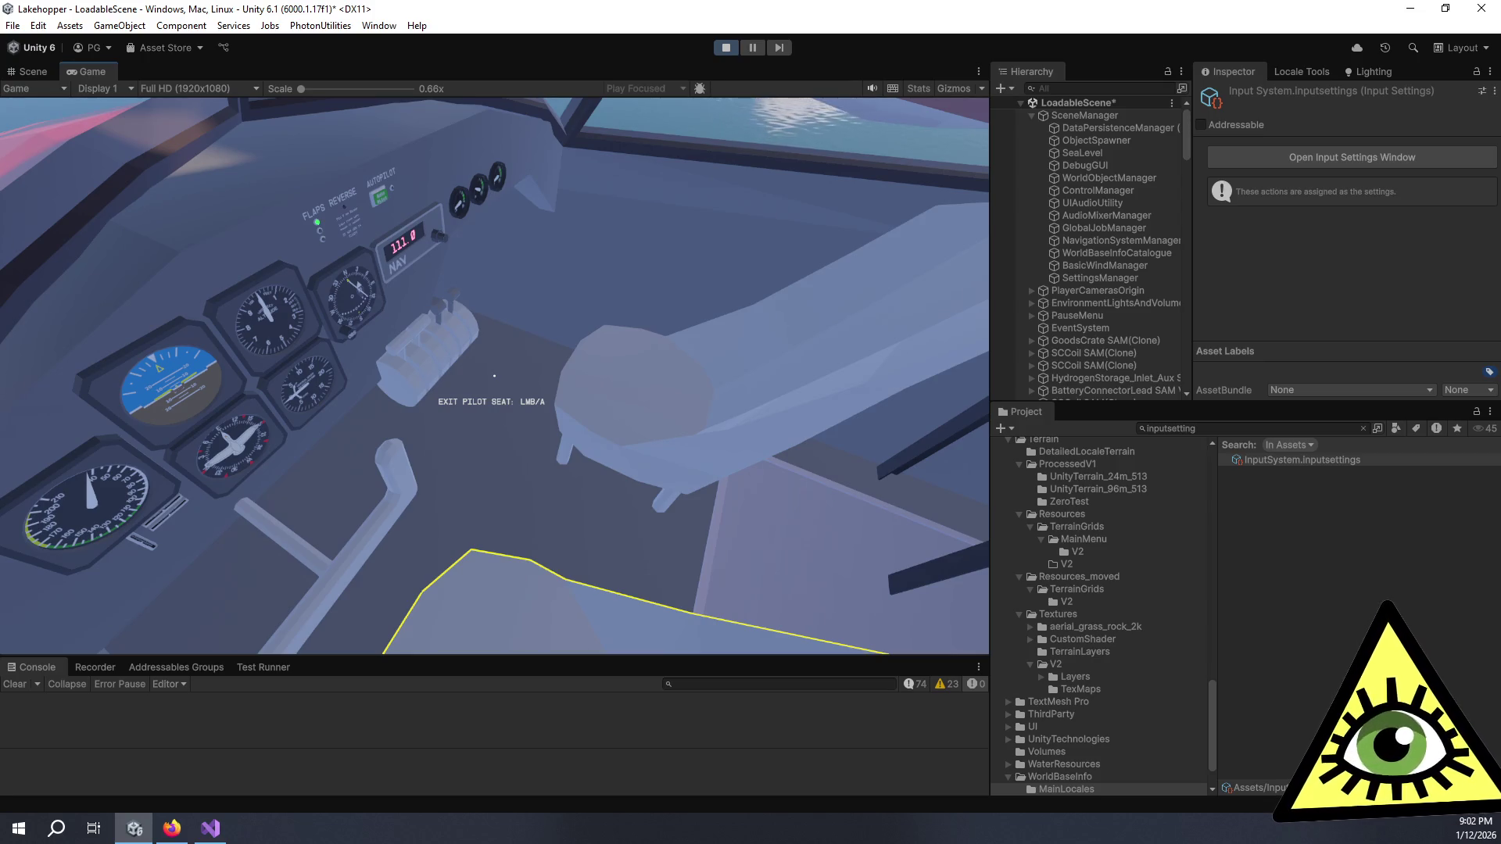
pyautogui.click(494, 376)
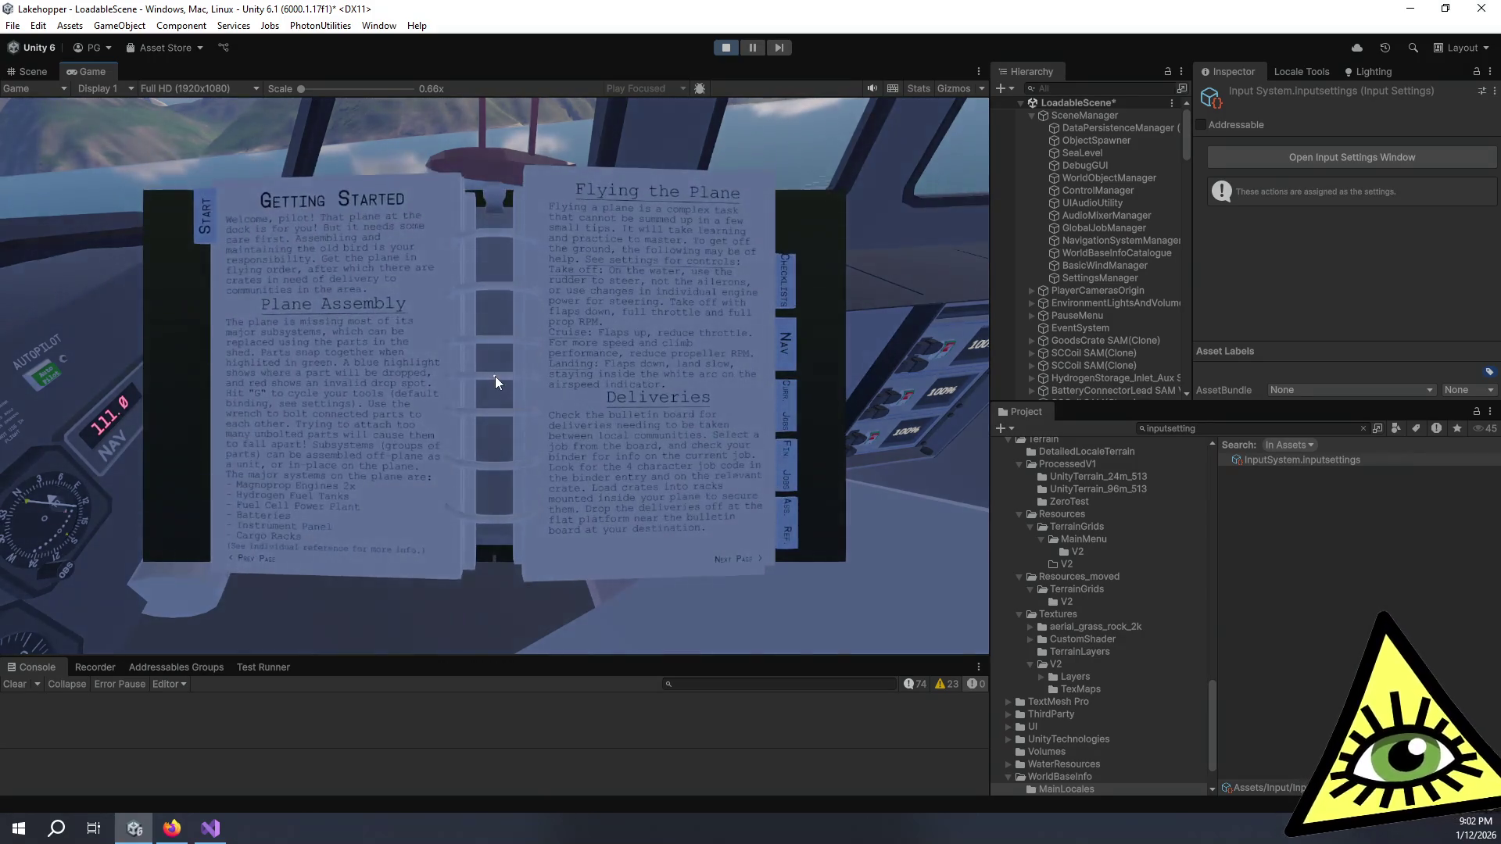
pyautogui.click(494, 376)
pyautogui.click(494, 376)
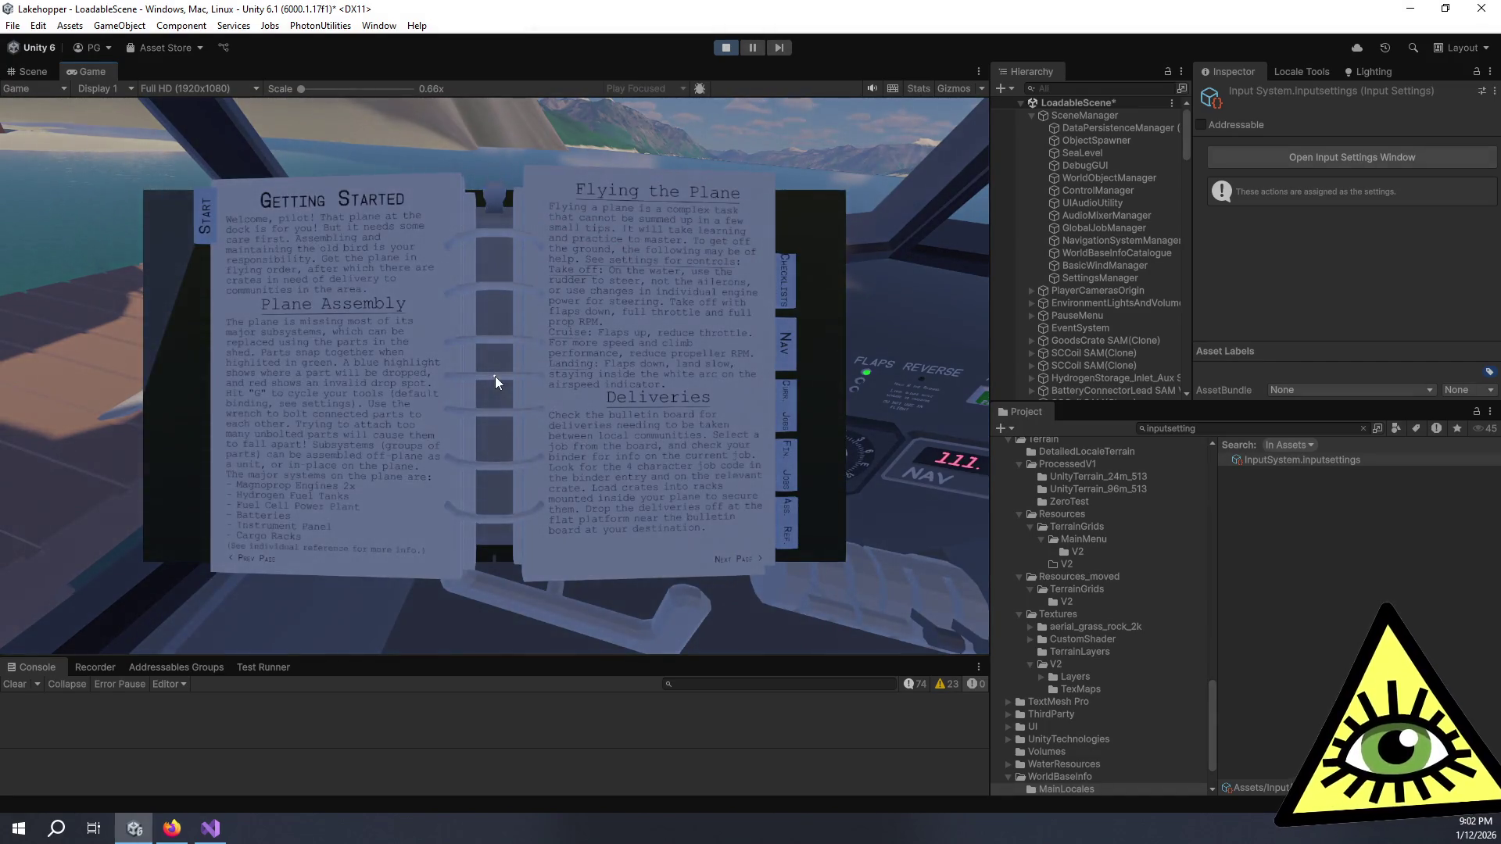
pyautogui.click(494, 376)
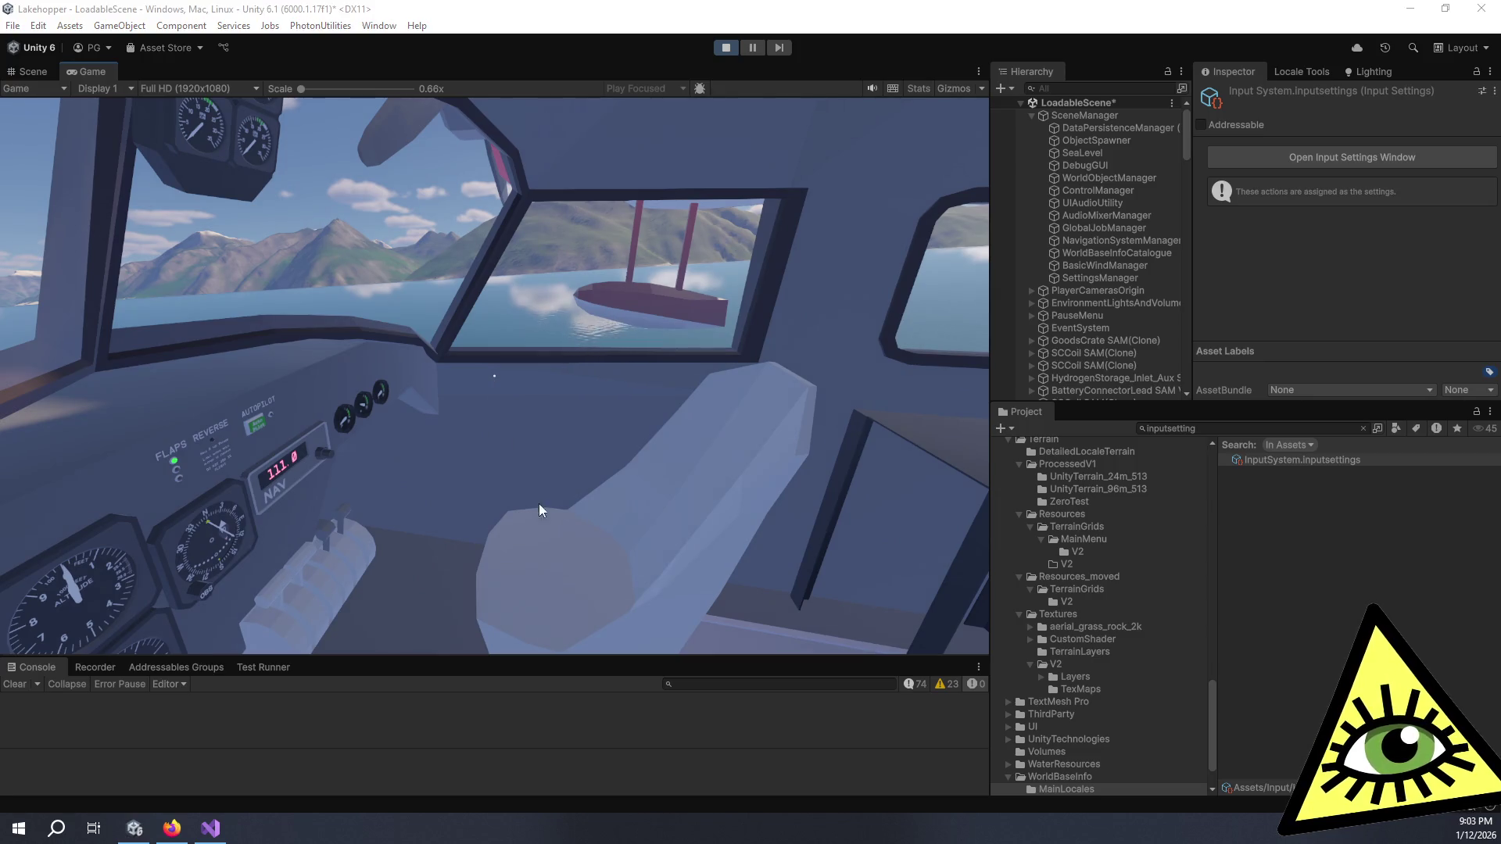
pyautogui.click(729, 45)
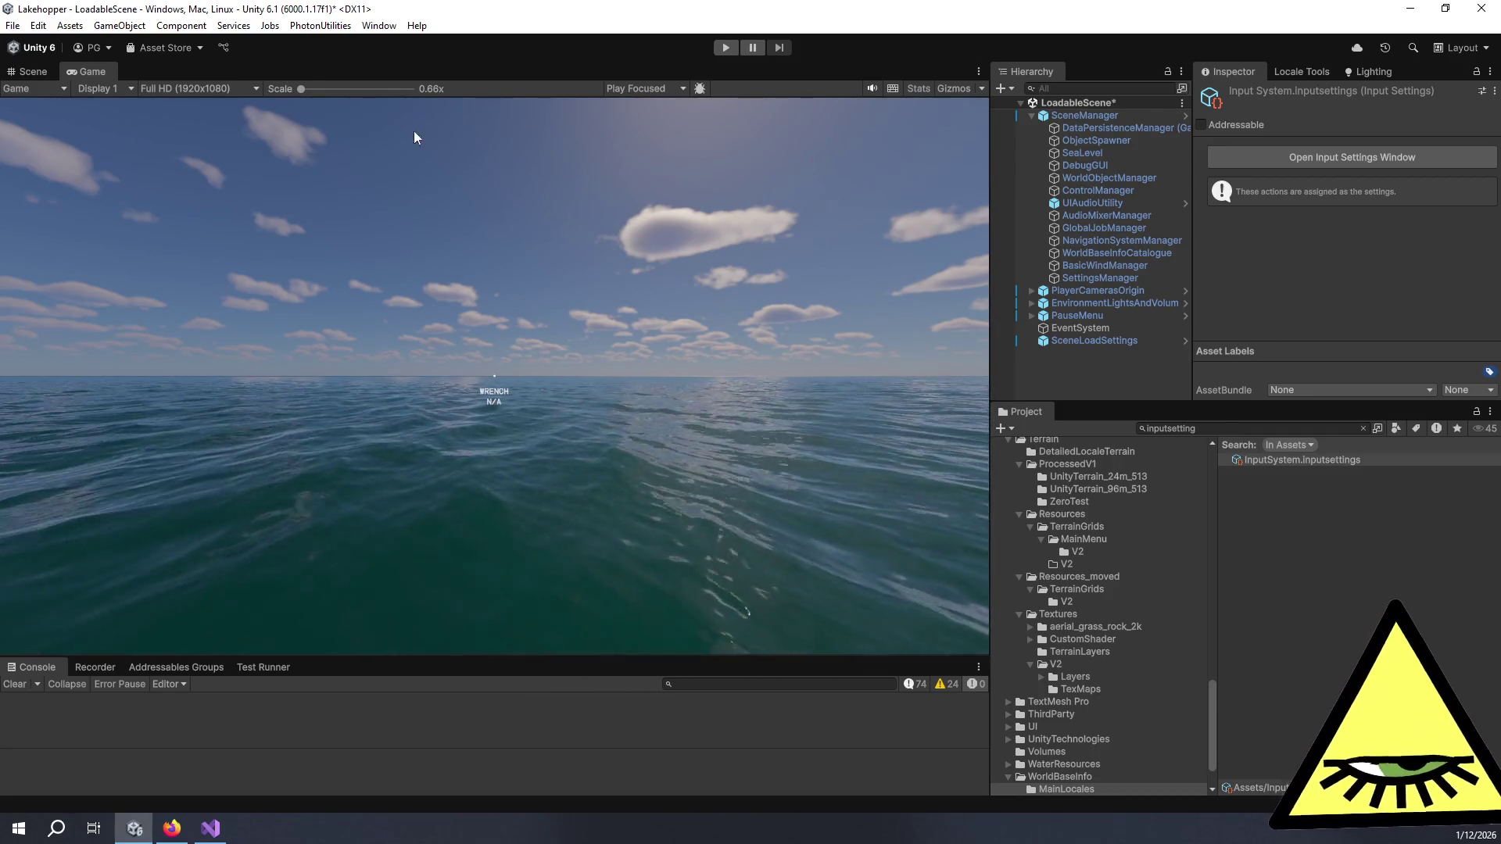
# Step: Check the Input System Update Mode options without changing them, close Project Settings, and return to Firefox
pyautogui.click(1321, 156)
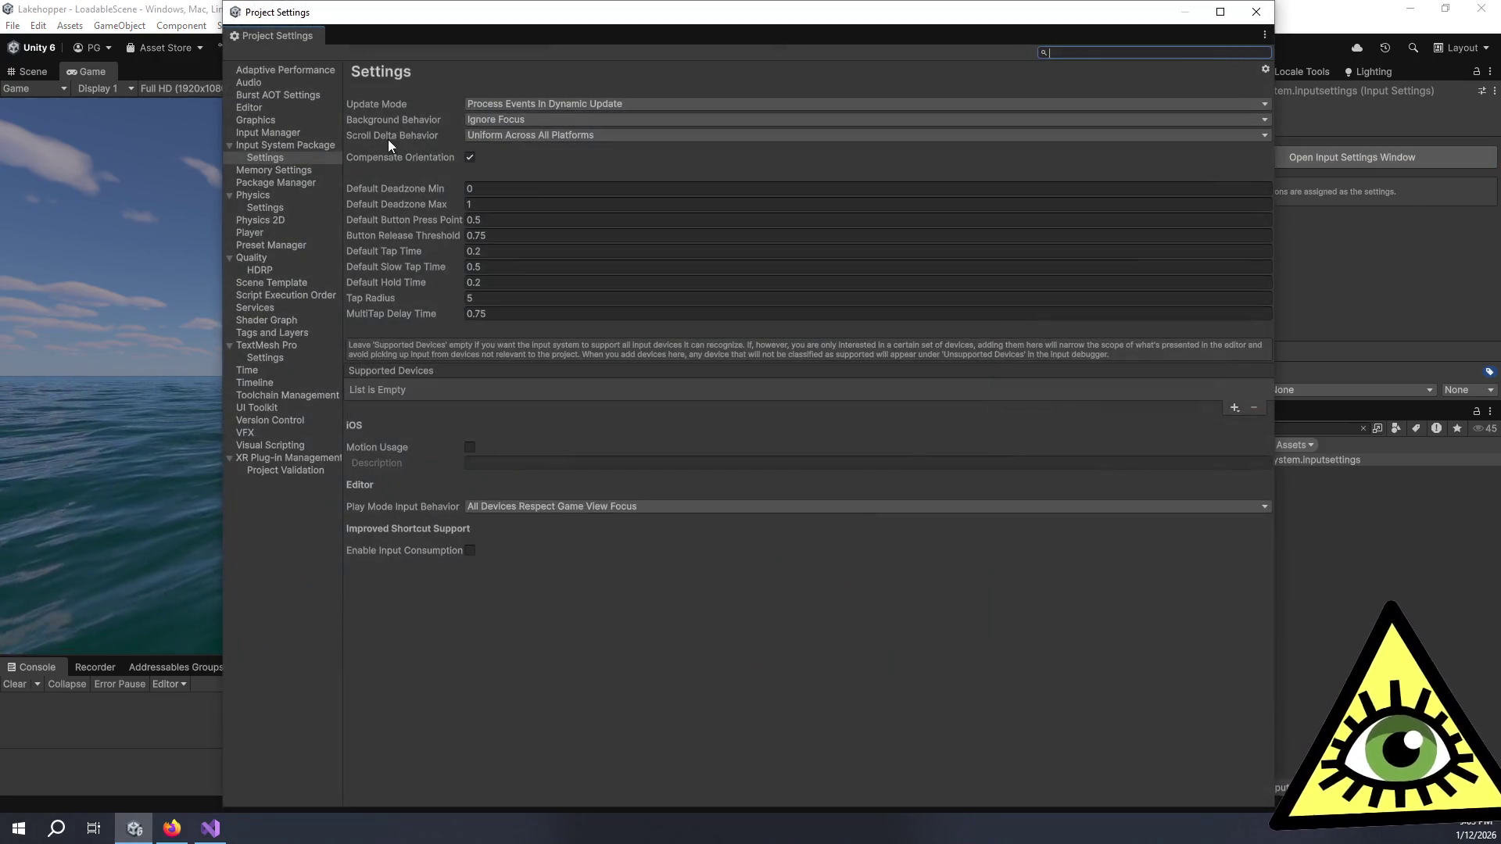
pyautogui.click(529, 101)
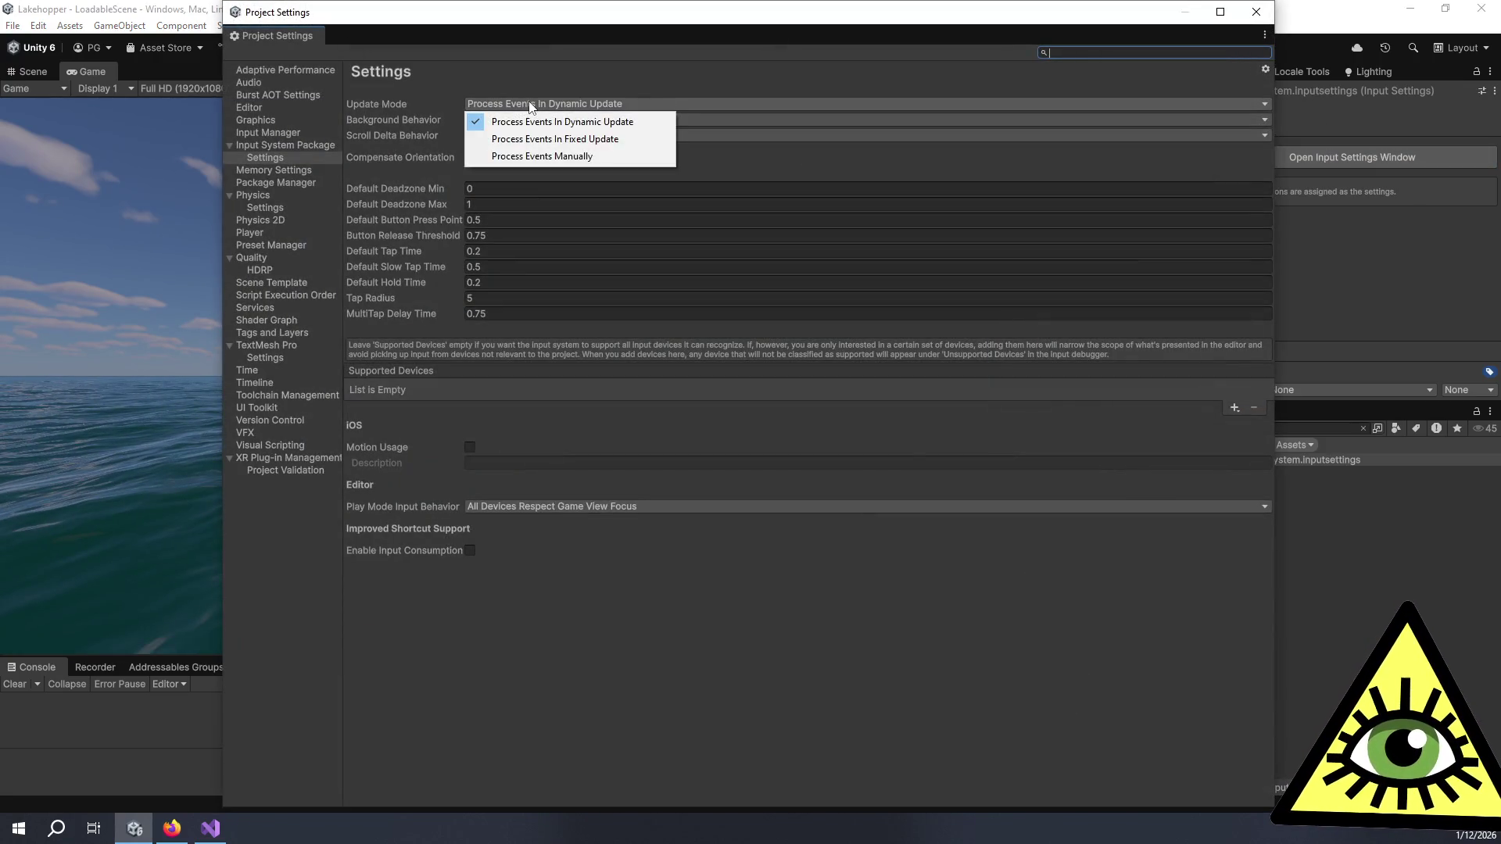
pyautogui.click(491, 75)
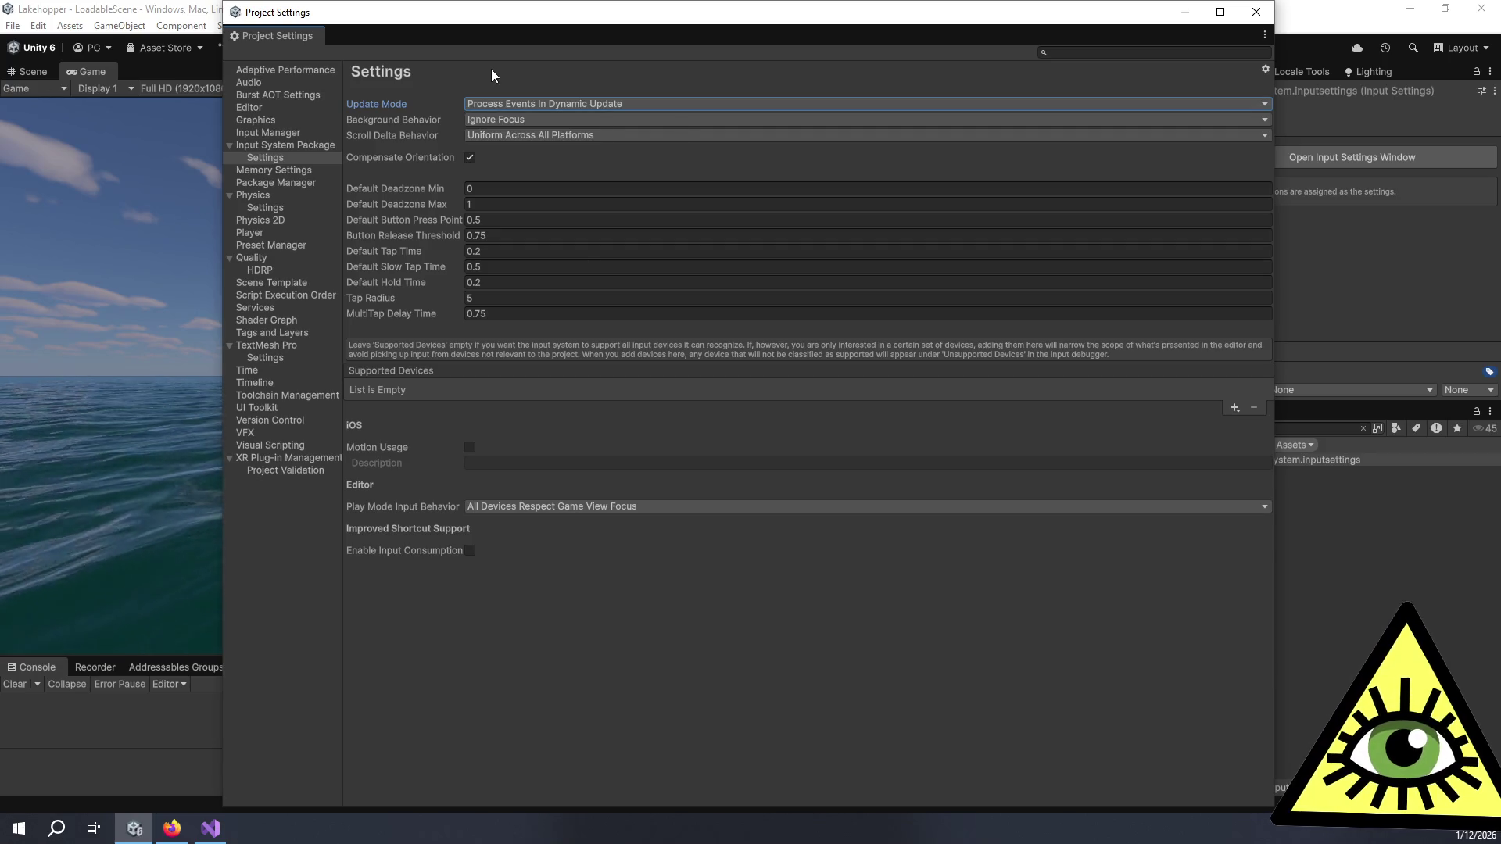
pyautogui.click(517, 103)
pyautogui.click(547, 121)
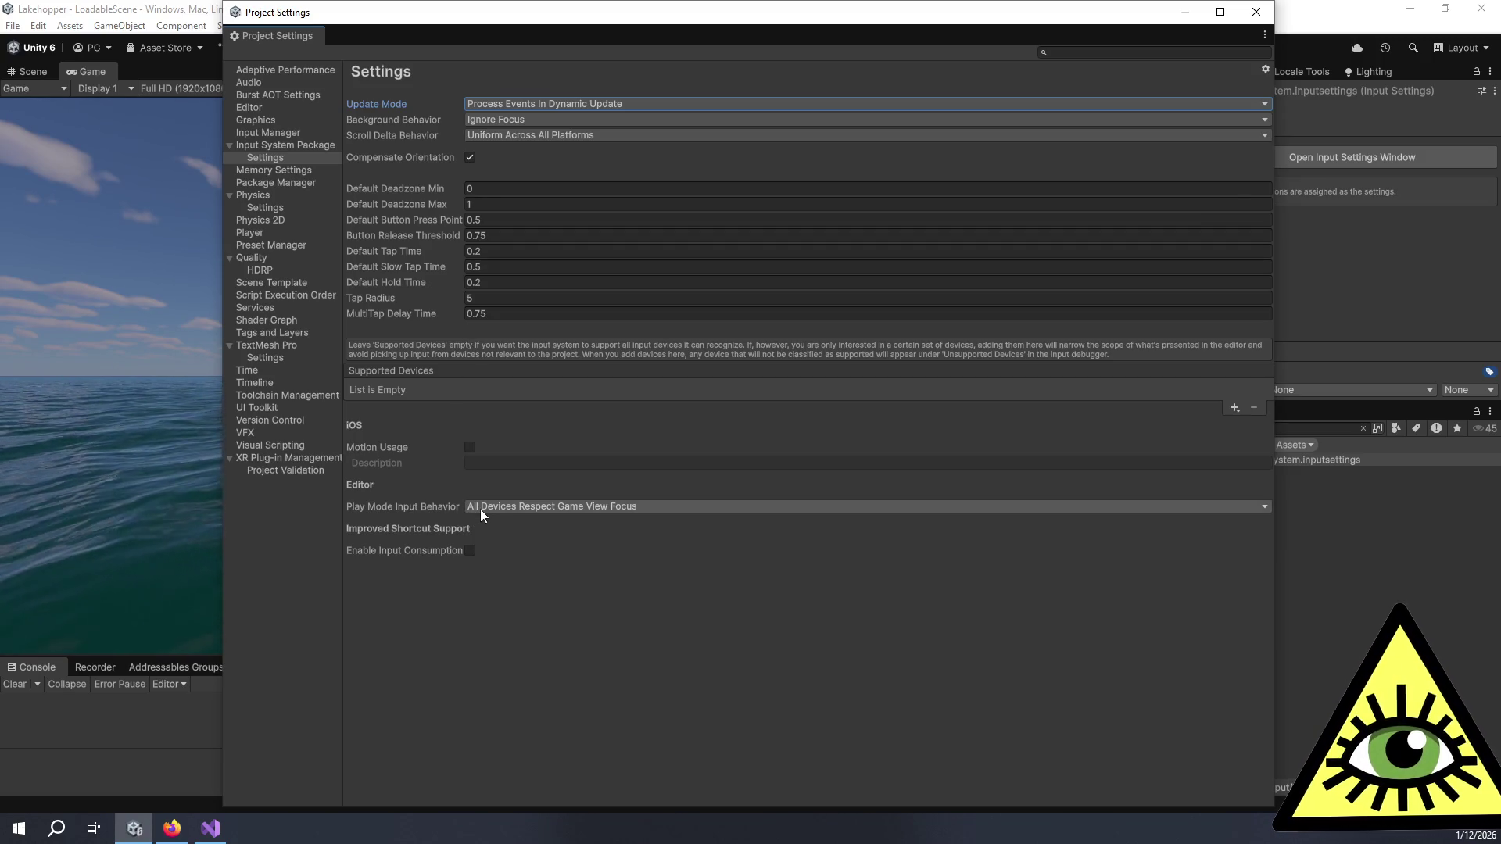
pyautogui.click(1254, 14)
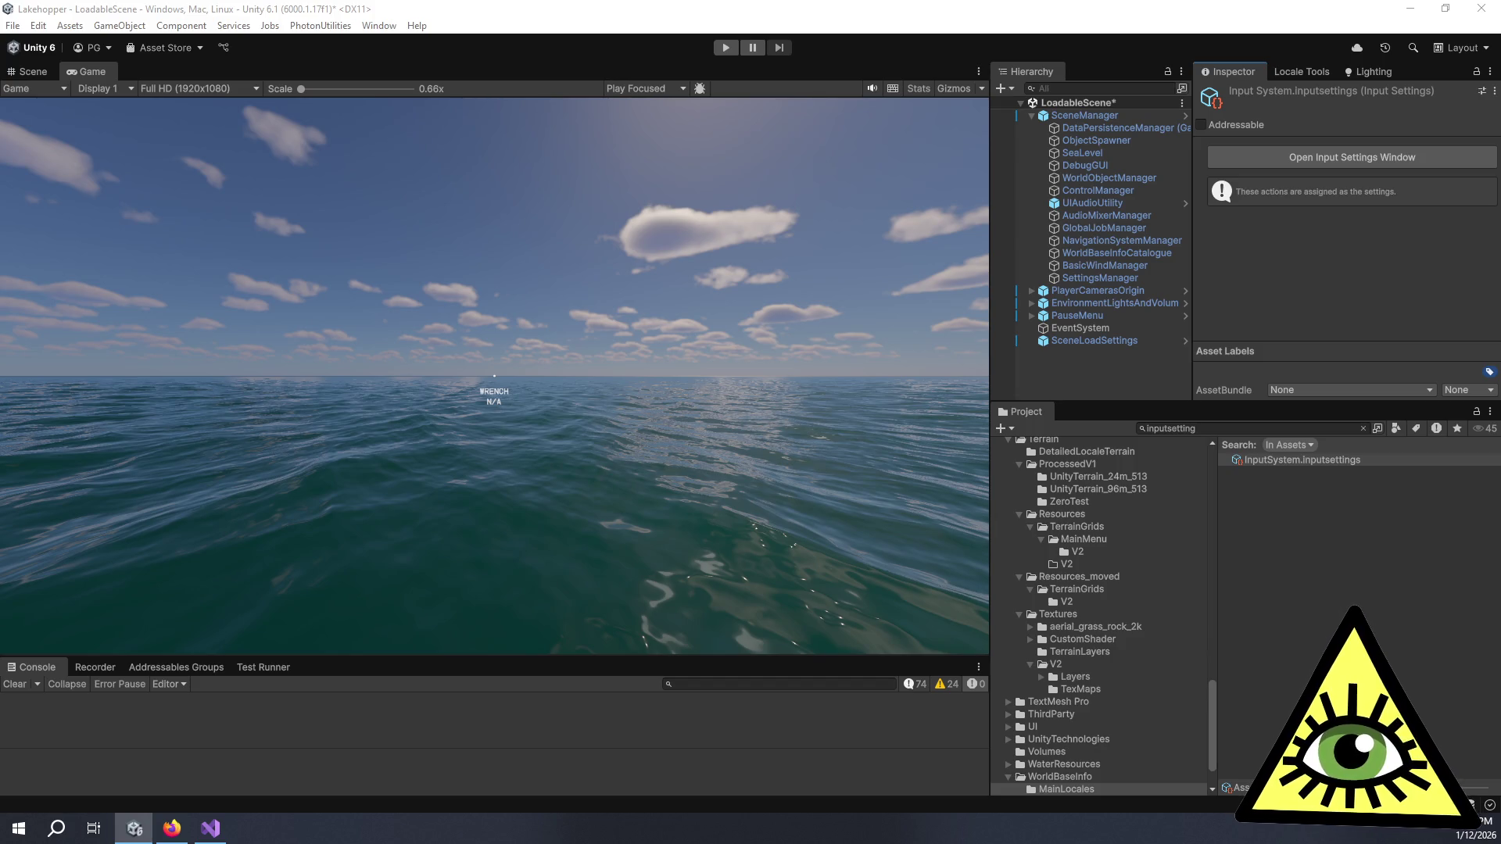
pyautogui.hotkey('alt', 'Tab')
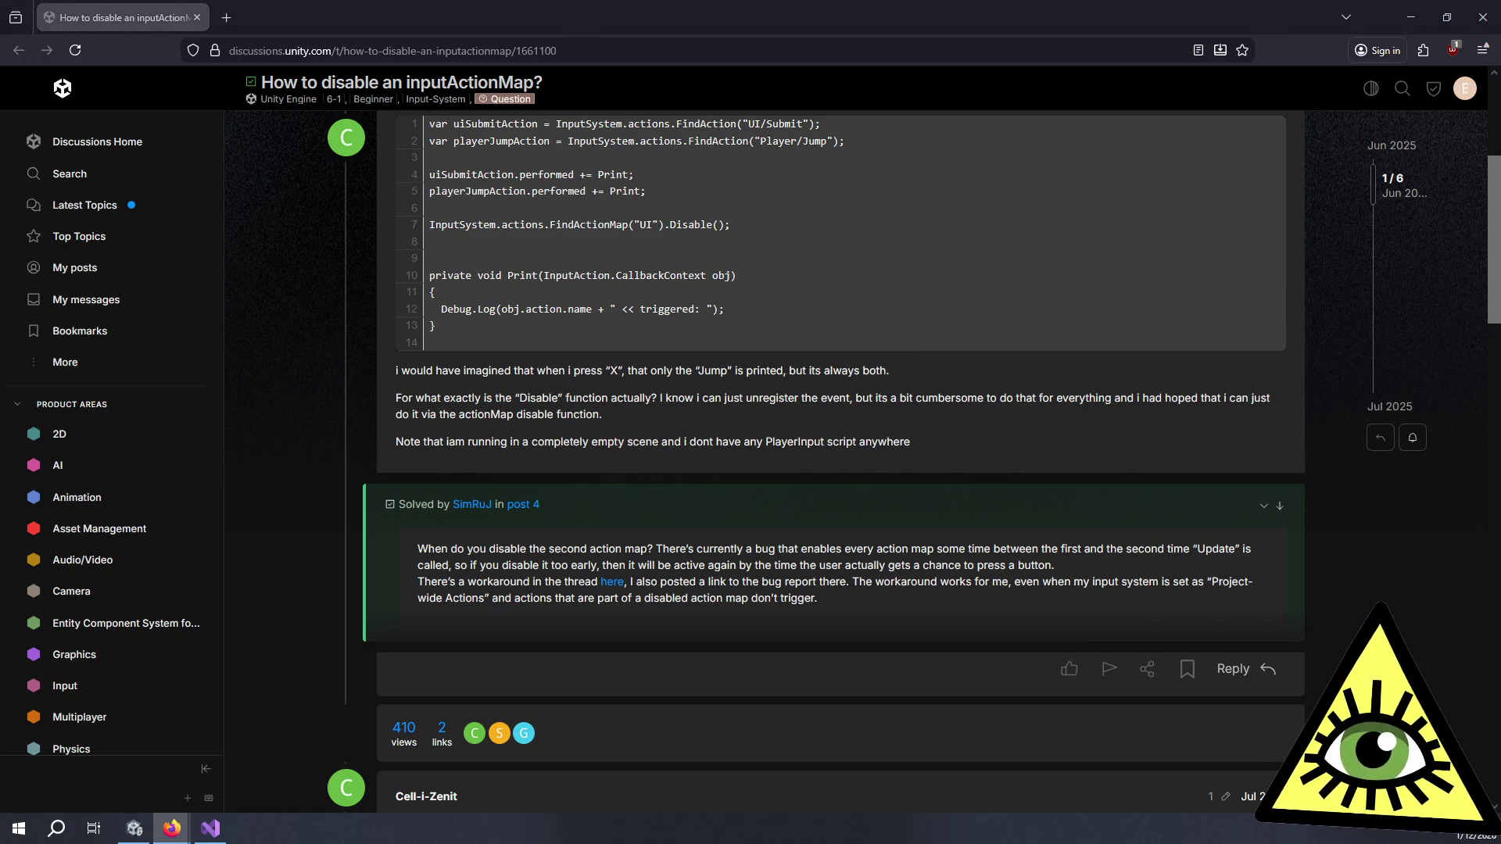
# Step: Open the solution's 'here' workaround link in a background tab and read the start of the solution
pyautogui.middleClick(612, 582)
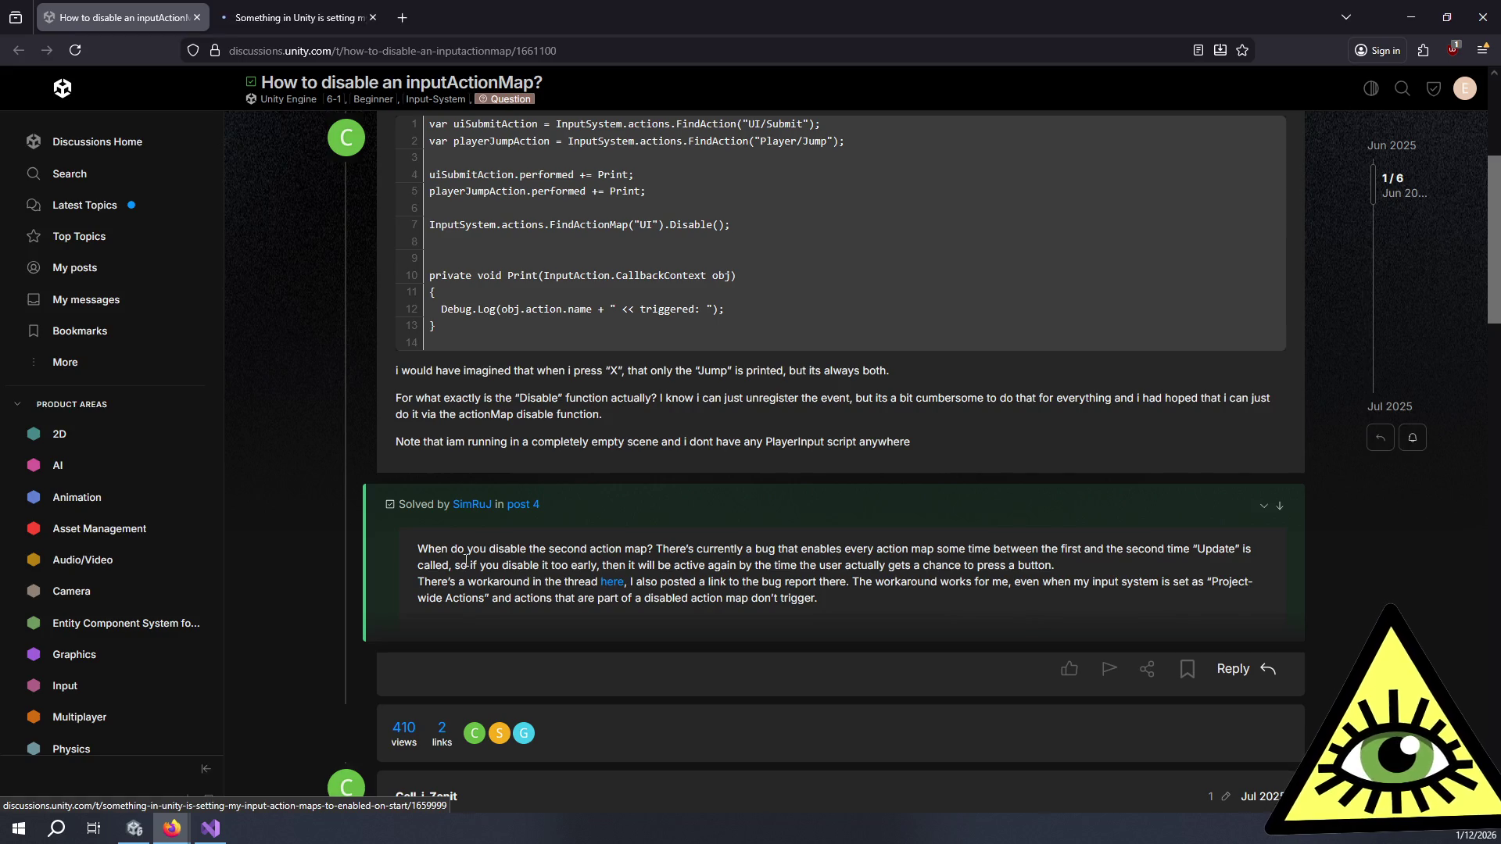
pyautogui.moveTo(435, 549); pyautogui.dragTo(788, 549)
pyautogui.click(766, 551)
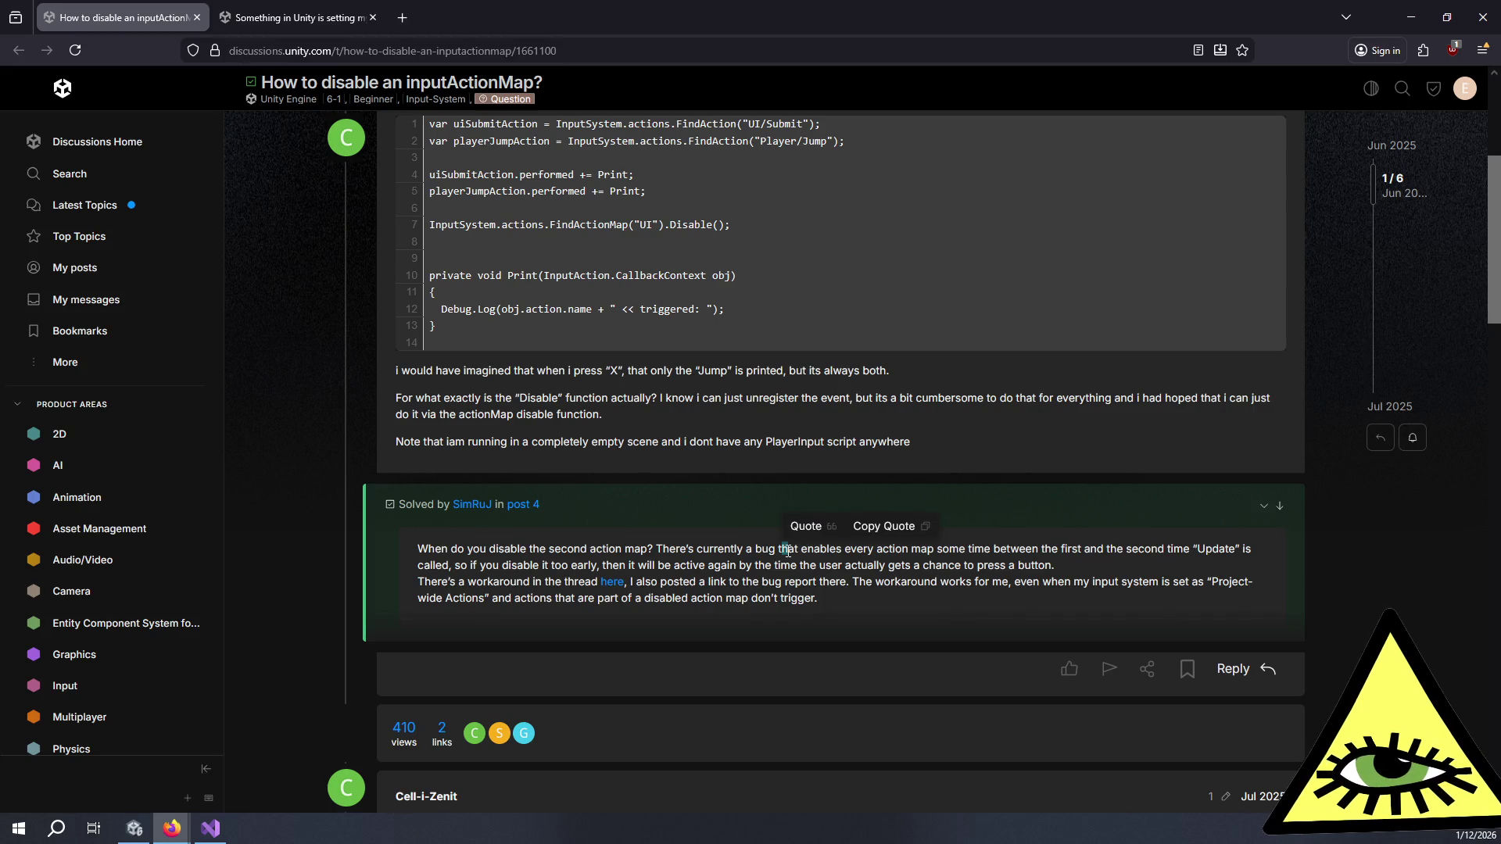
pyautogui.click(786, 549)
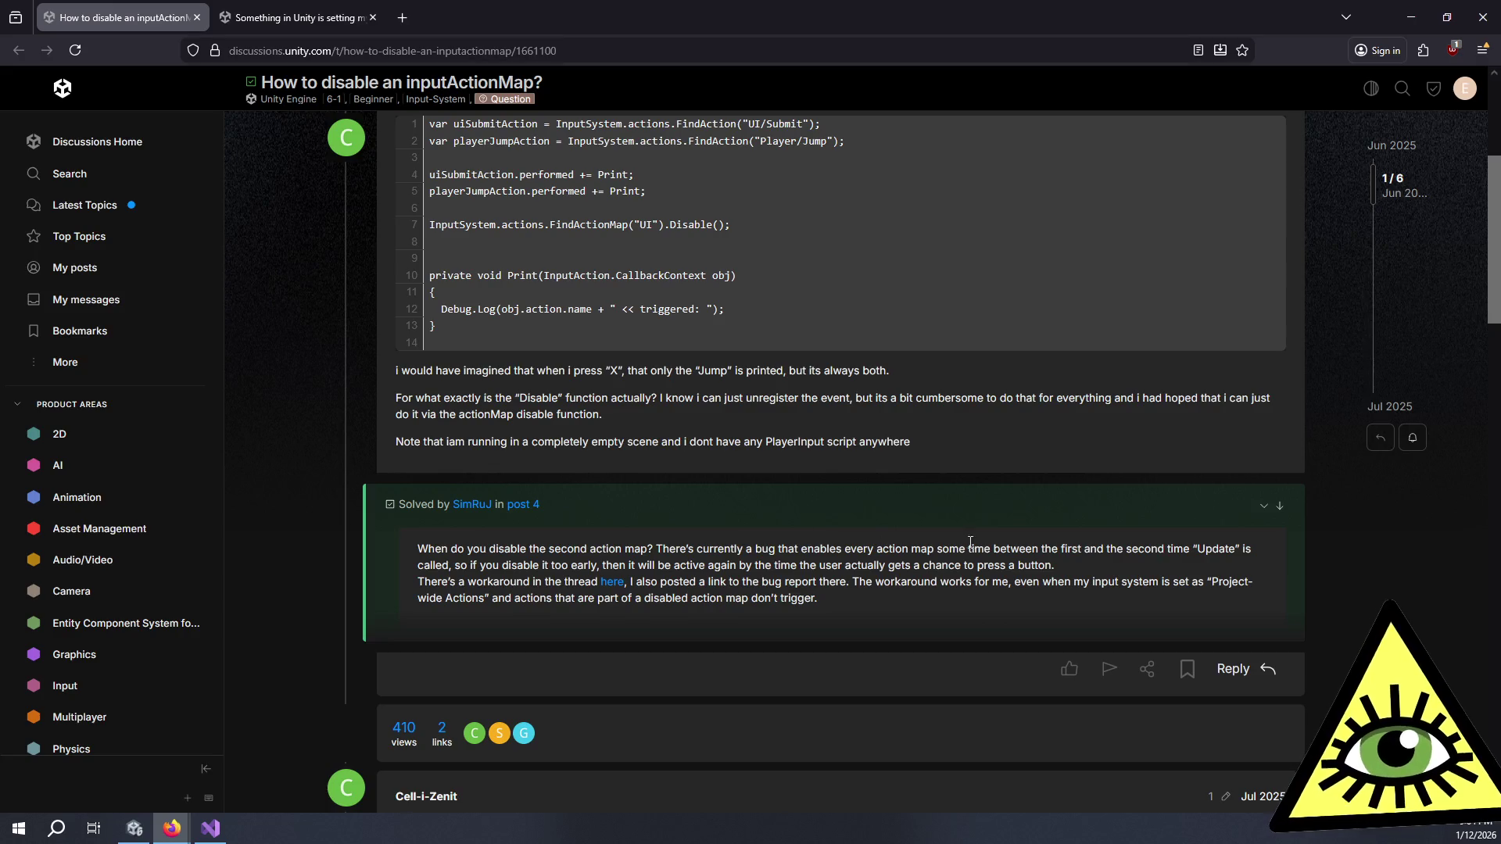
pyautogui.moveTo(1058, 549); pyautogui.dragTo(1228, 549)
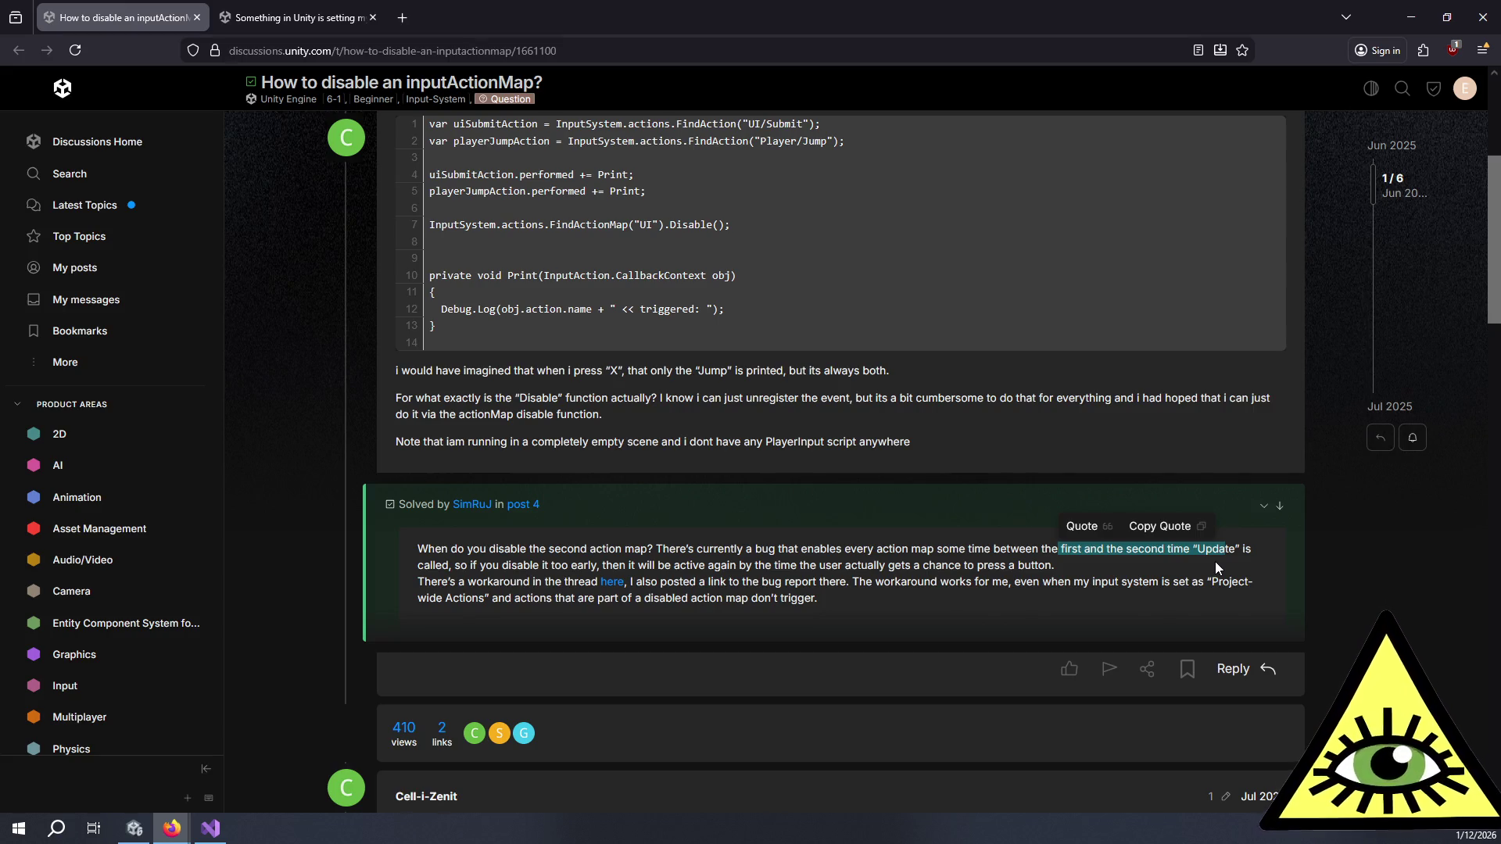
pyautogui.click(1214, 561)
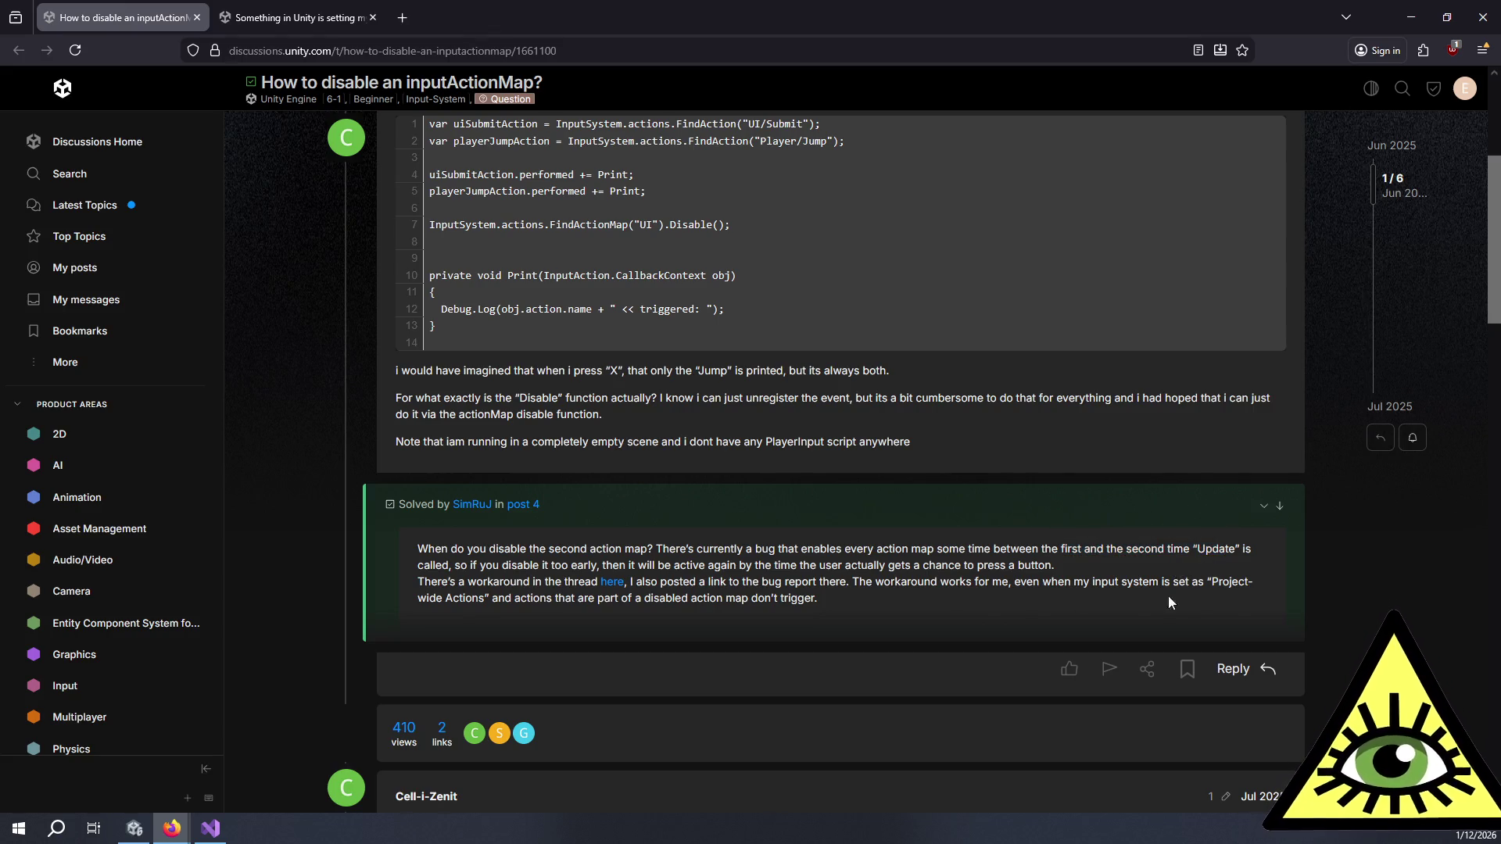
# Step: Read the bug report and workaround sentences, then move to the 'Something in Unity…' thread's question
pyautogui.moveTo(592, 566)
pyautogui.mouseDown()
pyautogui.moveTo(953, 566)
pyautogui.moveTo(982, 580)
pyautogui.moveTo(696, 585)
pyautogui.moveTo(794, 600)
pyautogui.moveTo(722, 596)
pyautogui.mouseUp()
pyautogui.click(733, 587)
pyautogui.click(796, 603)
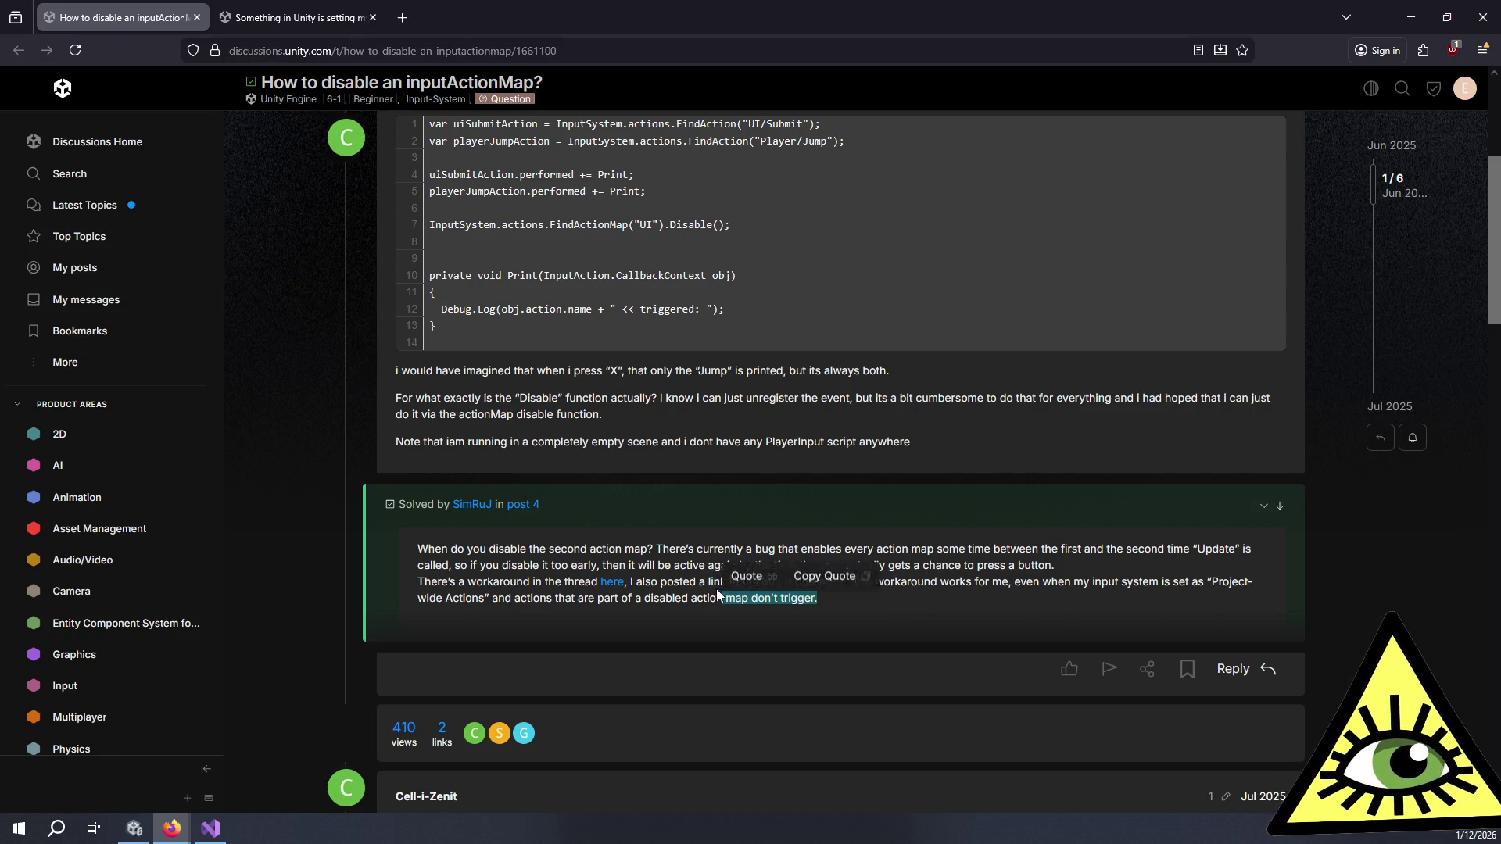
pyautogui.keyDown('shift'); pyautogui.click(702, 584); pyautogui.keyUp('shift')
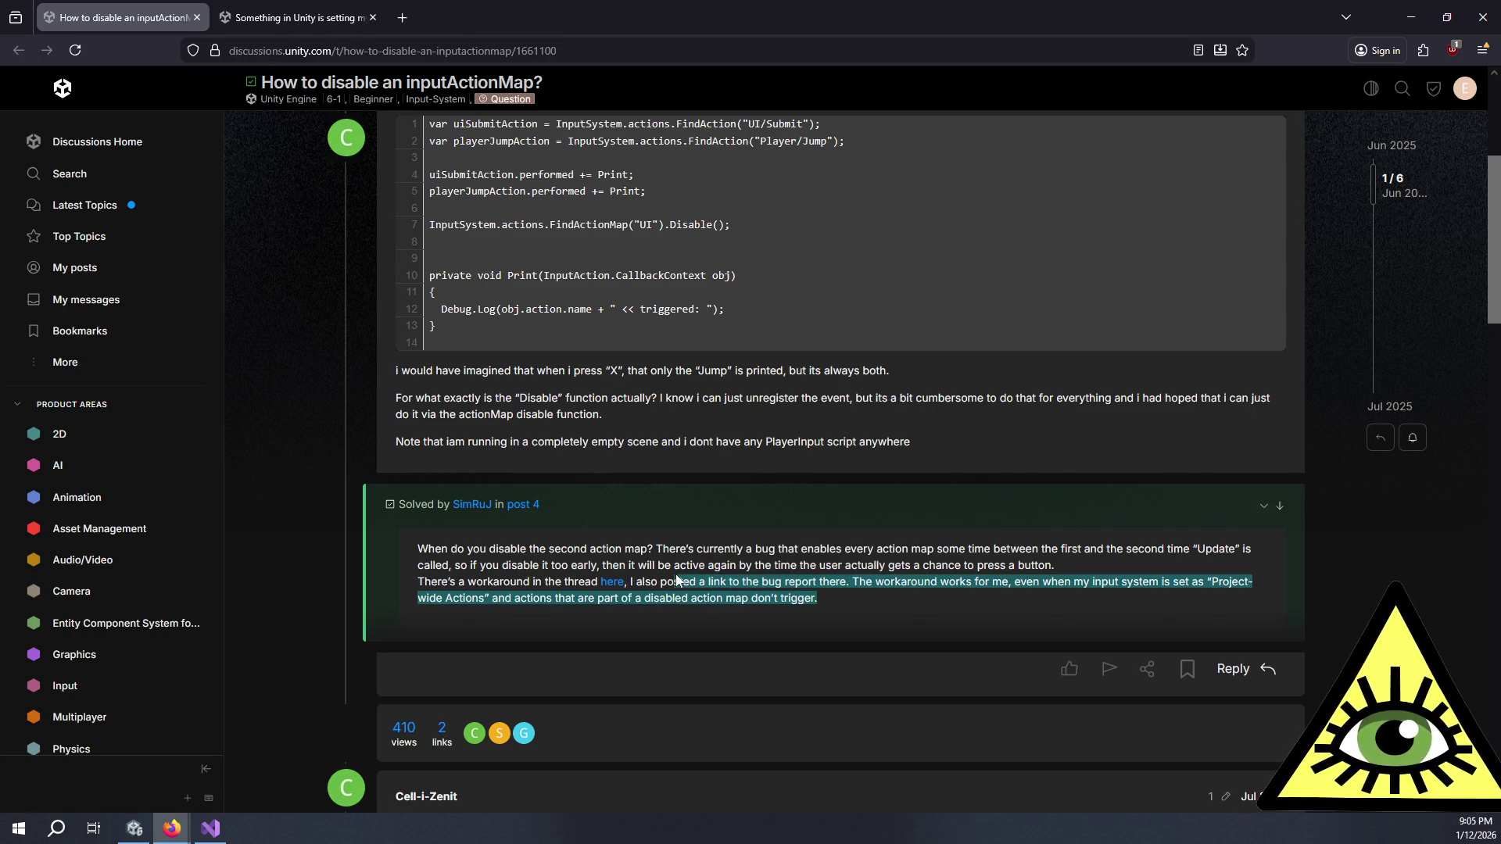
pyautogui.keyDown('shift'); pyautogui.click(675, 574); pyautogui.keyUp('shift')
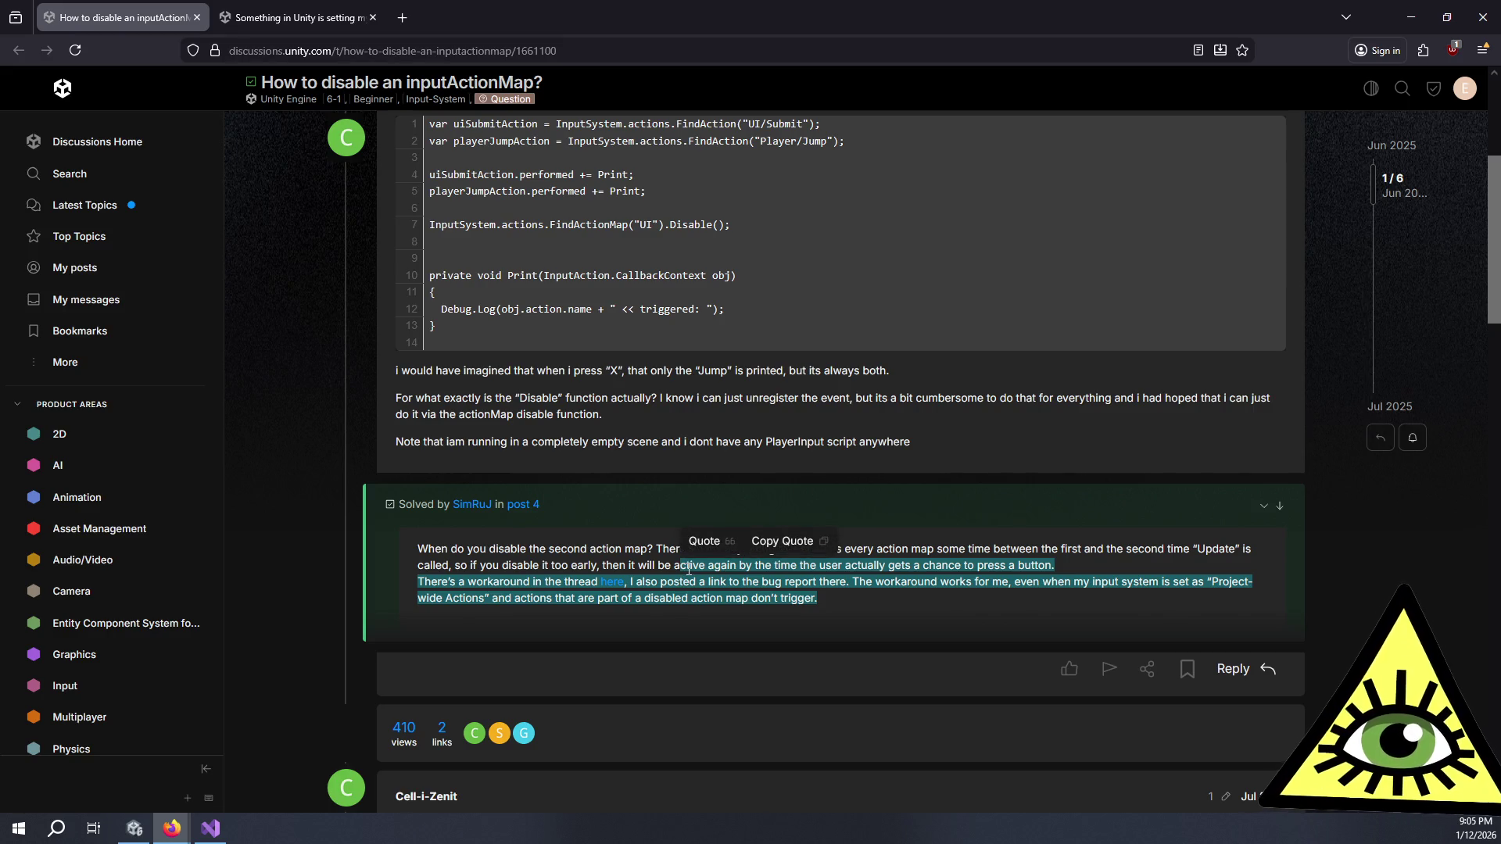
pyautogui.click(690, 578)
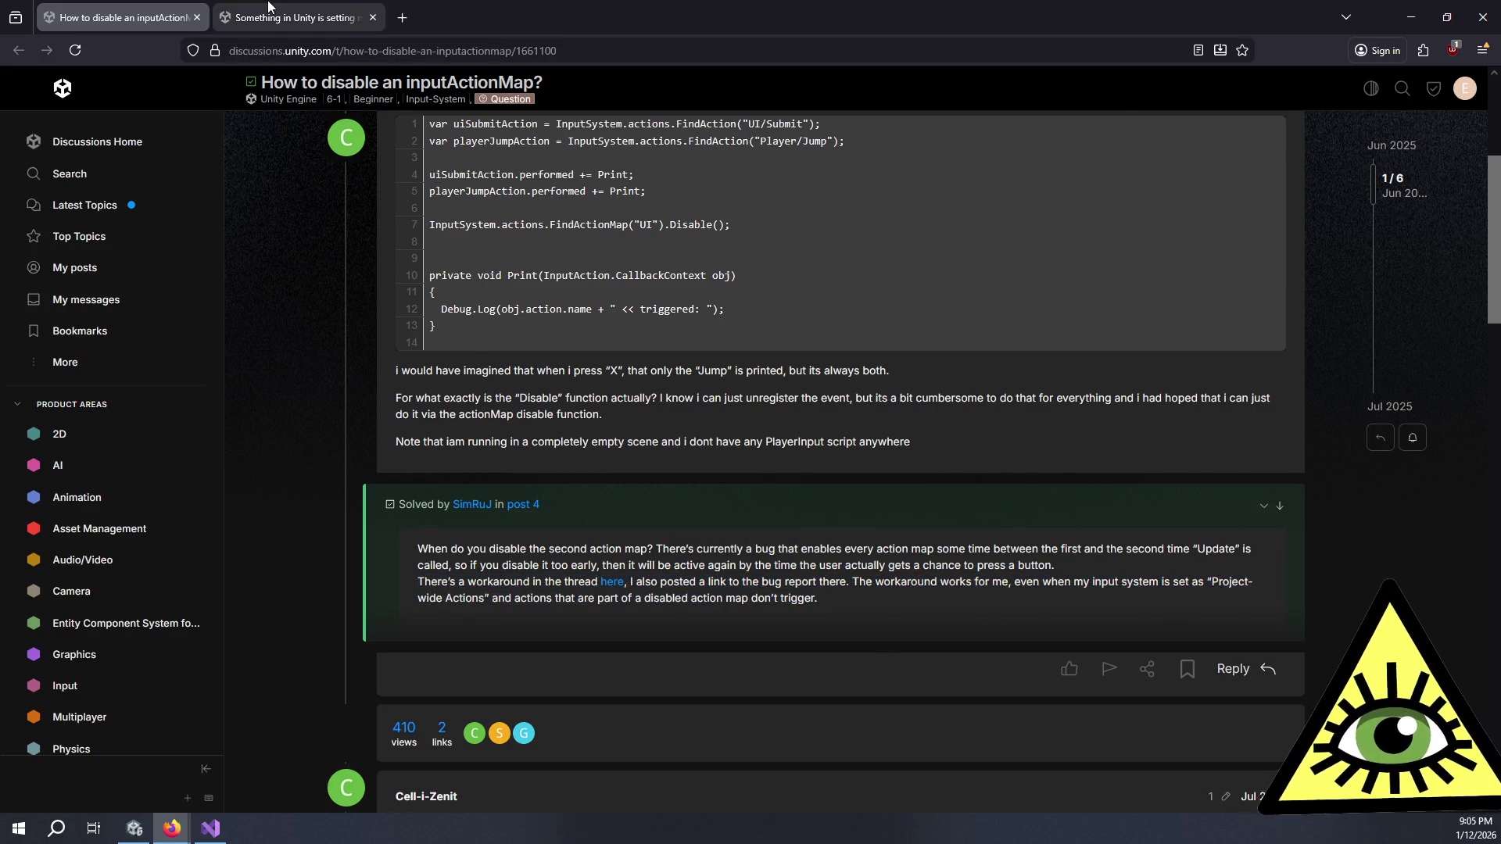
pyautogui.click(280, 19)
pyautogui.moveTo(563, 290); pyautogui.dragTo(803, 410)
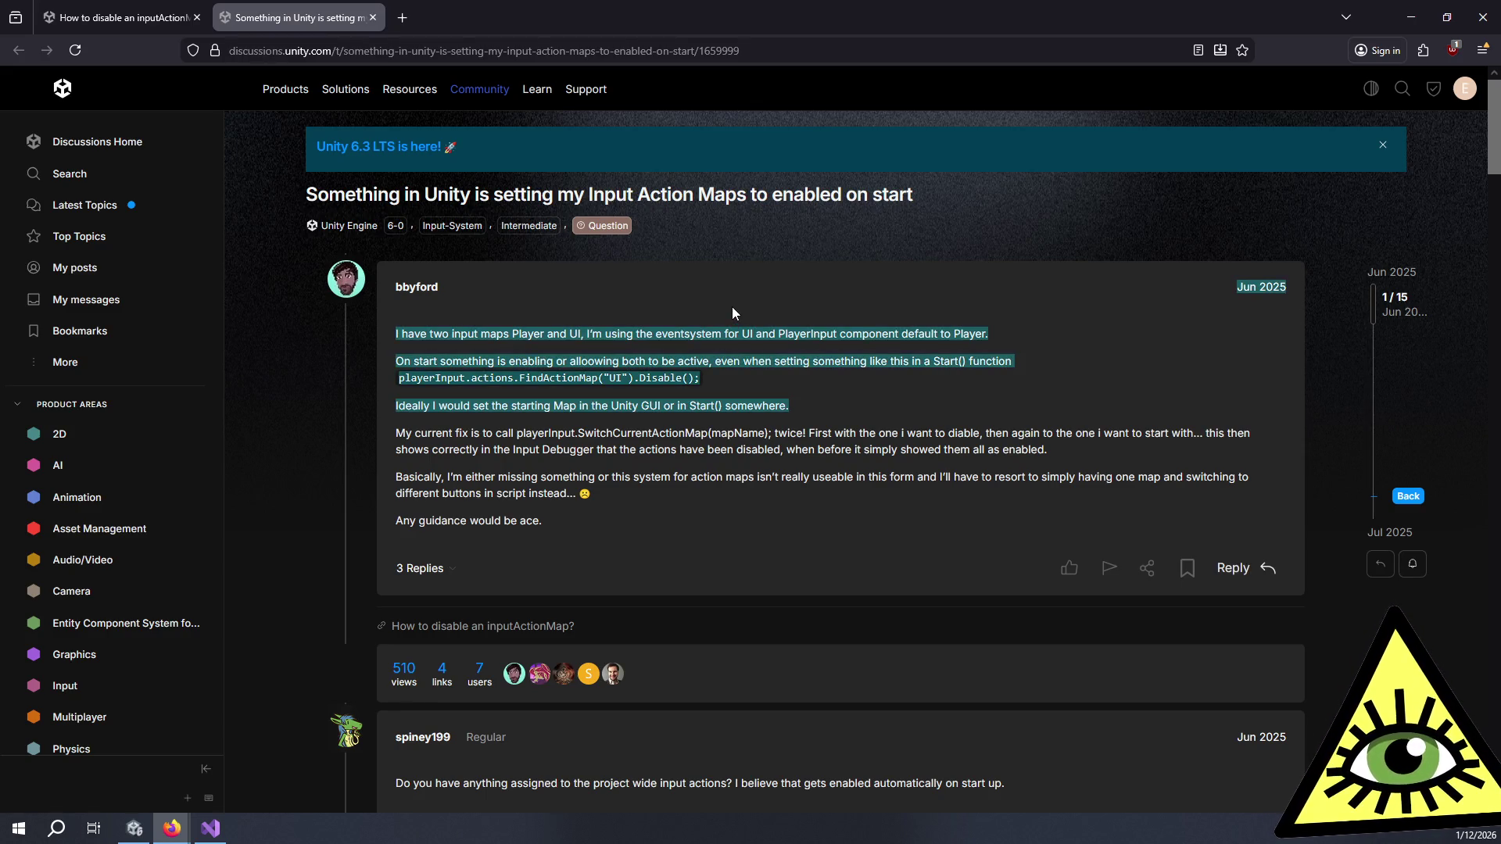
# Step: Read the early replies on project-wide actions and PlayerInput enabling action maps
pyautogui.moveTo(749, 325); pyautogui.dragTo(795, 495)
pyautogui.scroll(-4, 794, 494)
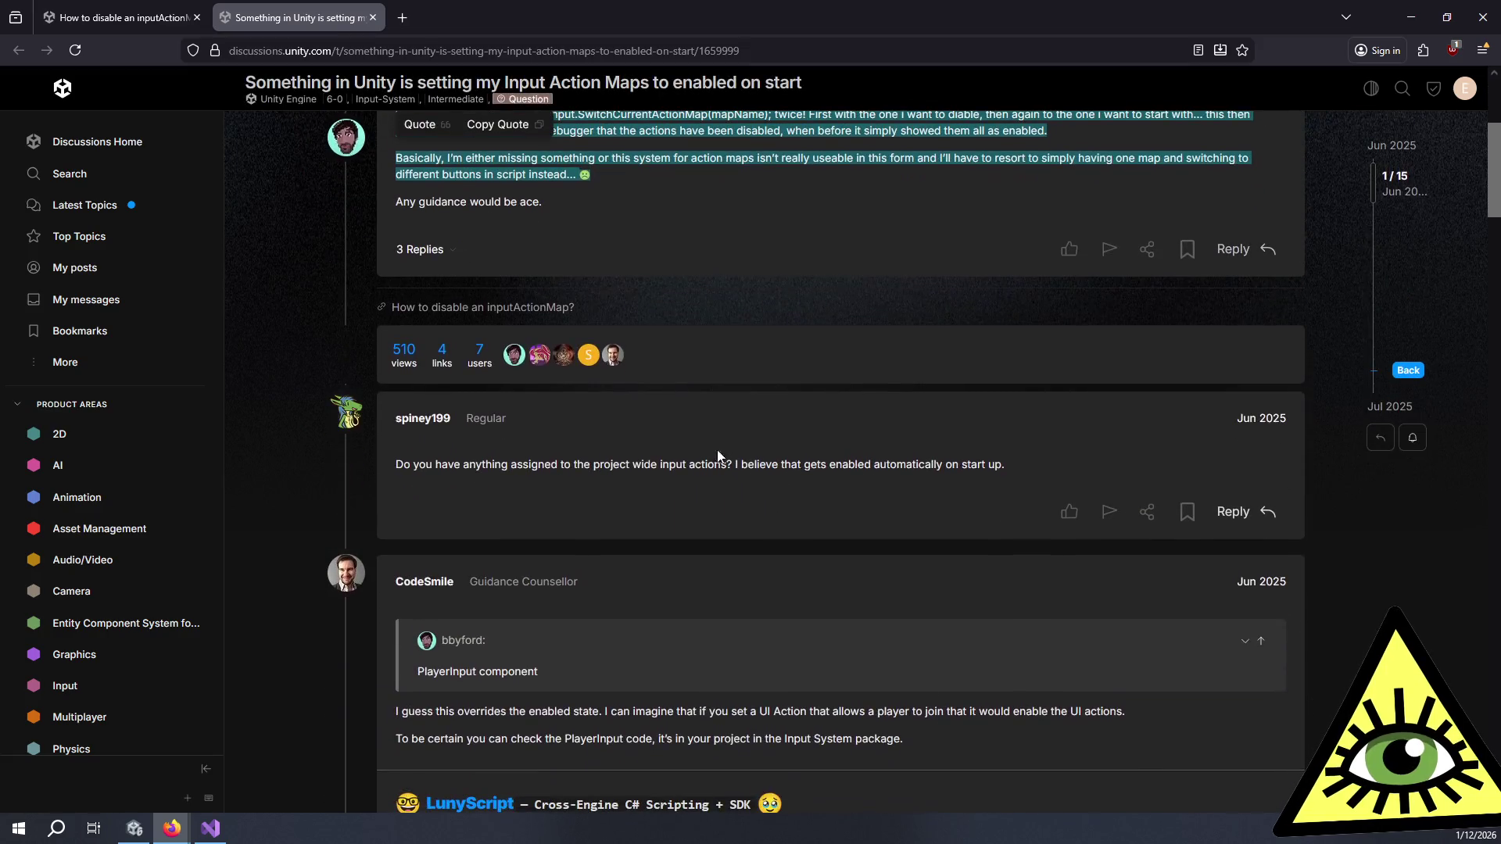
pyautogui.tripleClick(661, 461)
pyautogui.scroll(-4, 661, 461)
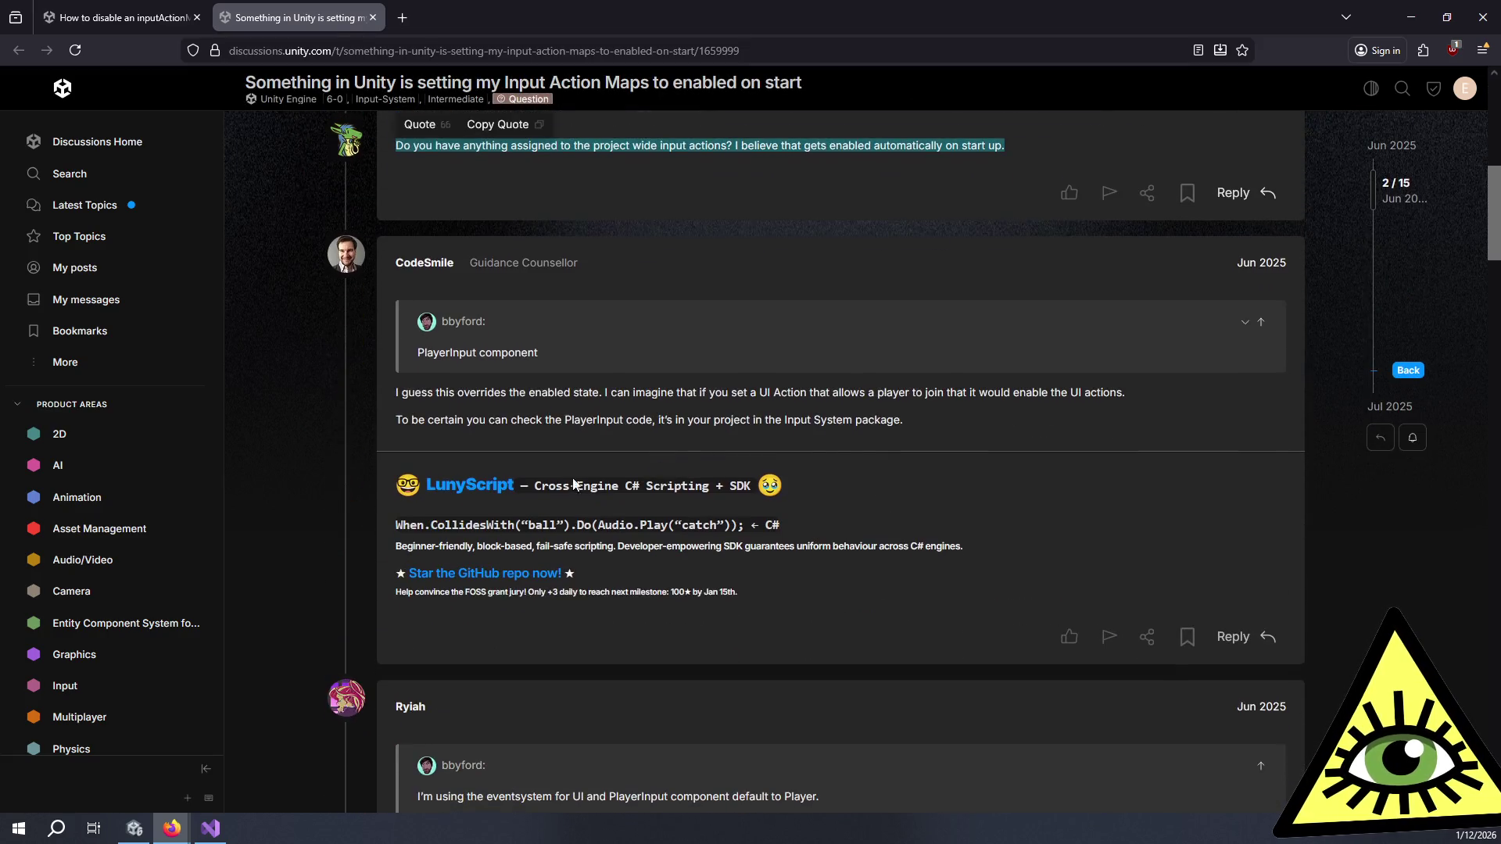
pyautogui.click(446, 392)
pyautogui.moveTo(446, 392)
pyautogui.mouseDown()
pyautogui.moveTo(869, 422)
pyautogui.moveTo(563, 421)
pyautogui.moveTo(452, 400)
pyautogui.mouseUp()
pyautogui.click(869, 422)
pyautogui.scroll(-4, 457, 401)
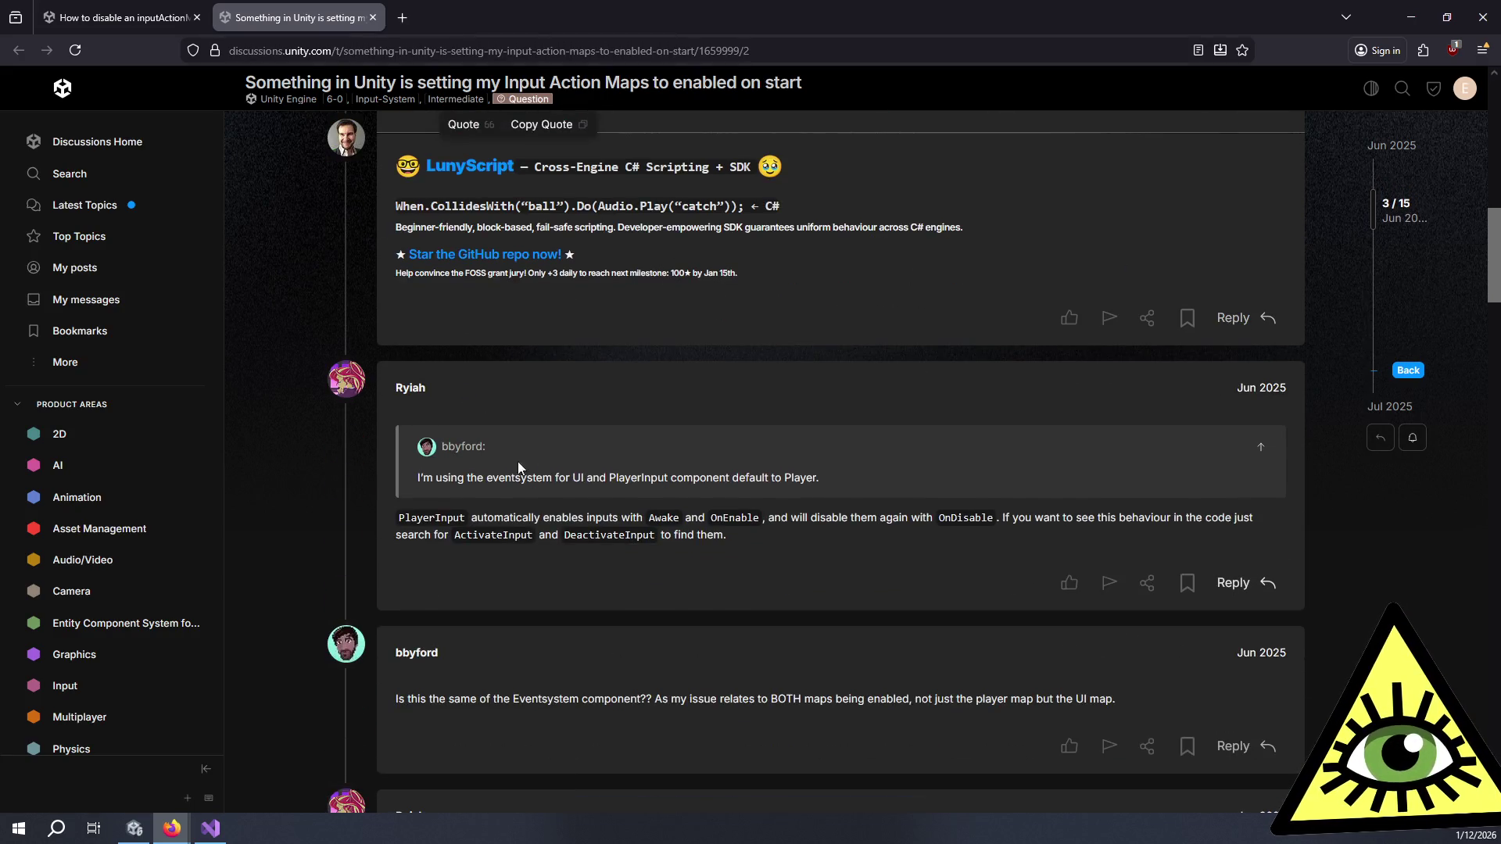
pyautogui.moveTo(439, 508)
pyautogui.mouseDown()
pyautogui.moveTo(704, 538)
pyautogui.moveTo(438, 519)
pyautogui.moveTo(703, 538)
pyautogui.moveTo(500, 518)
pyautogui.mouseUp()
pyautogui.click(704, 537)
pyautogui.click(430, 520)
pyautogui.click(704, 537)
pyautogui.click(500, 518)
# Step: Read the replies on OnEnable triggering EnableAllActions and that method being private
pyautogui.scroll(-4, 514, 528)
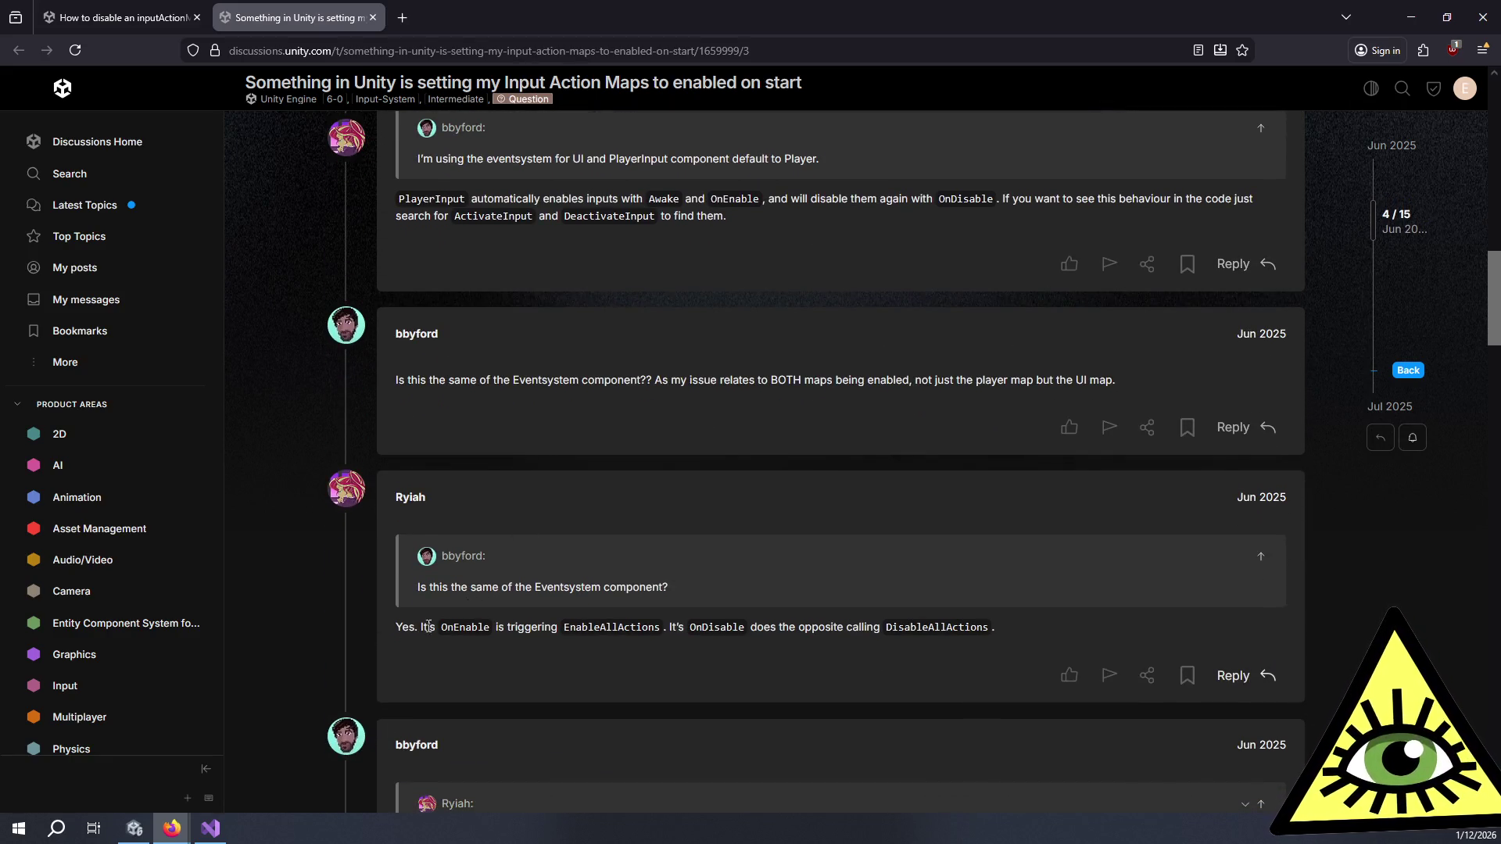
pyautogui.moveTo(408, 627)
pyautogui.mouseDown()
pyautogui.moveTo(878, 632)
pyautogui.moveTo(833, 629)
pyautogui.mouseUp()
pyautogui.click(827, 629)
pyautogui.scroll(-4, 826, 621)
pyautogui.moveTo(415, 557); pyautogui.dragTo(816, 557)
pyautogui.scroll(-4, 748, 542)
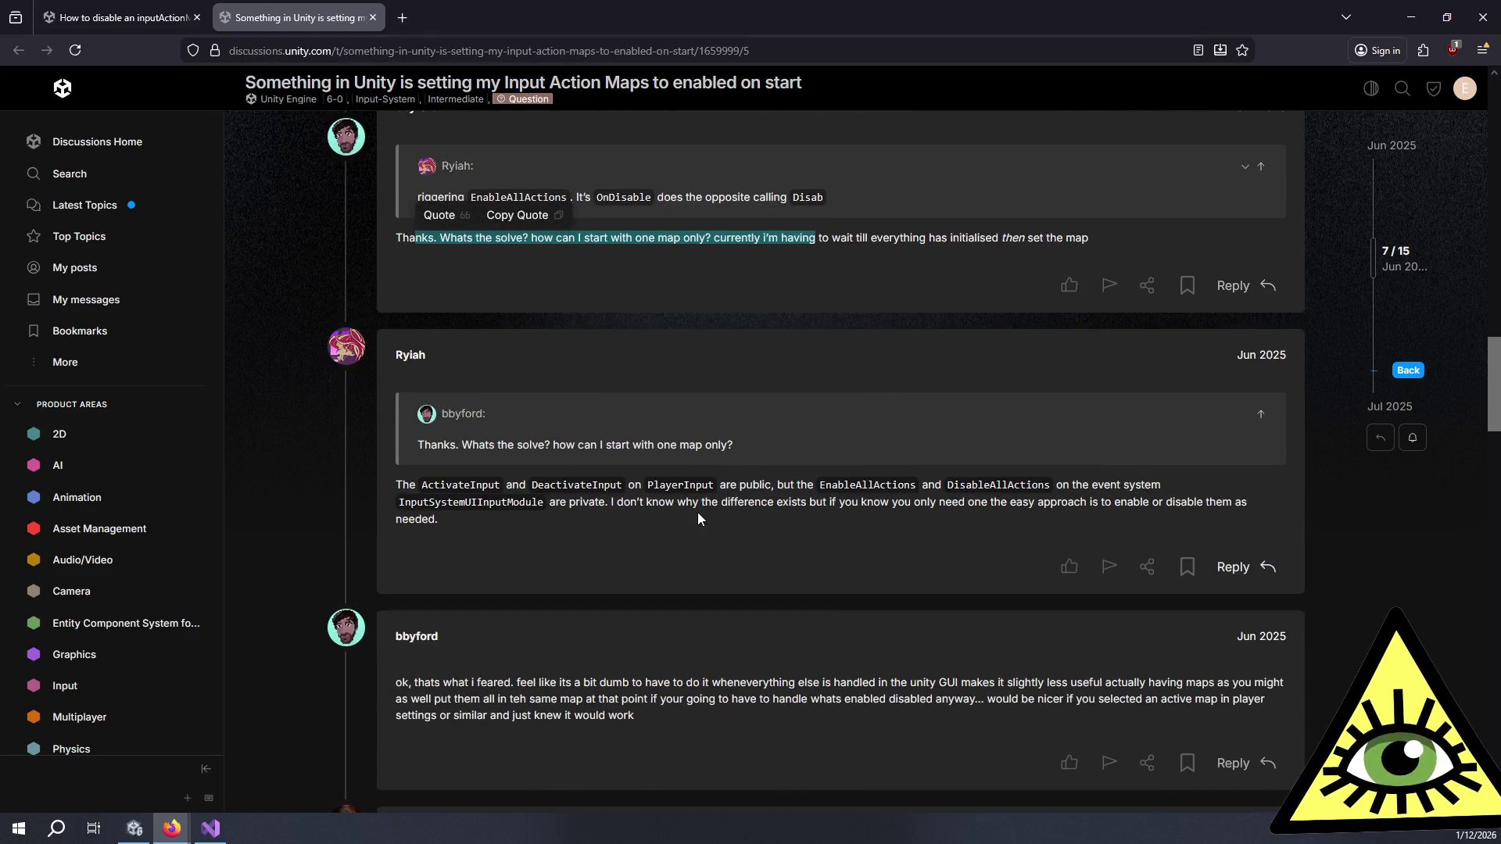
pyautogui.moveTo(407, 487); pyautogui.dragTo(698, 504)
pyautogui.click(791, 508)
pyautogui.moveTo(813, 505)
pyautogui.mouseDown()
pyautogui.moveTo(739, 485)
pyautogui.moveTo(838, 509)
pyautogui.moveTo(756, 490)
pyautogui.moveTo(801, 514)
pyautogui.mouseUp()
pyautogui.click(740, 485)
pyautogui.click(838, 509)
pyautogui.click(755, 490)
# Step: Read the editor-only problem explanation and open the quoted 'here' bug report link in a background tab
pyautogui.scroll(-4, 800, 514)
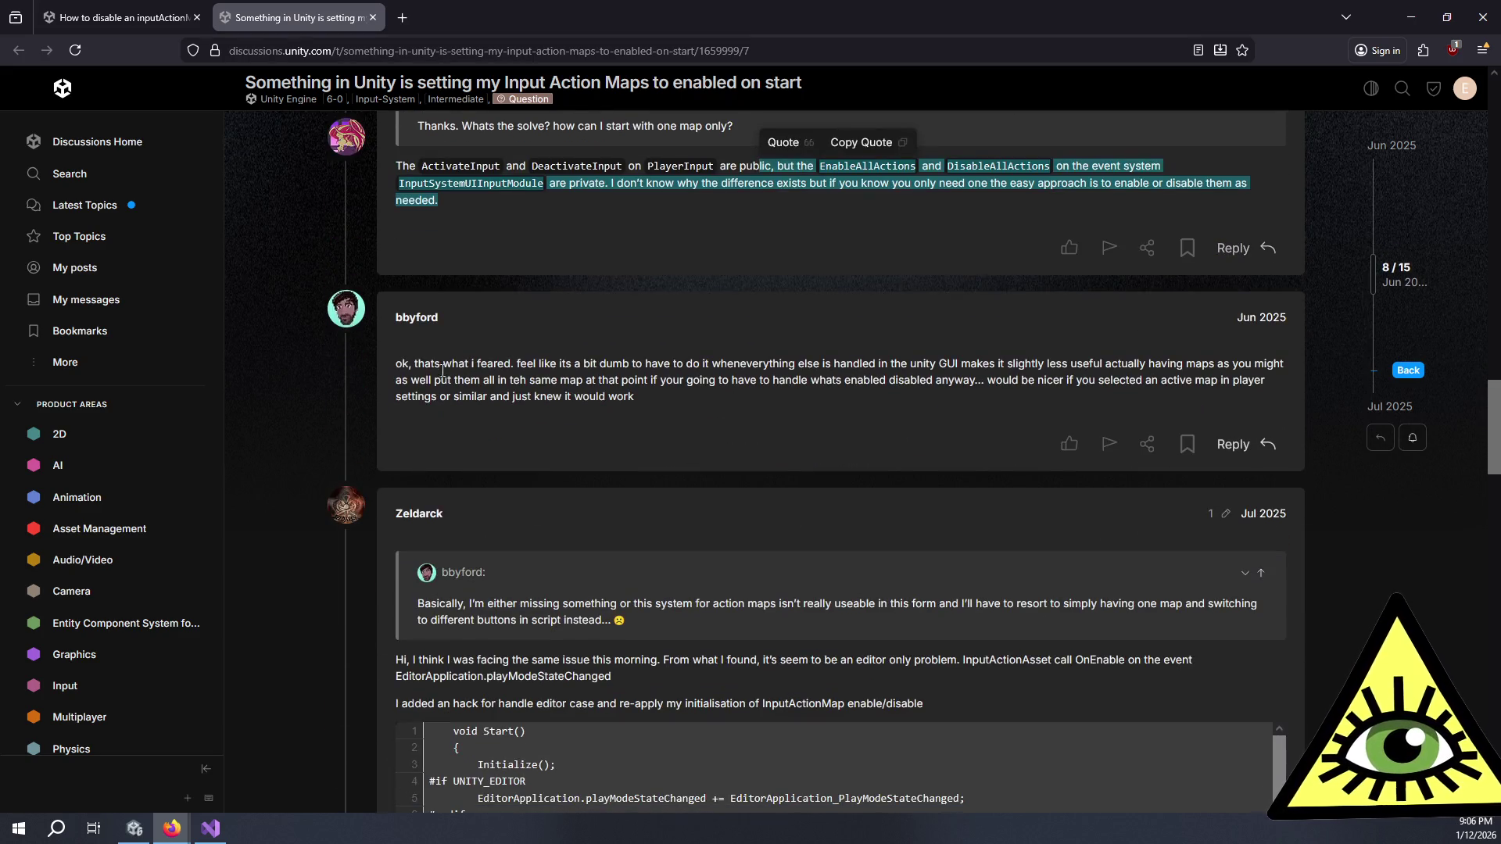
pyautogui.moveTo(442, 364); pyautogui.dragTo(513, 388)
pyautogui.click(471, 351)
pyautogui.scroll(-4, 471, 352)
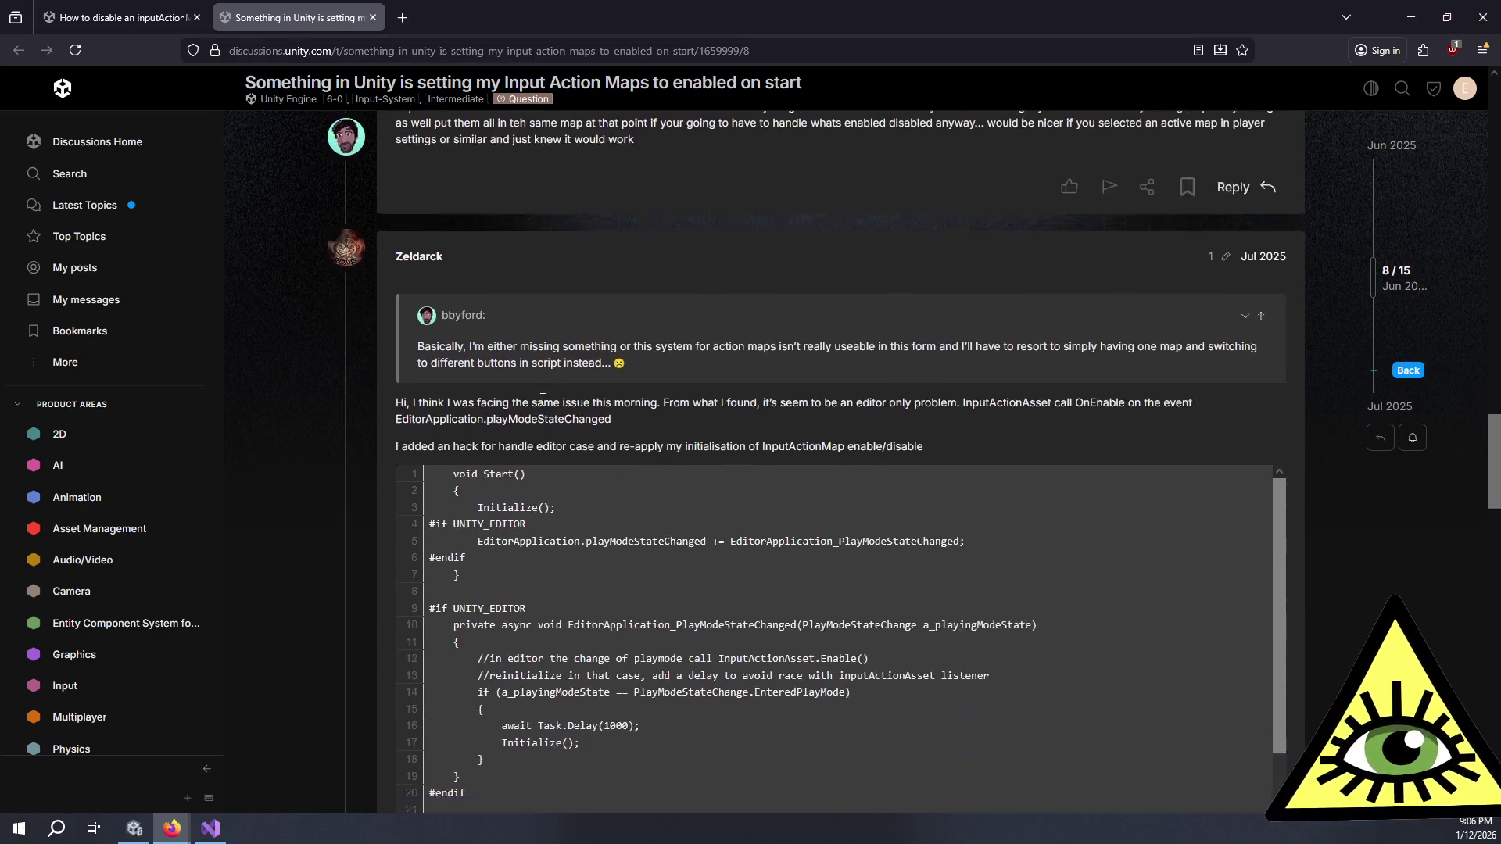
pyautogui.moveTo(453, 342)
pyautogui.mouseDown()
pyautogui.moveTo(647, 387)
pyautogui.moveTo(902, 386)
pyautogui.mouseUp()
pyautogui.click(903, 387)
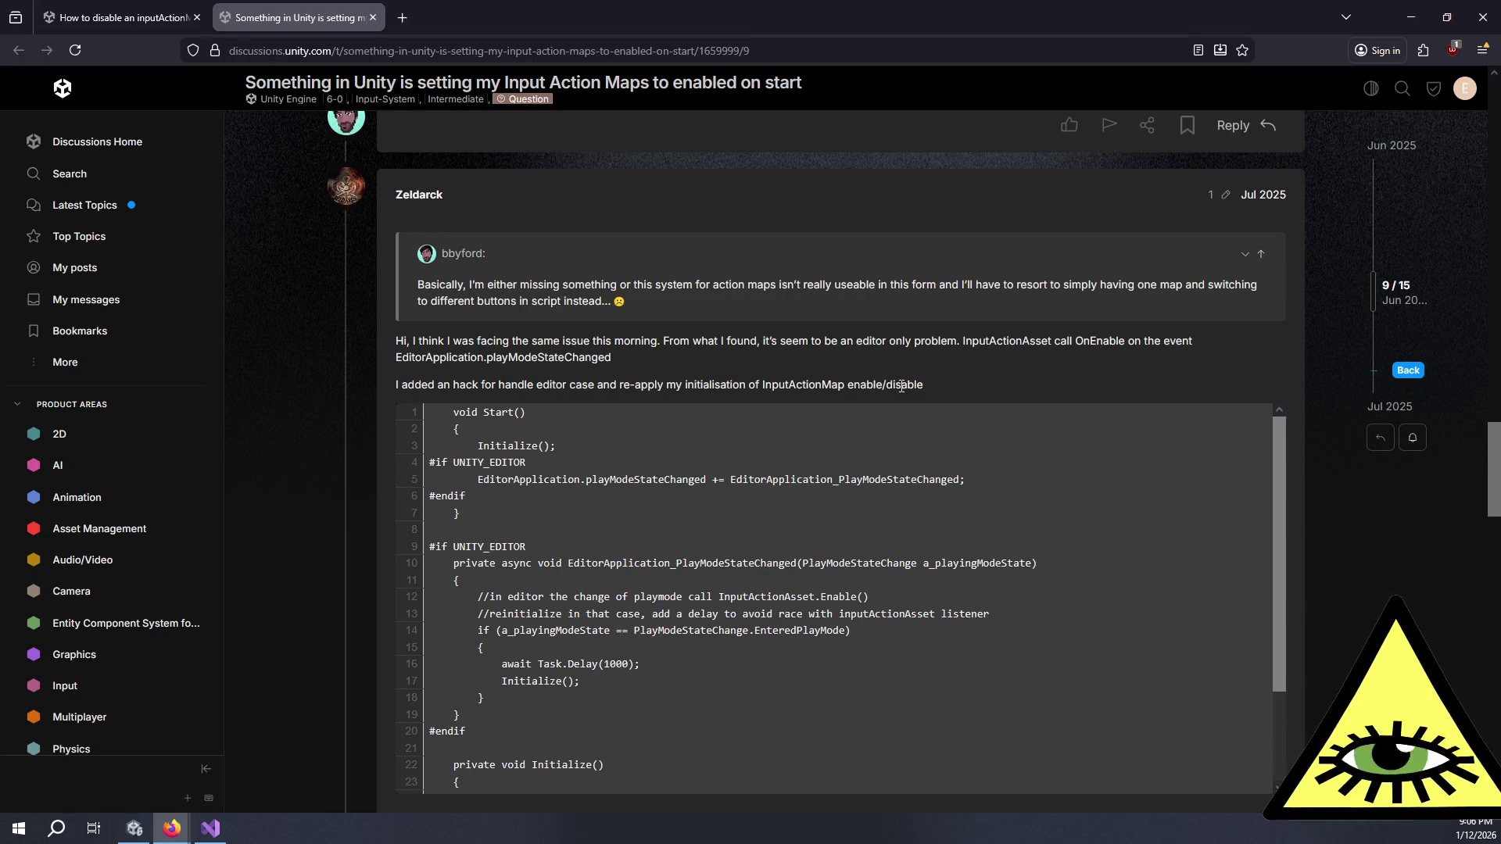
pyautogui.scroll(-5, 883, 388)
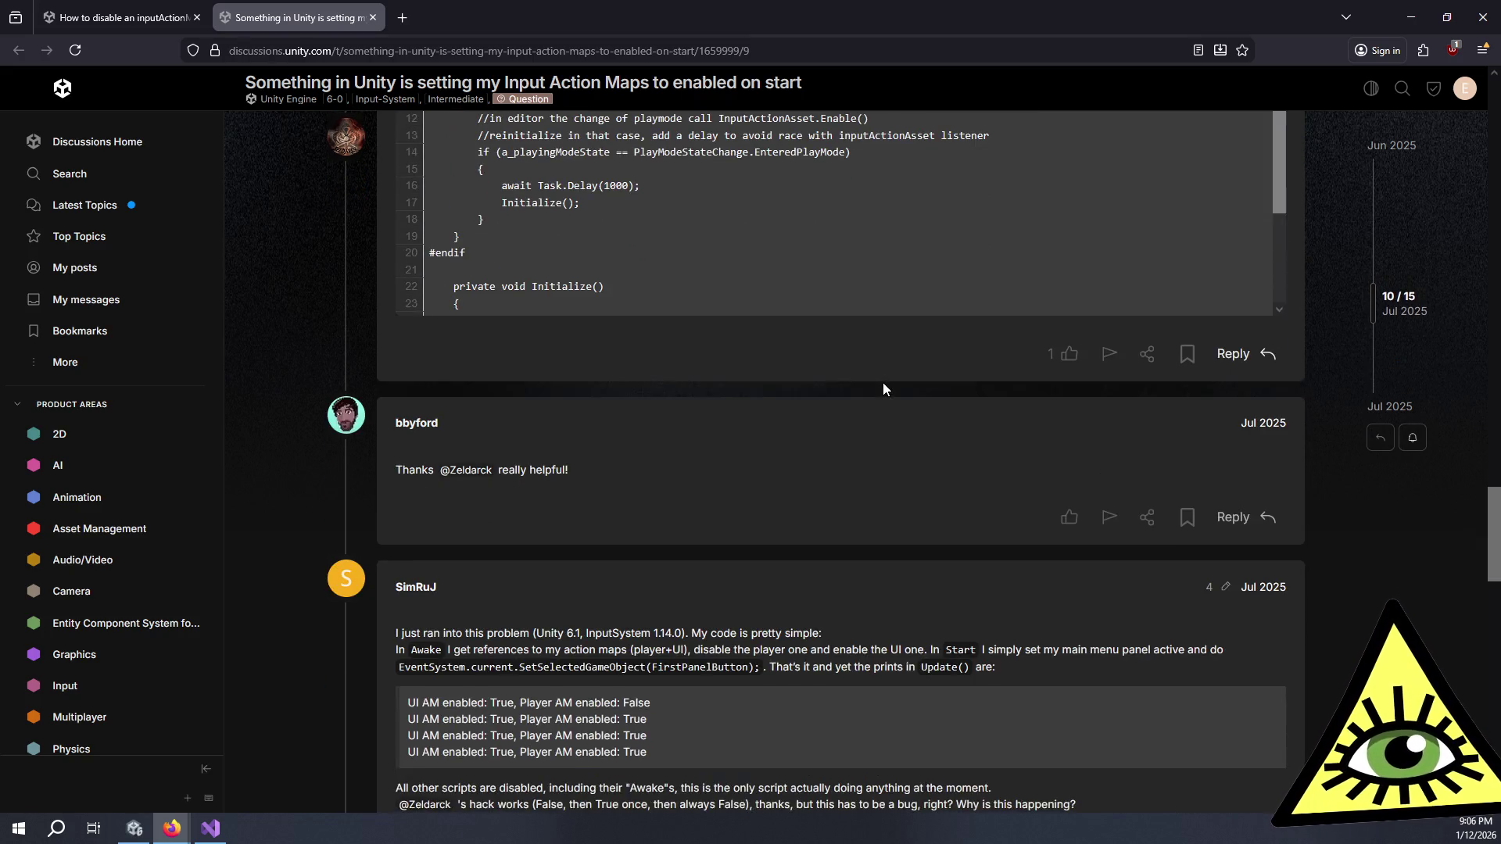
pyautogui.scroll(-4, 883, 389)
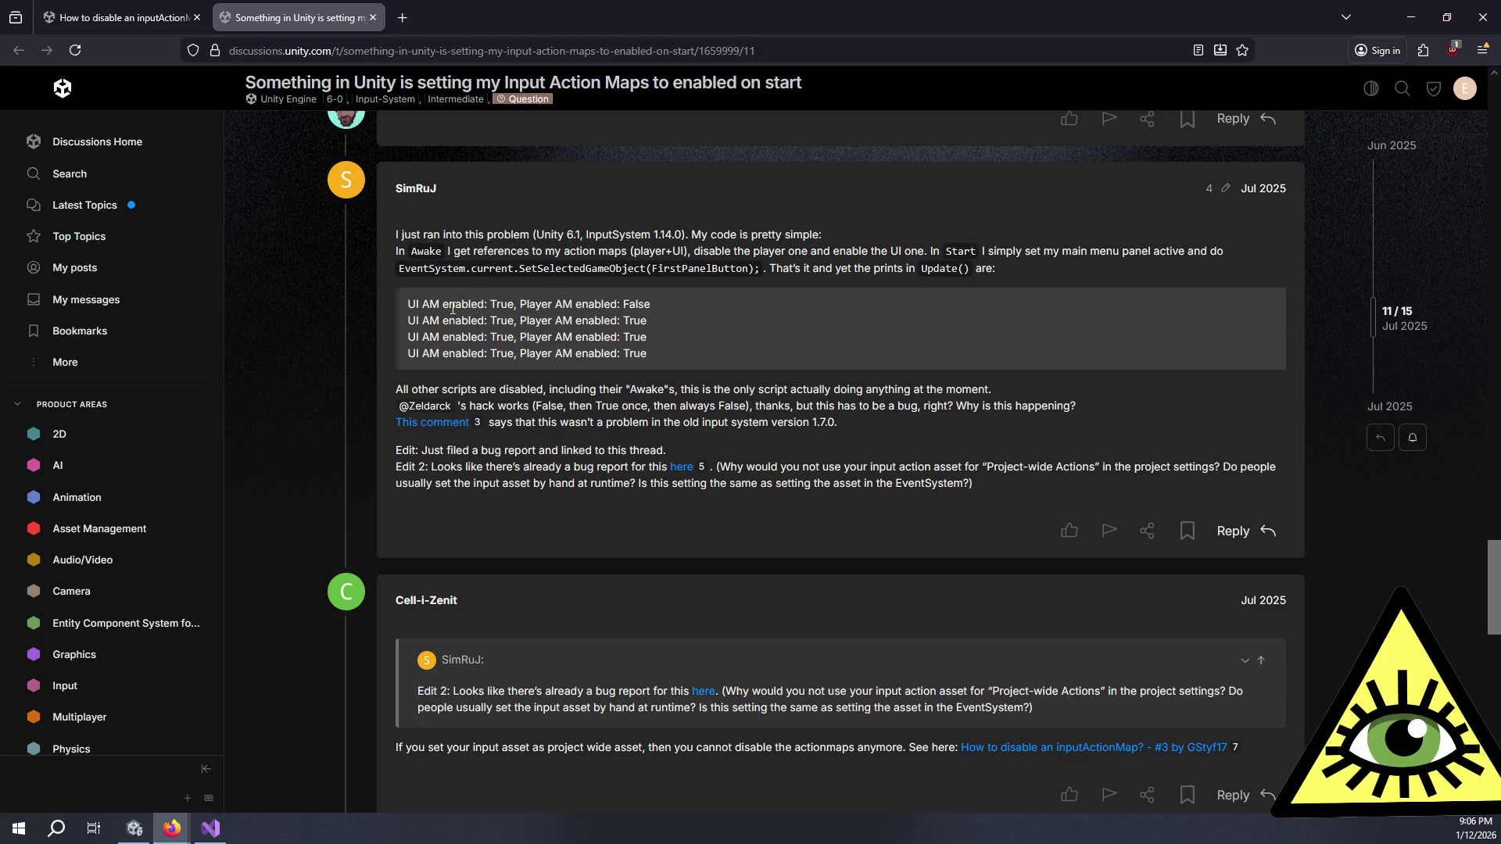
pyautogui.moveTo(488, 389); pyautogui.dragTo(753, 422)
pyautogui.click(751, 426)
pyautogui.scroll(-2, 749, 428)
pyautogui.scroll(-1, 749, 426)
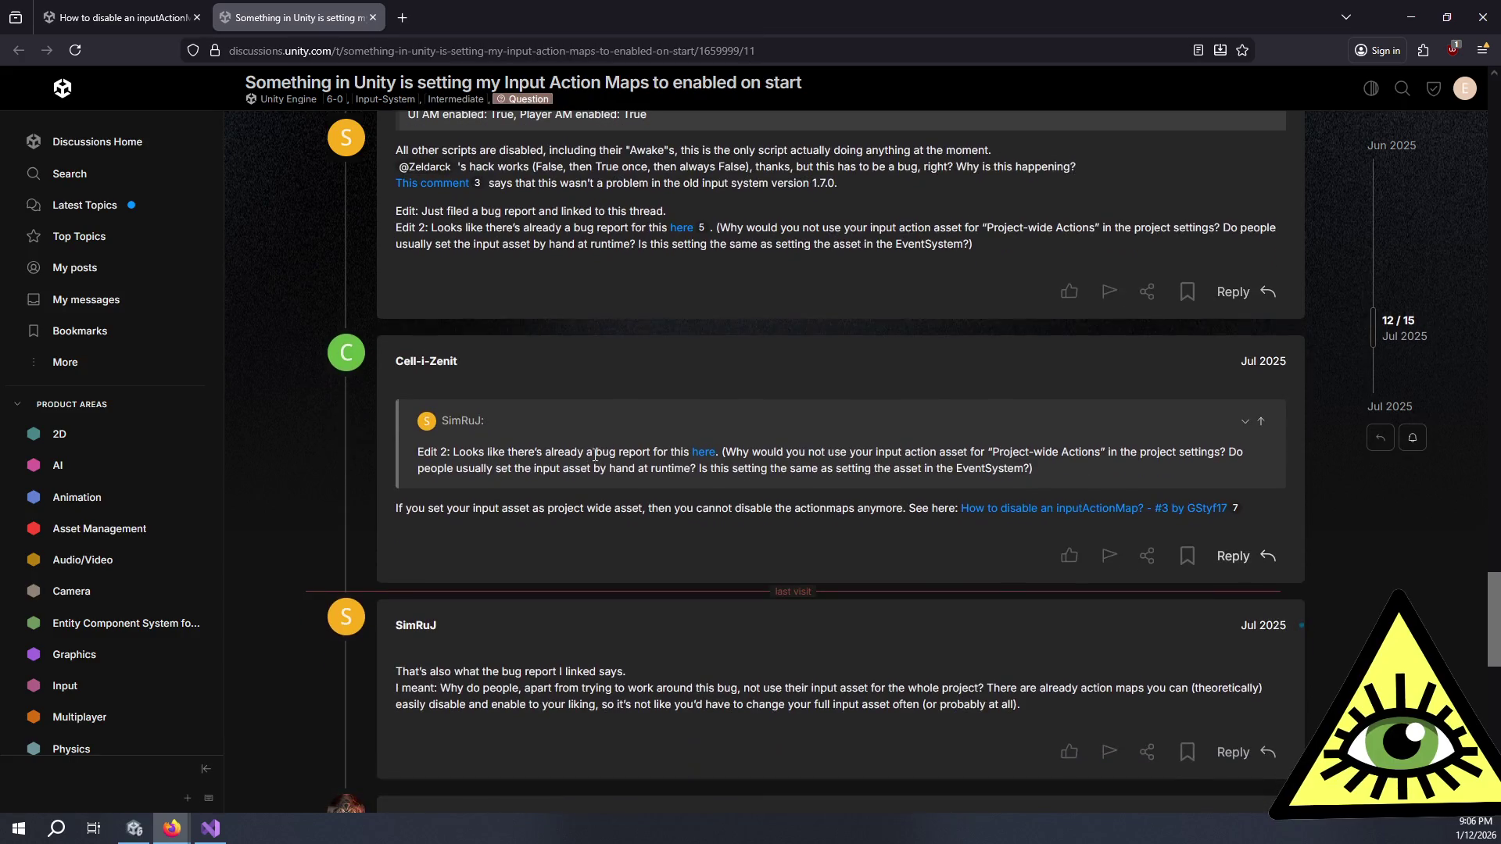
pyautogui.middleClick(700, 452)
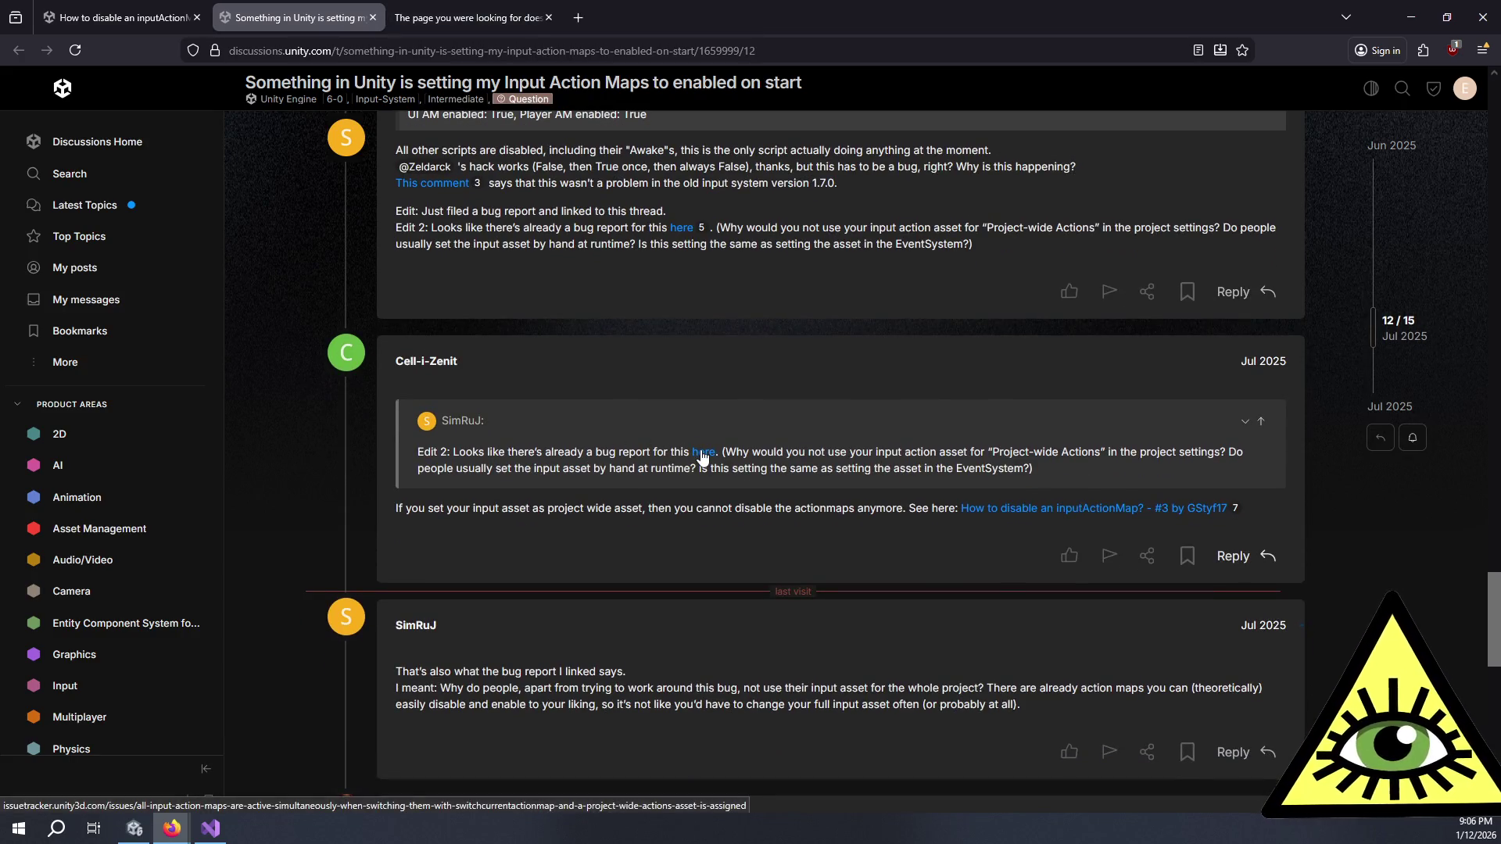
# Step: Read the follow-up replies about project-wide actions and input assets
pyautogui.moveTo(743, 453)
pyautogui.mouseDown()
pyautogui.moveTo(983, 476)
pyautogui.moveTo(795, 452)
pyautogui.mouseUp()
pyautogui.click(795, 452)
pyautogui.moveTo(481, 508)
pyautogui.mouseDown()
pyautogui.moveTo(900, 508)
pyautogui.moveTo(869, 508)
pyautogui.mouseUp()
pyautogui.click(872, 508)
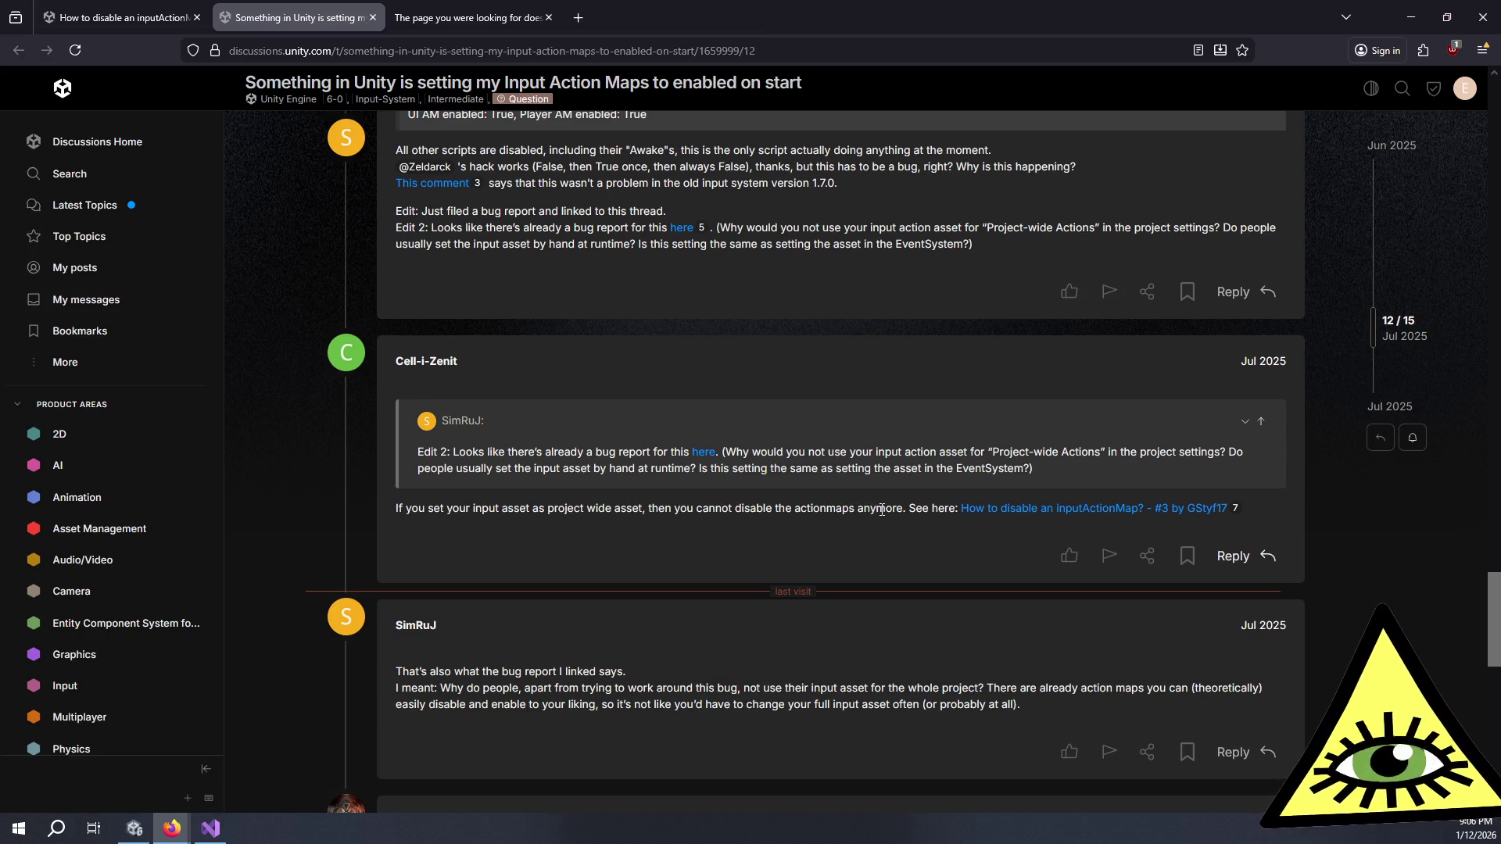
pyautogui.scroll(-4, 877, 509)
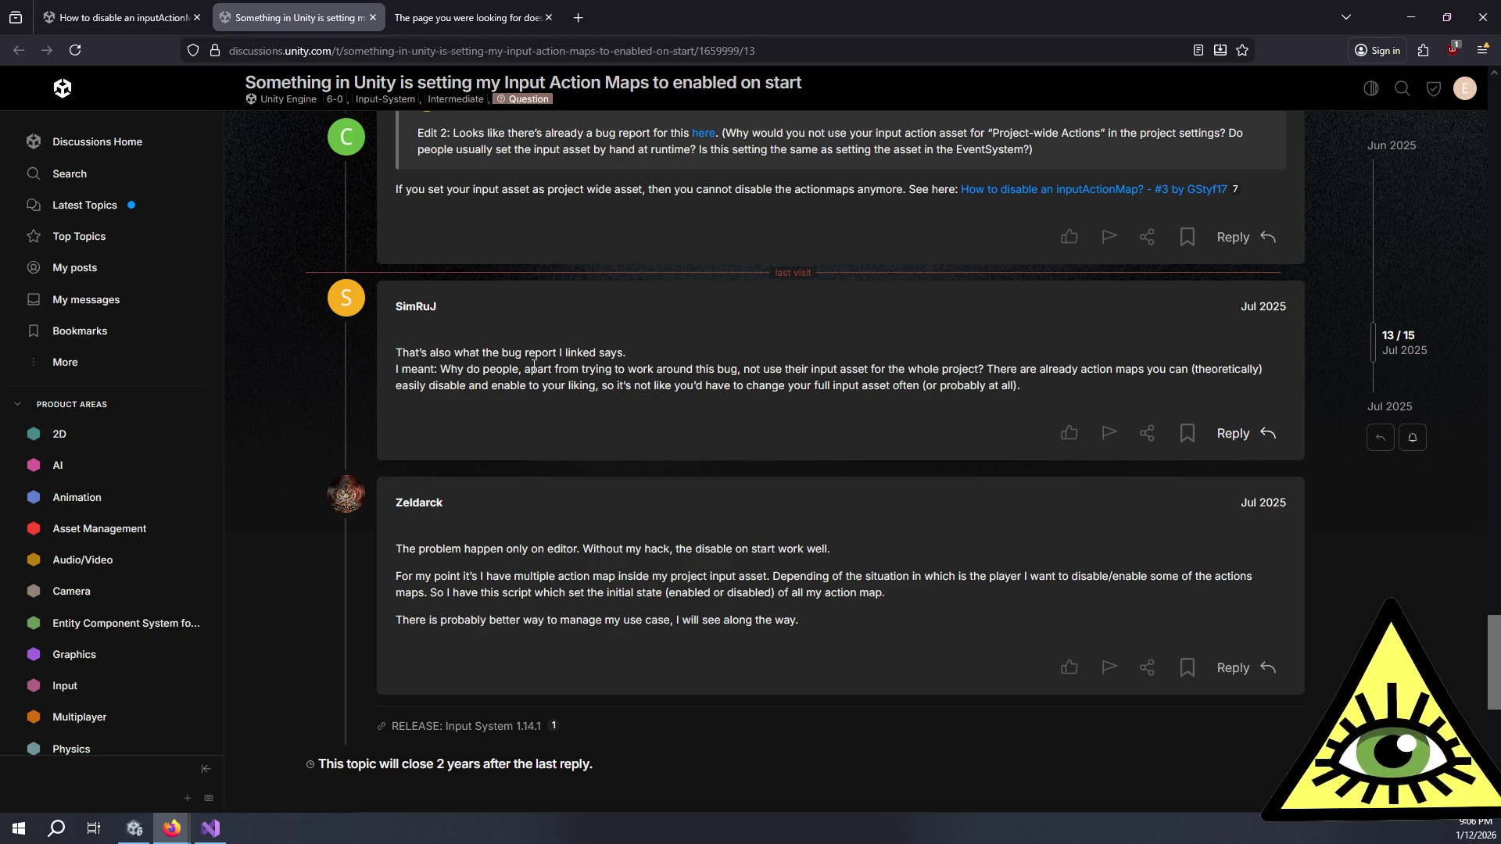
pyautogui.scroll(-3, 591, 505)
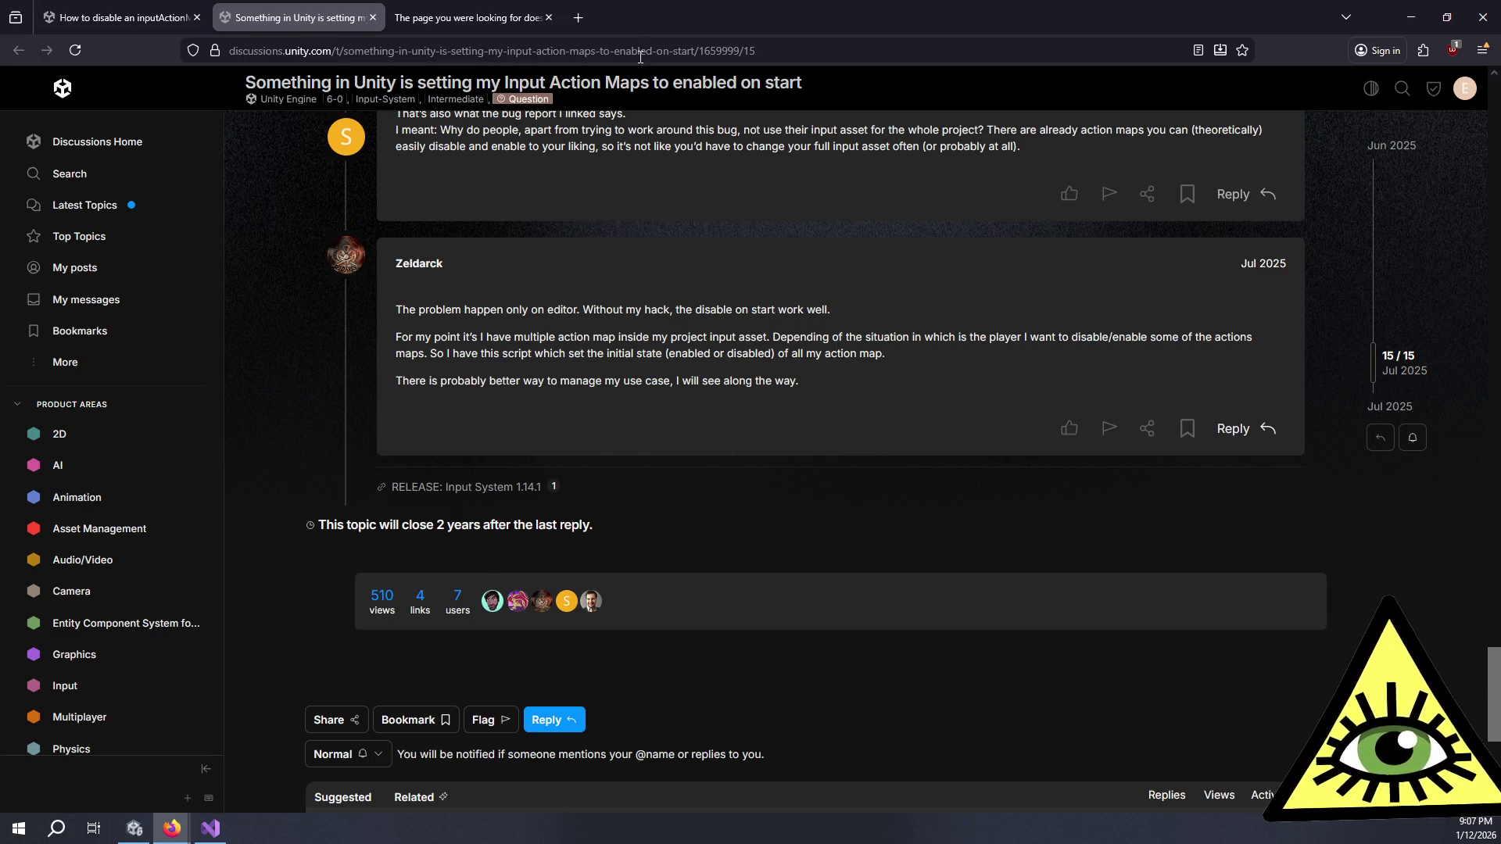
# Step: Check the bug report link, find its tabs show a missing page, and close both
pyautogui.click(519, 8)
pyautogui.click(297, 17)
pyautogui.scroll(5, 644, 397)
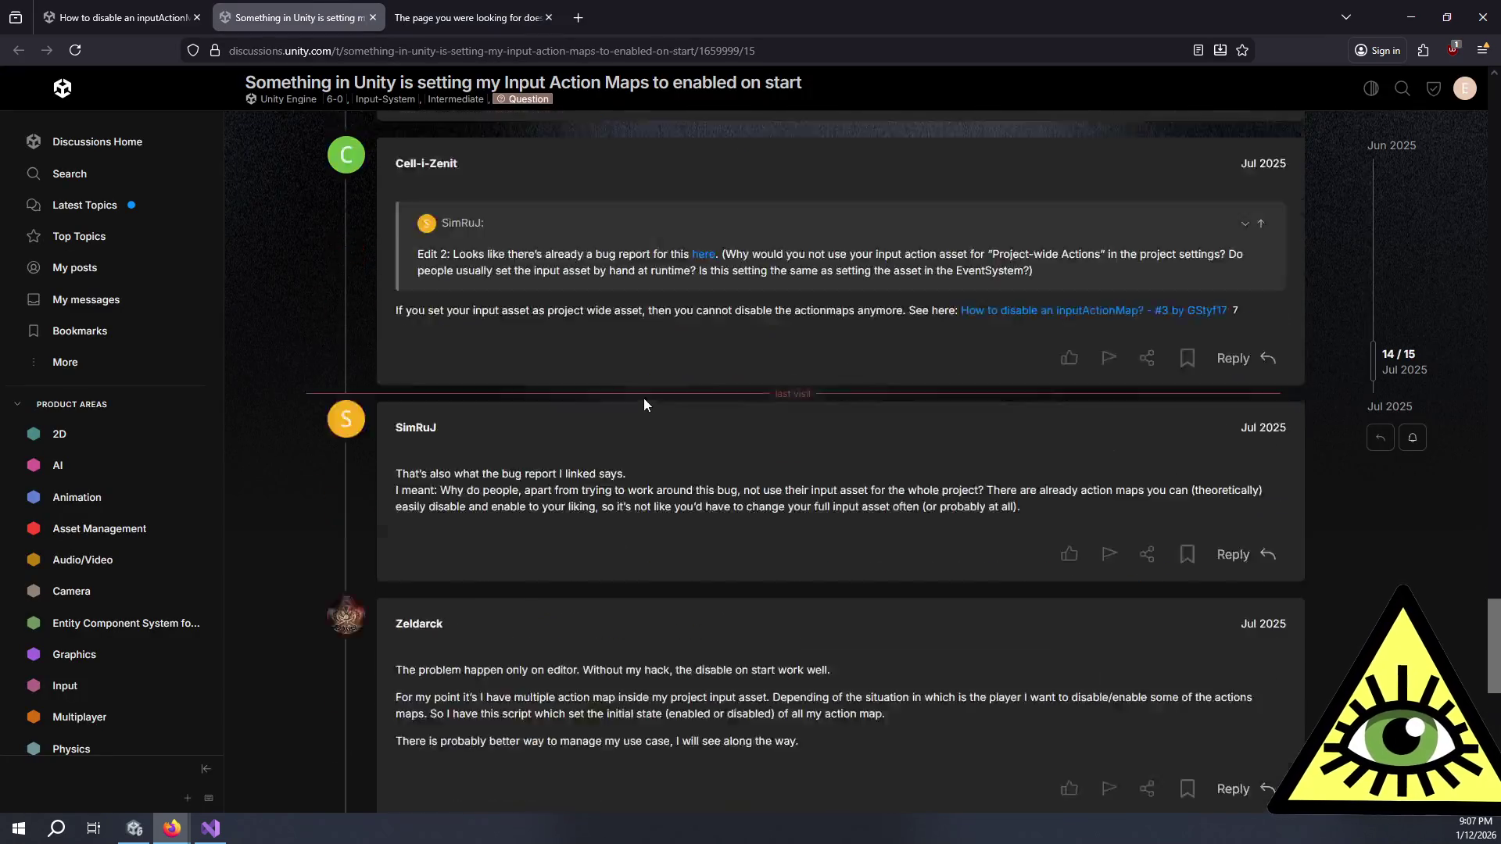
pyautogui.click(709, 457)
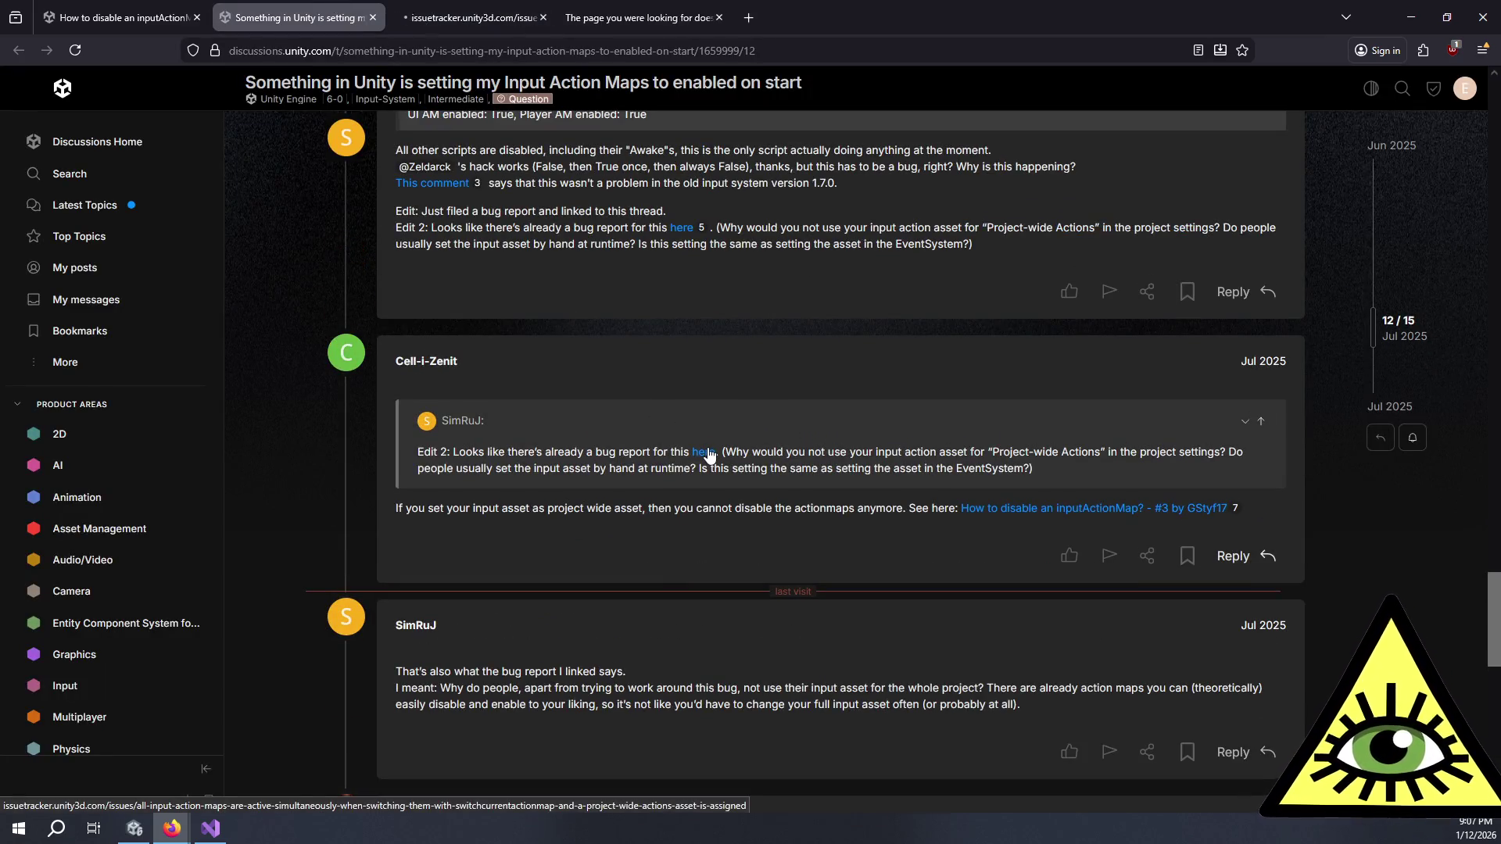
pyautogui.scroll(4, 649, 312)
pyautogui.click(549, 17)
pyautogui.click(549, 17)
# Step: Scroll to the playModeStateChanged workaround code, then close the thread with Ctrl+W
pyautogui.scroll(15, 700, 379)
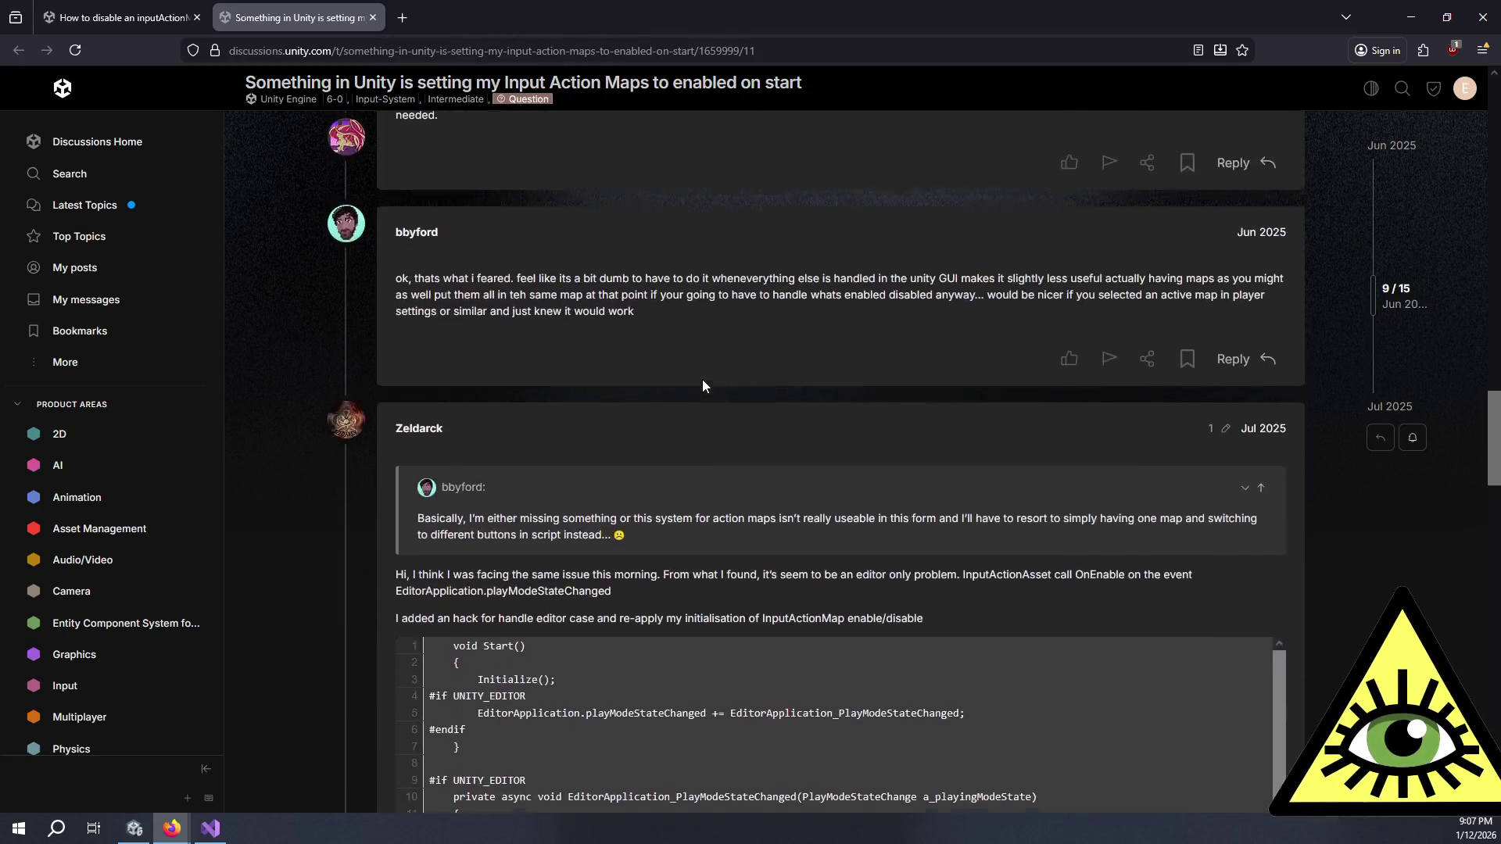
pyautogui.scroll(12, 706, 379)
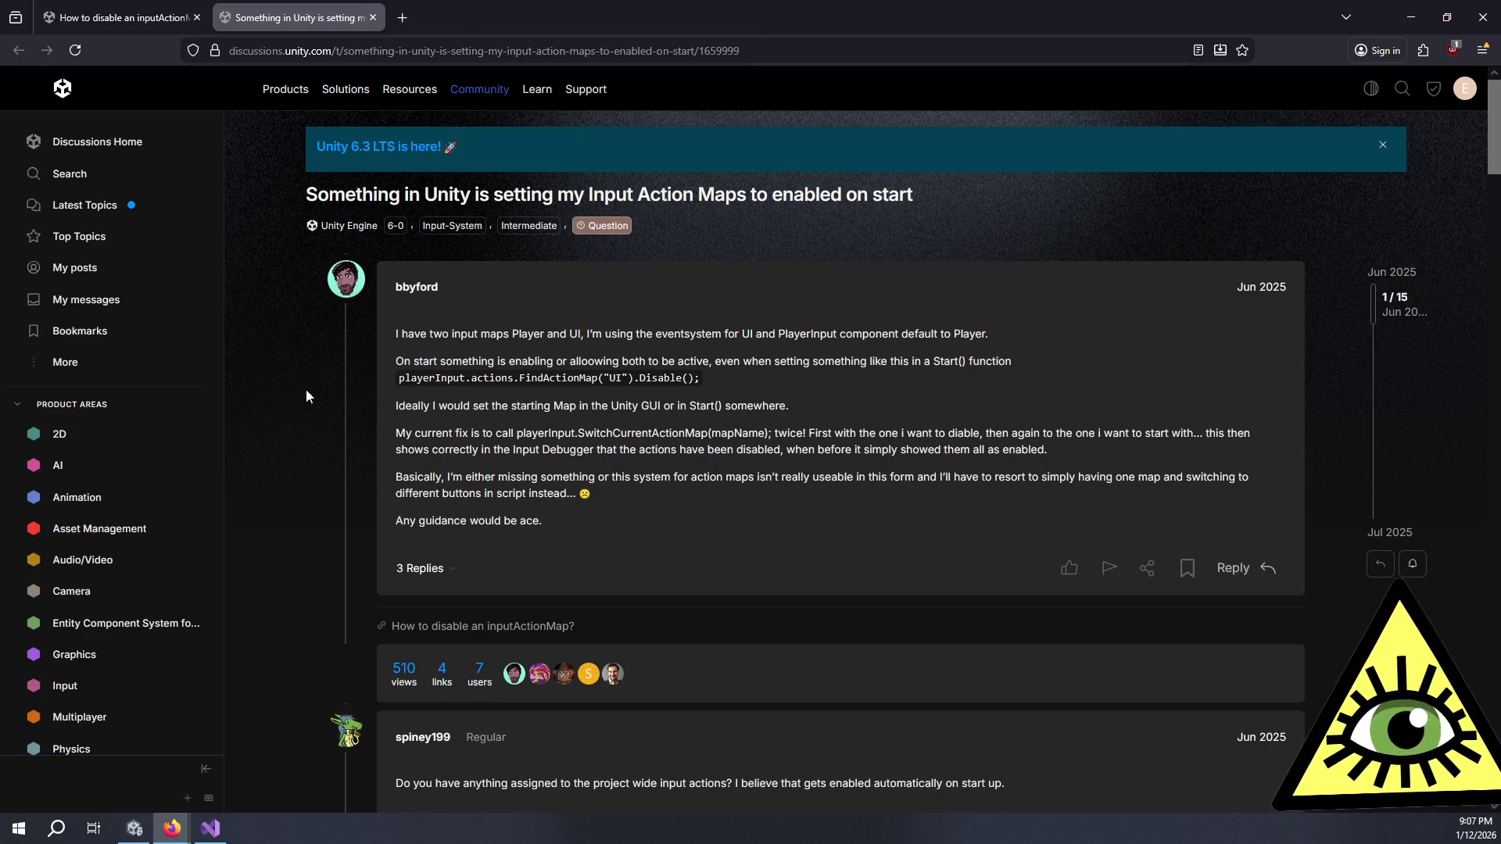
pyautogui.scroll(-10, 281, 406)
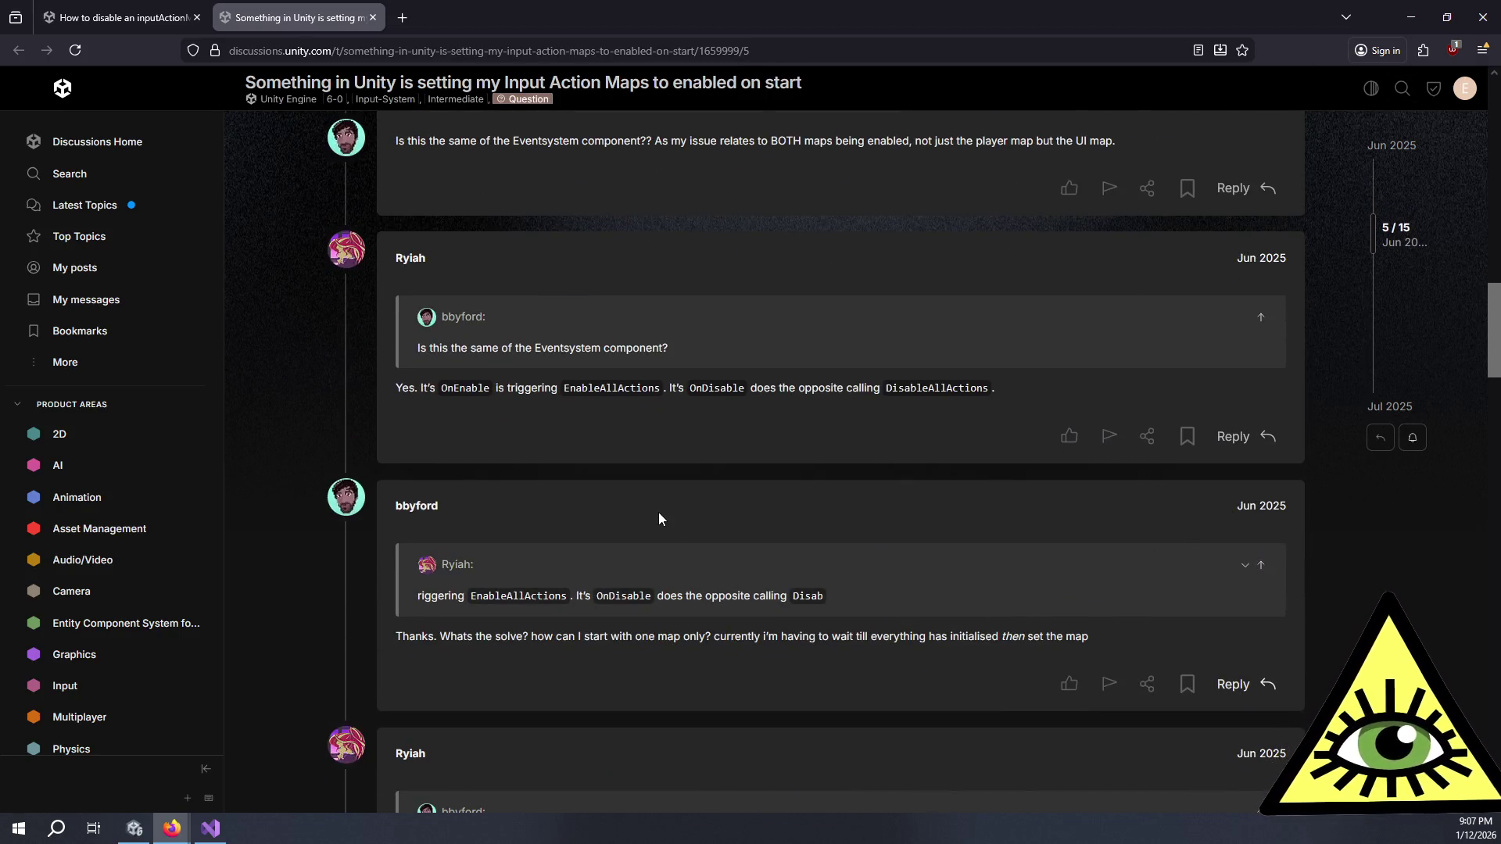
pyautogui.scroll(-10, 660, 516)
pyautogui.scroll(-4, 664, 519)
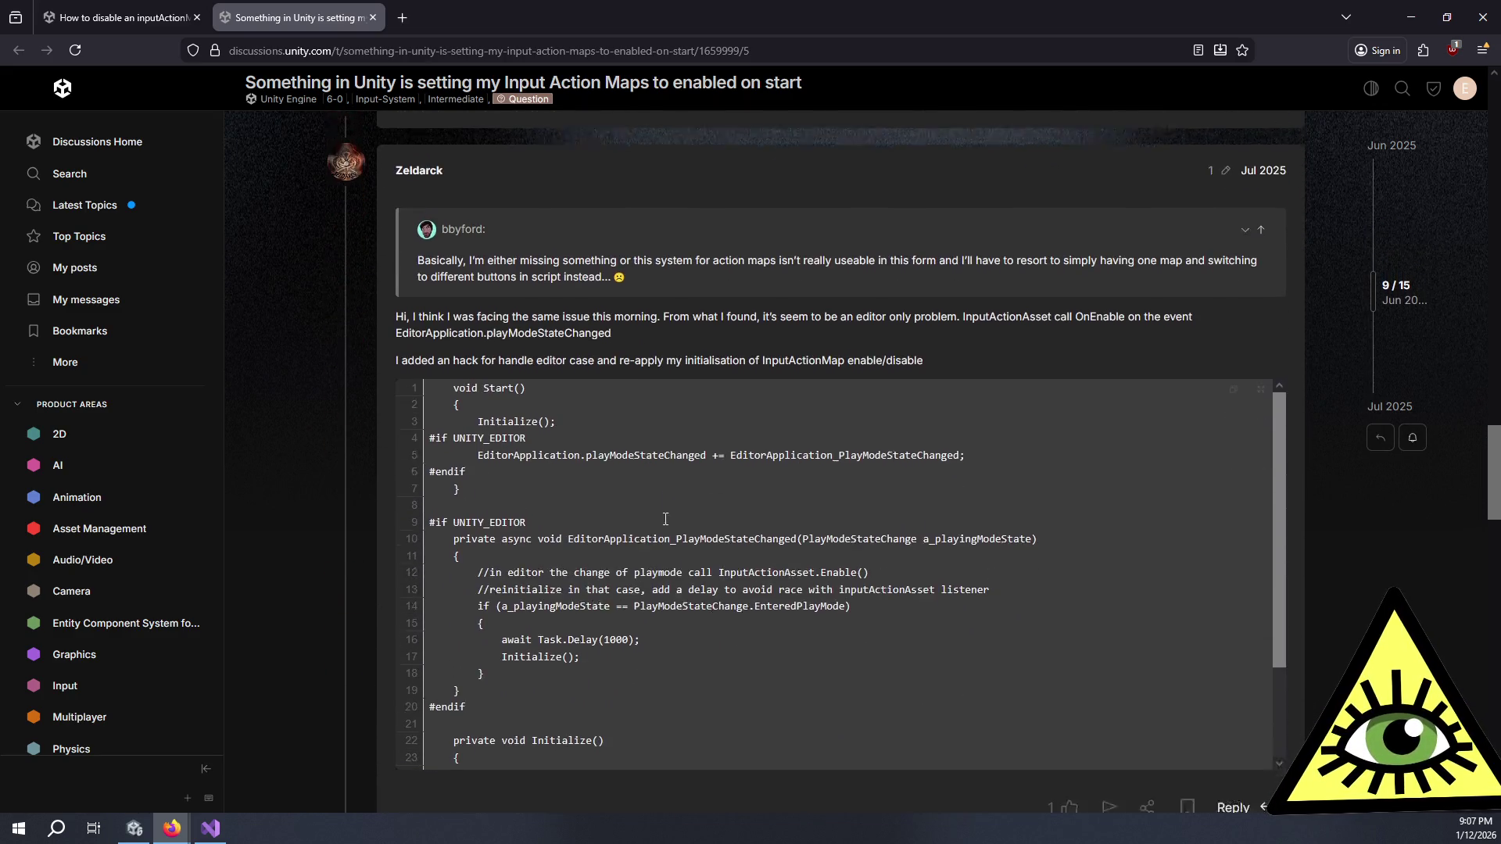
pyautogui.scroll(4, 664, 518)
pyautogui.scroll(-3, 663, 519)
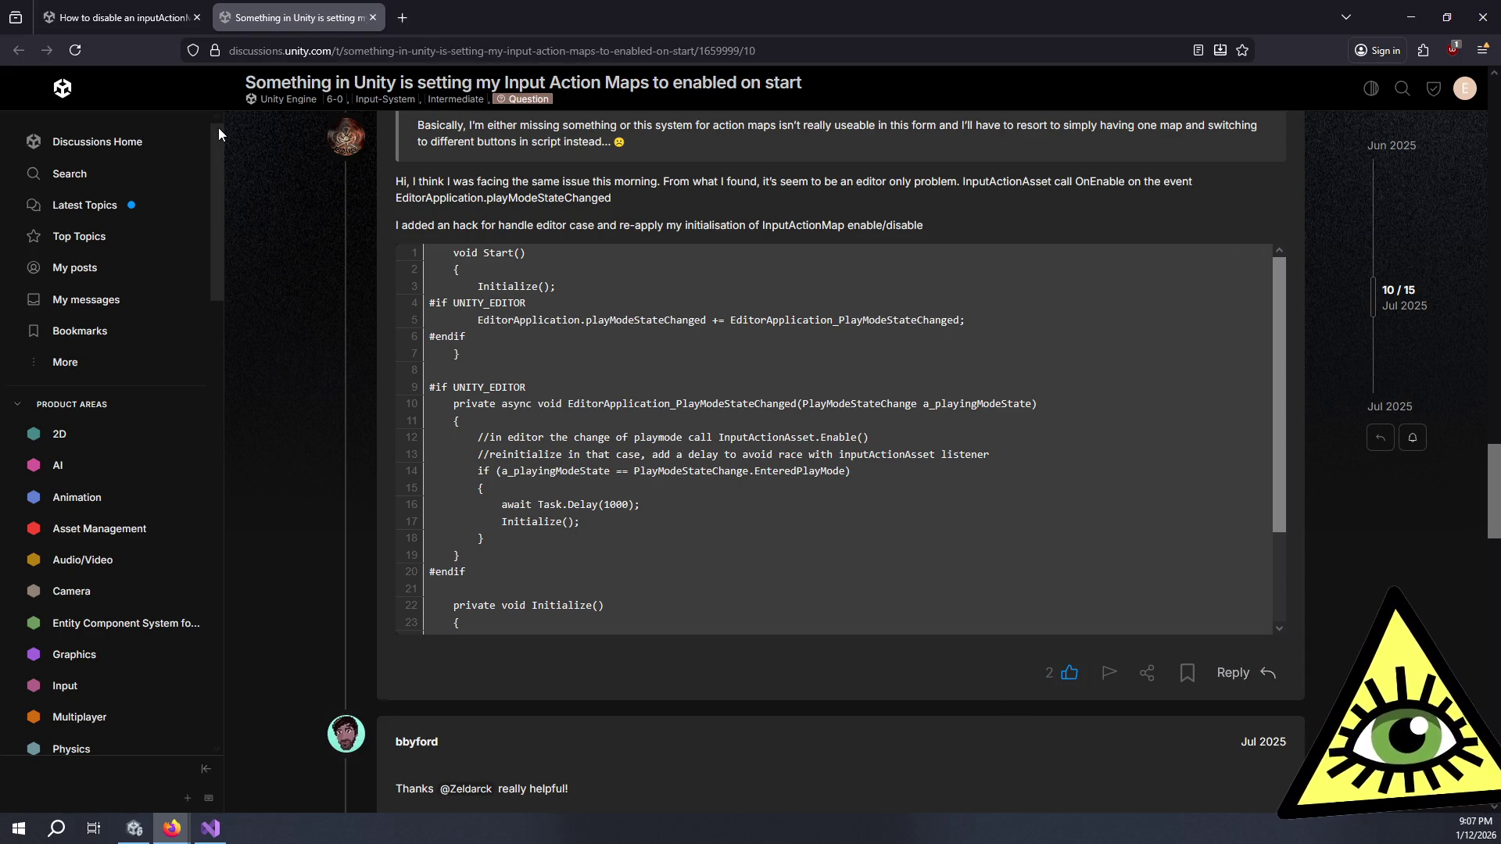
pyautogui.hotkey('ctrl', 'w')
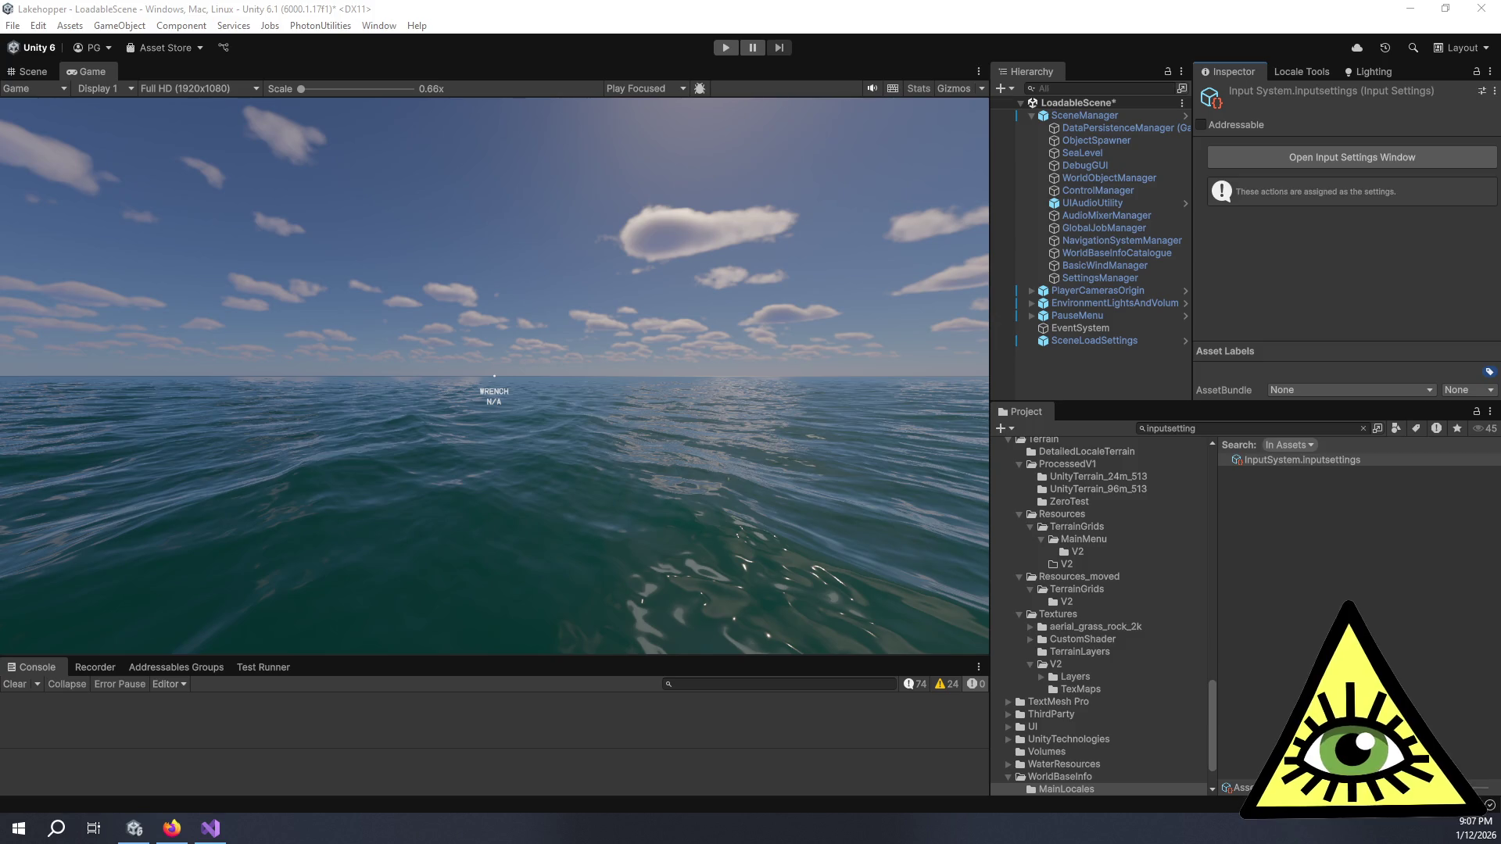
# Step: Switch to Firefox's DuckDuckGo results for 'unity inputsystem disable inputaction value 0'
pyautogui.hotkey('alt', 'Tab')
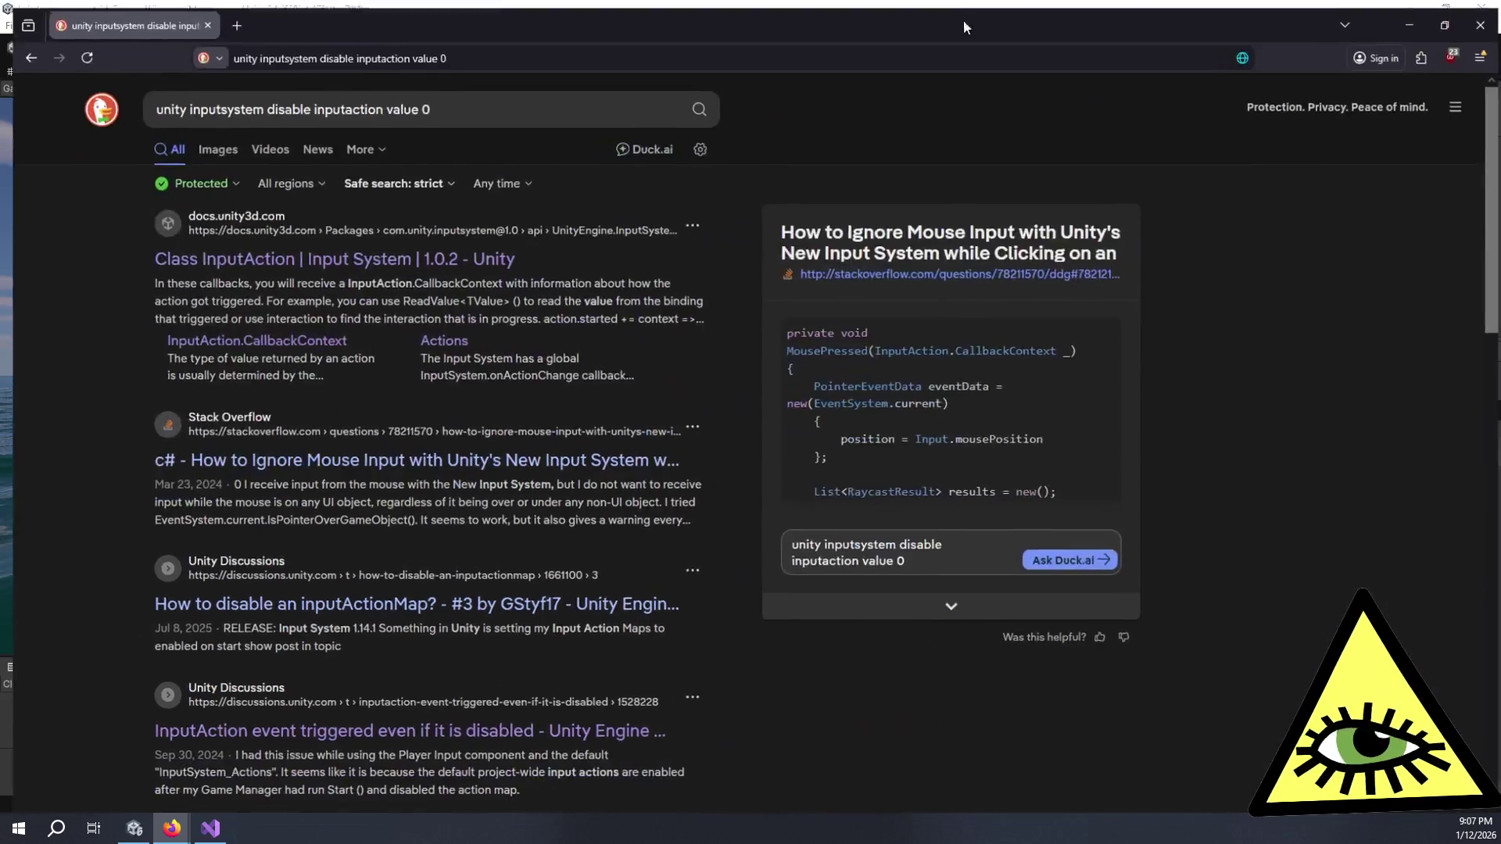
# Step: Scan the results and open the 'Class InputAction | Input System' 1.0.2 documentation page
pyautogui.scroll(-3, 555, 523)
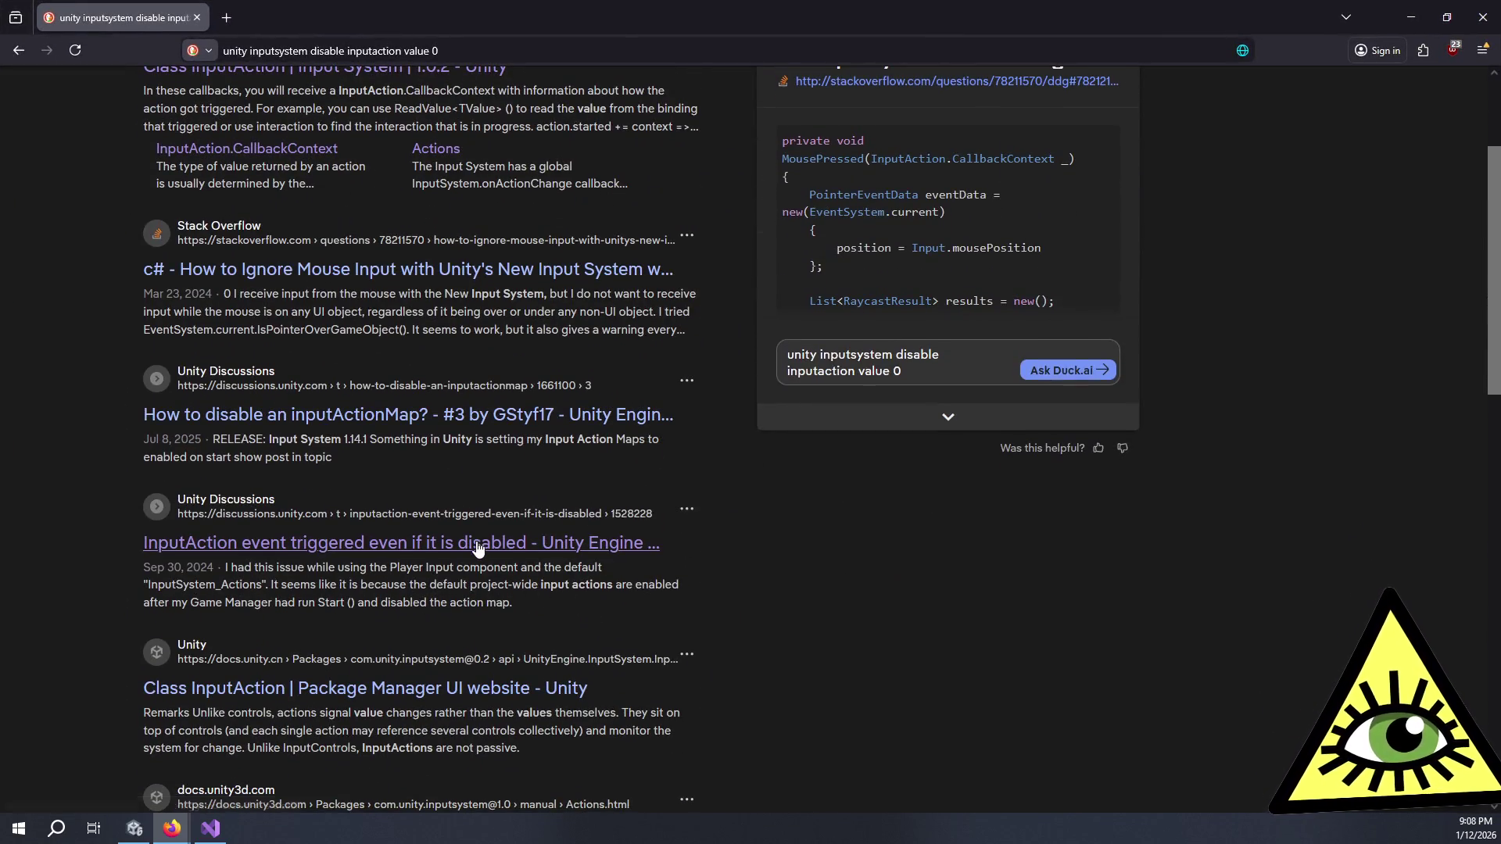
pyautogui.scroll(-5, 493, 551)
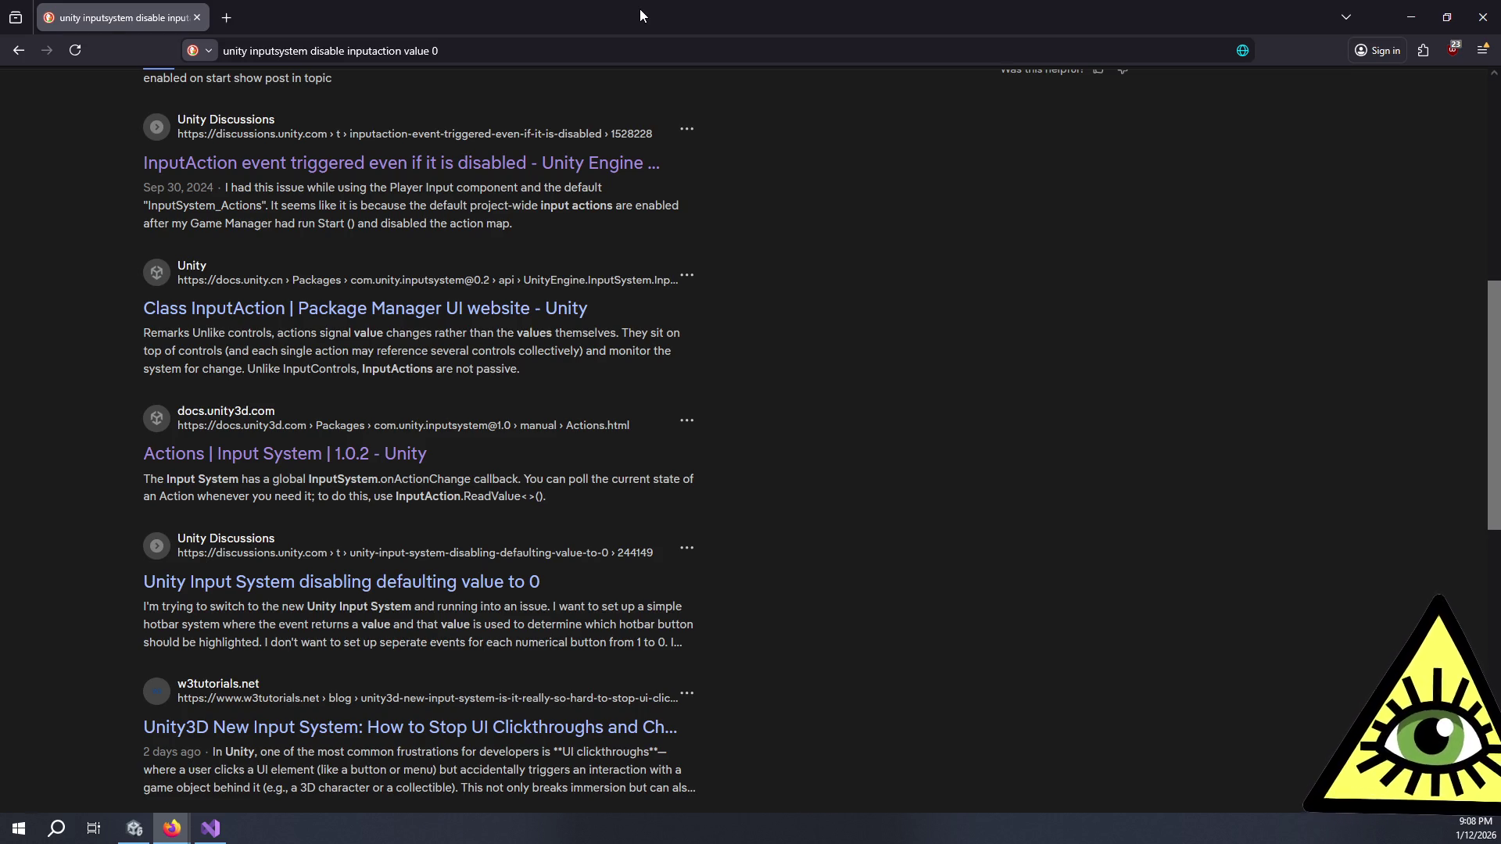
pyautogui.hotkey('ctrl', 't')
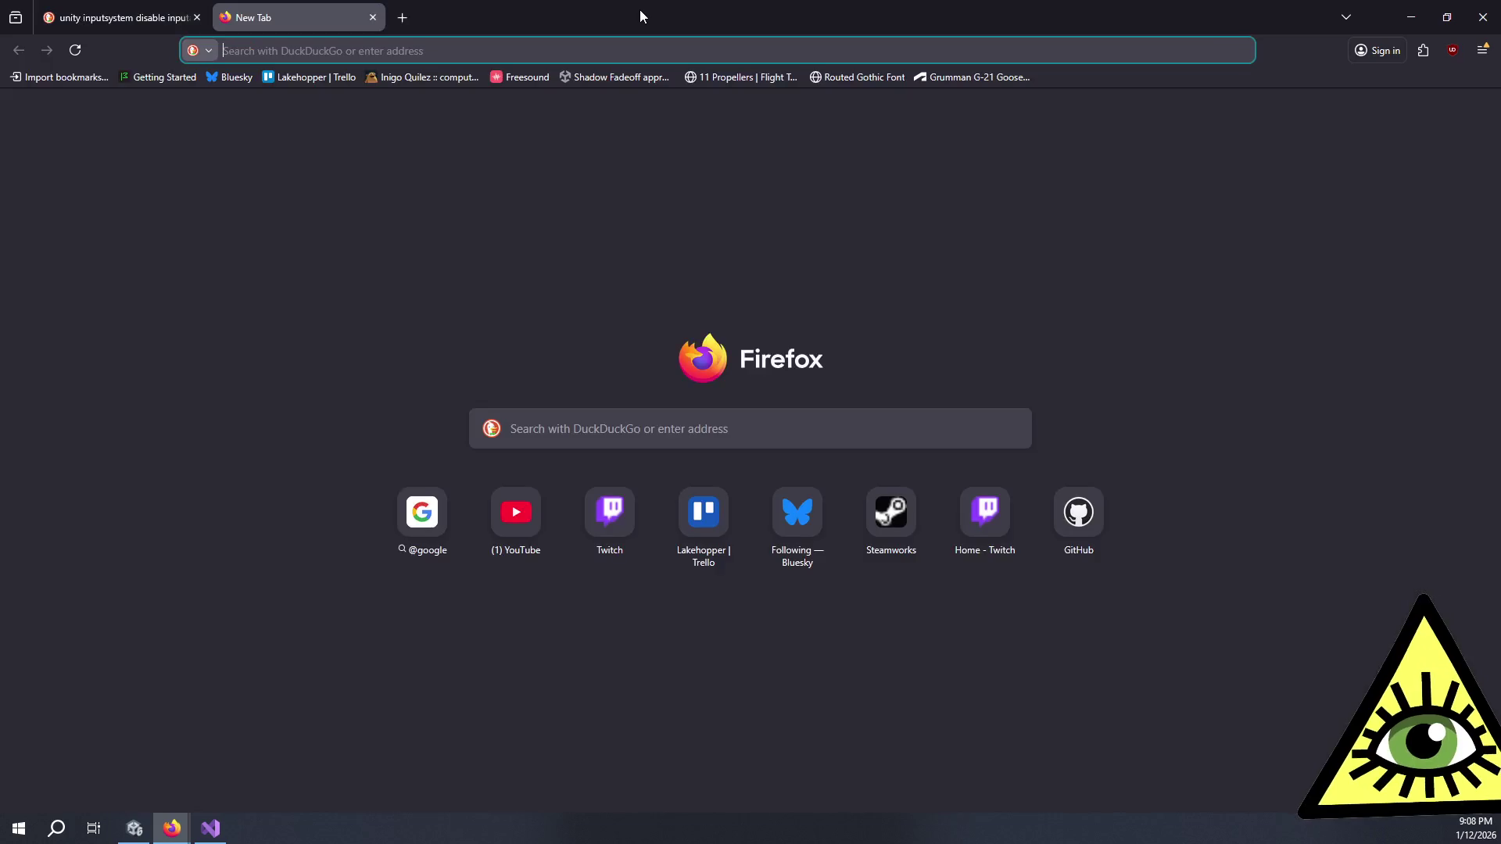
pyautogui.hotkey('ctrl', 'w')
pyautogui.scroll(10, 365, 263)
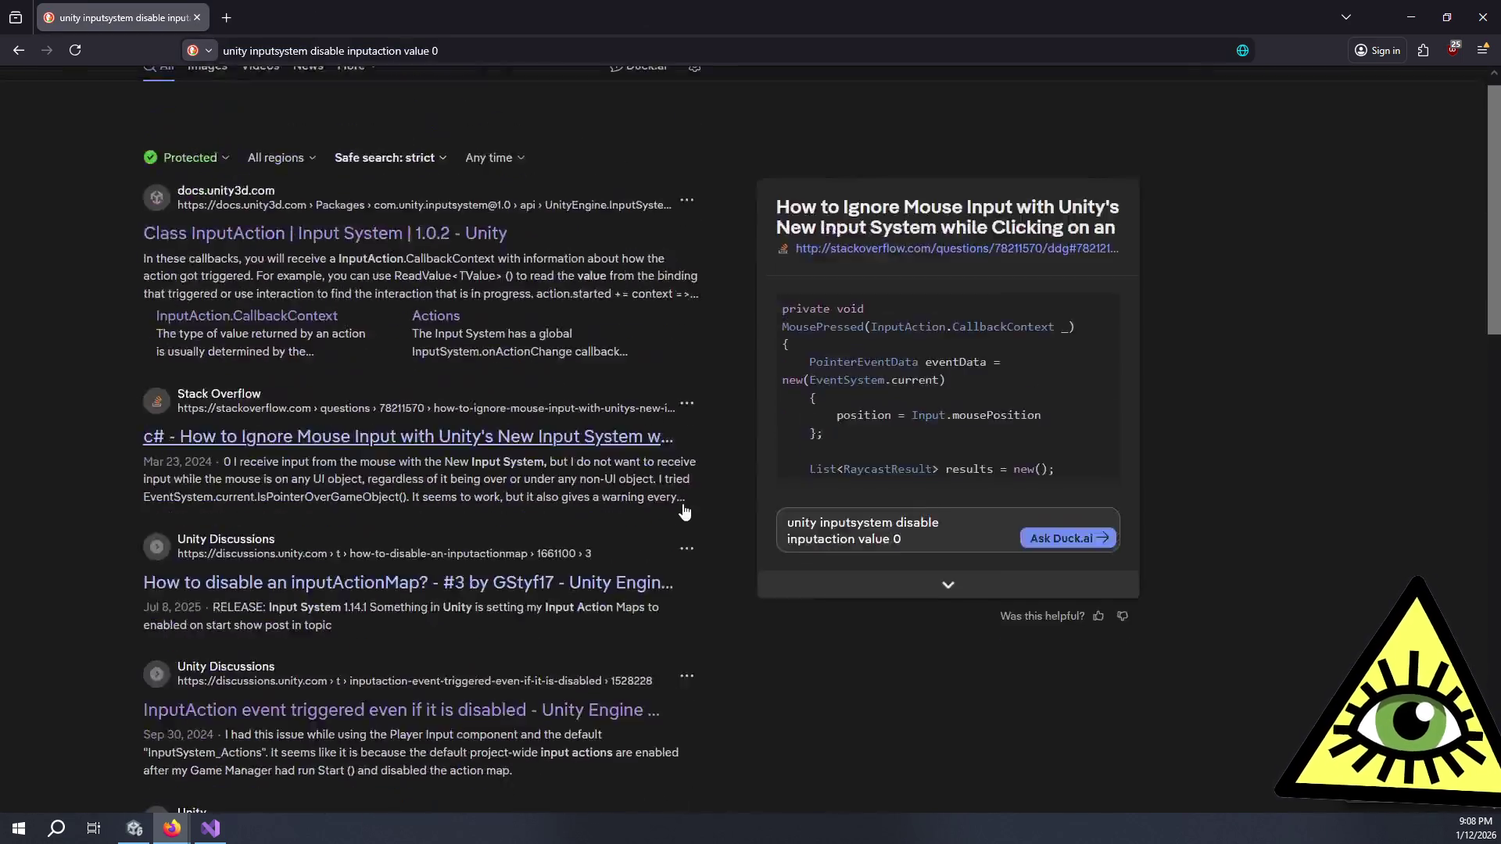
pyautogui.click(365, 264)
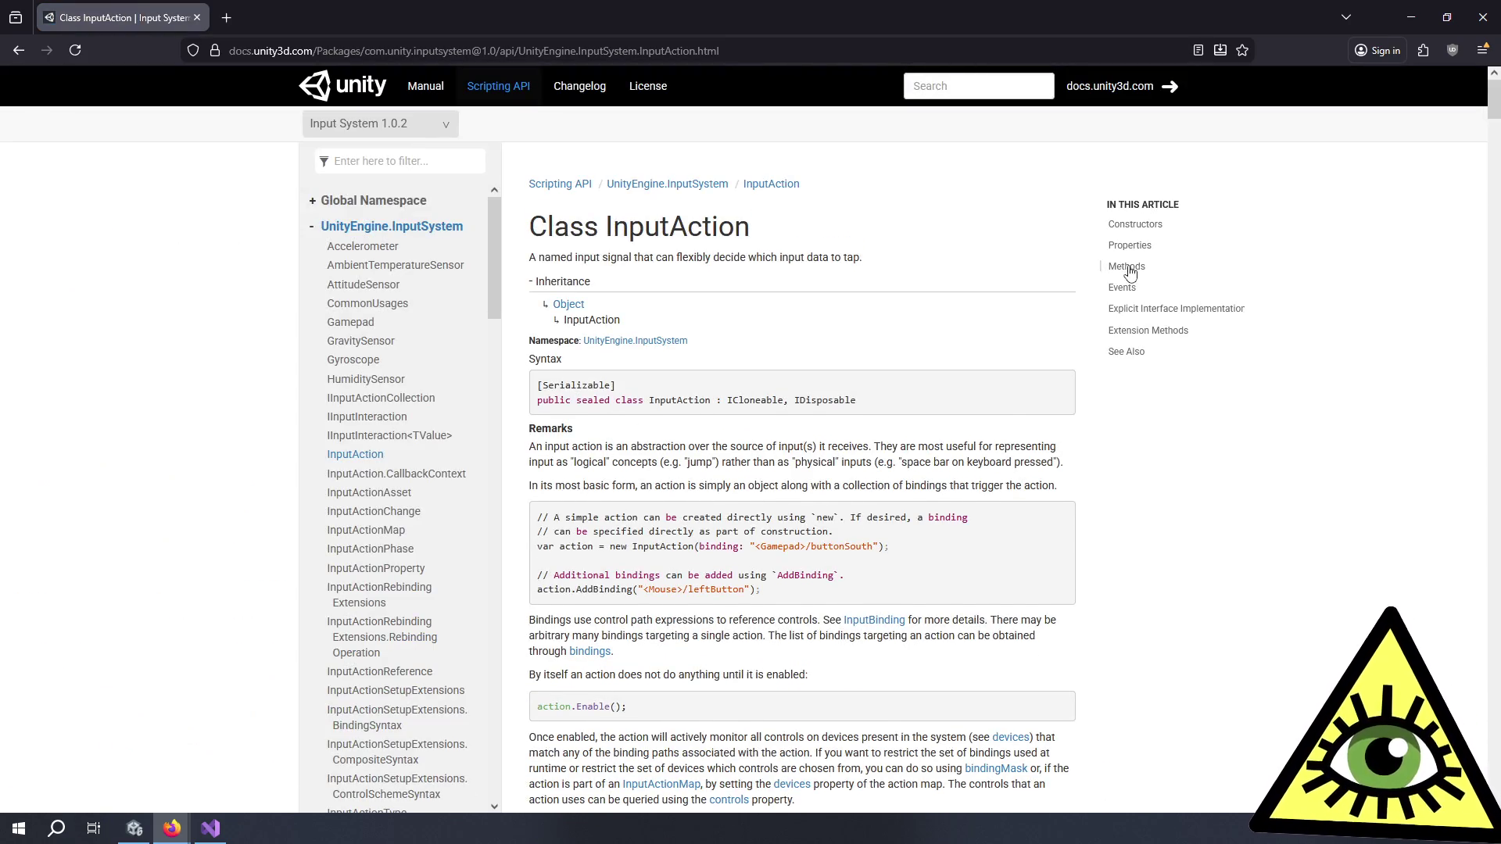
# Step: Jump to the Disable() entry under Methods, read it, and return to Visual Studio
pyautogui.click(1126, 267)
pyautogui.click(1132, 302)
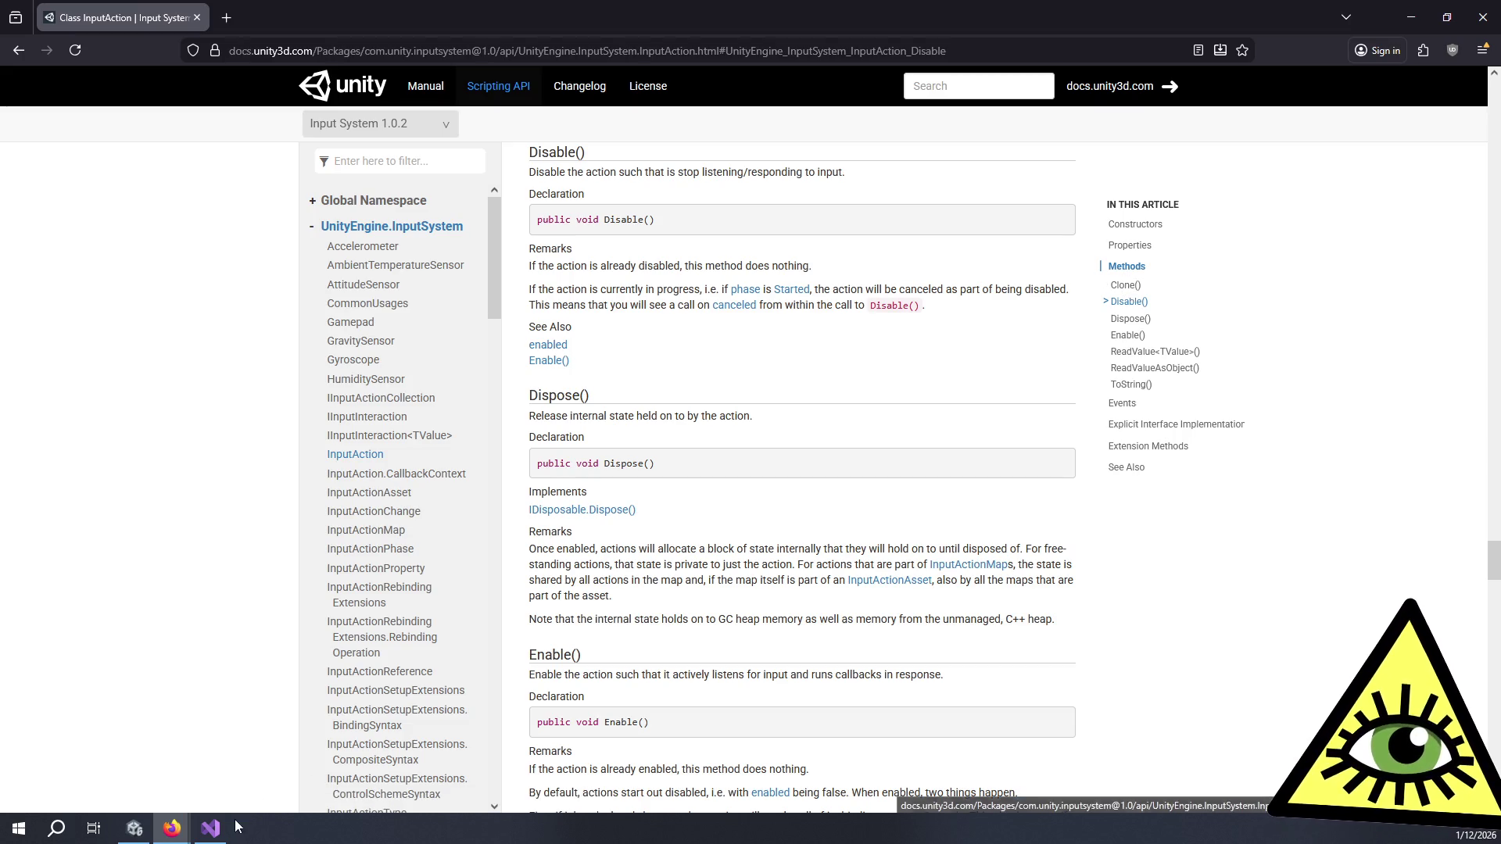
pyautogui.click(213, 828)
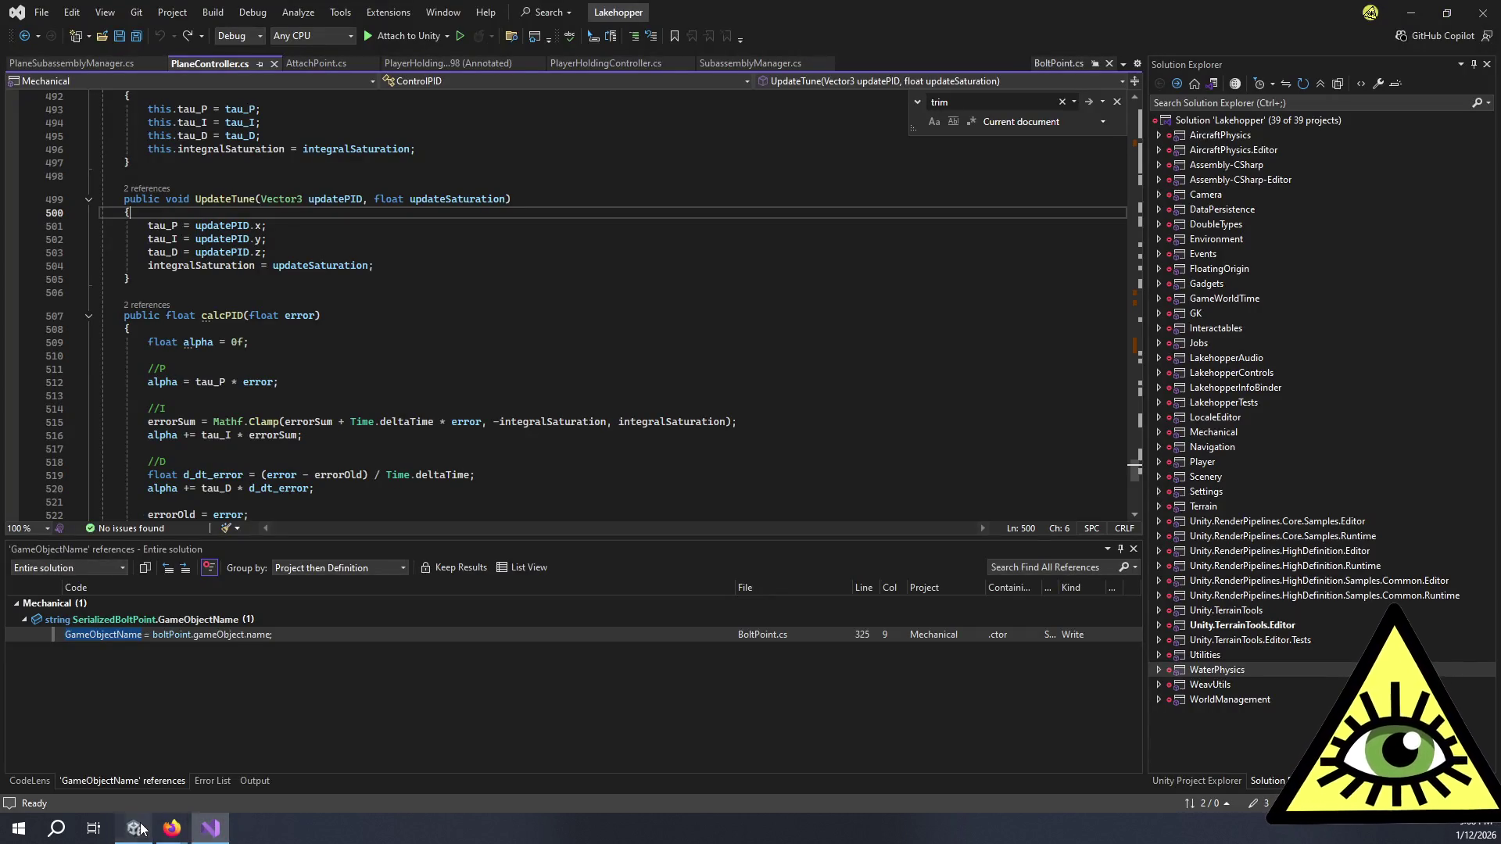
# Step: Find 'playerplanein' with Ctrl+T and open PlayerPlaneInputController.cs
pyautogui.click(134, 828)
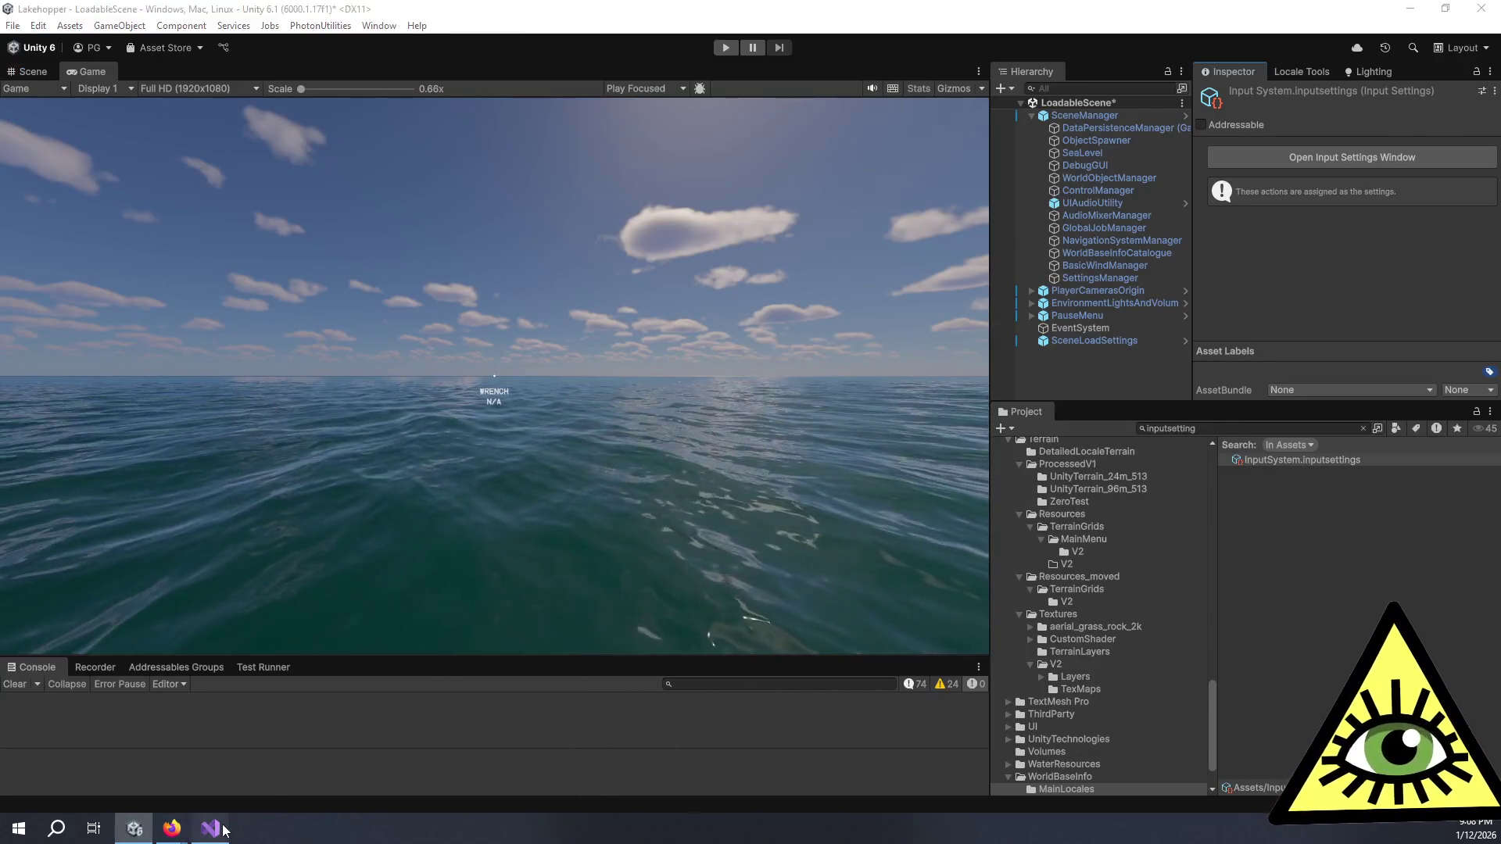
pyautogui.click(211, 828)
pyautogui.click(453, 327)
pyautogui.scroll(7, 452, 323)
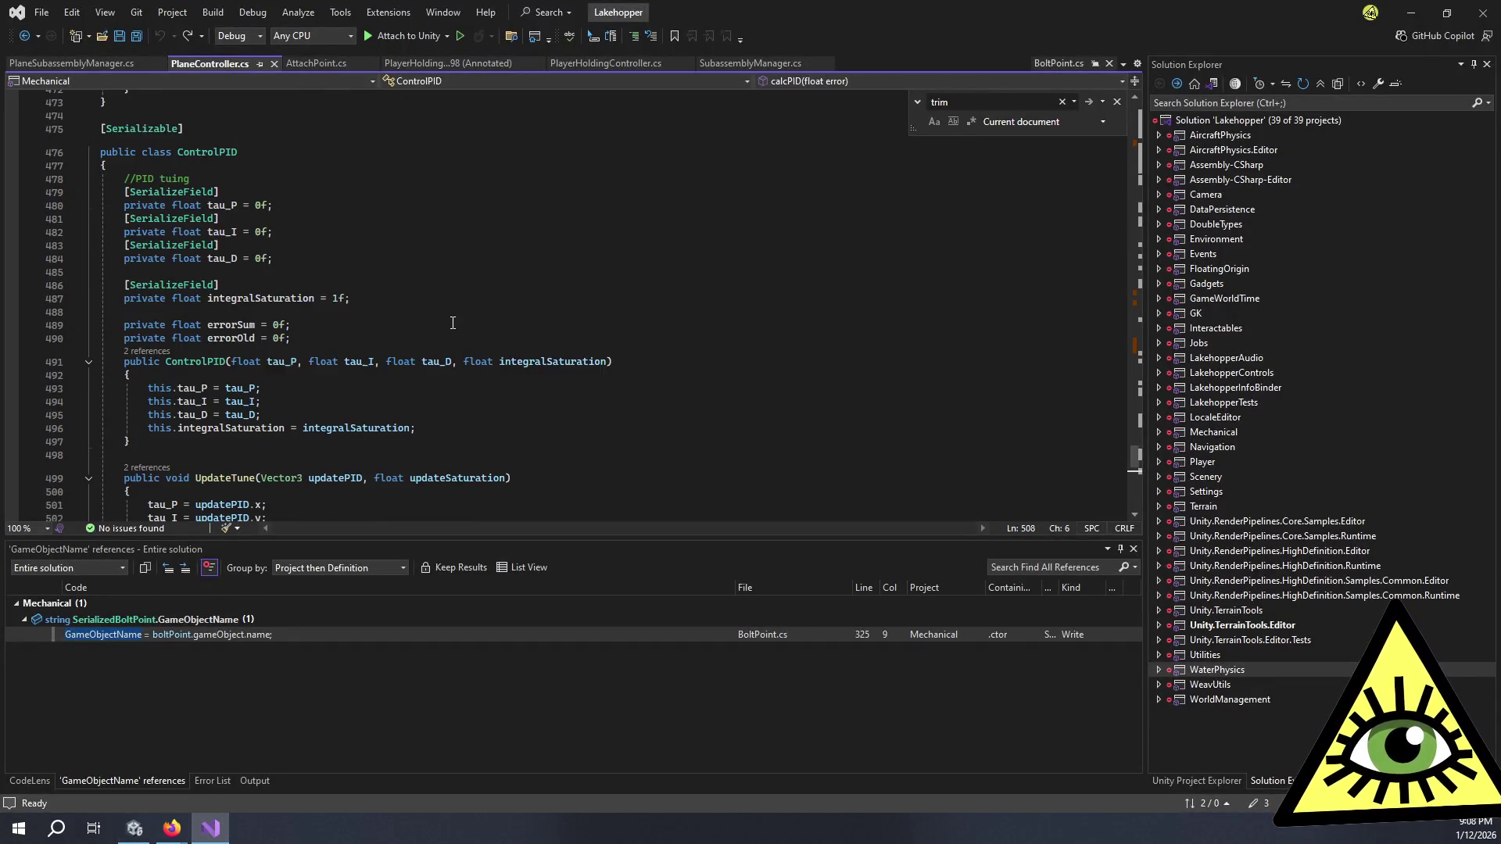
pyautogui.hotkey('ctrl', 't')
pyautogui.write('p')
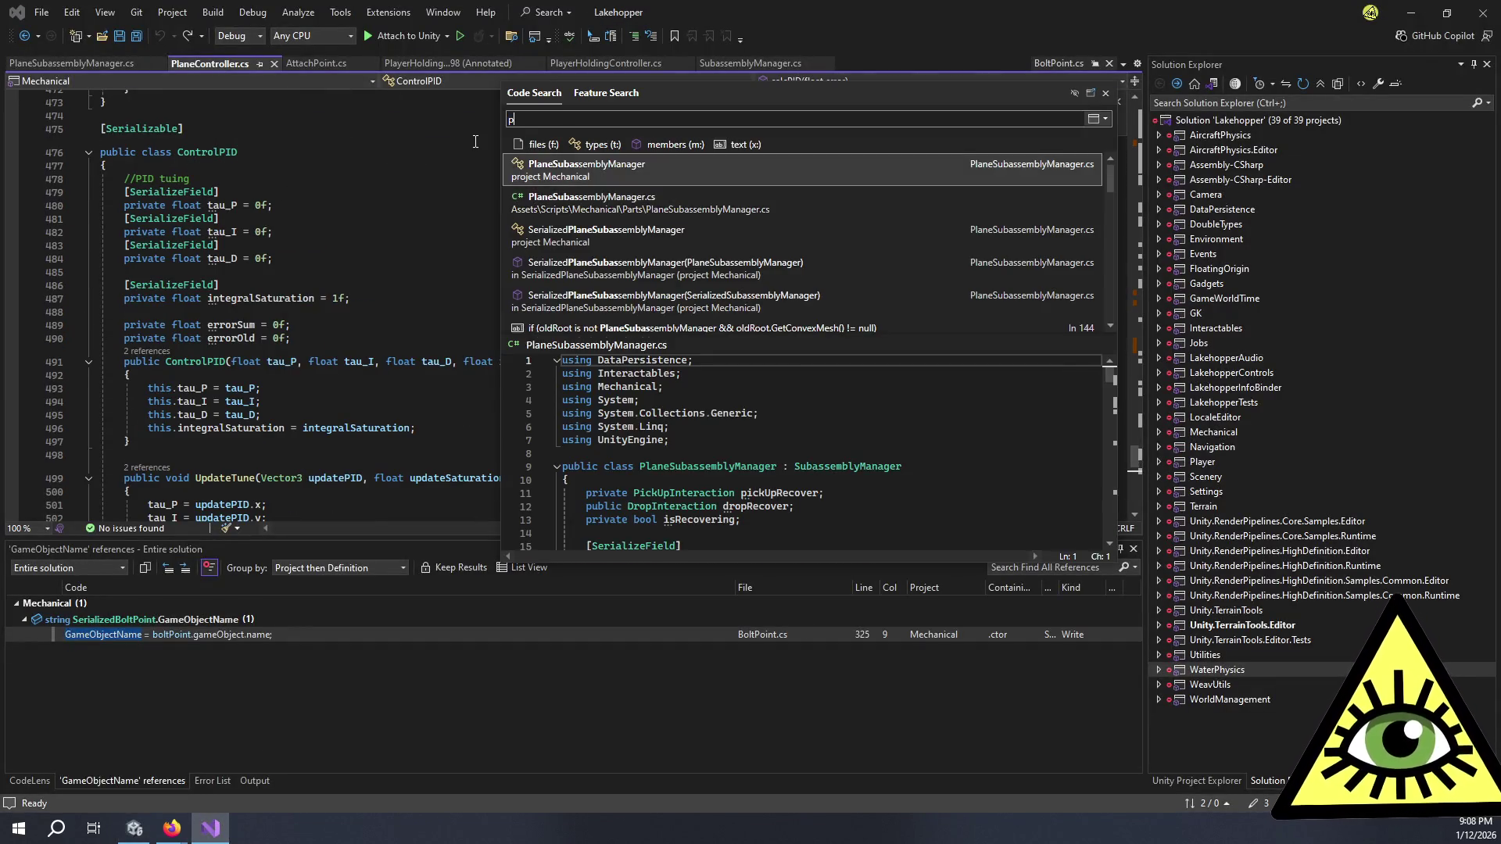
pyautogui.write('layerplaneinpu')
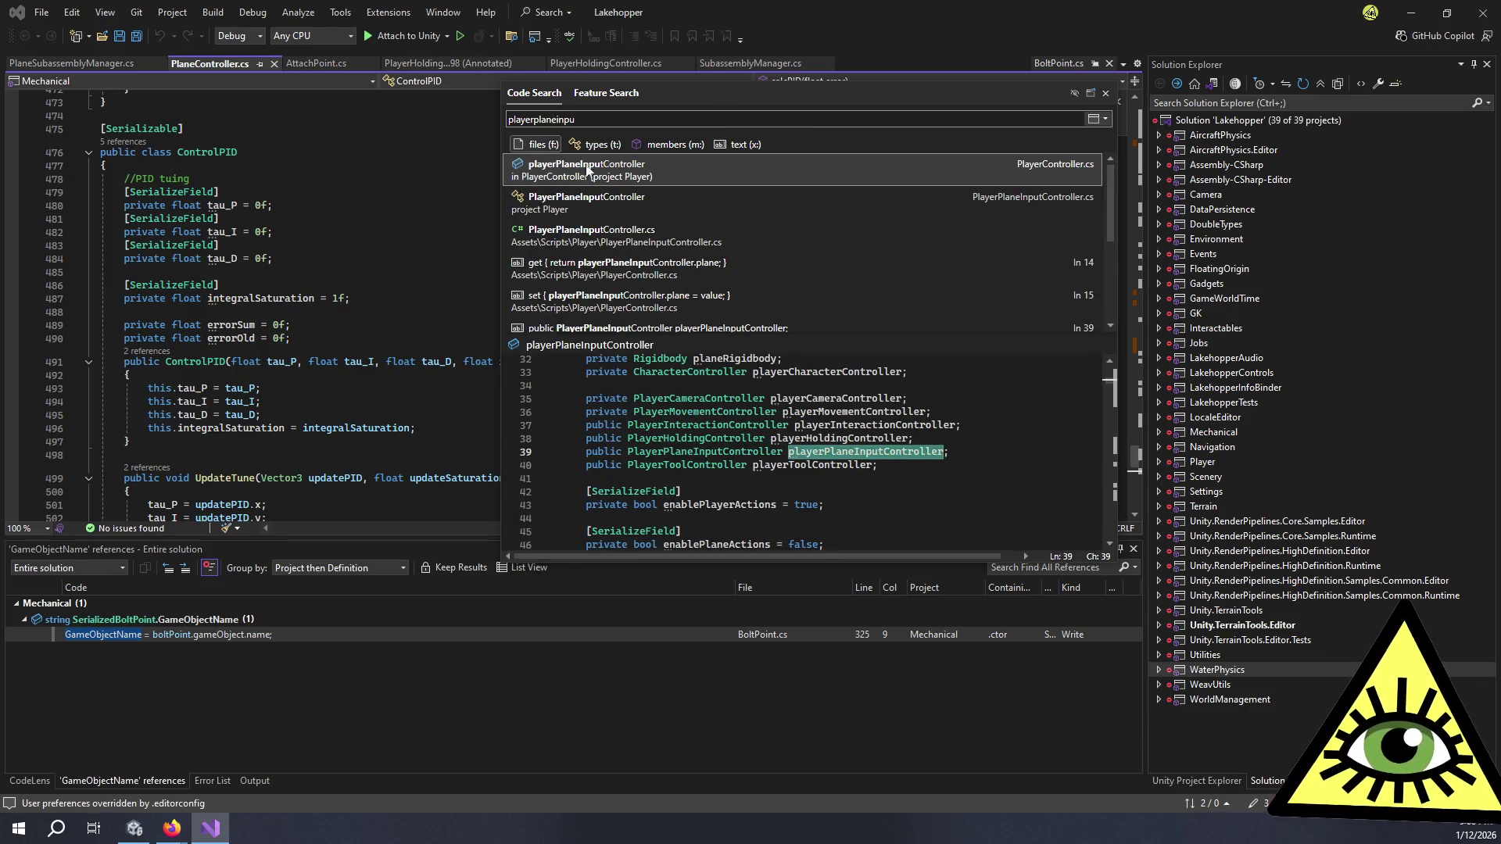
pyautogui.click(606, 200)
# Step: Review the throttle and prop action registrations, then place the caret inside OnThrottleAnalog
pyautogui.scroll(-5, 626, 297)
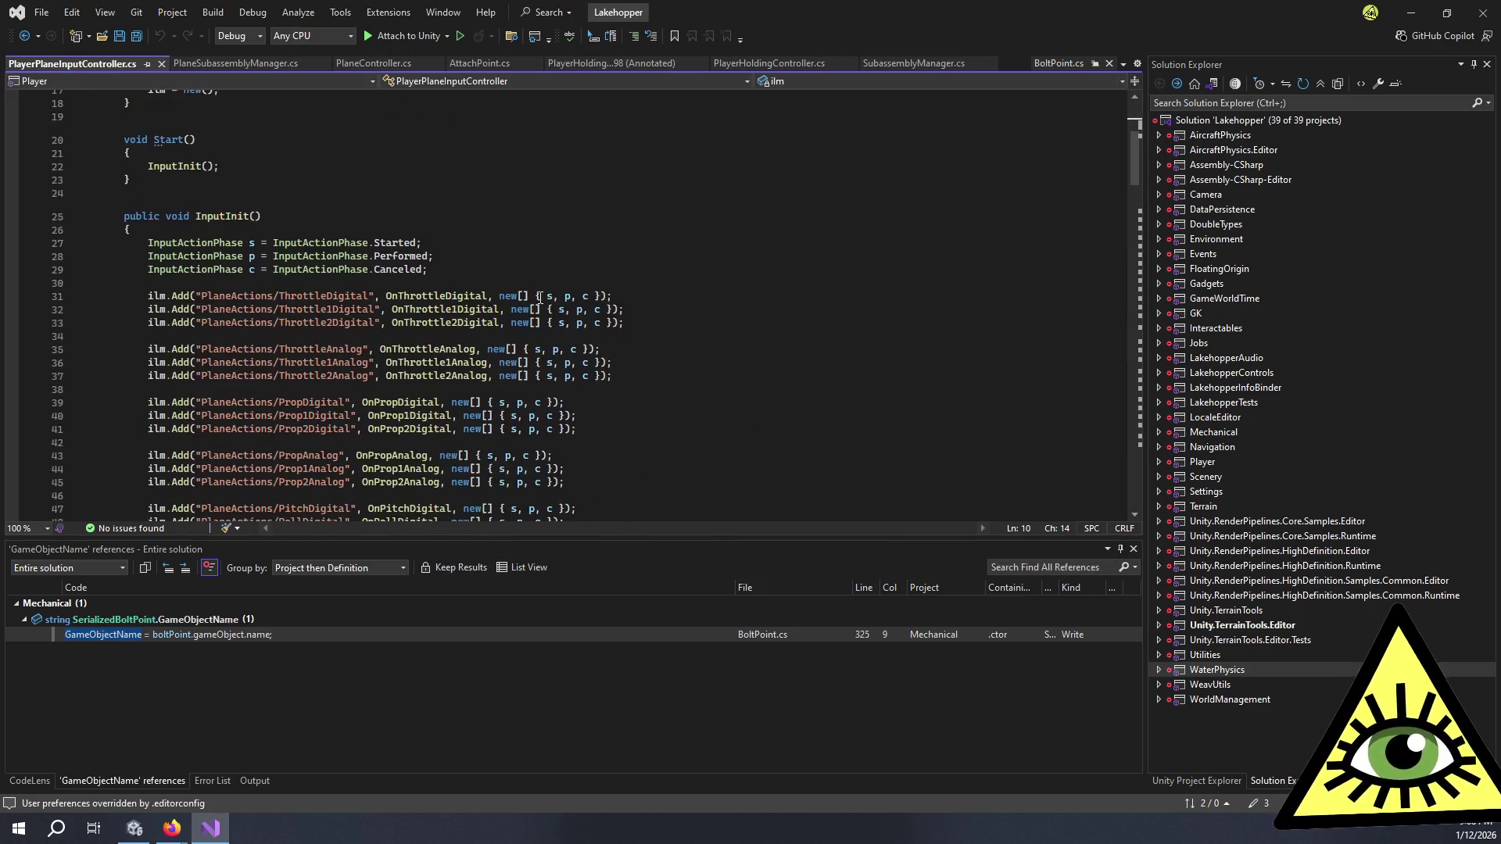
pyautogui.click(665, 314)
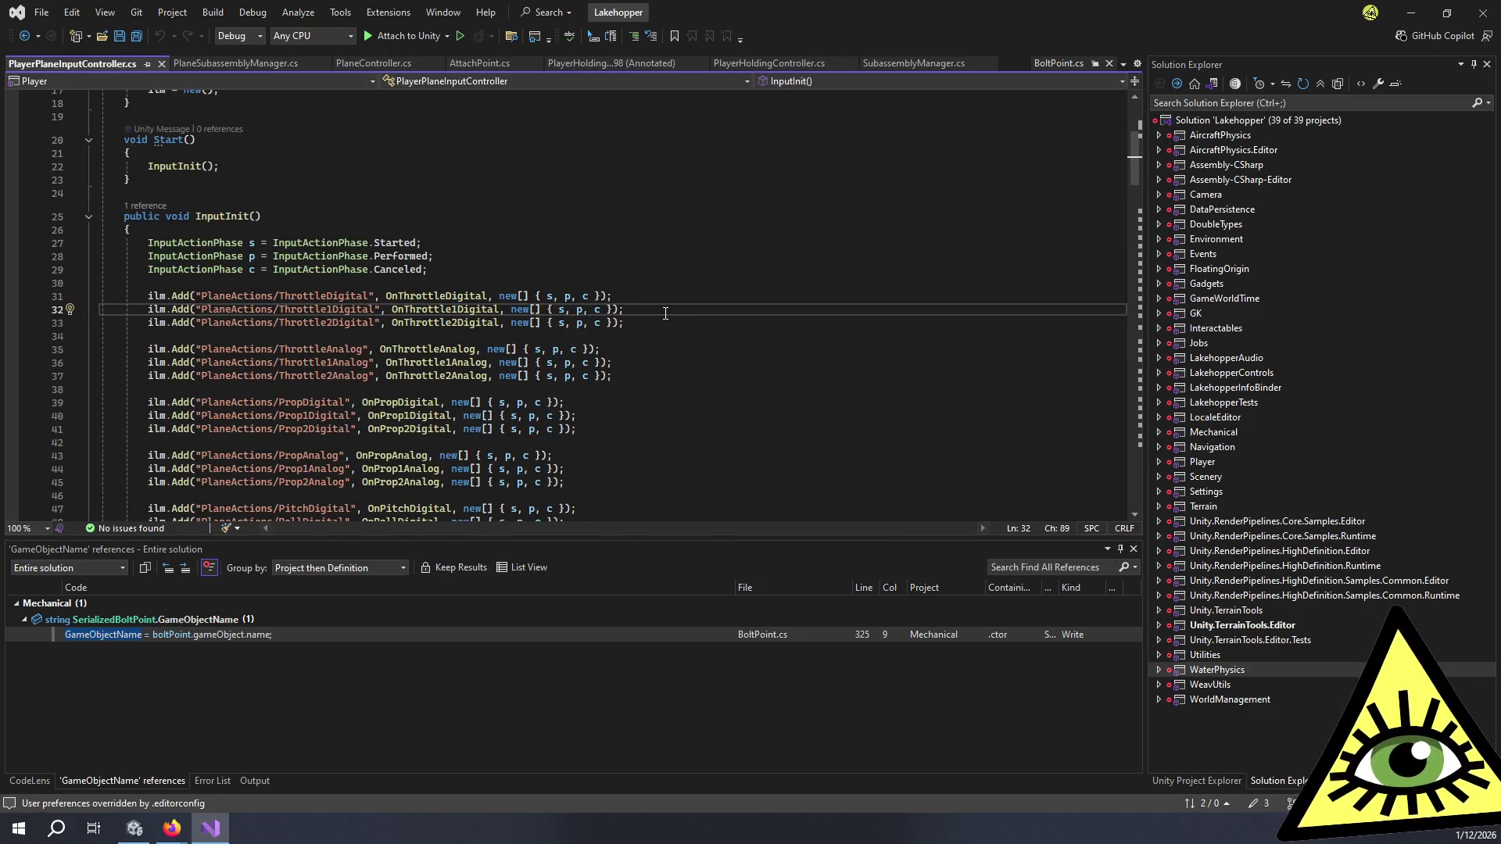
pyautogui.click(656, 336)
pyautogui.scroll(-3, 658, 340)
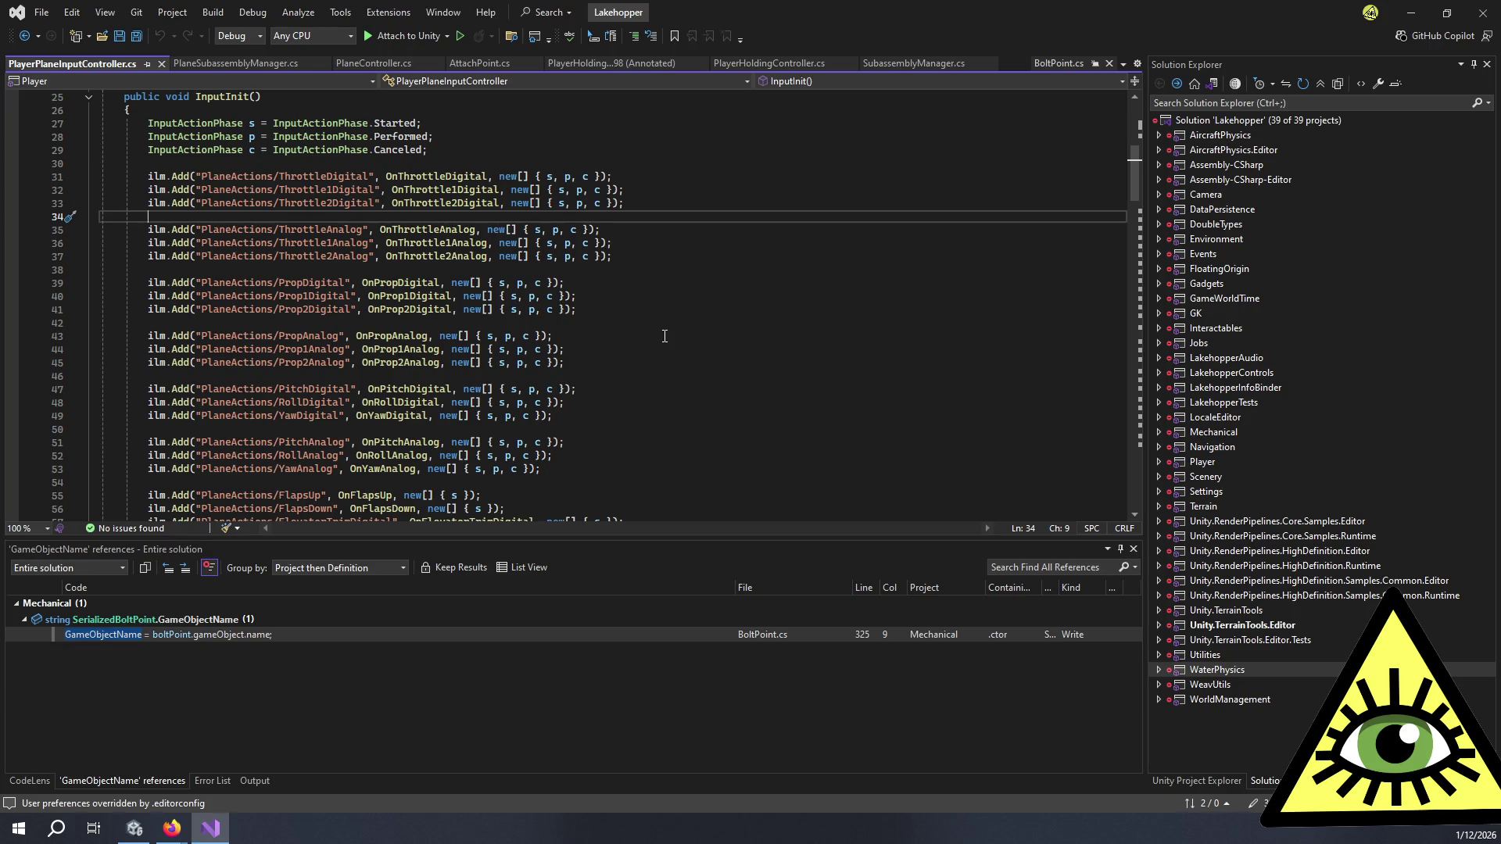
pyautogui.click(592, 315)
pyautogui.click(599, 297)
pyautogui.scroll(-2, 600, 293)
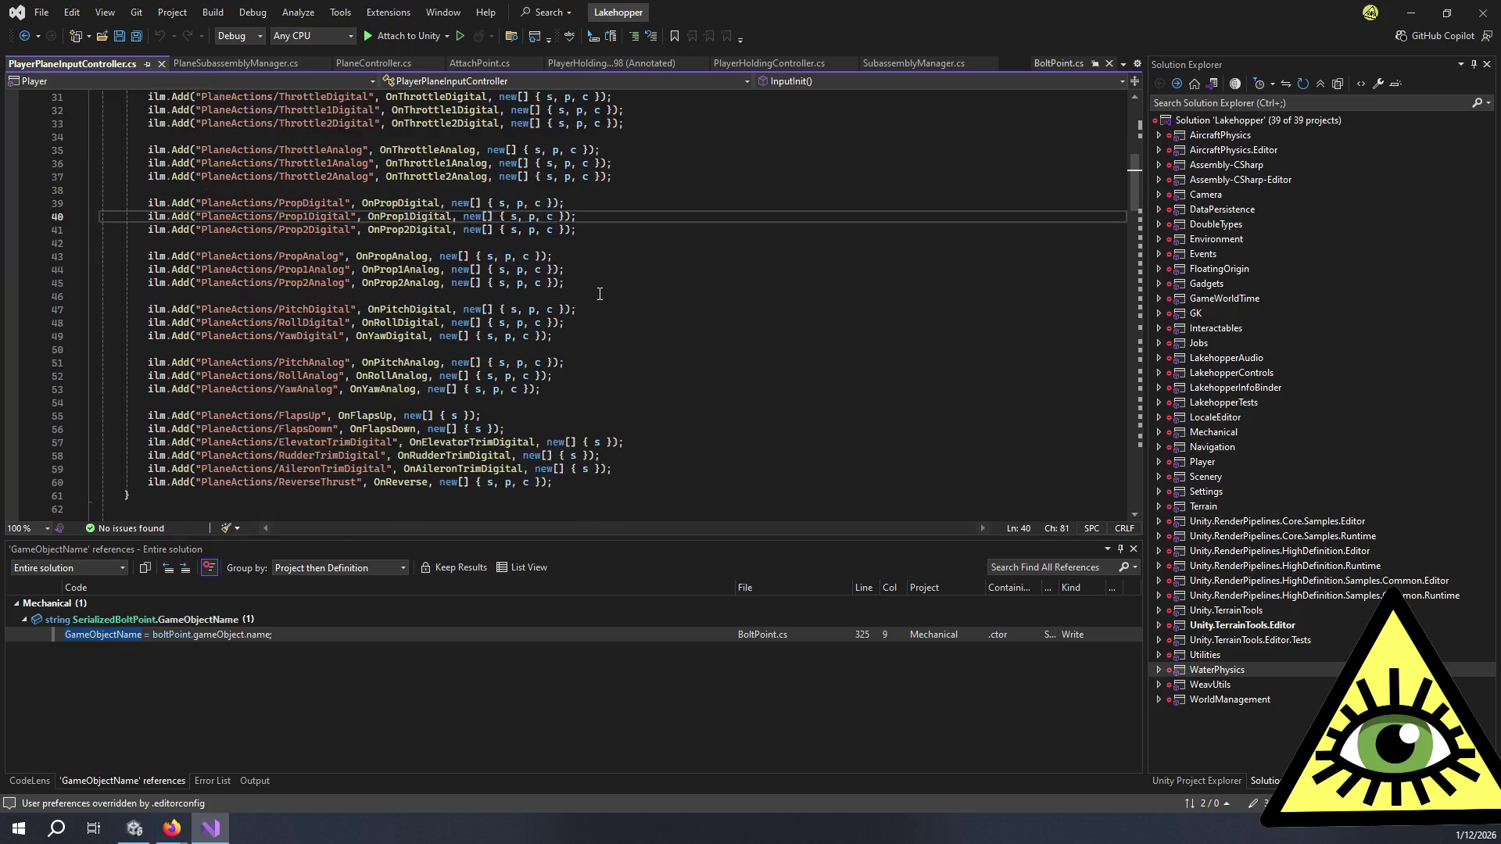
pyautogui.scroll(-4, 599, 293)
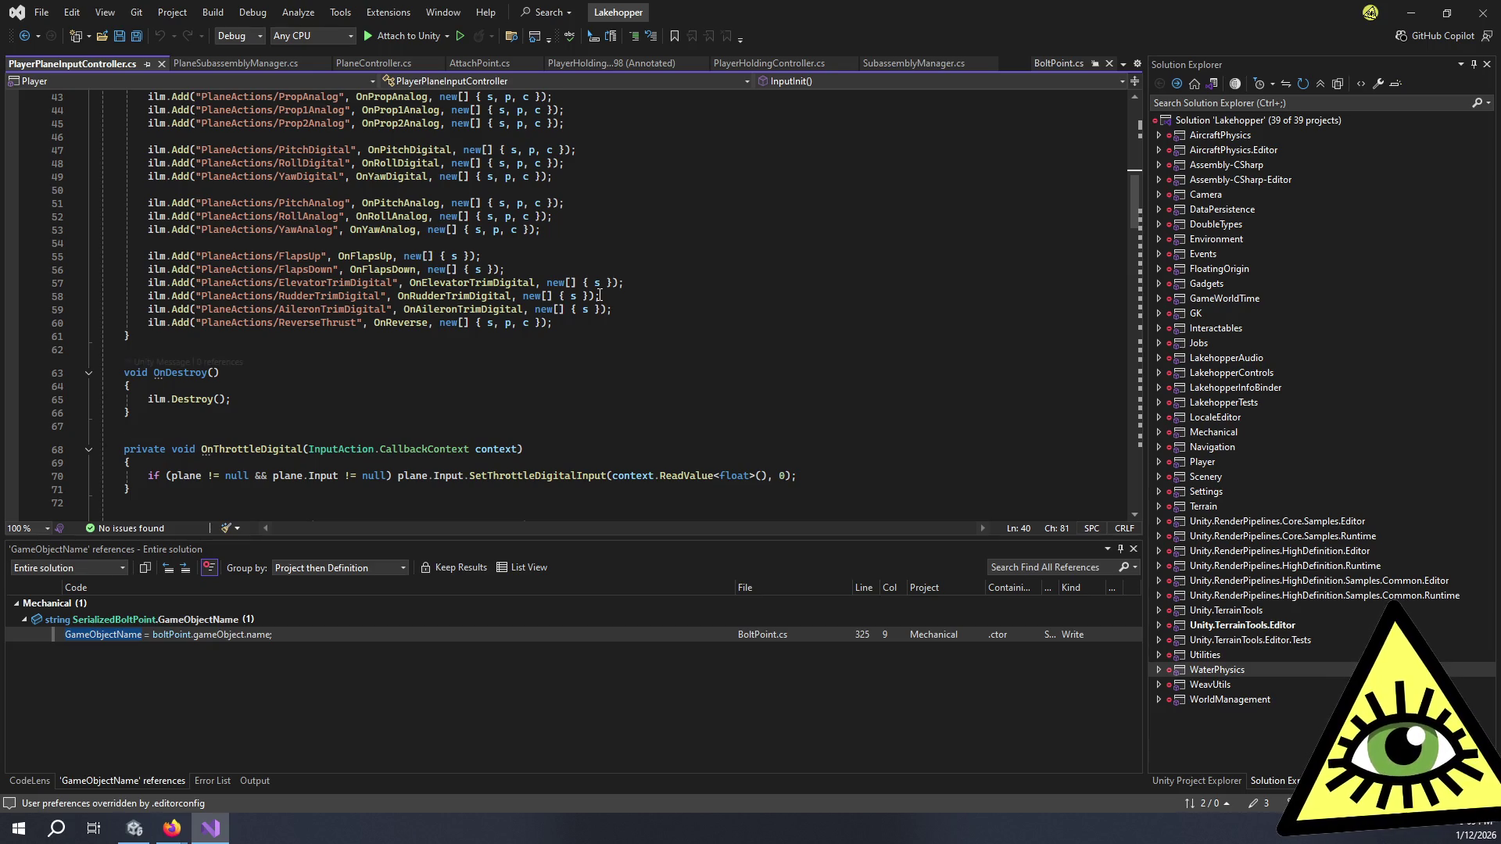
pyautogui.scroll(-3, 580, 313)
pyautogui.scroll(-6, 359, 339)
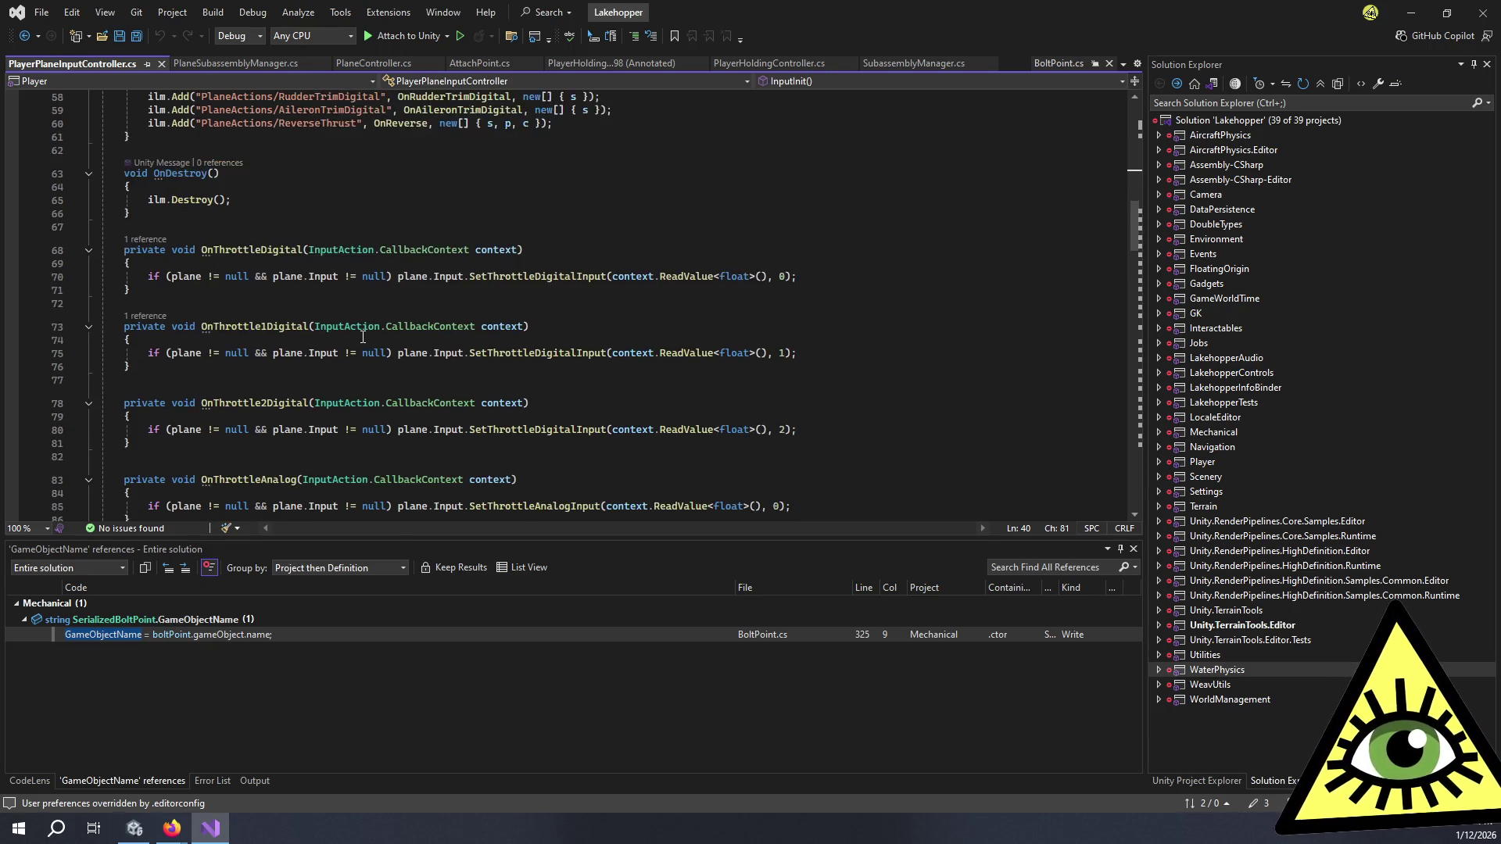
pyautogui.click(357, 332)
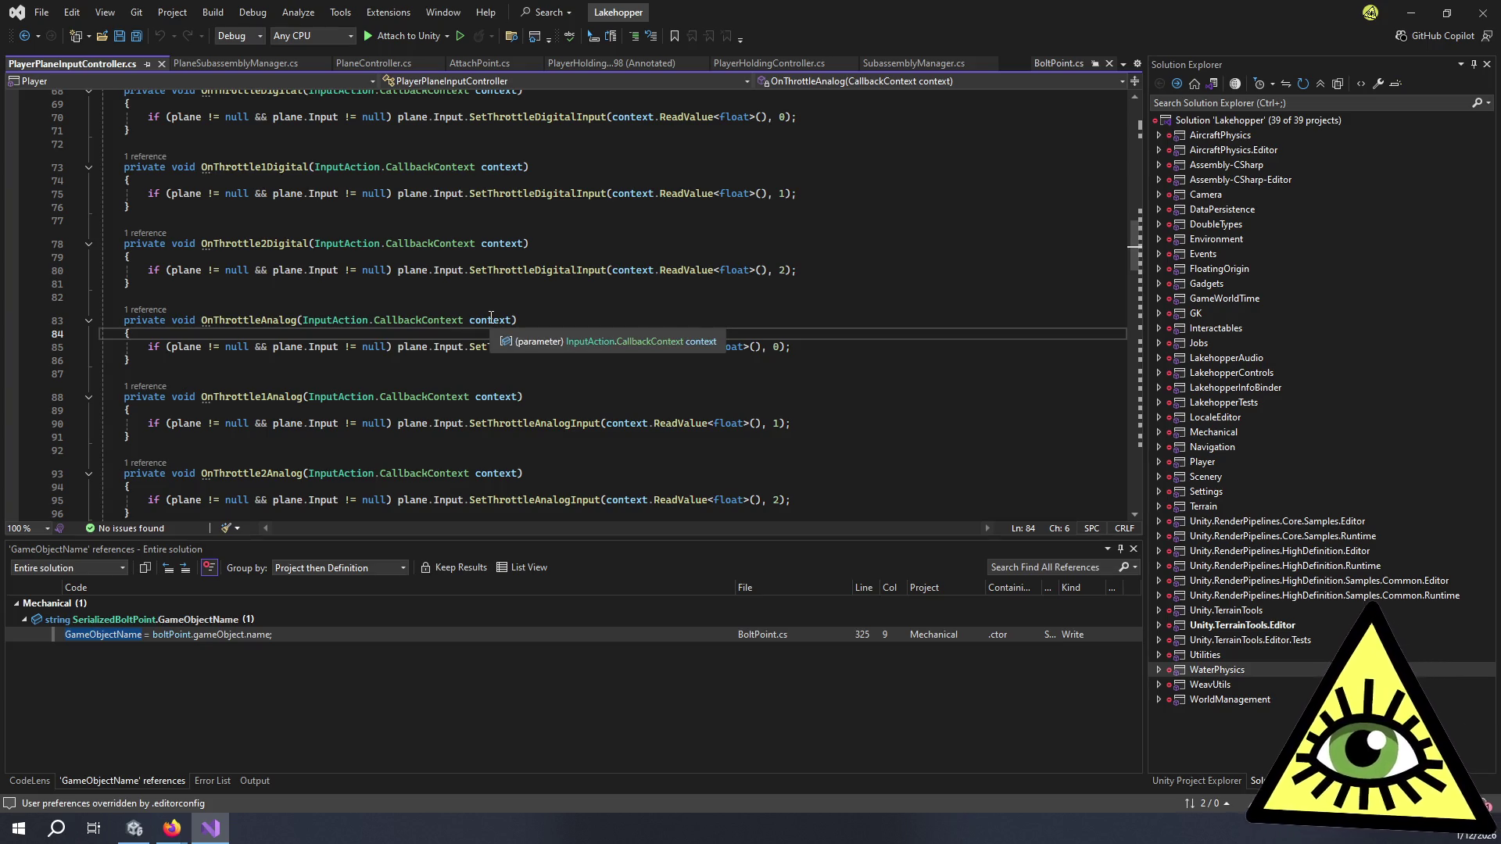
# Step: Filter the docs sidebar by 'call' and open InputAction.CallbackContext for Input System 1.17
pyautogui.moveTo(167, 835)
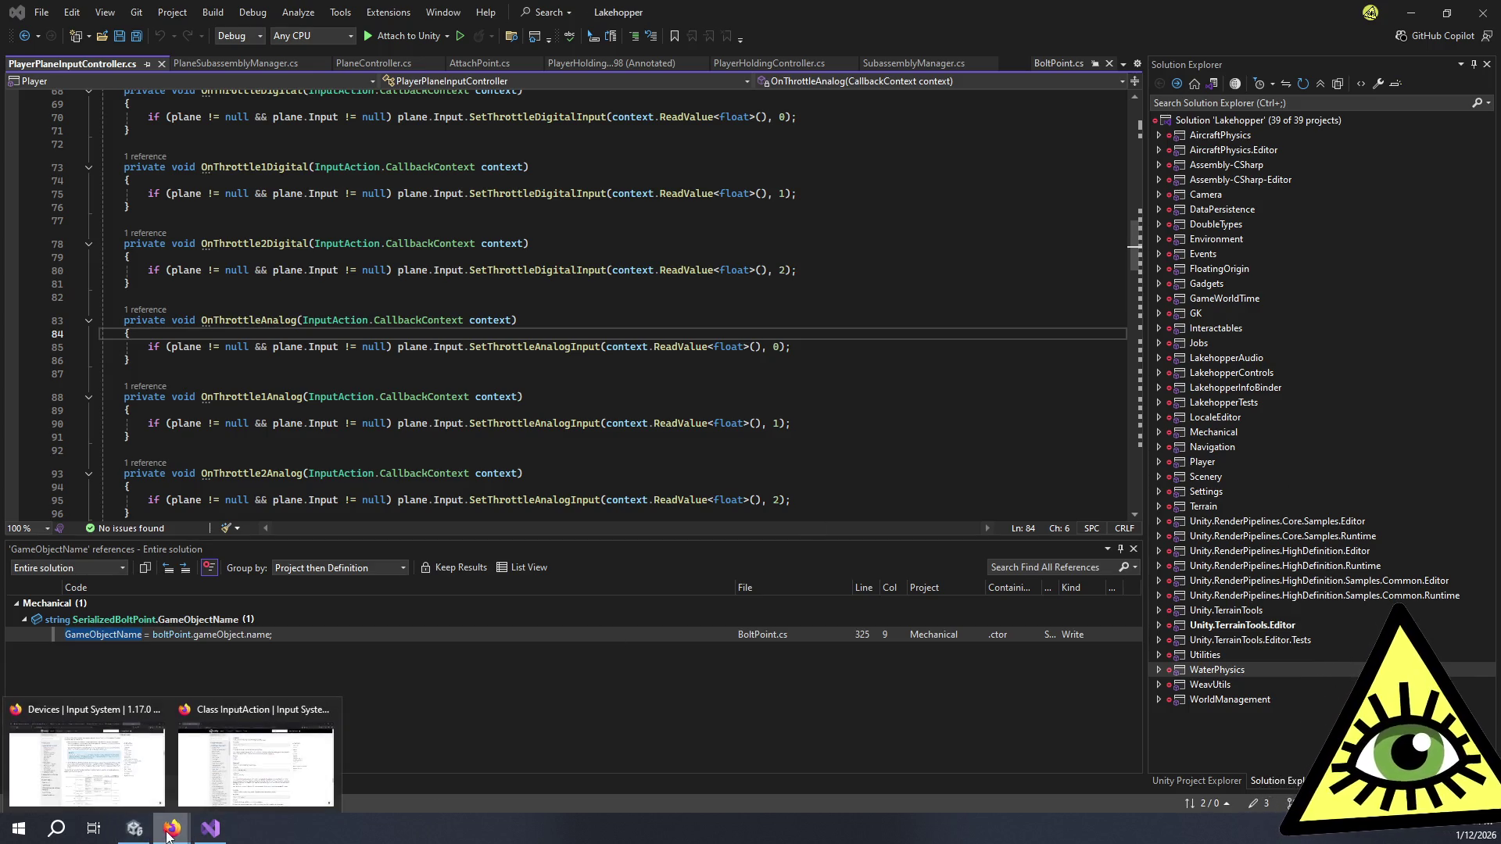
pyautogui.click(255, 762)
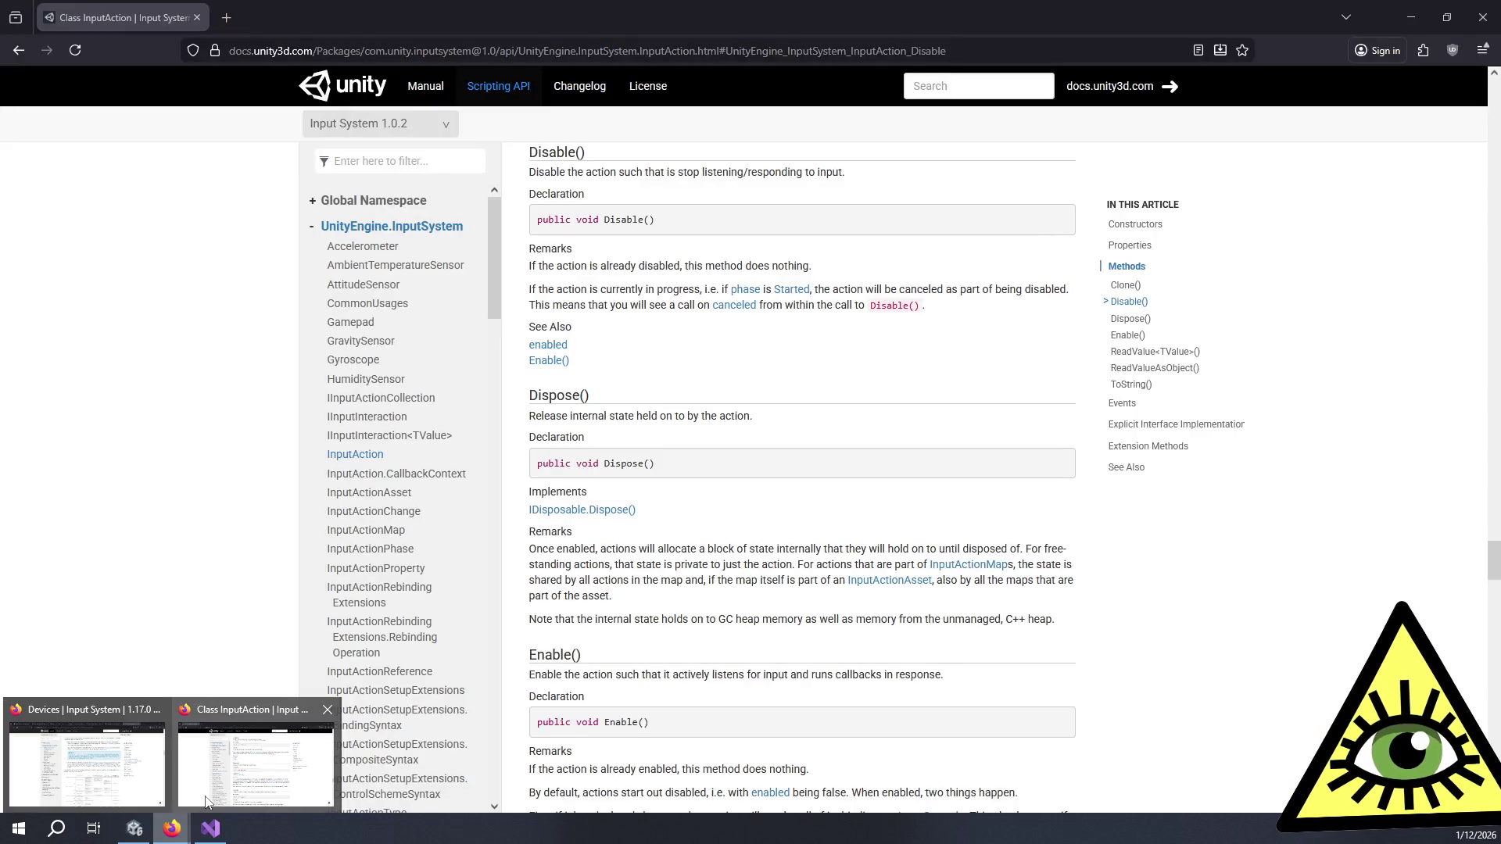
pyautogui.click(442, 161)
pyautogui.write('ca')
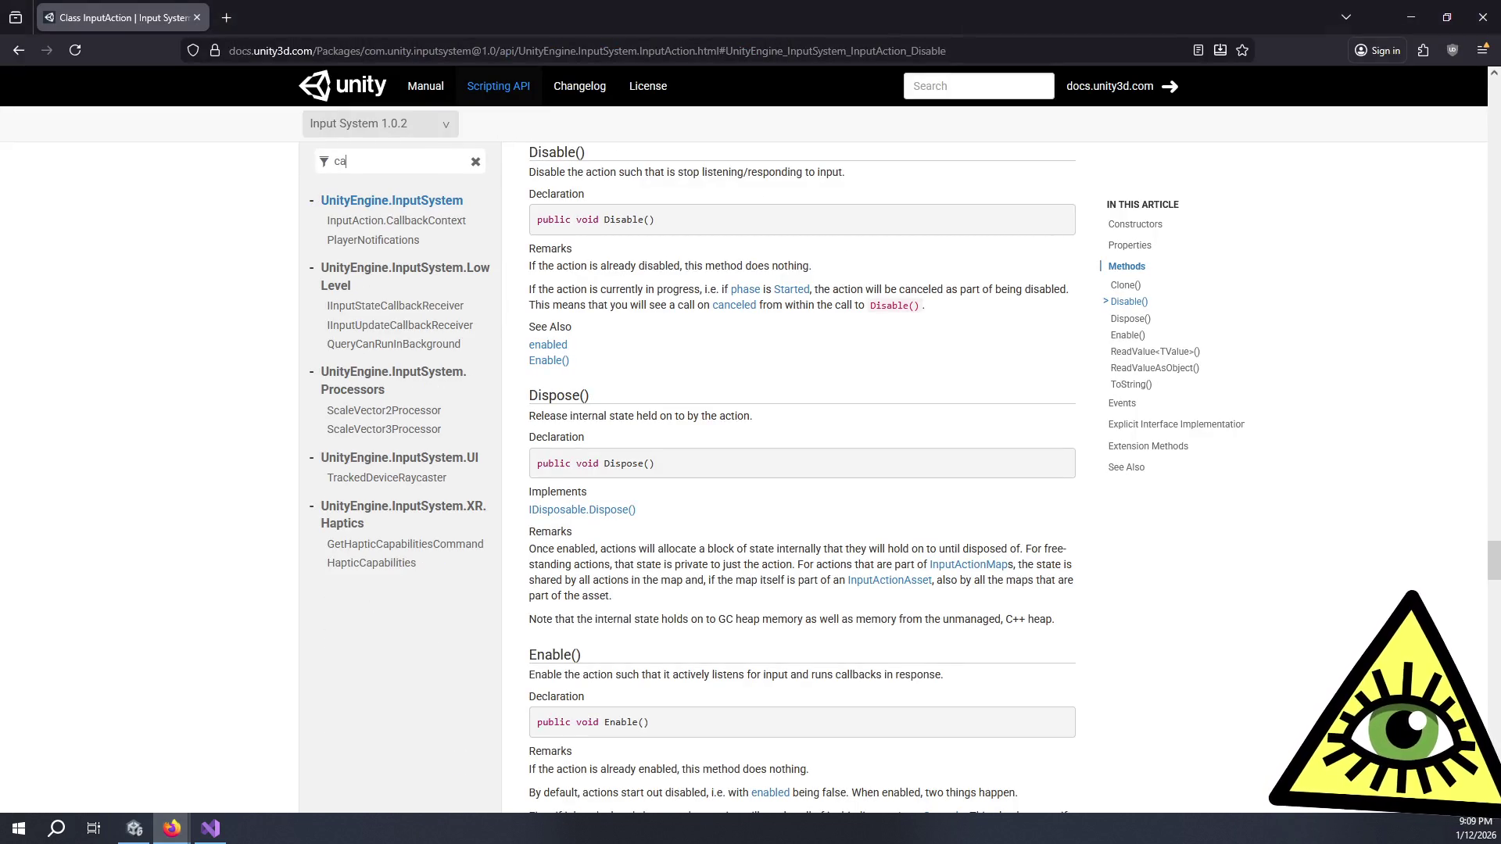
pyautogui.write('ll')
pyautogui.middleClick(393, 220)
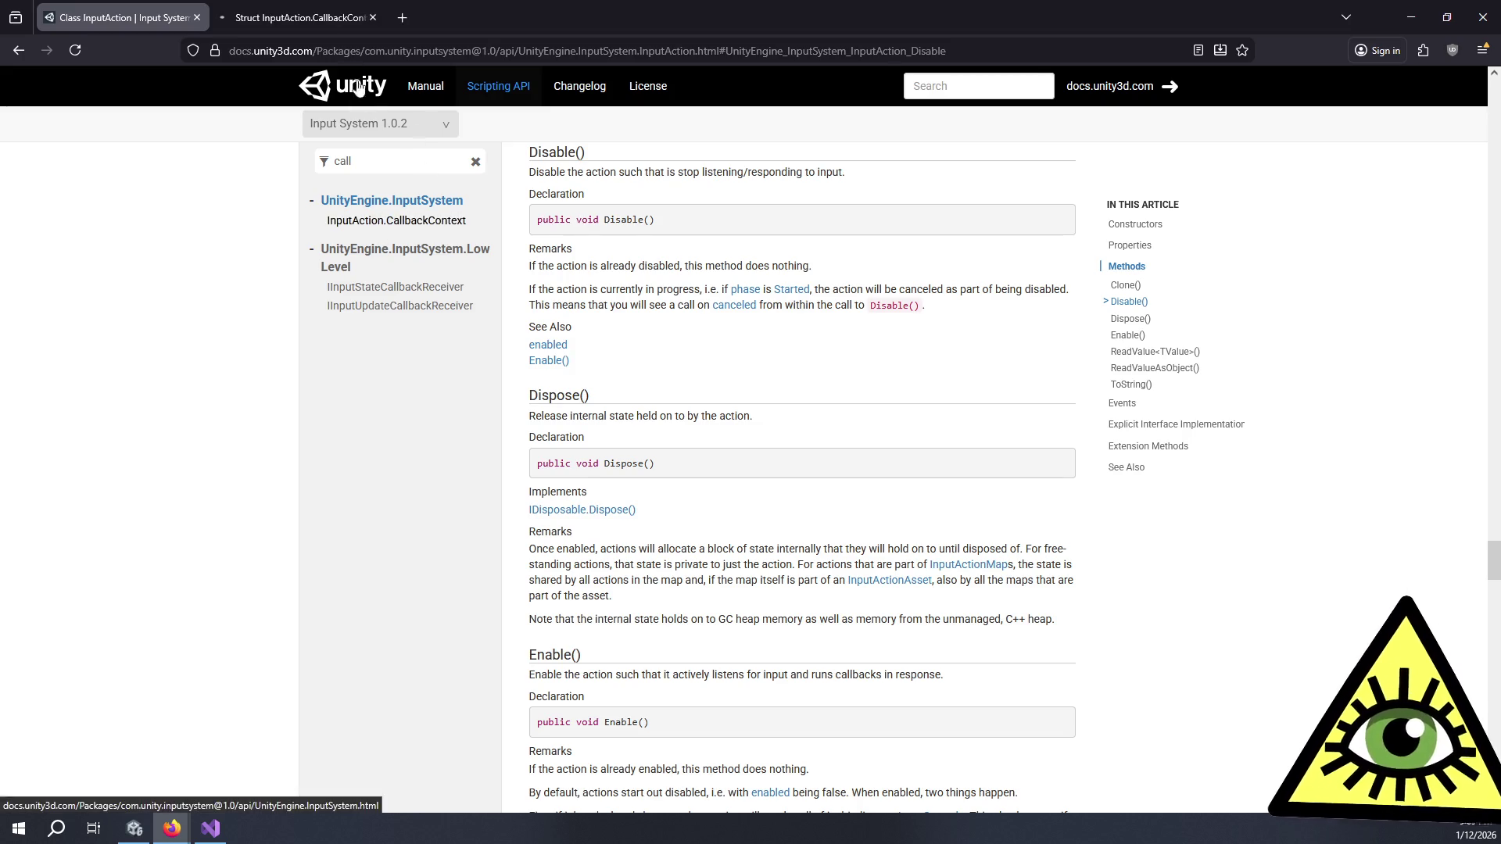
pyautogui.hotkey('ctrl', 'Tab')
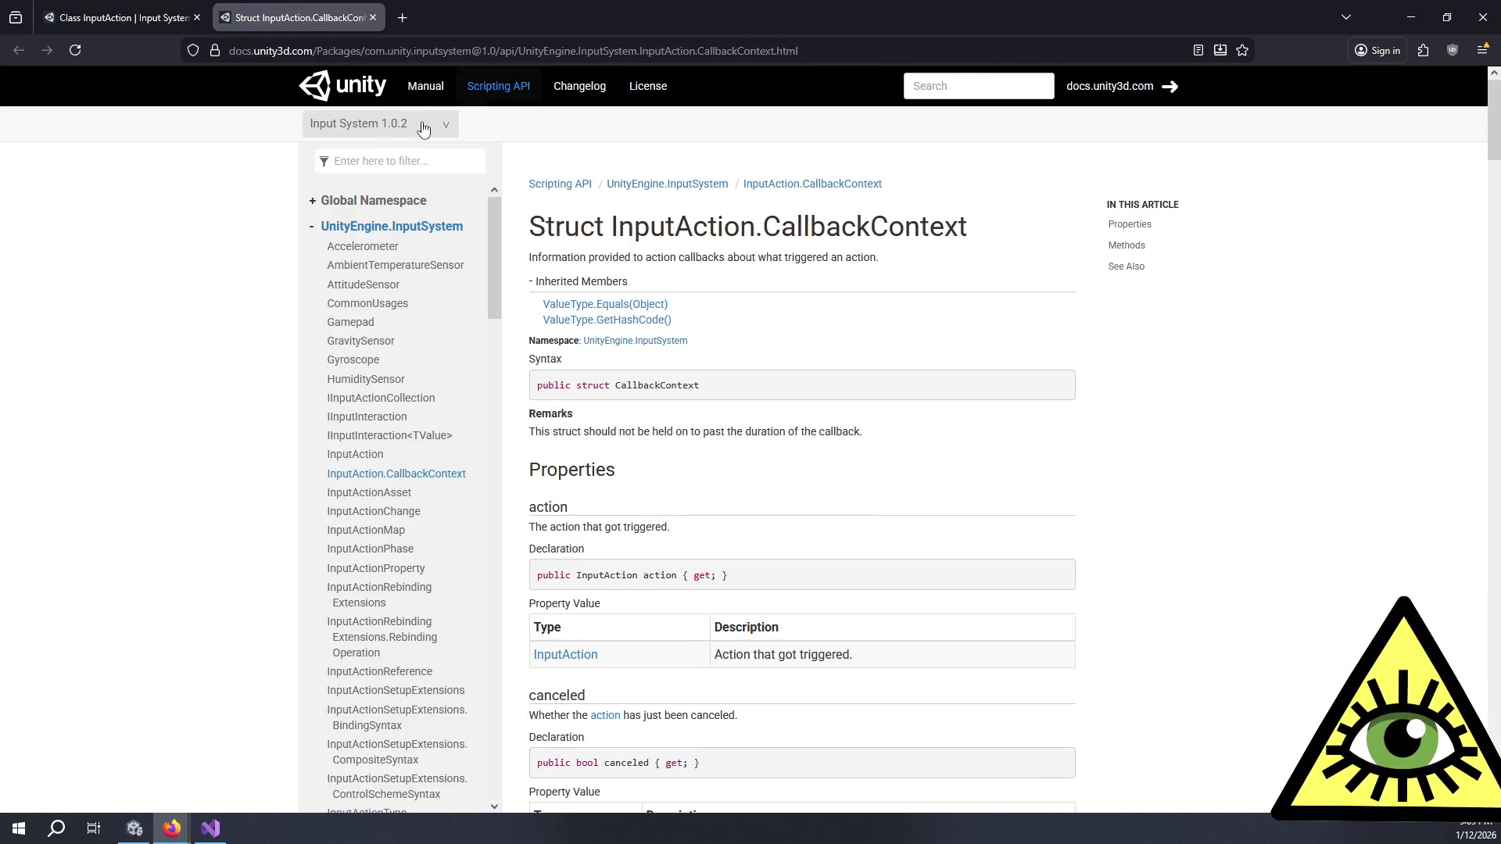
pyautogui.click(422, 127)
pyautogui.click(422, 162)
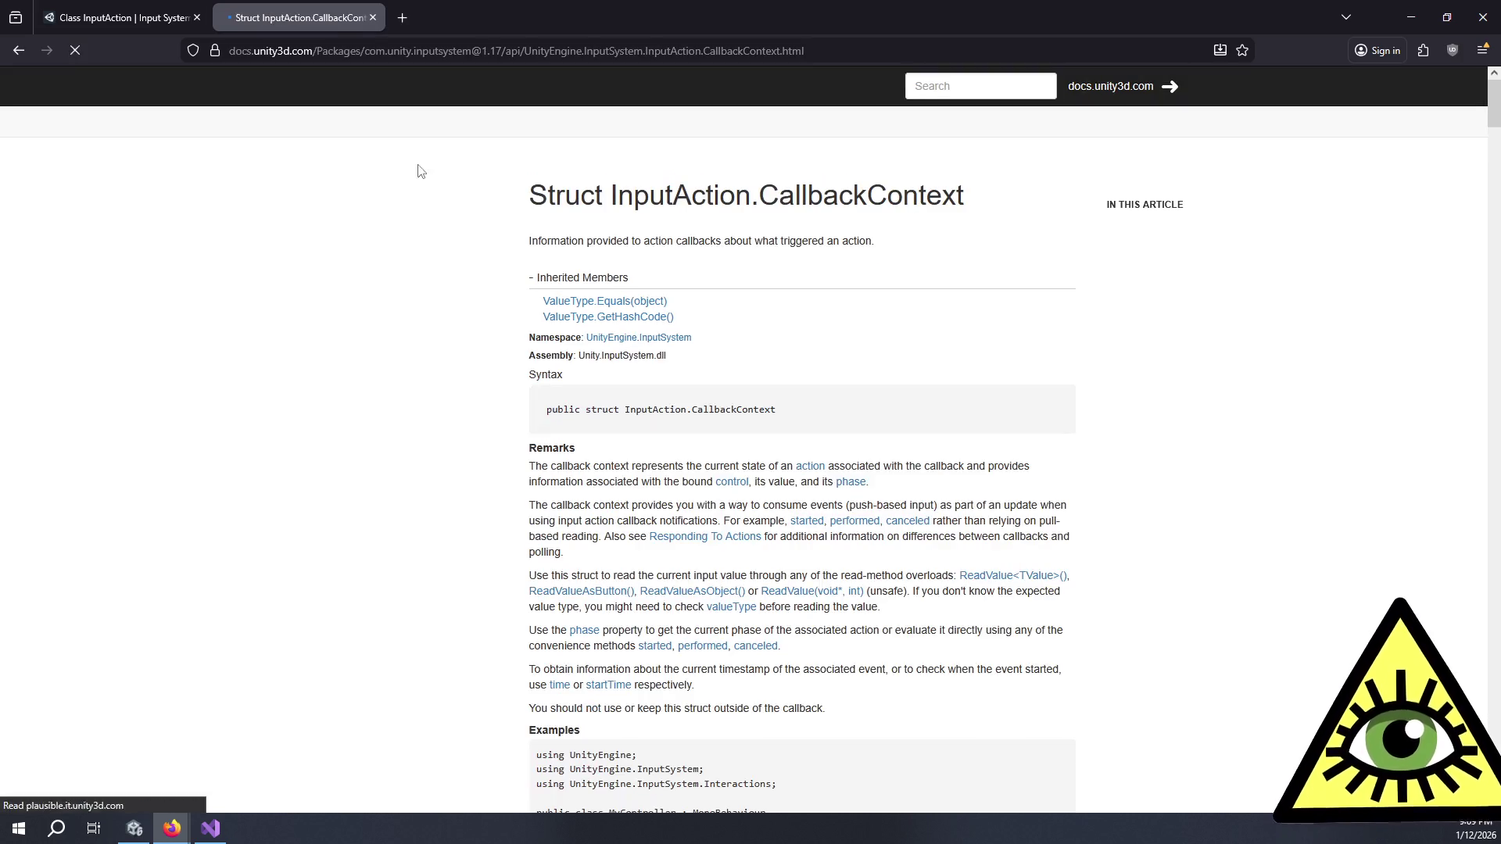
# Step: Review the CallbackContext properties and methods lists, including phase and canceled
pyautogui.scroll(-5, 918, 283)
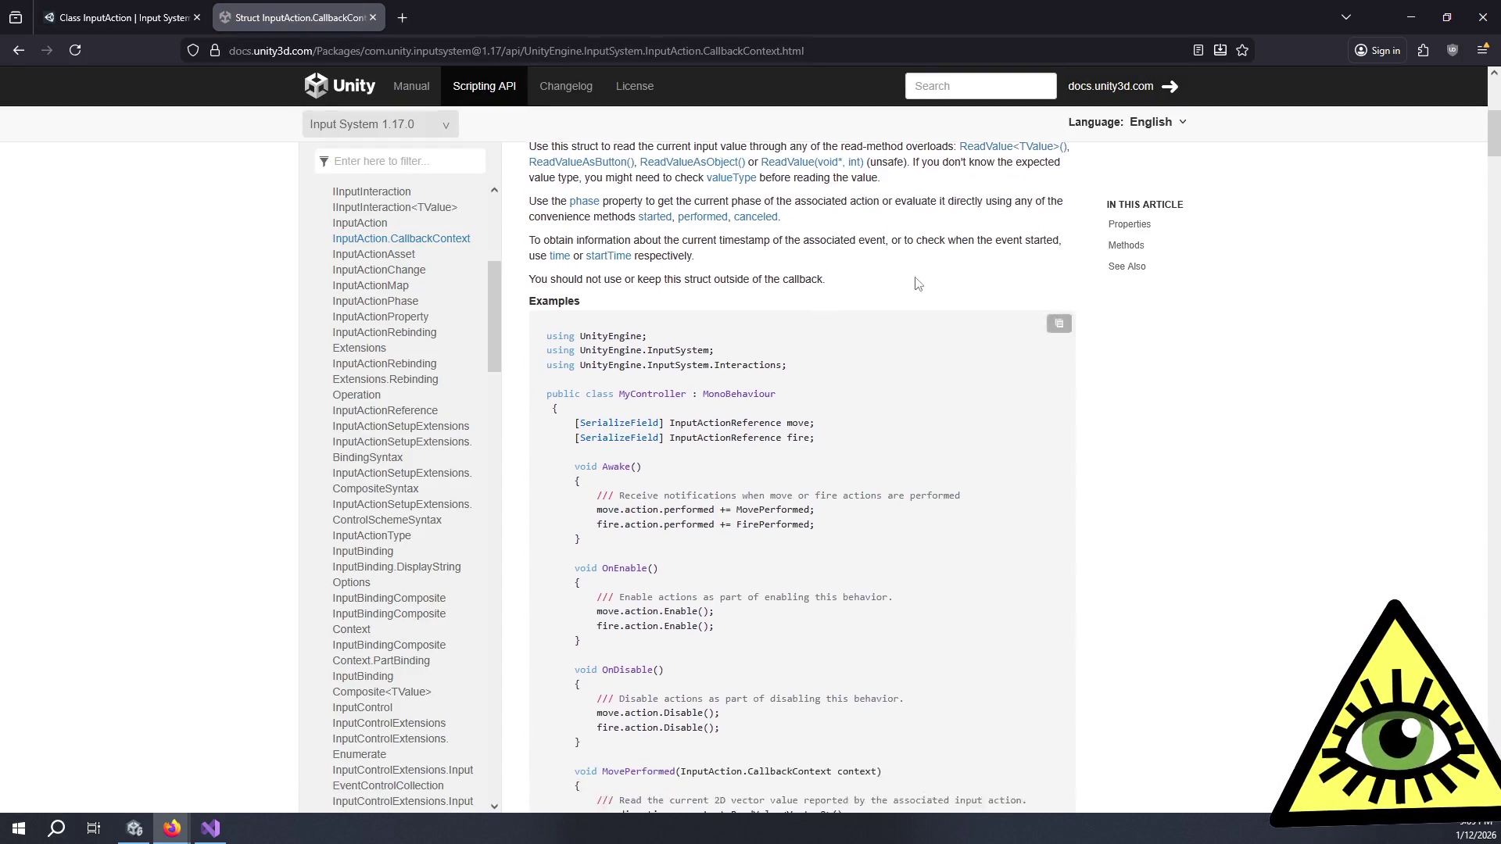
pyautogui.click(1128, 225)
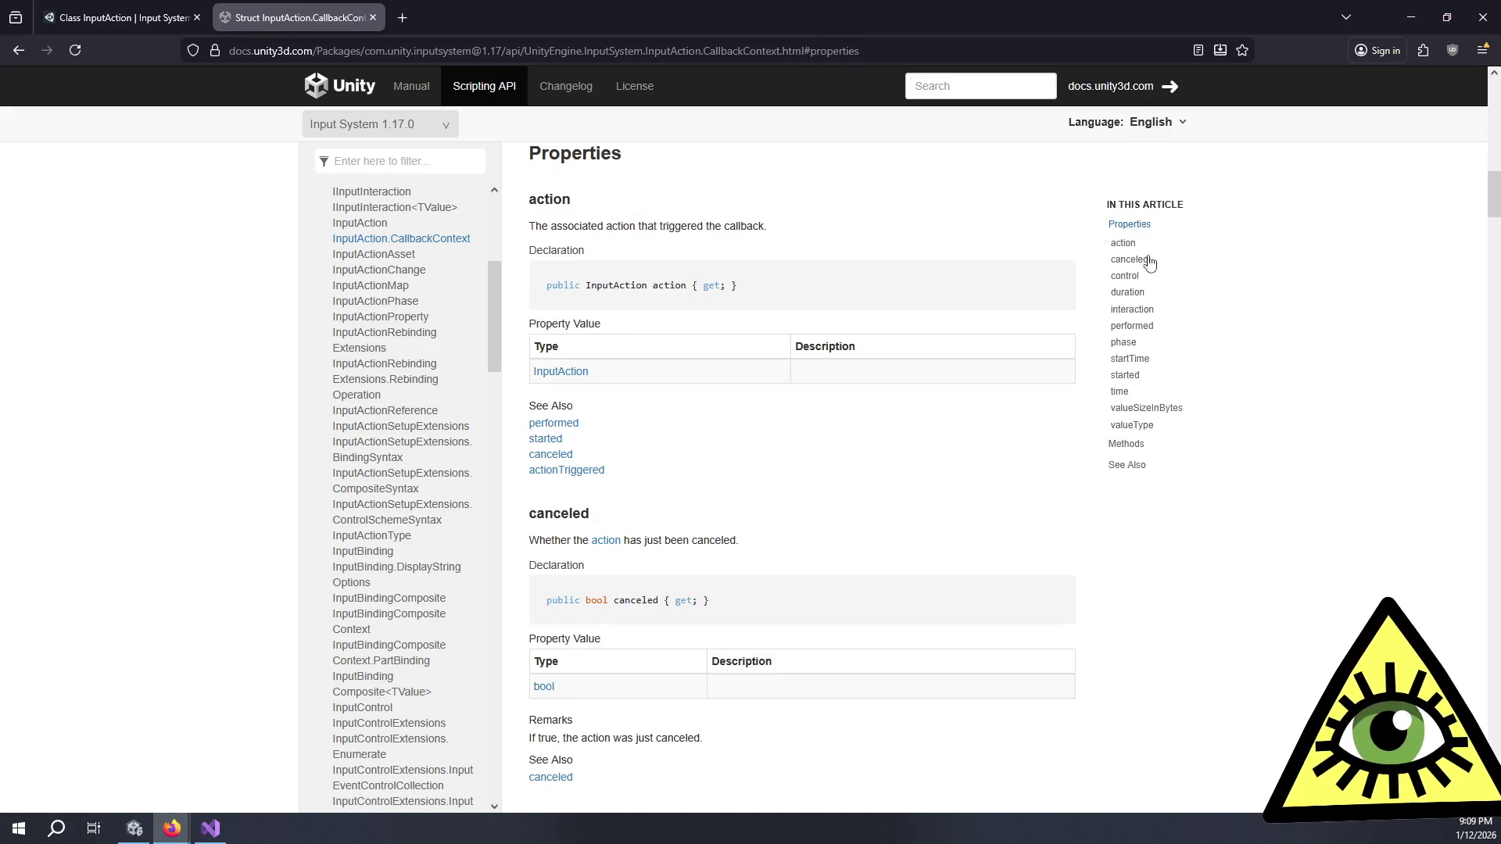
pyautogui.click(1133, 451)
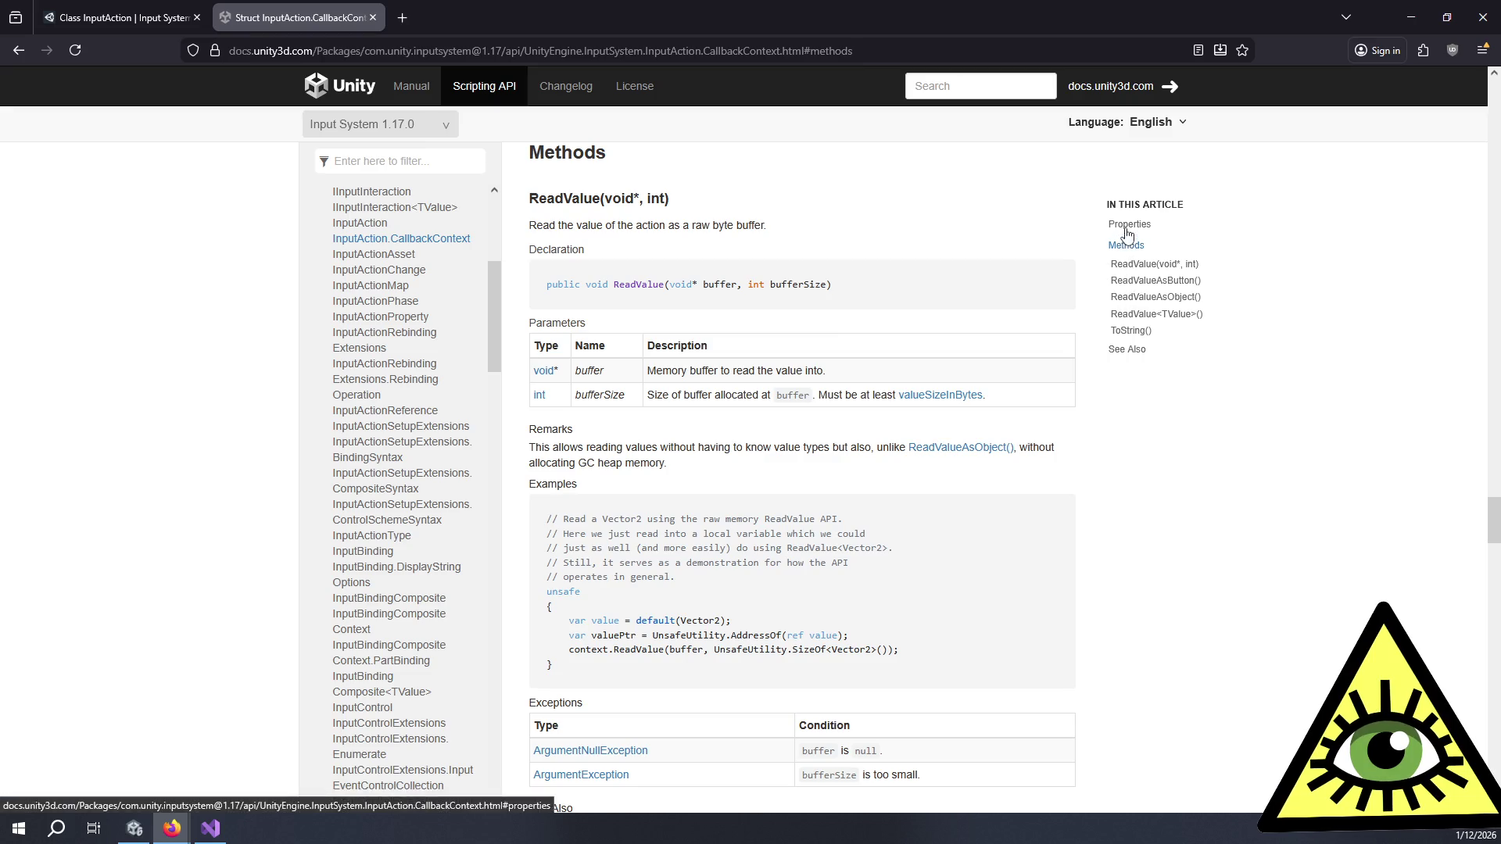
pyautogui.click(1126, 232)
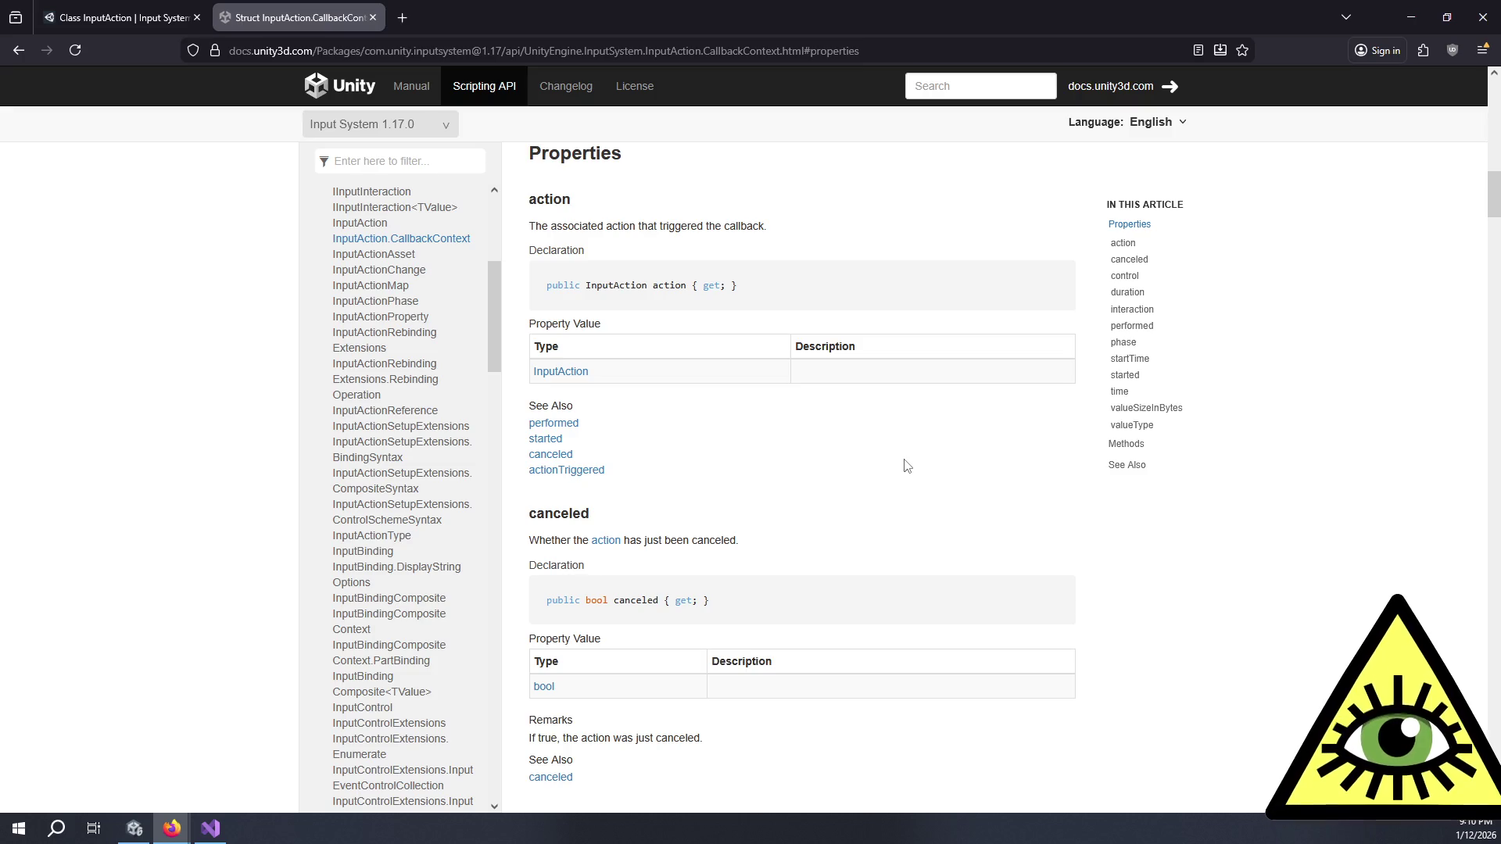
pyautogui.scroll(-3, 899, 466)
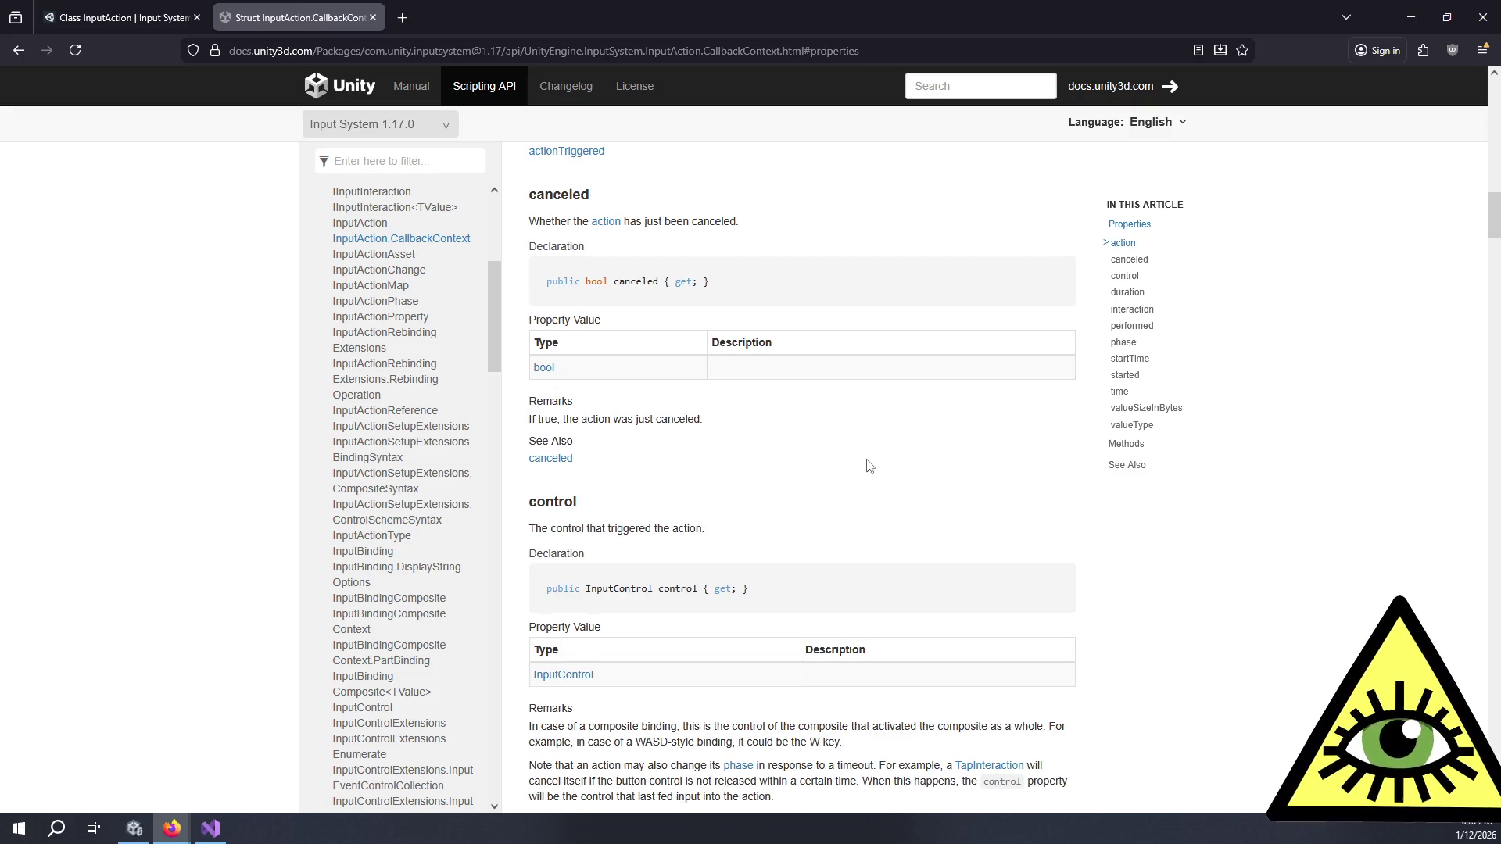
pyautogui.scroll(3, 868, 466)
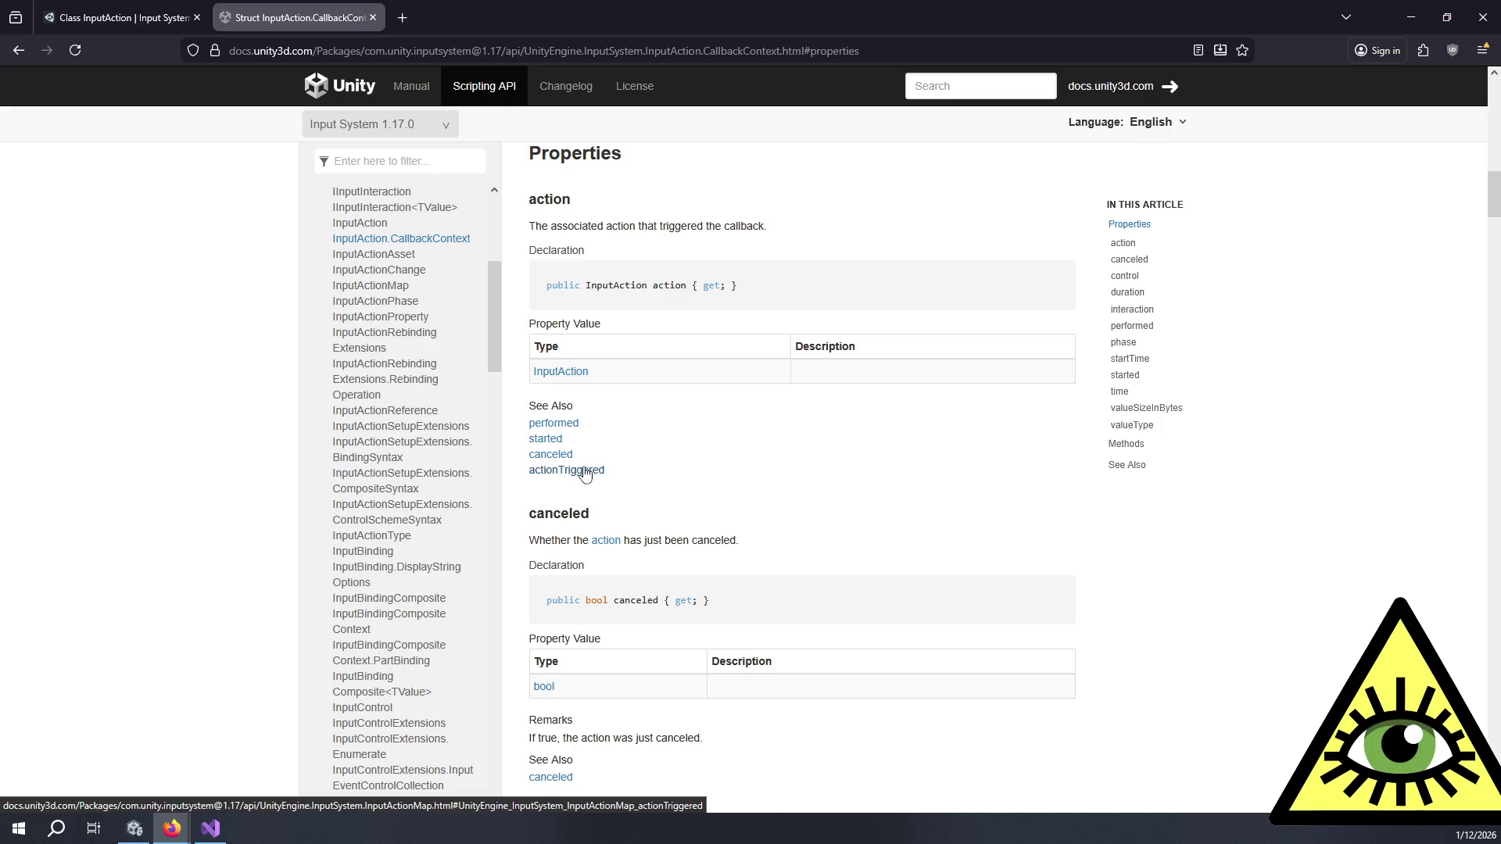
# Step: Read the InputAction 'enabled' property, then switch back to Visual Studio
pyautogui.click(572, 381)
pyautogui.scroll(-1, 536, 478)
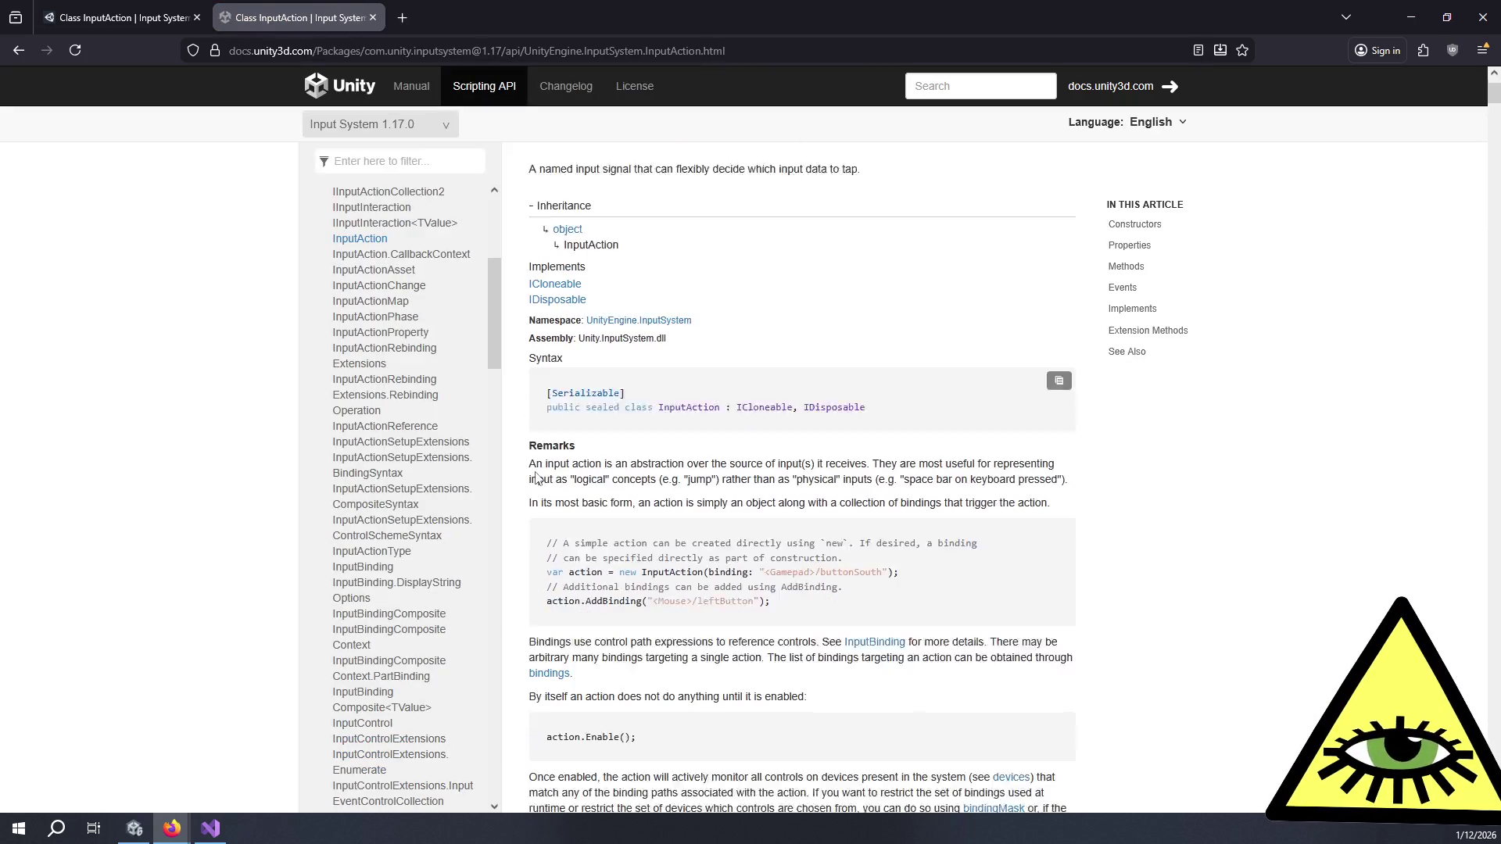
pyautogui.scroll(-2, 536, 477)
pyautogui.click(1137, 246)
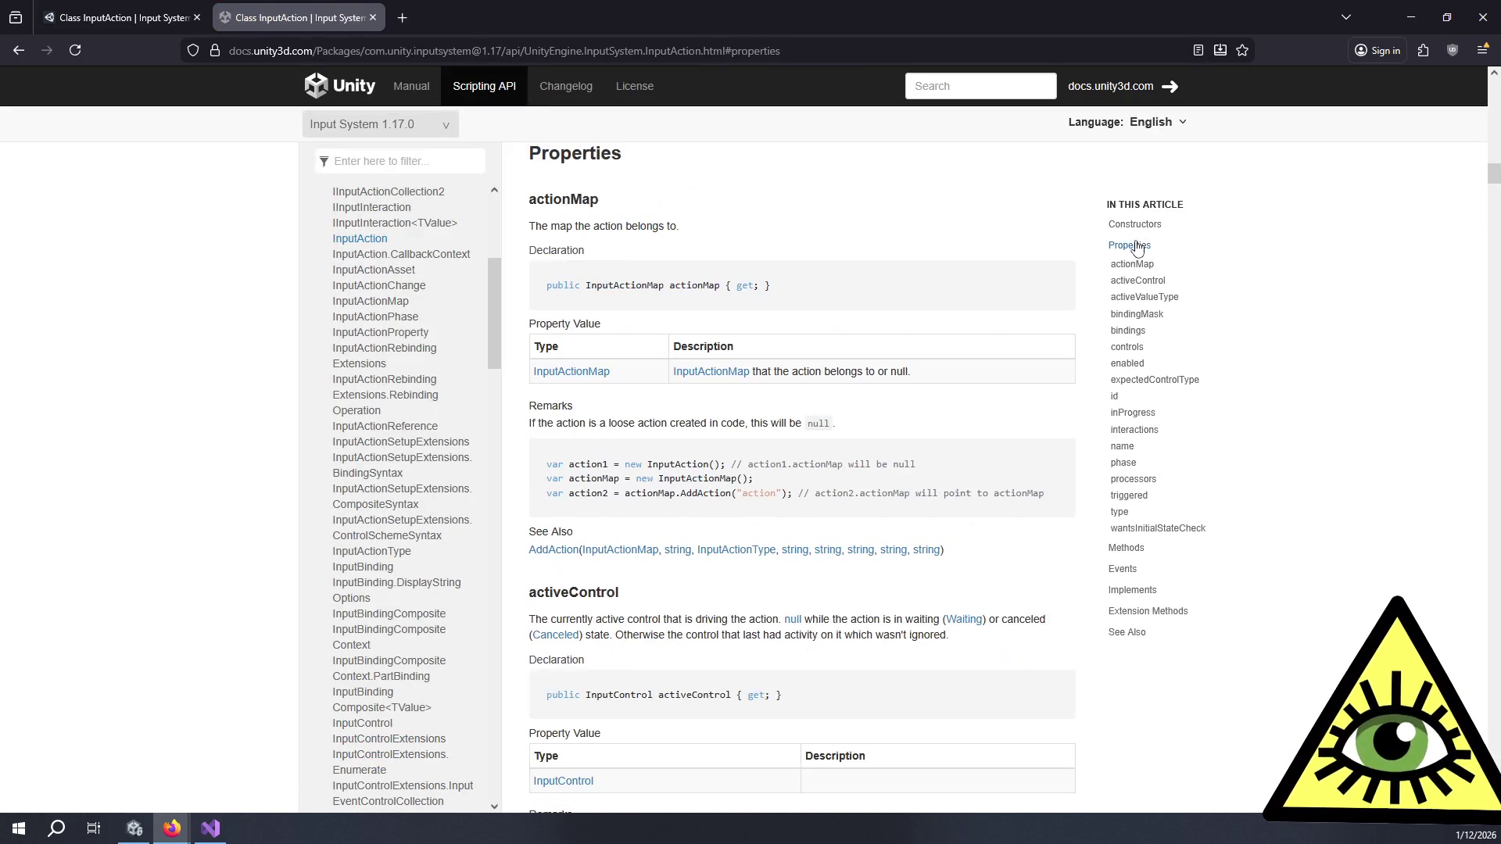
pyautogui.click(1109, 364)
pyautogui.hotkey('alt', 'Tab')
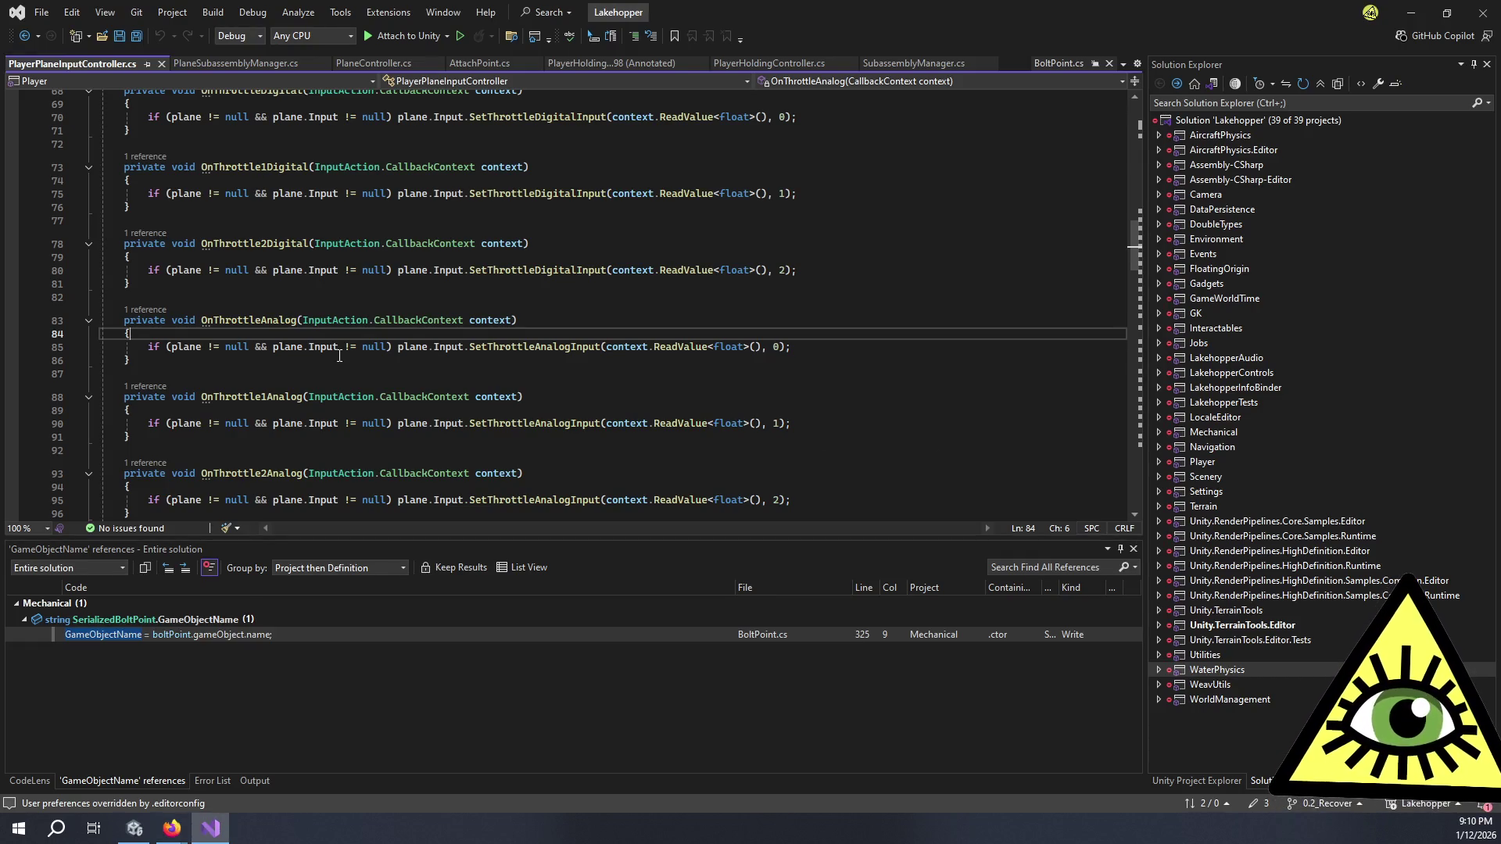
# Step: Begin a guard in OnThrottleAnalog: 'if (context.phase == InputActionPhase.Canceled && context.action.enabled'
pyautogui.scroll(3, 339, 355)
pyautogui.scroll(-2, 339, 356)
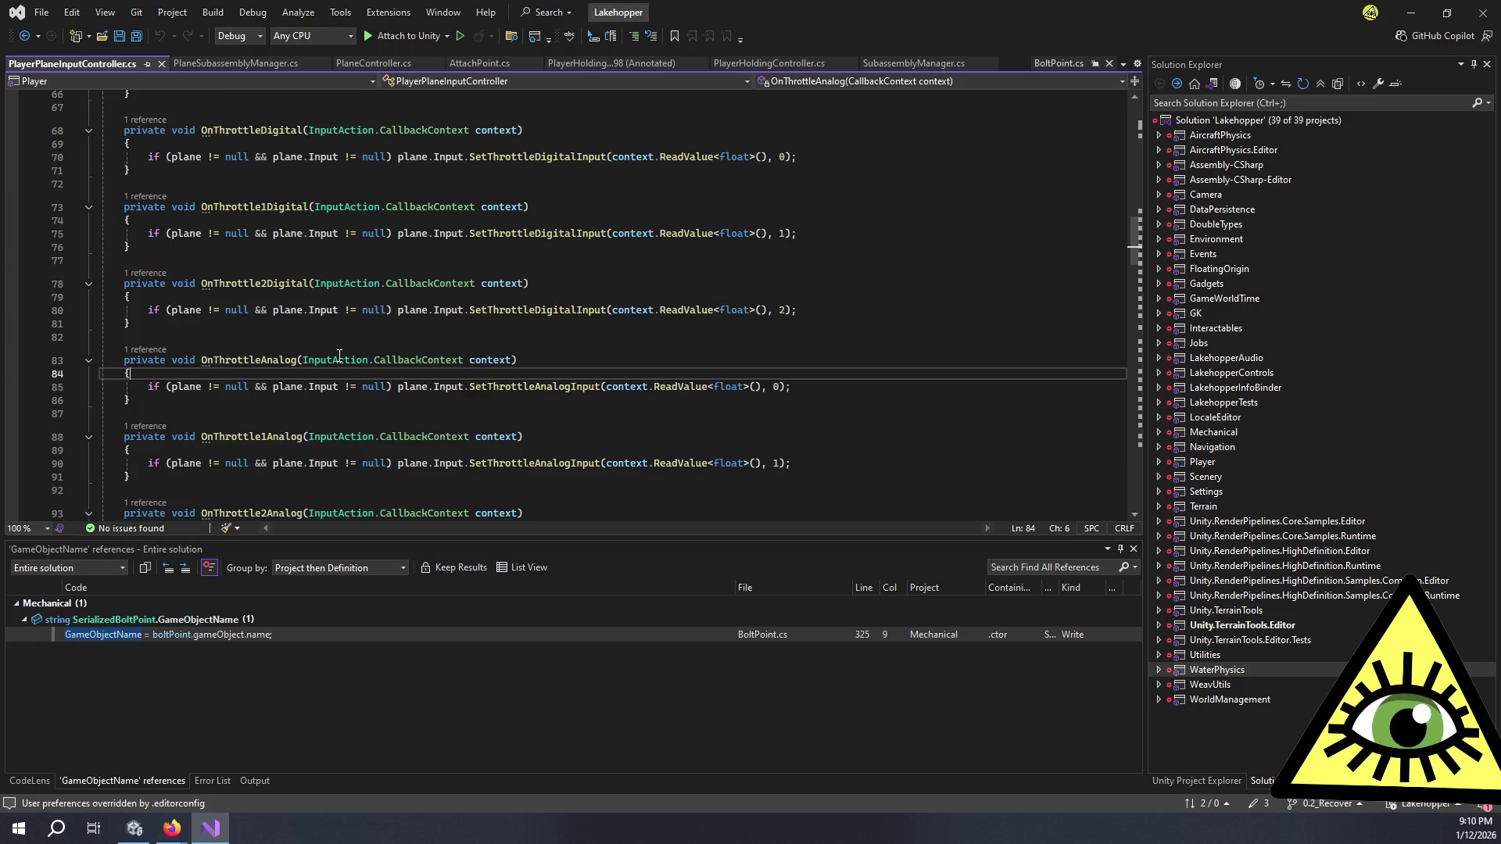
pyautogui.scroll(2, 344, 295)
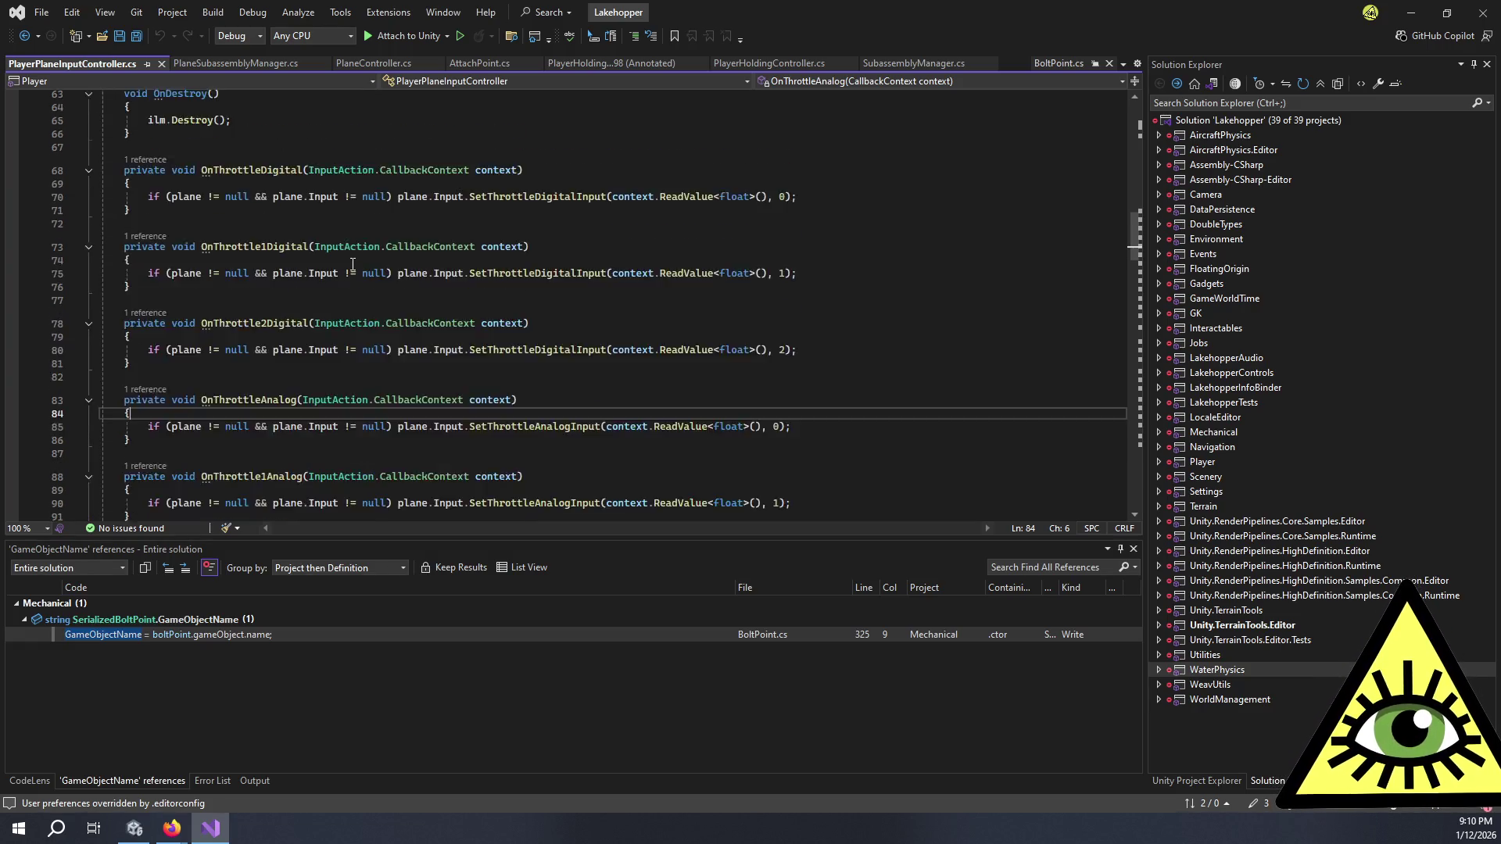
pyautogui.scroll(-2, 326, 299)
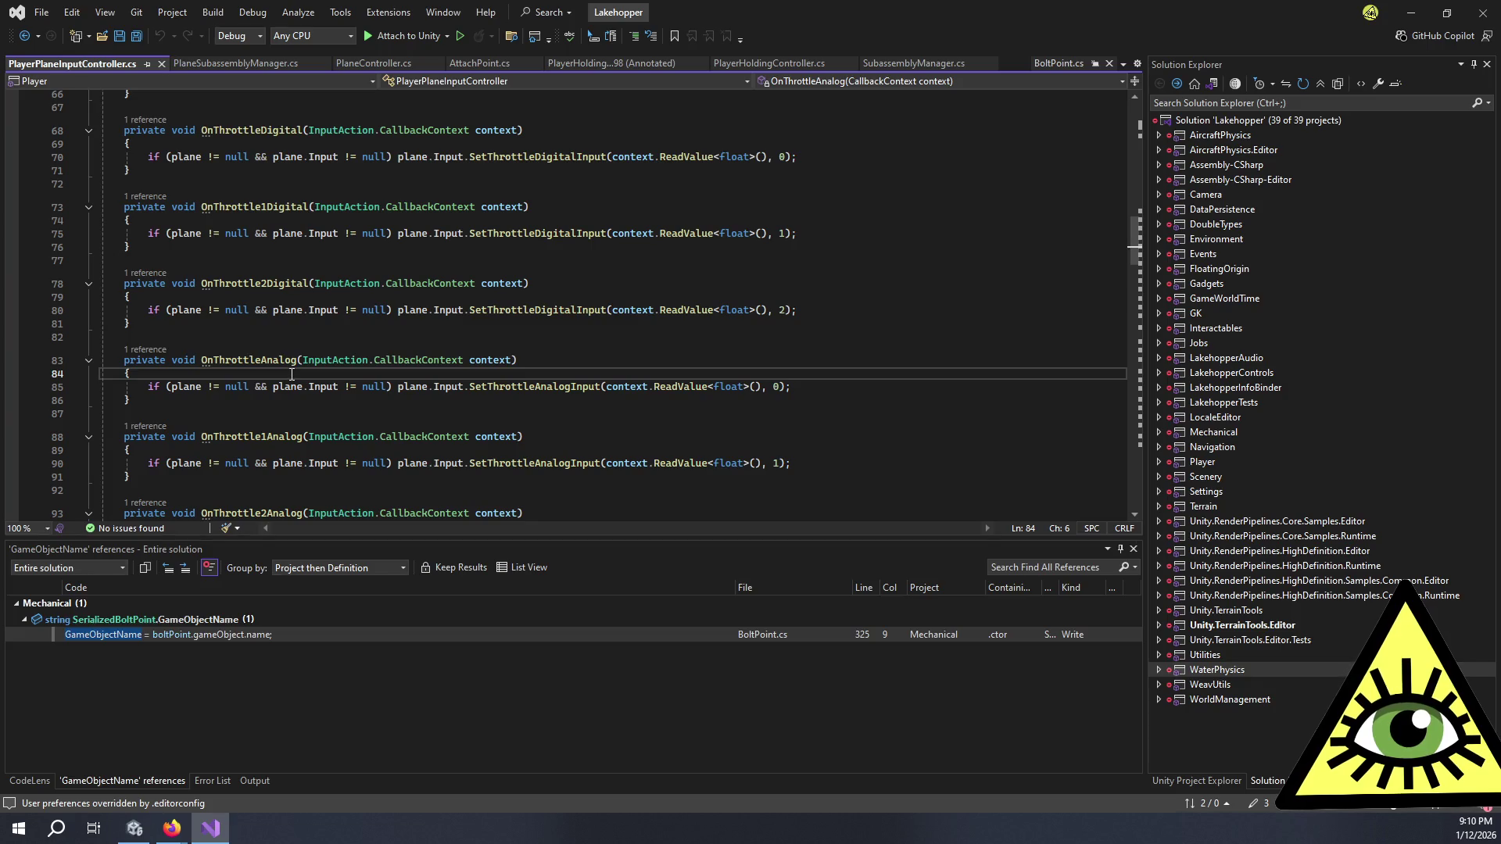
pyautogui.press('Return')
pyautogui.write('if (c')
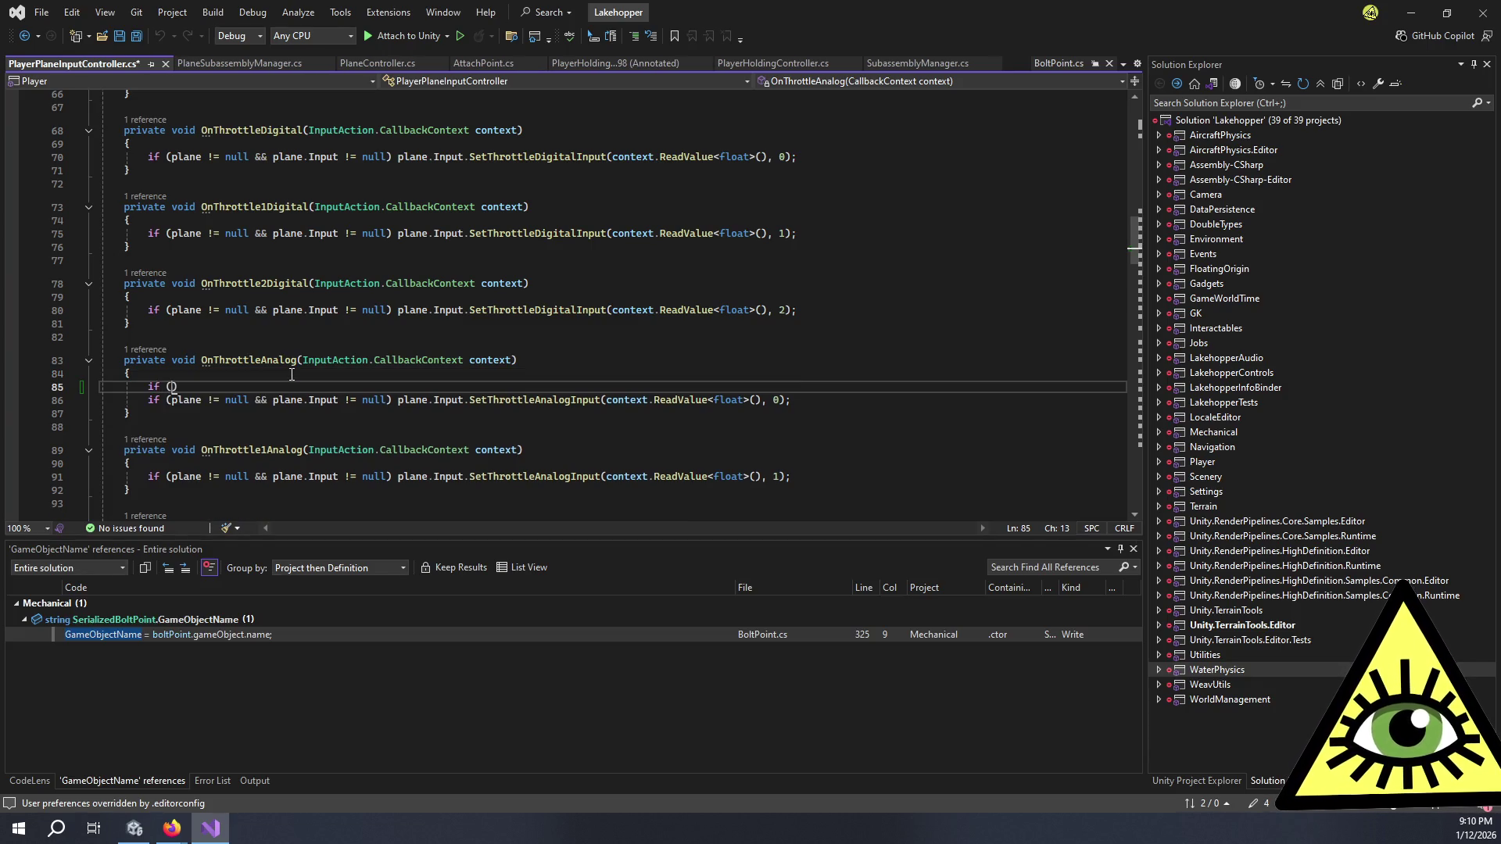
pyautogui.write('ontext.phase')
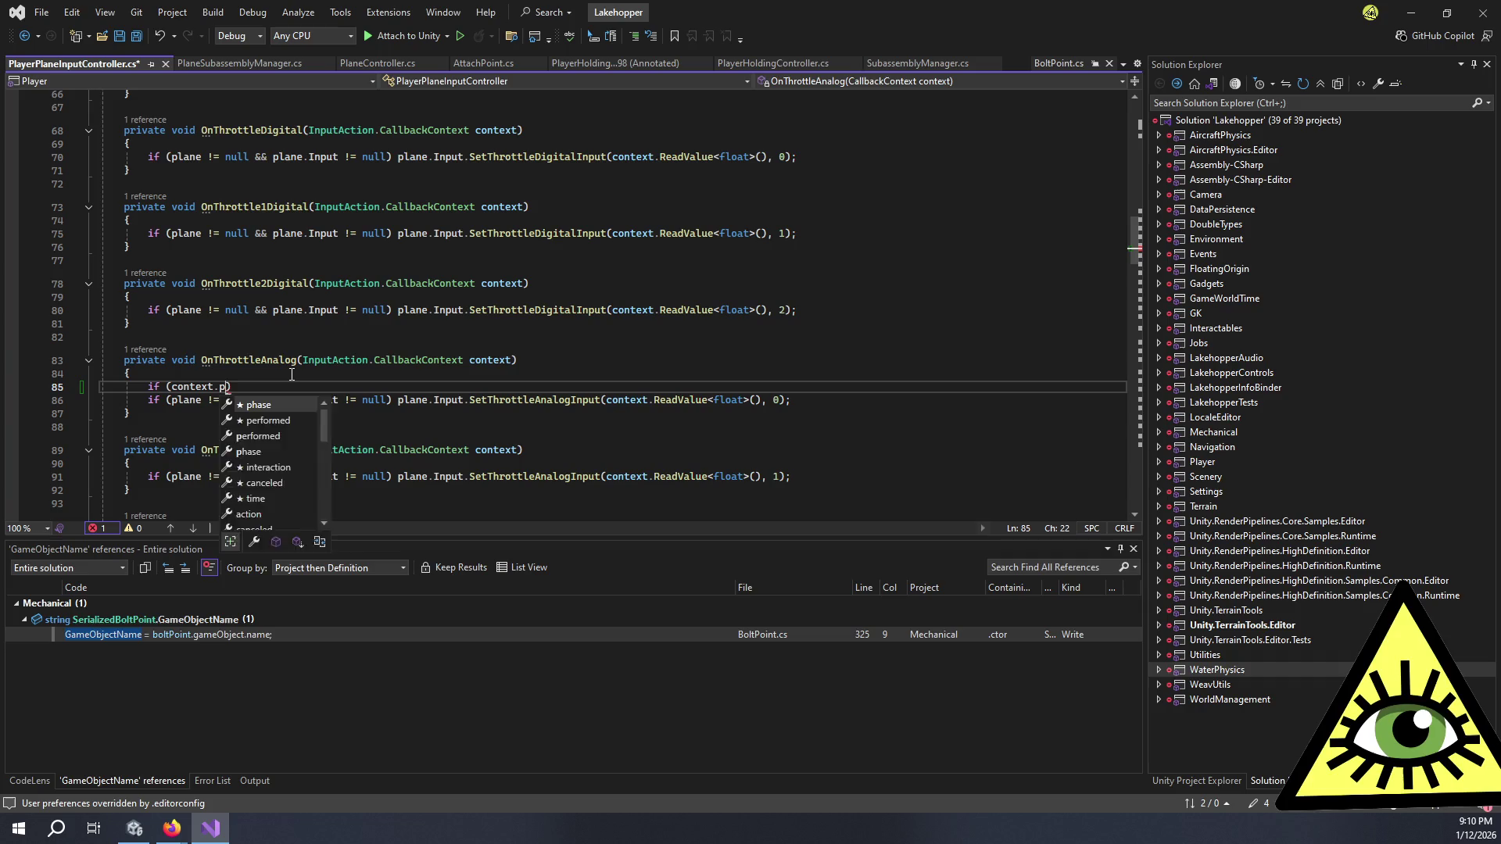
pyautogui.write(' == Cance')
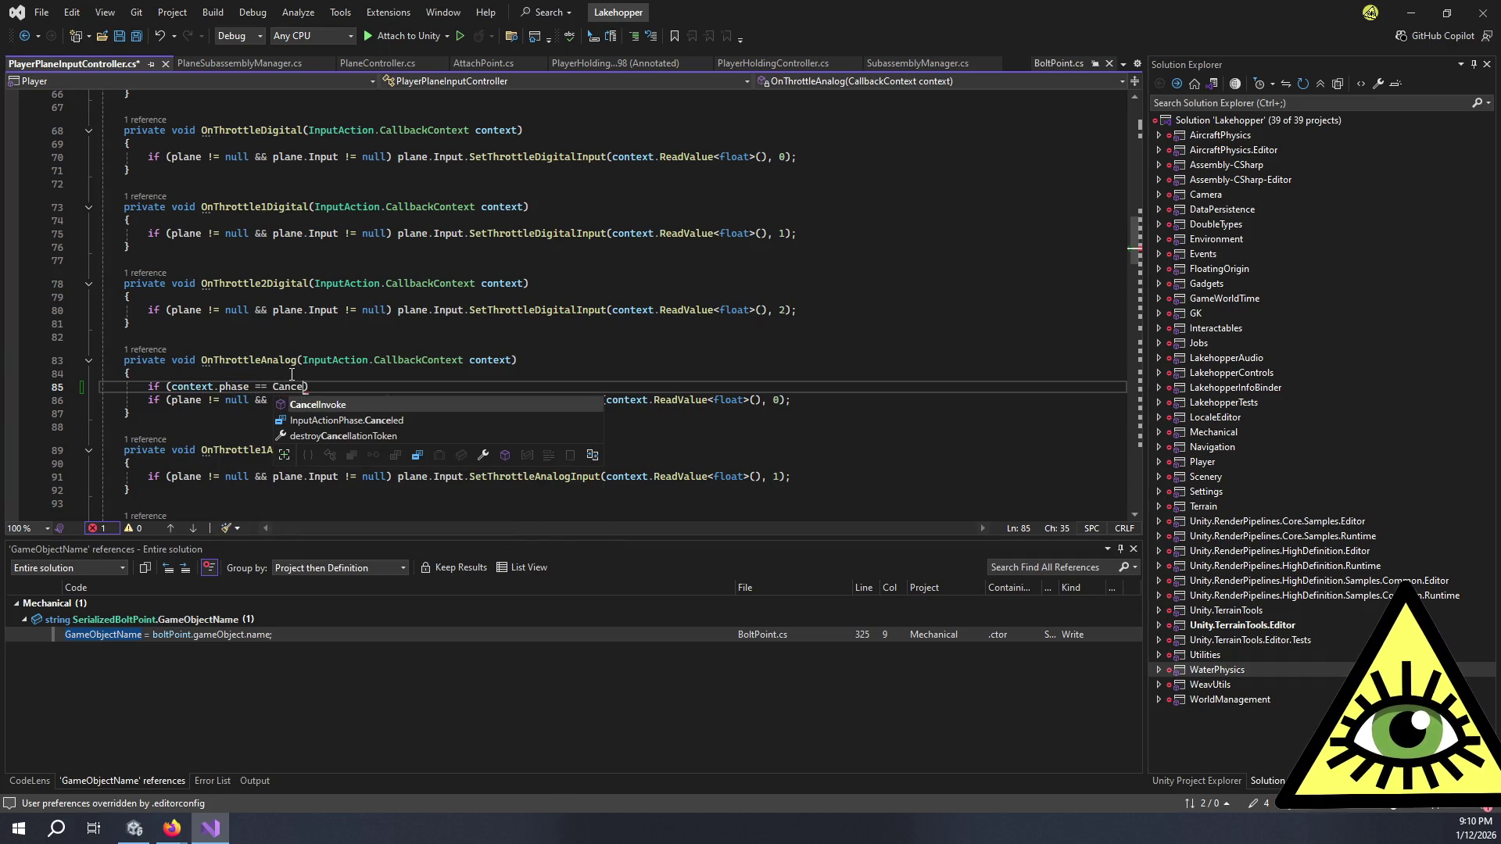
pyautogui.press('Down')
pyautogui.press('space')
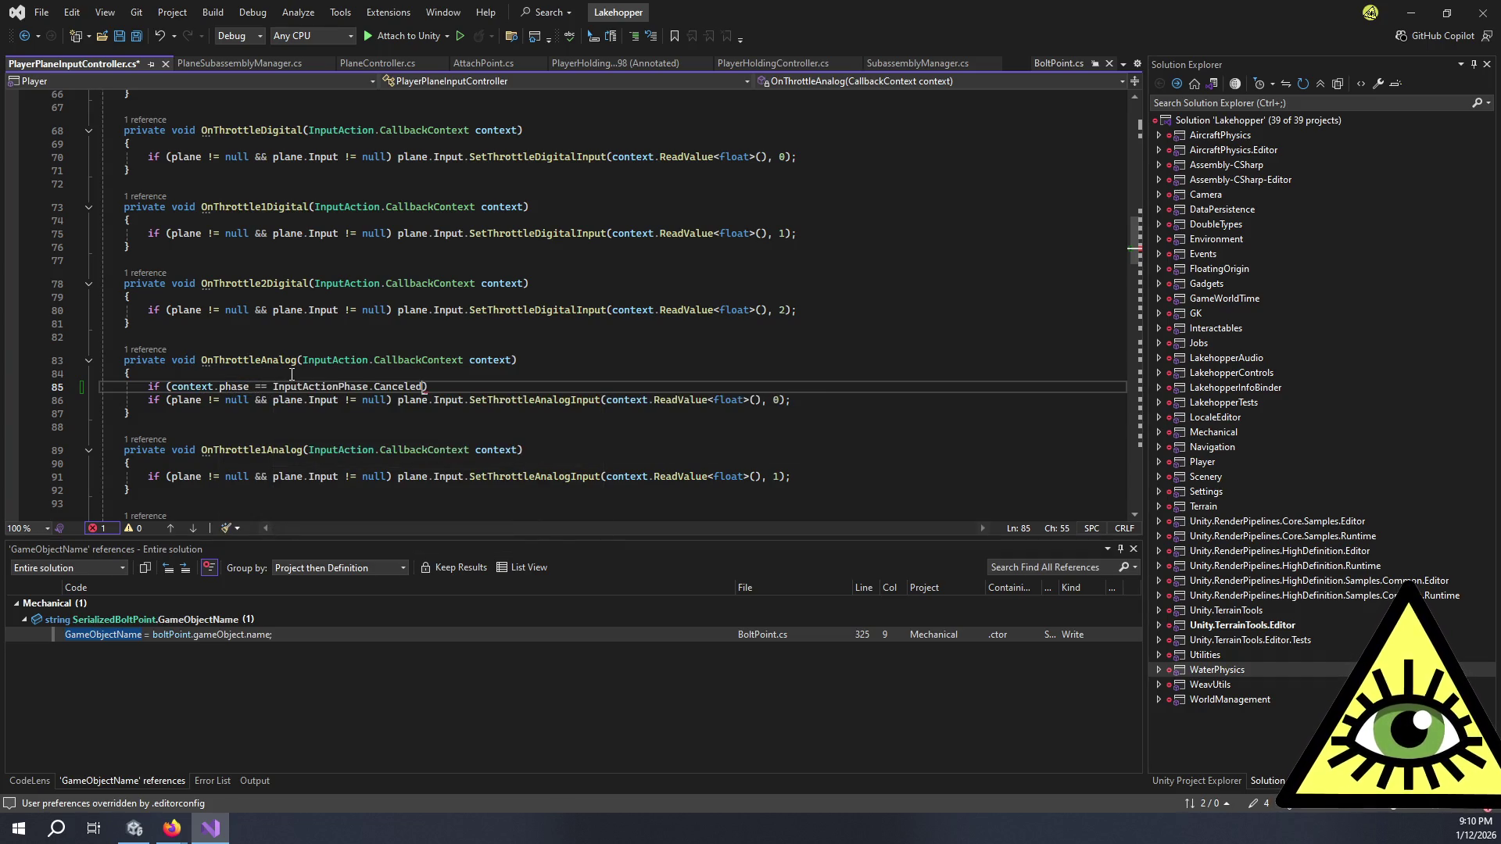
pyautogui.write('&& conte')
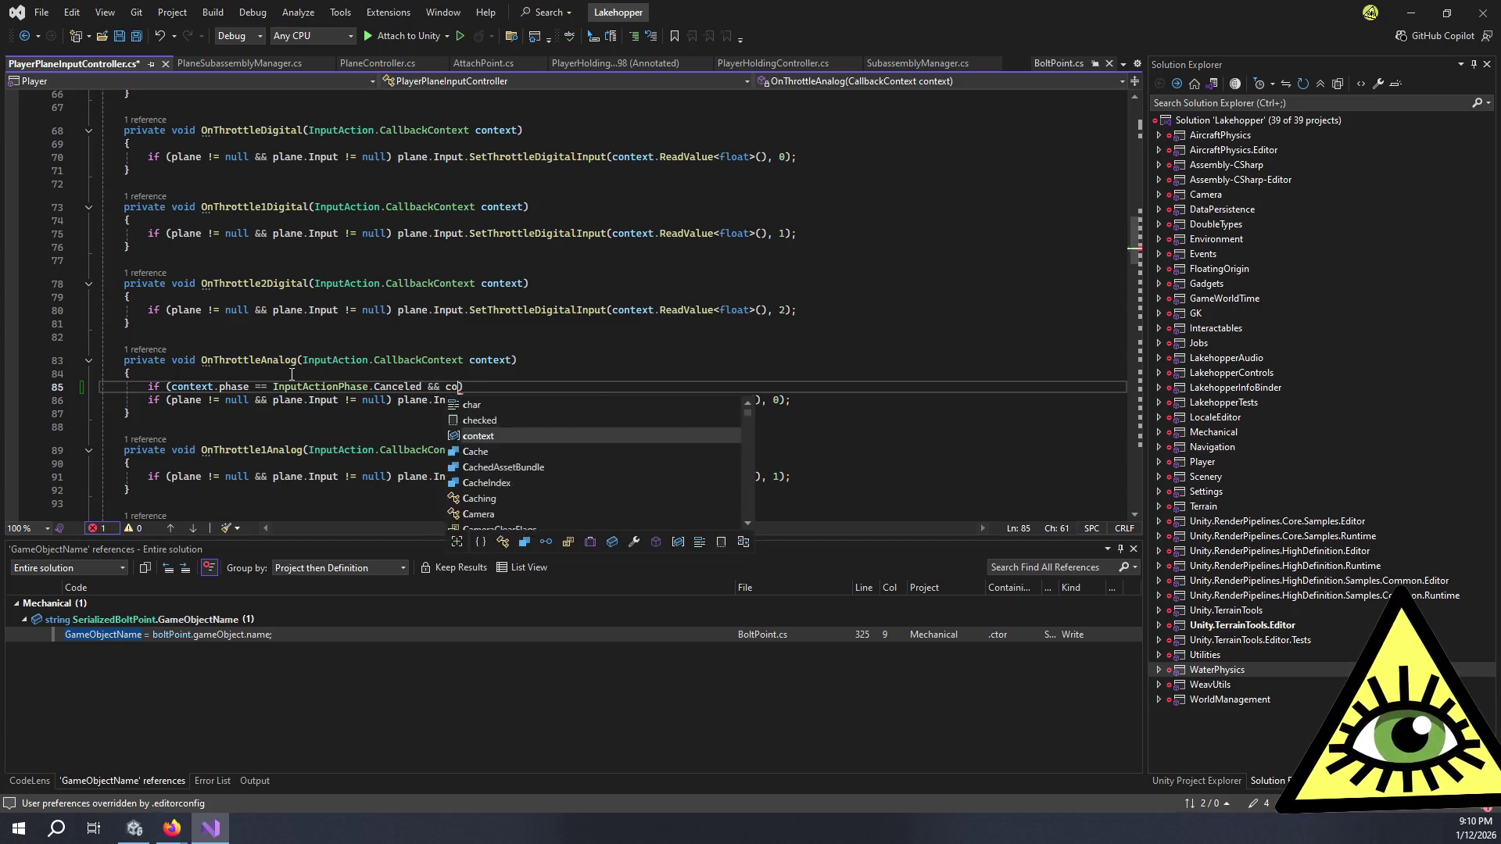
pyautogui.write('xt.a')
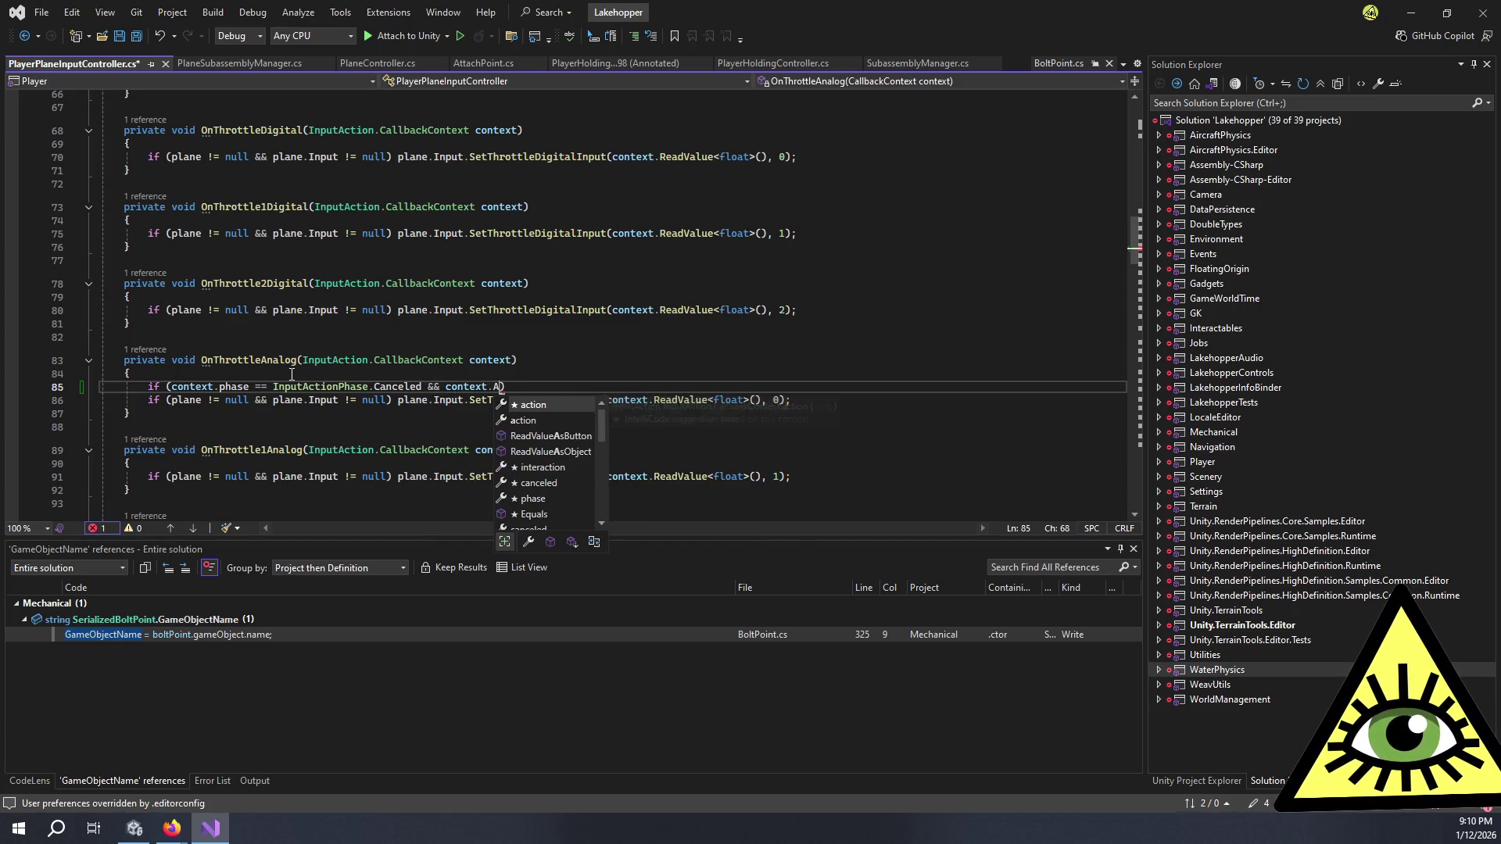
pyautogui.press('Tab')
pyautogui.write('.en')
pyautogui.press('Tab')
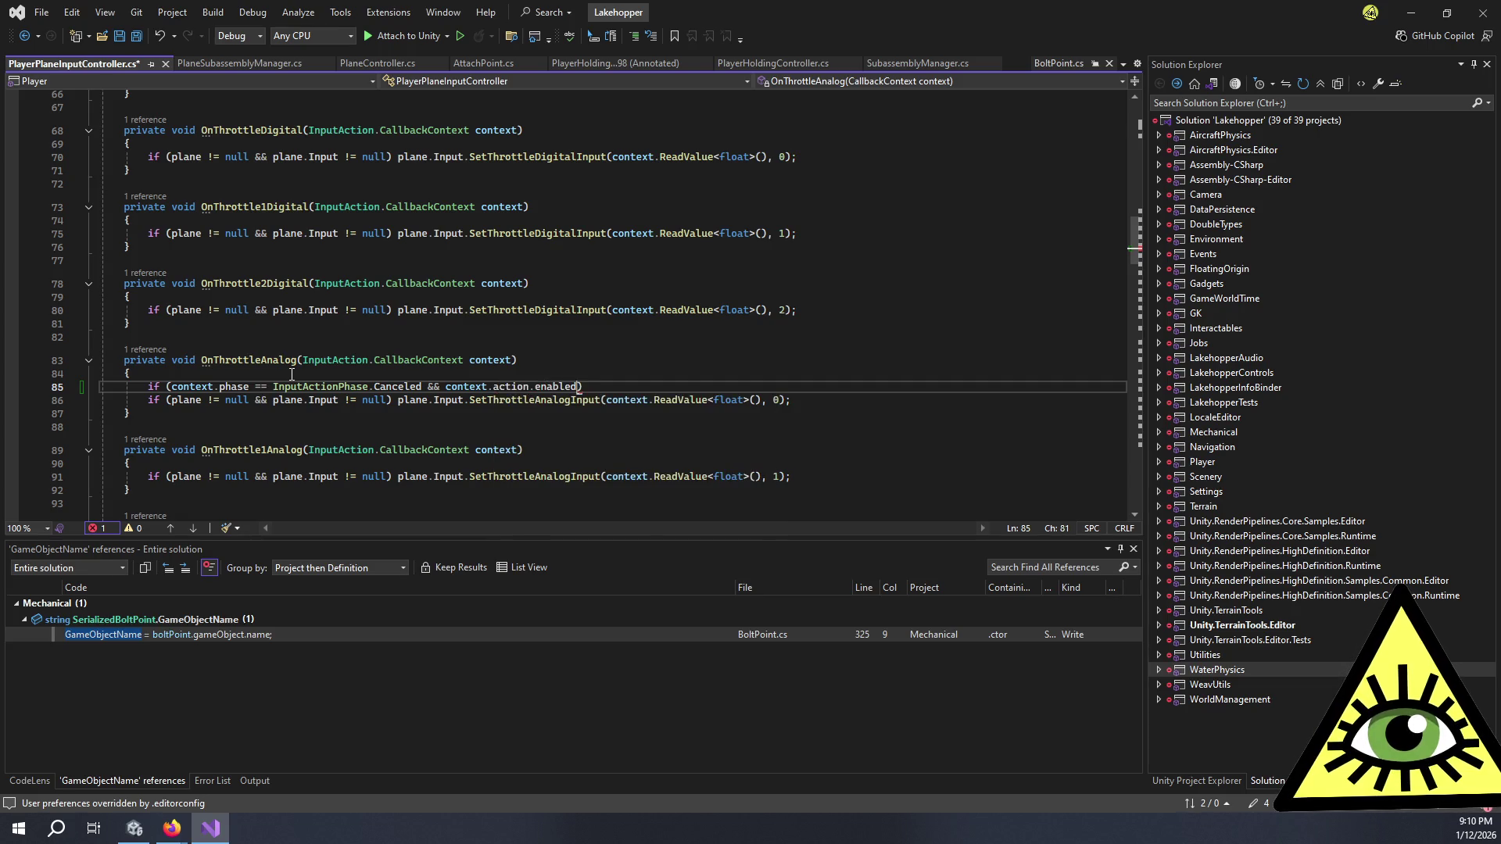
# Step: Negate the enabled check, add 'return;' under the condition, and select the guard lines
pyautogui.hotkey('ctrl', 'Left')
pyautogui.hotkey('ctrl', 'Left')
pyautogui.hotkey('ctrl', 'Left')
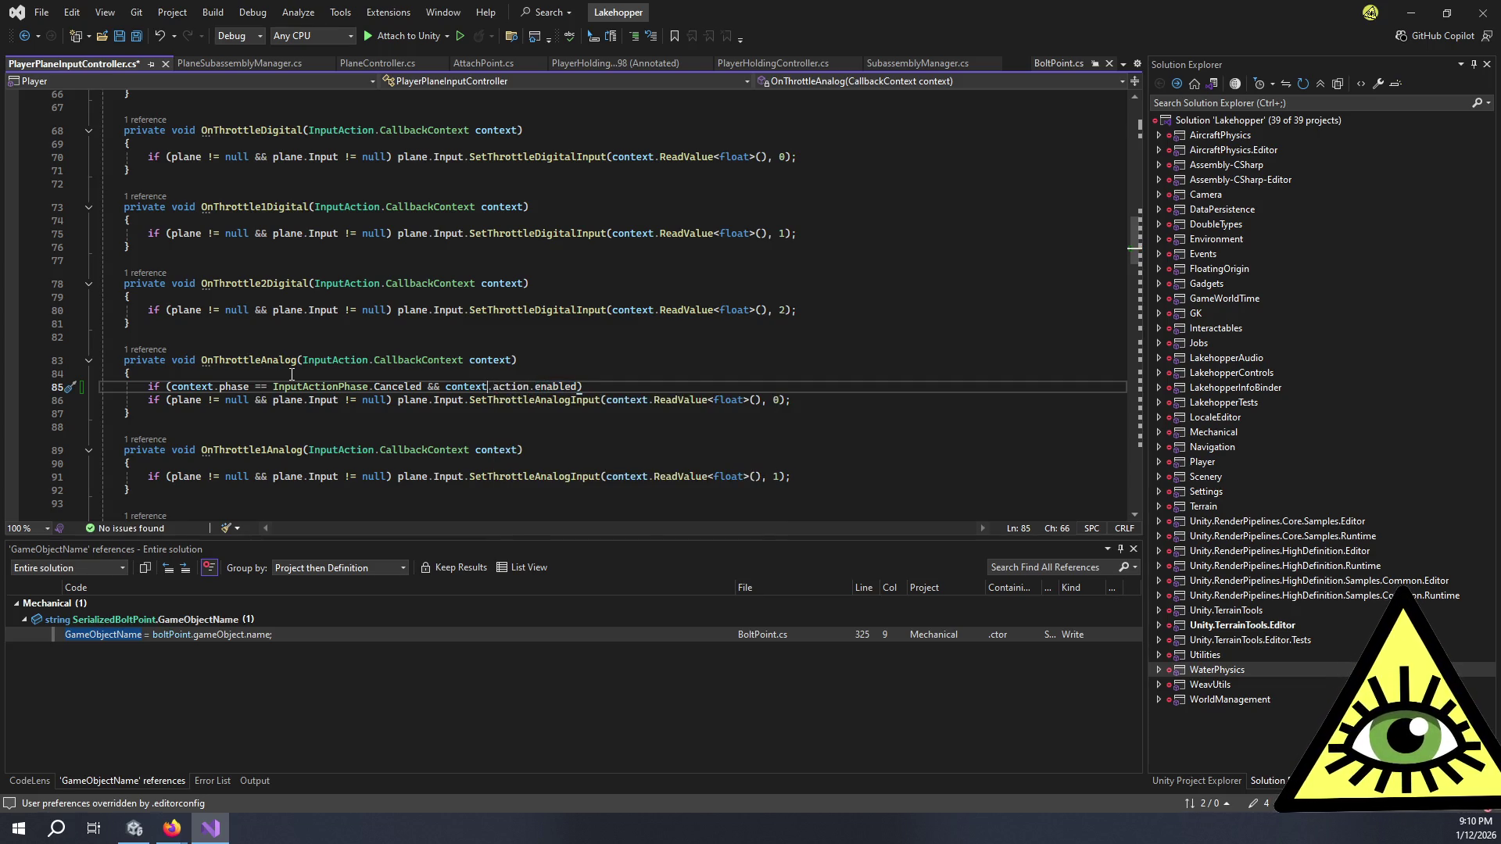
pyautogui.hotkey('ctrl', 'Left')
pyautogui.write('!')
pyautogui.press('End')
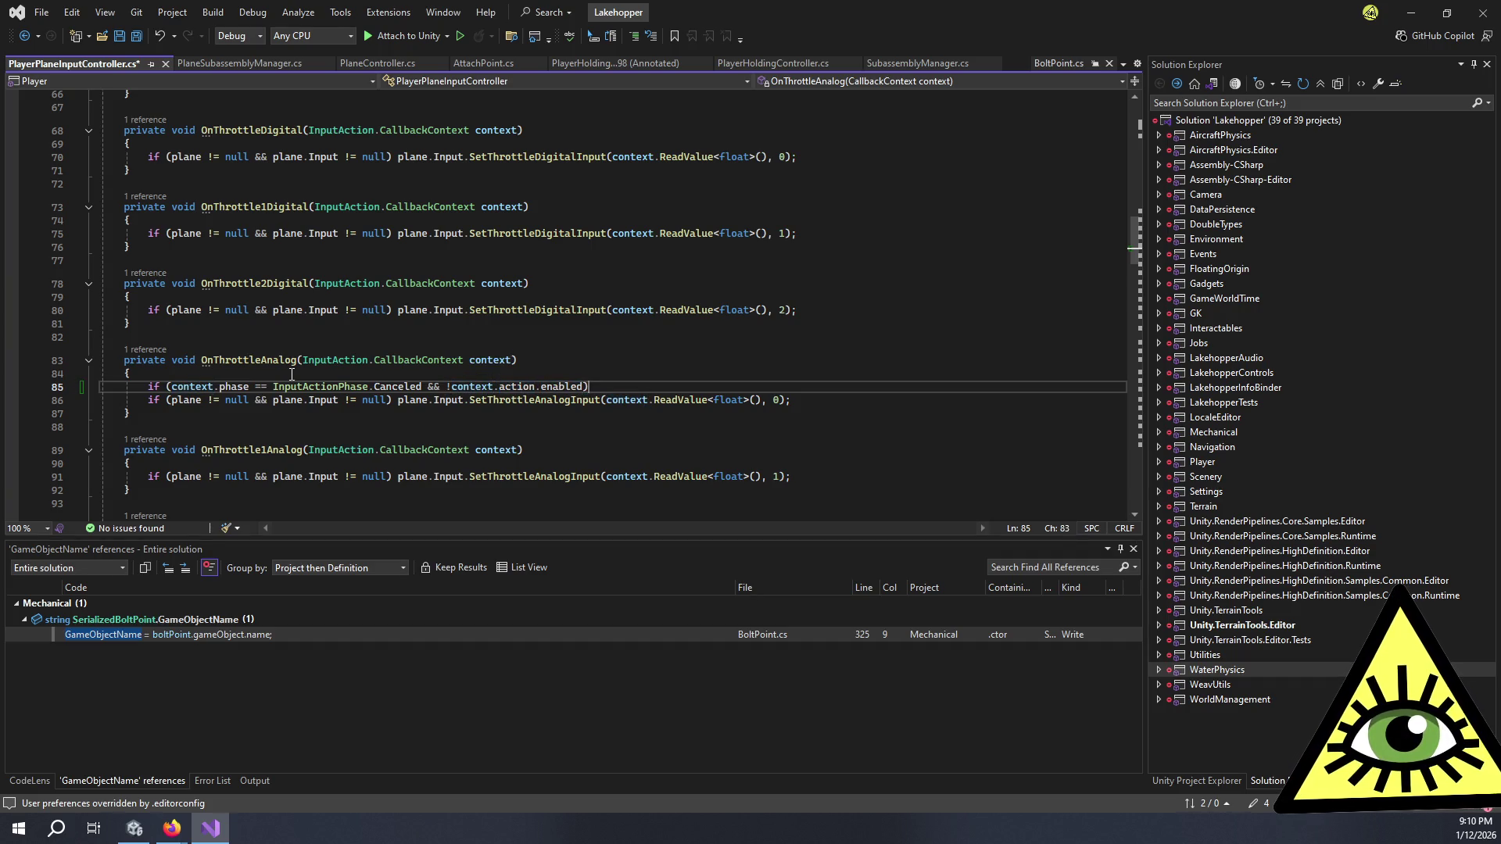
pyautogui.press('Return')
pyautogui.write('return;')
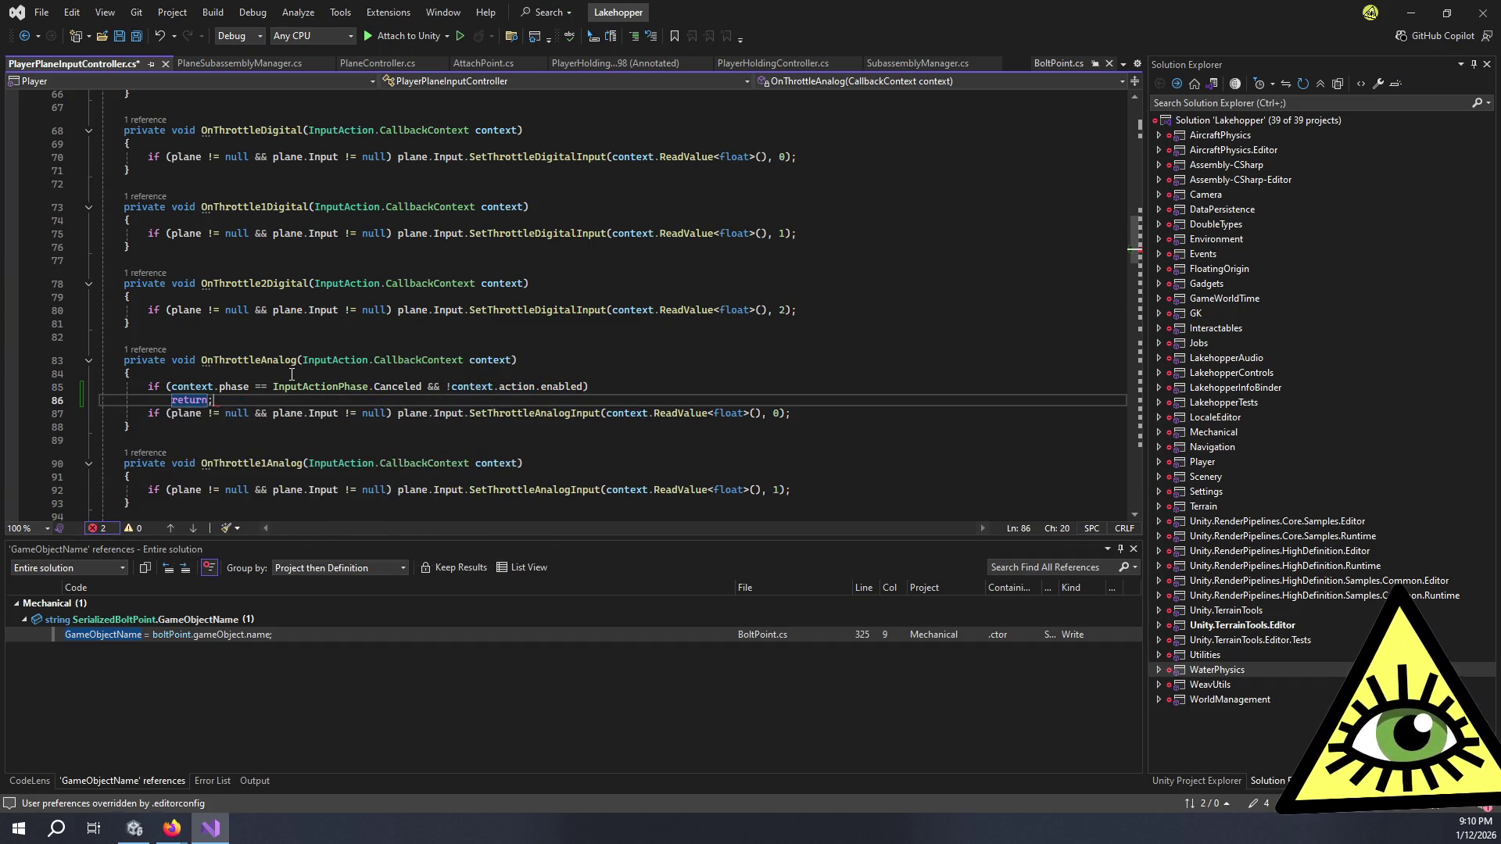
pyautogui.press('Return')
pyautogui.moveTo(212, 399); pyautogui.dragTo(149, 386)
pyautogui.hotkey('ctrl', 'c')
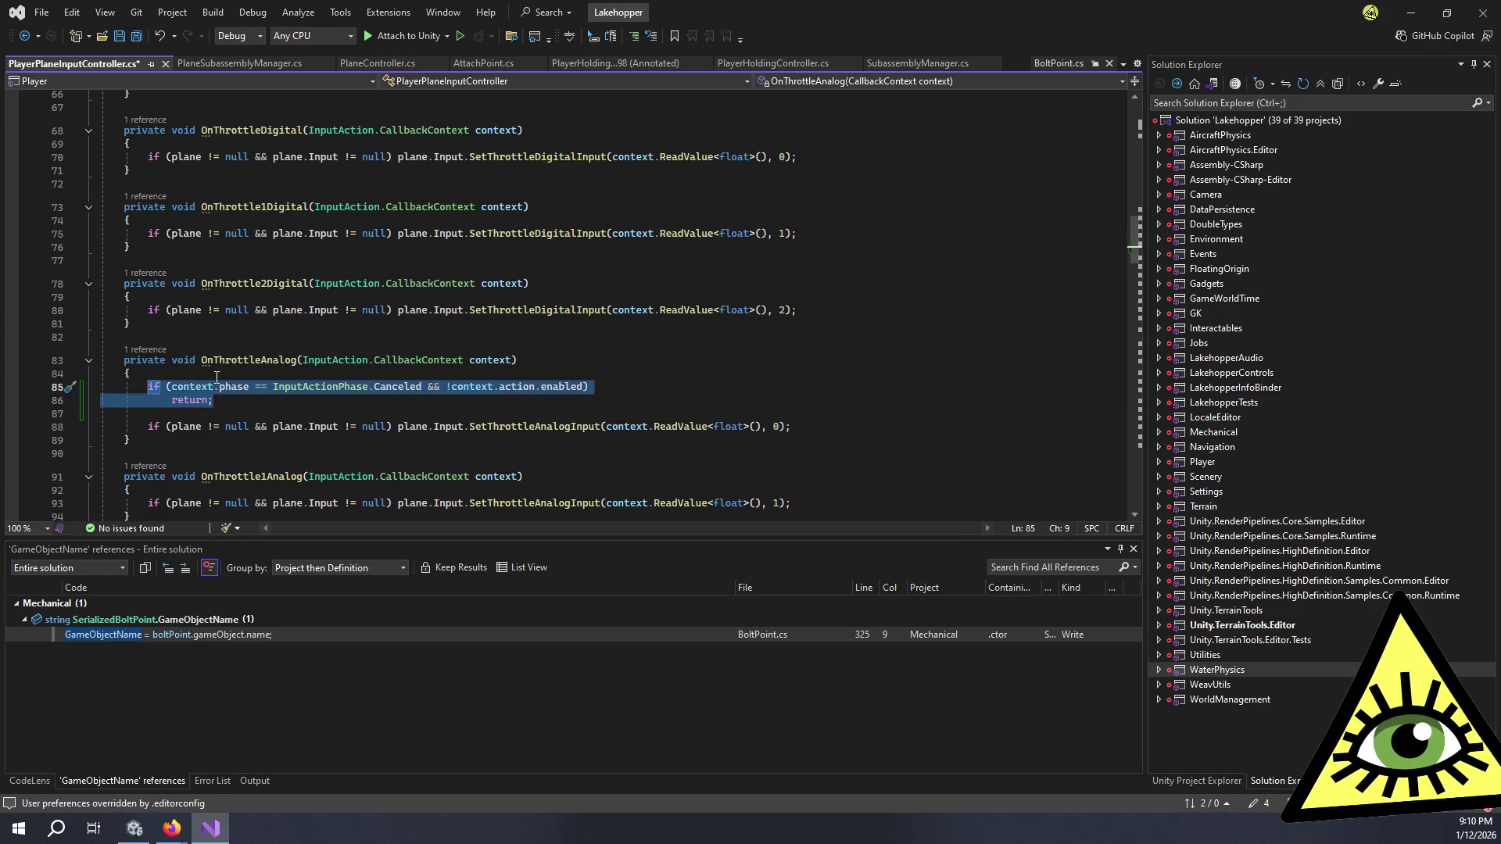
# Step: Paste the Canceled-and-disabled guard into OnThrottle1Analog and OnThrottle2Analog
pyautogui.scroll(-2, 156, 391)
pyautogui.click(208, 408)
pyautogui.press('Return')
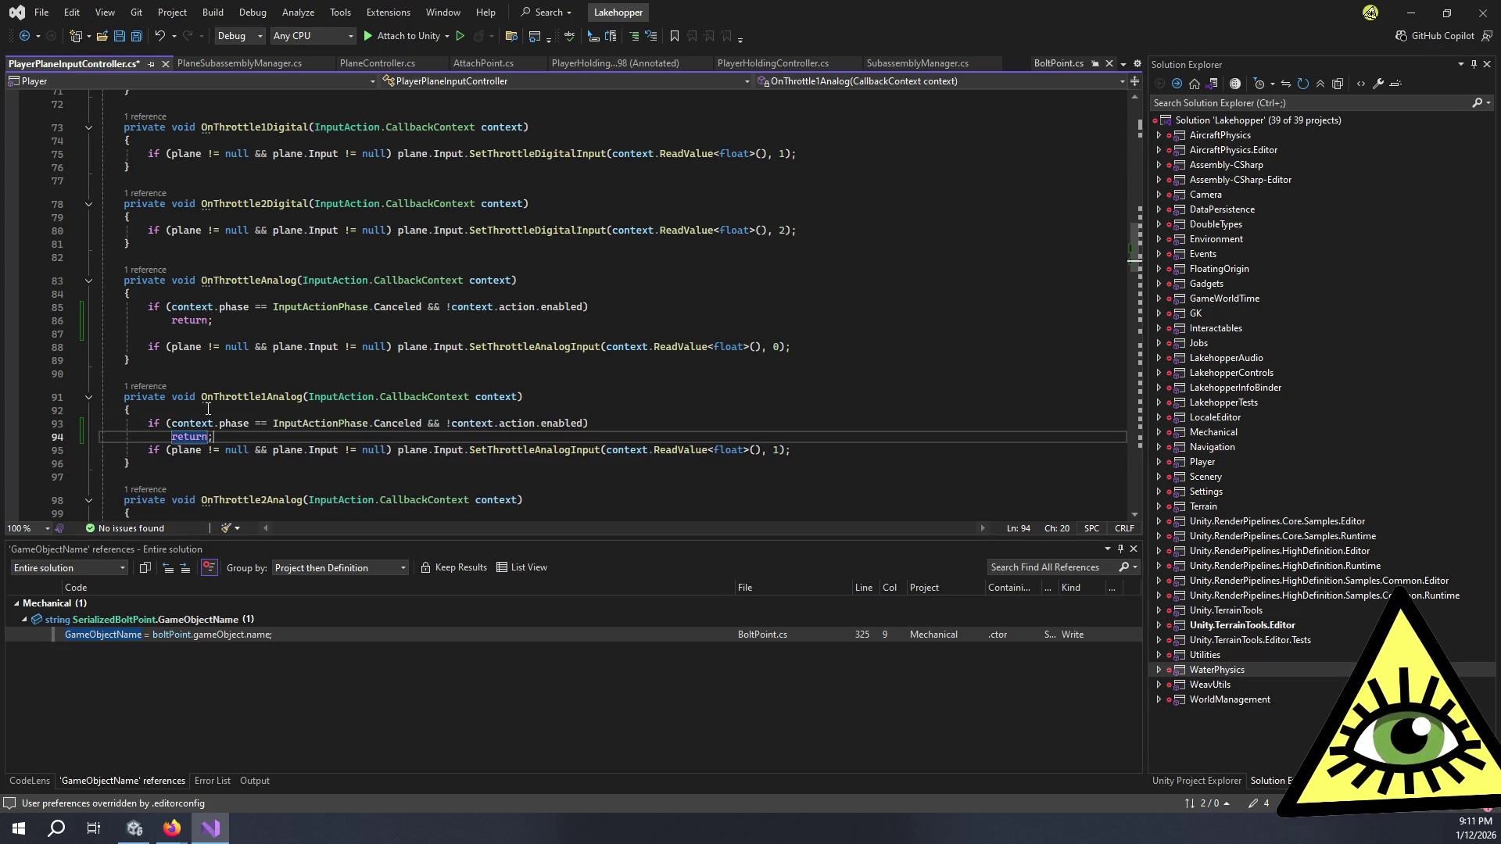
pyautogui.hotkey('ctrl', 'v')
pyautogui.scroll(-2, 206, 430)
pyautogui.click(205, 432)
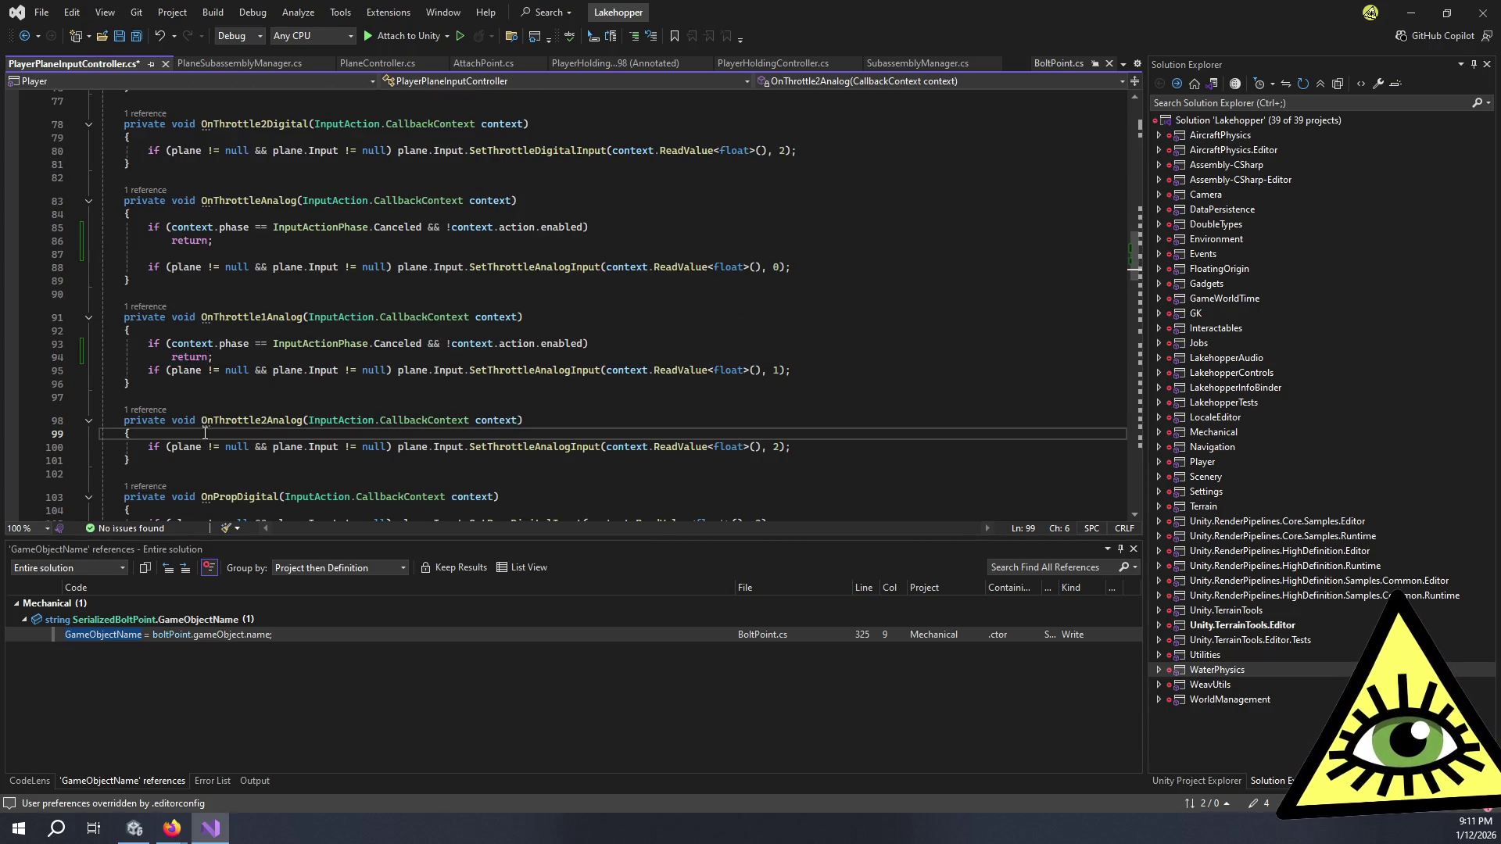
pyautogui.press('Return')
pyautogui.hotkey('ctrl', 'v')
# Step: Paste the same guard into OnPropAnalog, OnProp1Analog and OnProp2Analog
pyautogui.scroll(-4, 200, 426)
pyautogui.scroll(-3, 197, 421)
pyautogui.scroll(-3, 220, 354)
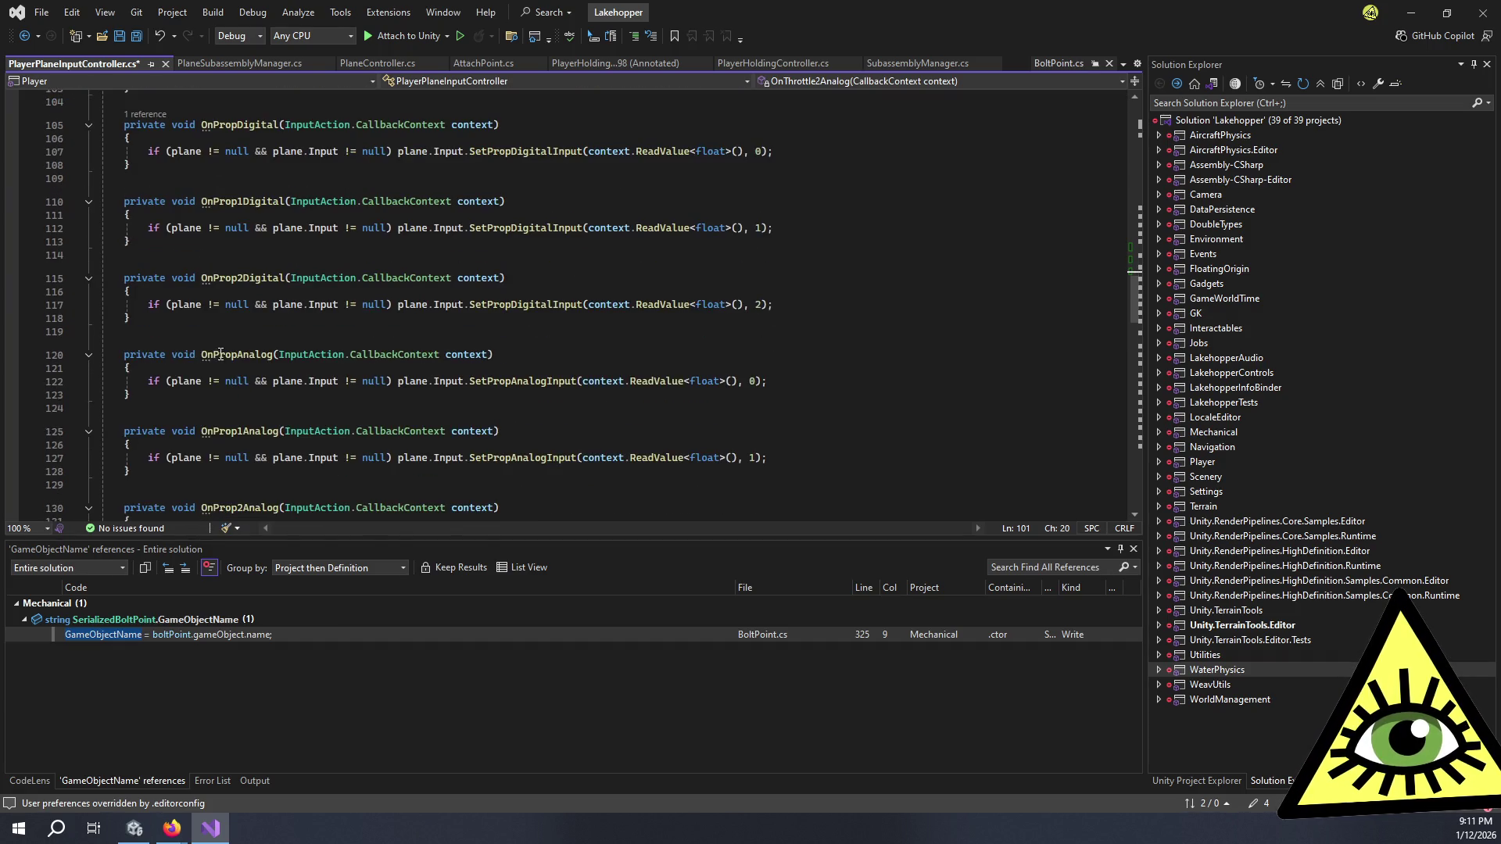
pyautogui.click(217, 367)
pyautogui.press('Return')
pyautogui.hotkey('ctrl', 'v')
pyautogui.scroll(-2, 216, 329)
pyautogui.click(197, 392)
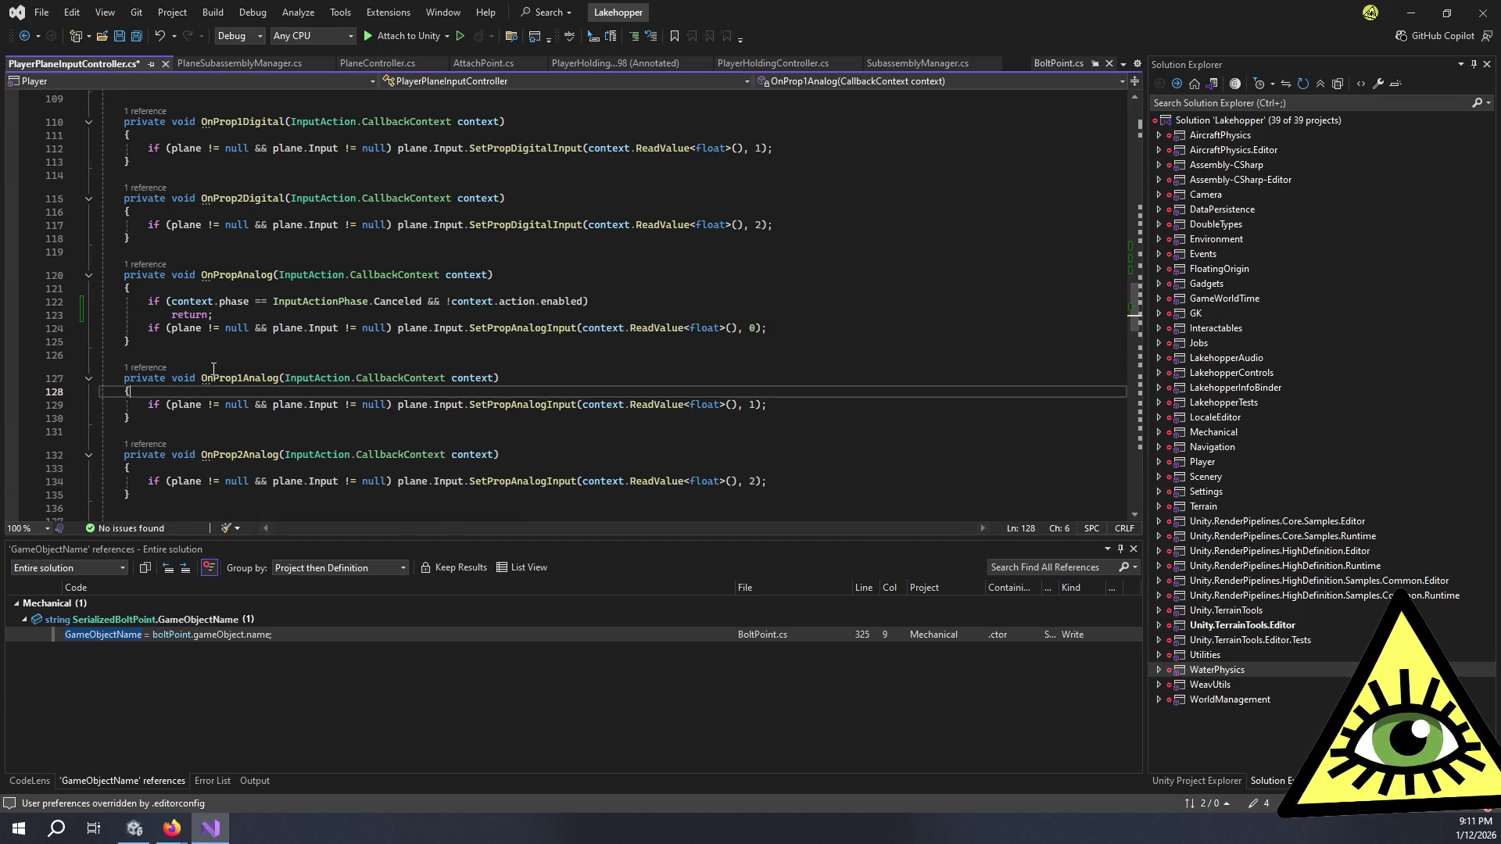
pyautogui.hotkey('ctrl', 'v')
pyautogui.scroll(-3, 209, 351)
pyautogui.click(206, 336)
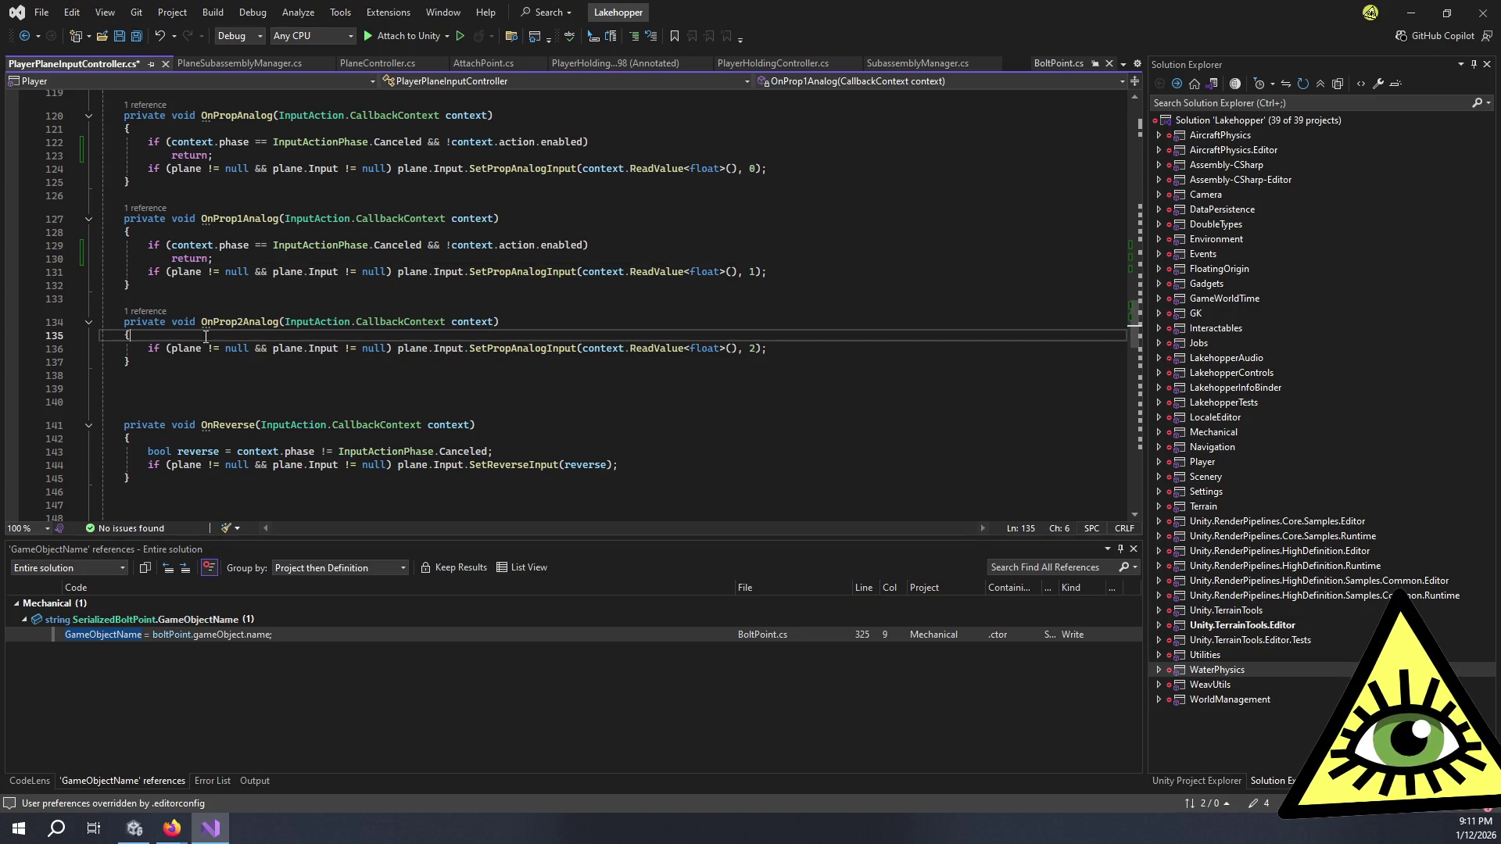
pyautogui.hotkey('ctrl', 'v')
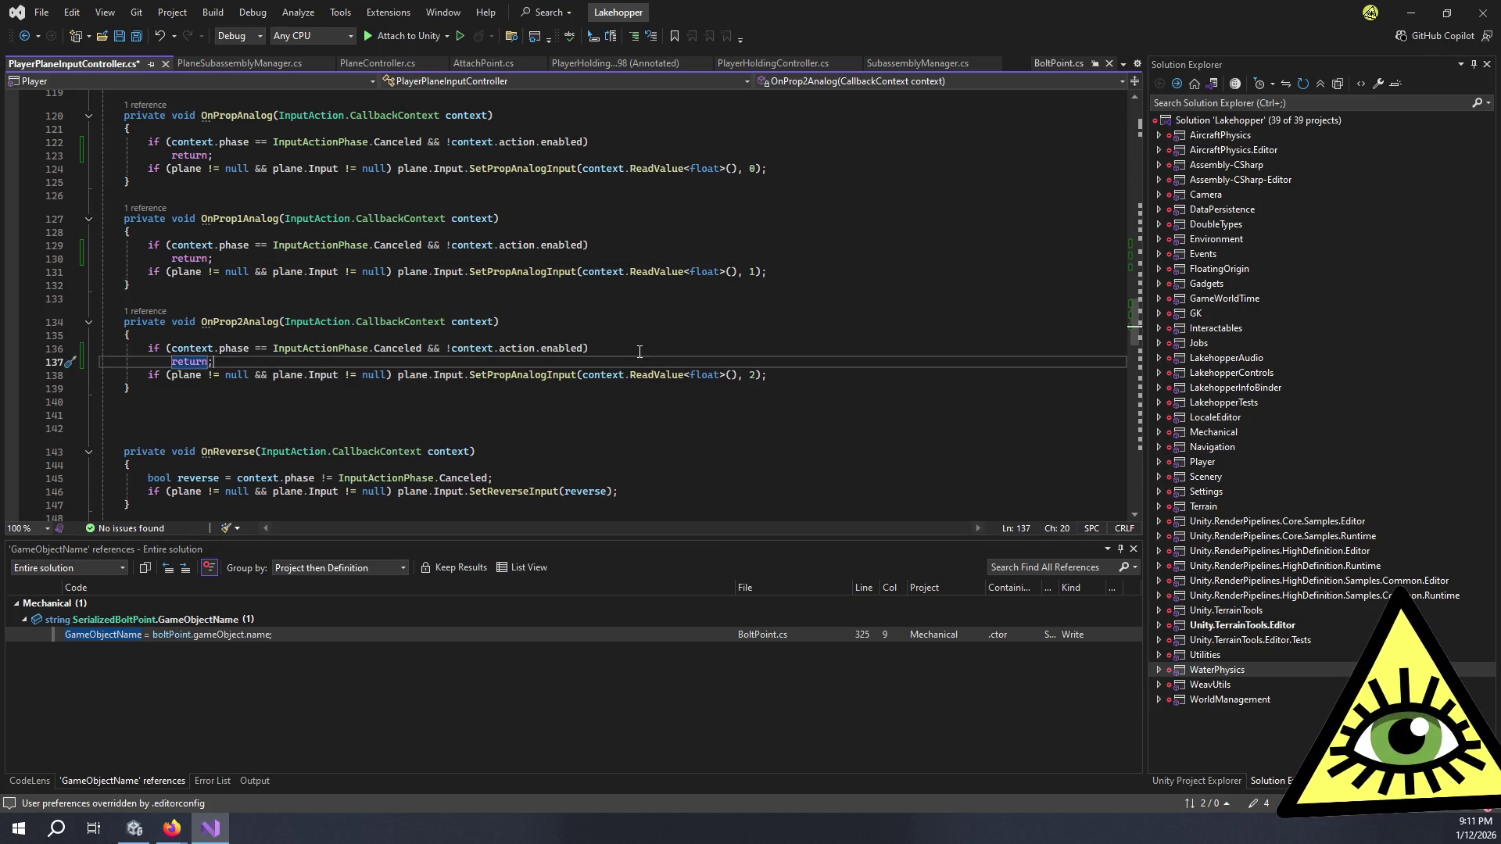
# Step: Save PlayerPlaneInputController.cs and switch to the Unity Editor
pyautogui.click(640, 349)
pyautogui.hotkey('ctrl', 's')
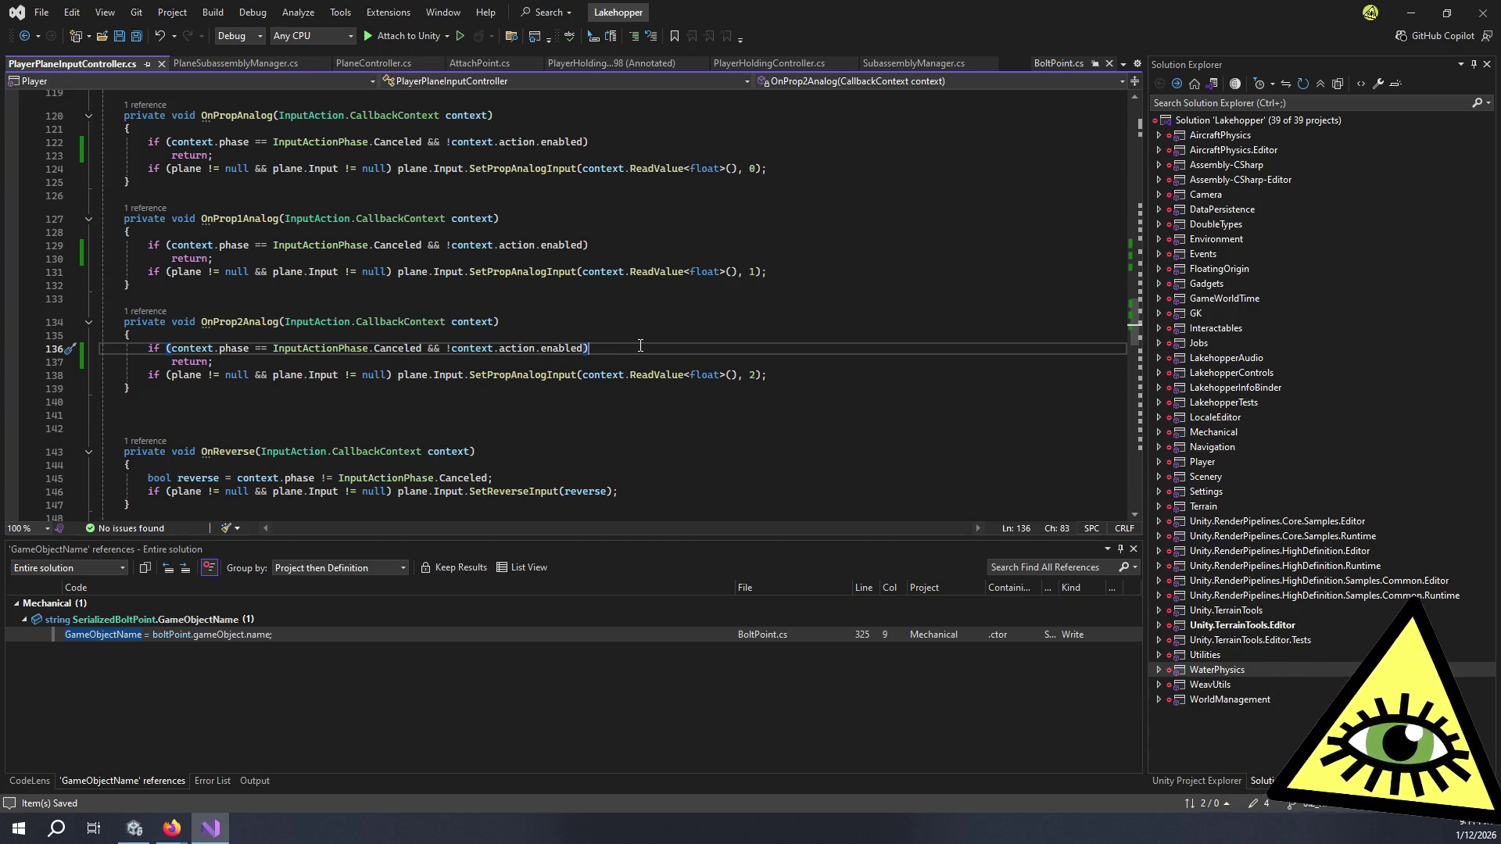
pyautogui.hotkey('alt', 'Tab')
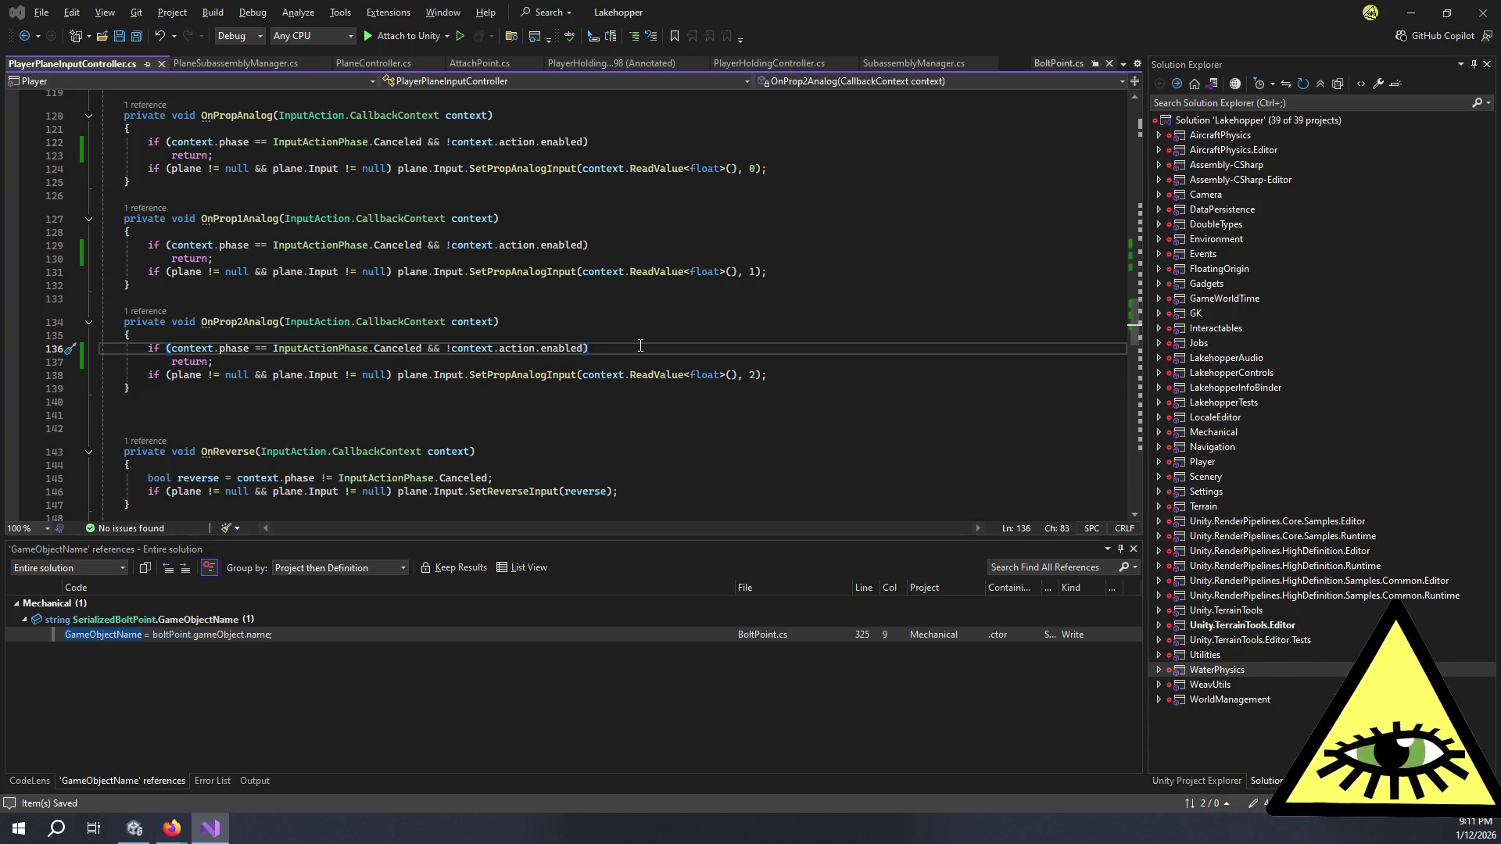